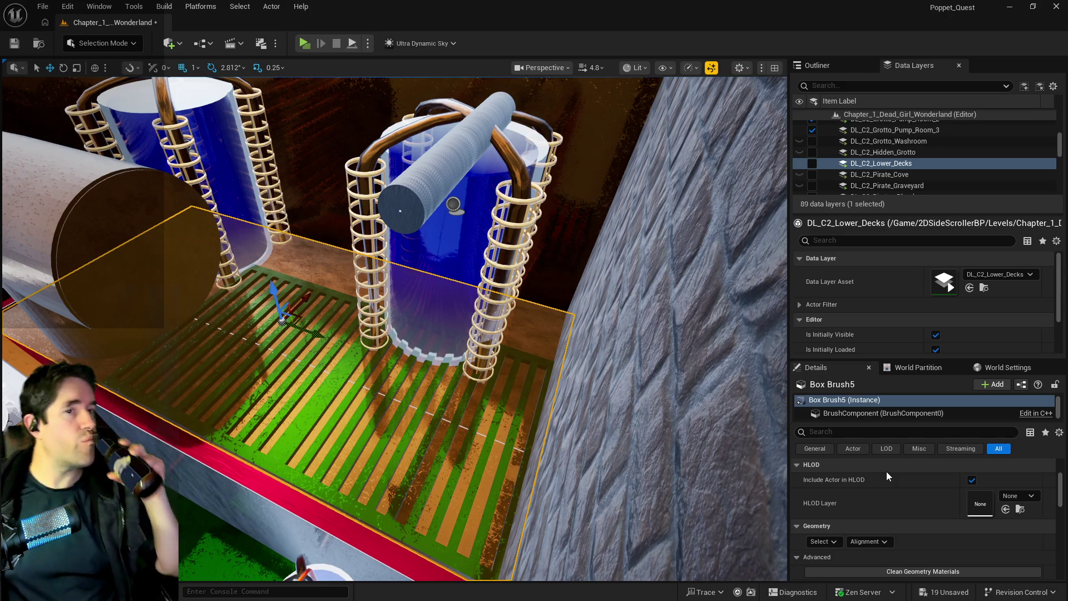
# - Set Box Brush5's surface scale to 10.0 for U and V, locked together, and apply it
pyautogui.scroll(-5, 886, 472)
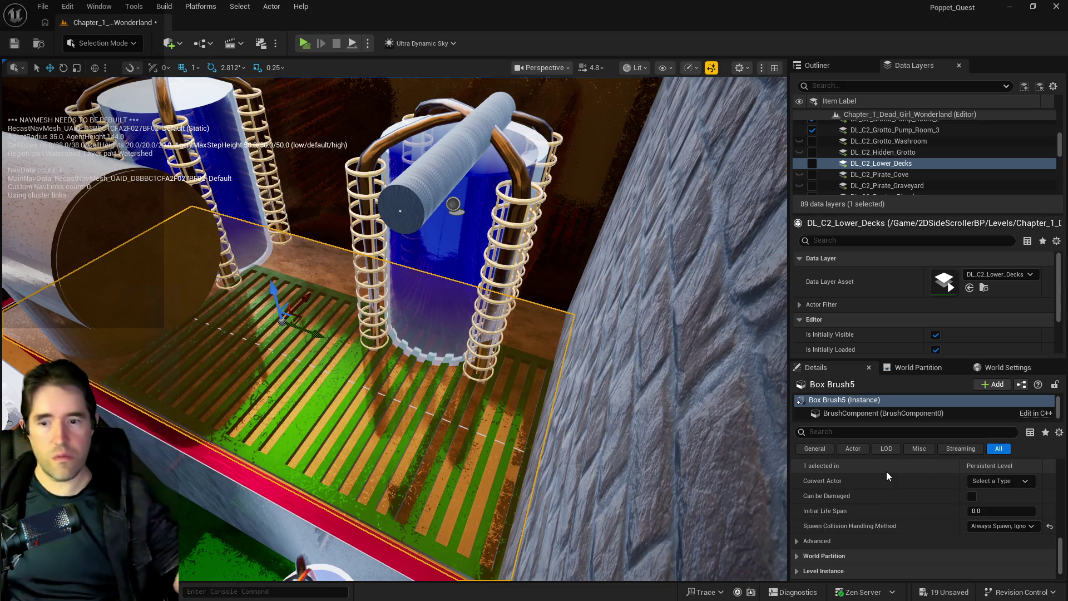
pyautogui.scroll(5, 890, 542)
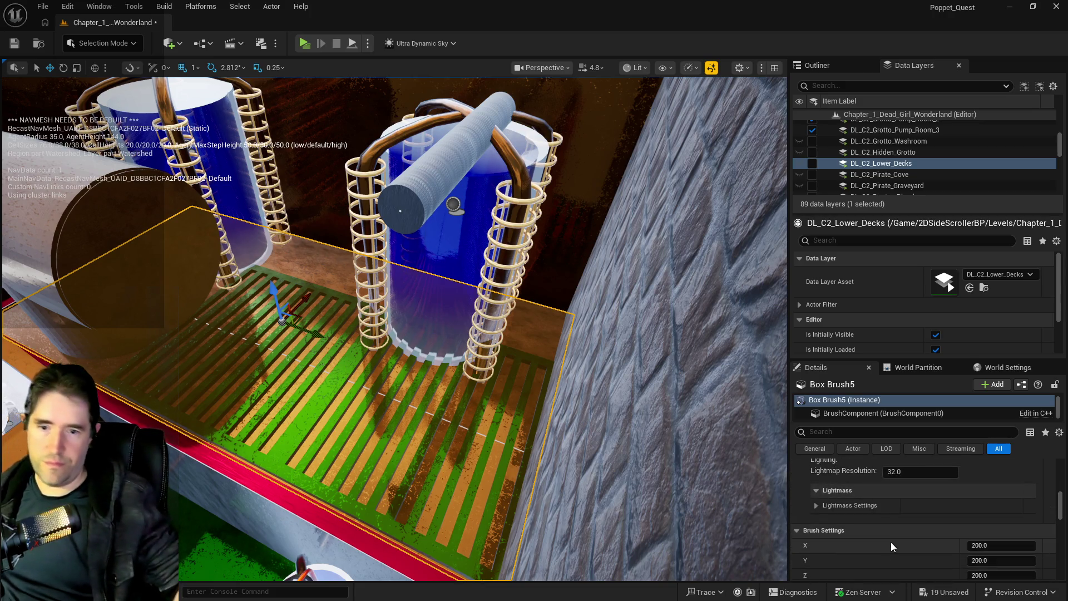
pyautogui.click(845, 524)
pyautogui.moveTo(845, 524); pyautogui.dragTo(821, 527)
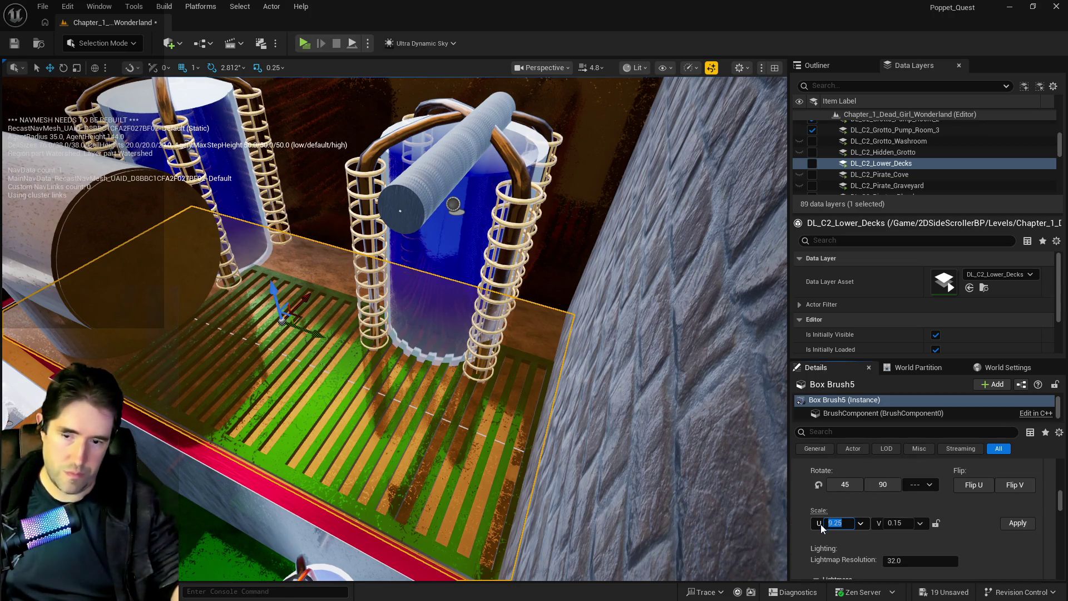
pyautogui.write('0')
pyautogui.press('Return')
pyautogui.click(937, 523)
pyautogui.click(1017, 523)
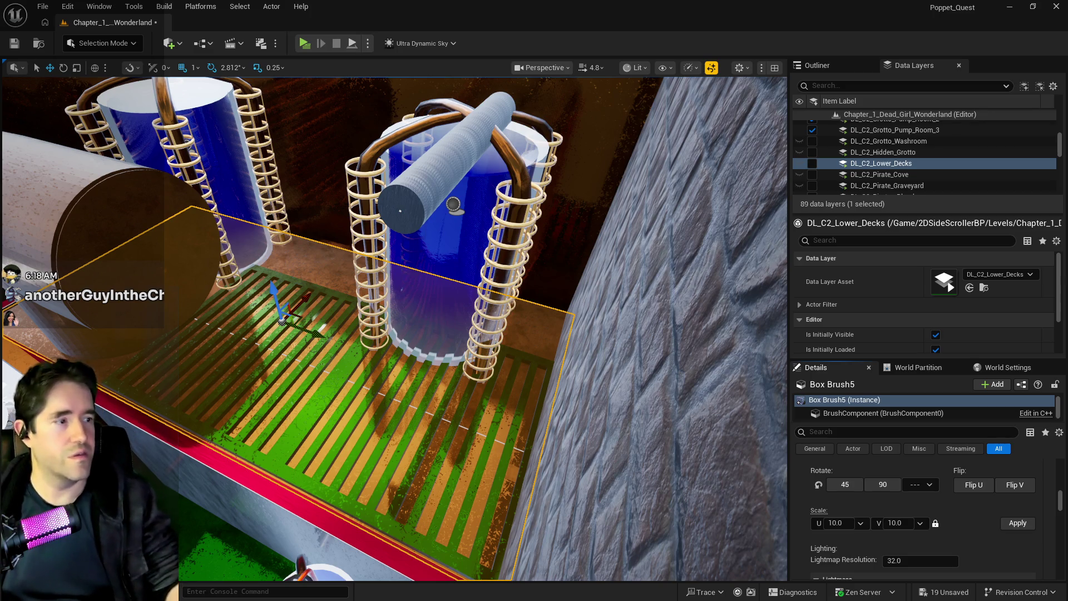
# - Orbit above the green grate deck, undoing an accidental nudge of the box brush
pyautogui.moveTo(389, 334)
pyautogui.mouseDown()
pyautogui.moveTo(456, 323)
pyautogui.moveTo(434, 275)
pyautogui.moveTo(418, 298)
pyautogui.moveTo(401, 287)
pyautogui.moveTo(349, 322)
pyautogui.moveTo(367, 308)
pyautogui.moveTo(367, 258)
pyautogui.mouseUp()
pyautogui.press('r')
pyautogui.press('w')
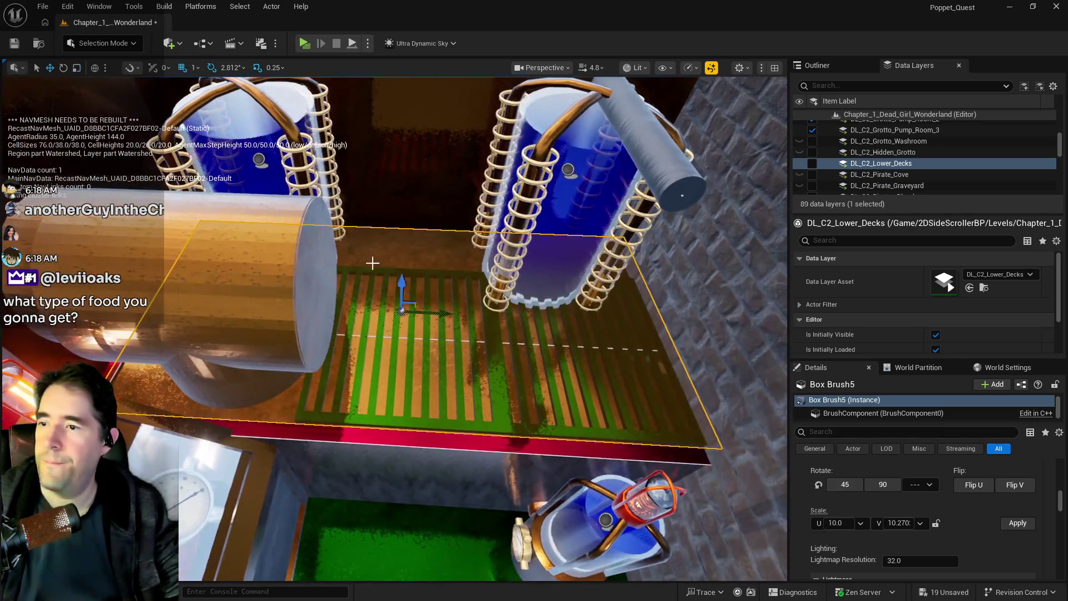
pyautogui.moveTo(443, 312); pyautogui.dragTo(434, 312)
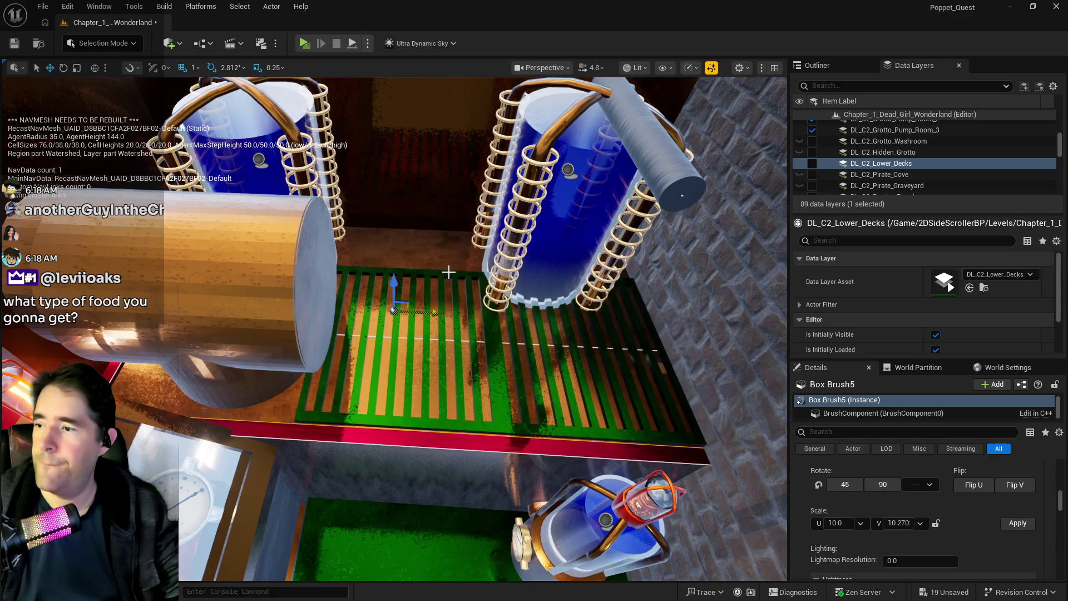
pyautogui.hotkey('ctrl', 'z')
pyautogui.moveTo(447, 273)
pyautogui.mouseDown()
pyautogui.moveTo(597, 269)
pyautogui.moveTo(517, 270)
pyautogui.mouseUp()
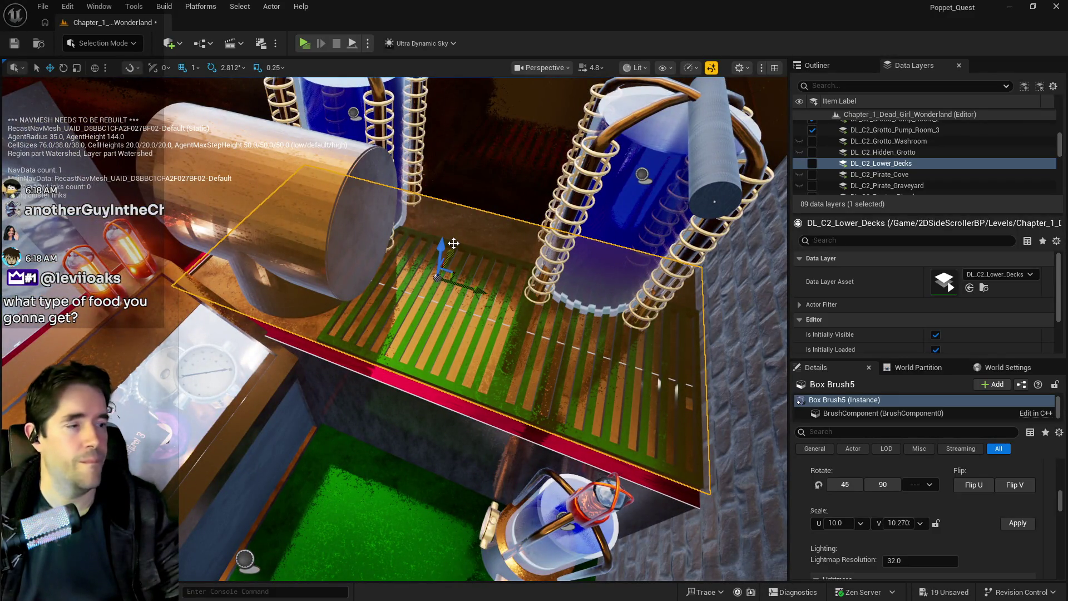
# - Duplicate Box Brush5 from its context menu to produce Box Brush6
pyautogui.rightClick(466, 207)
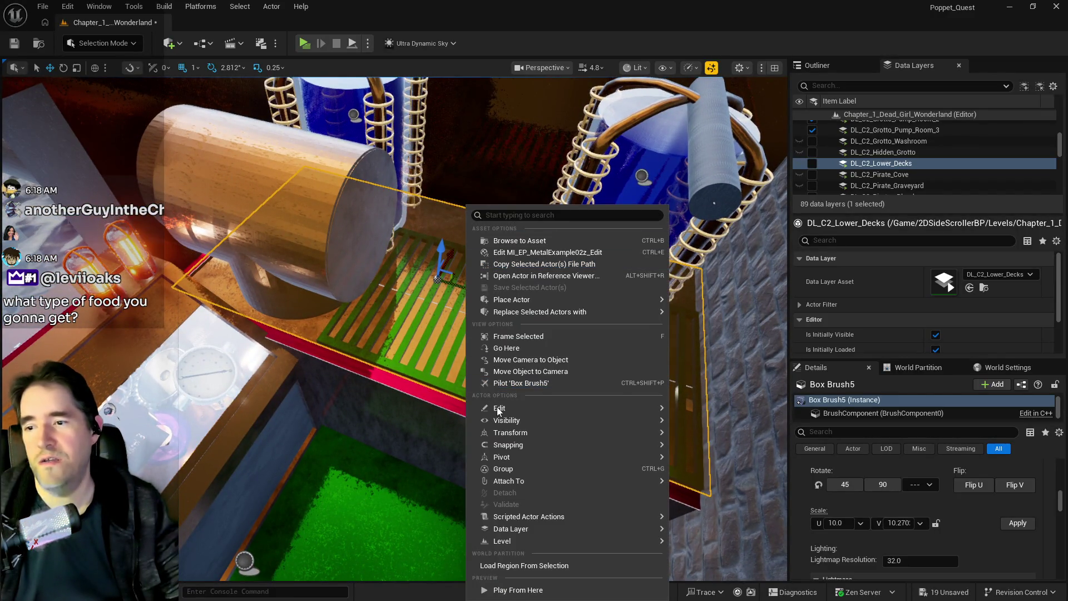
pyautogui.moveTo(496, 406)
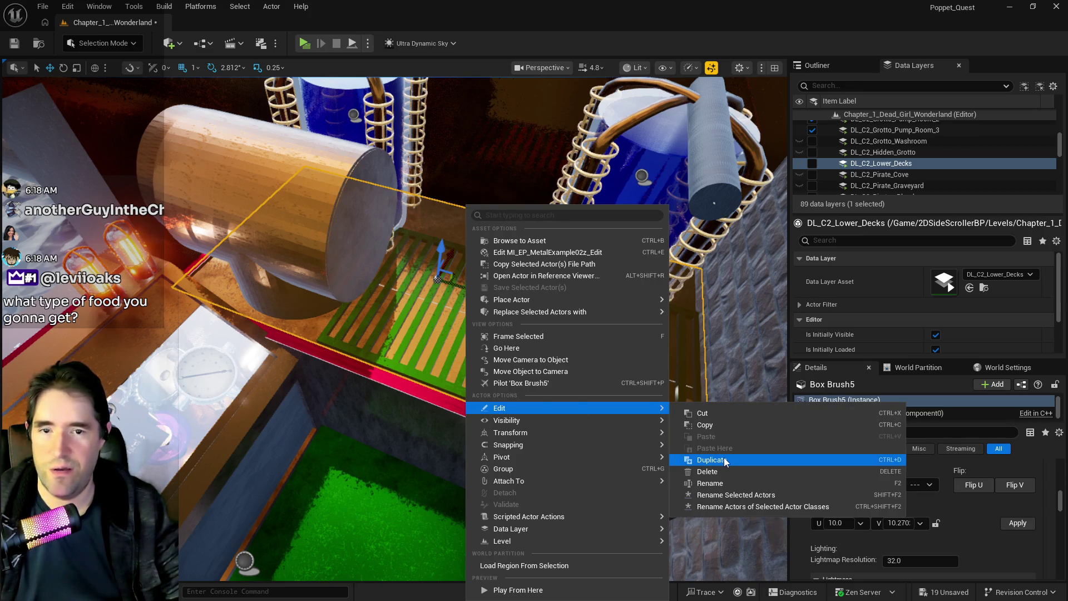
pyautogui.click(723, 459)
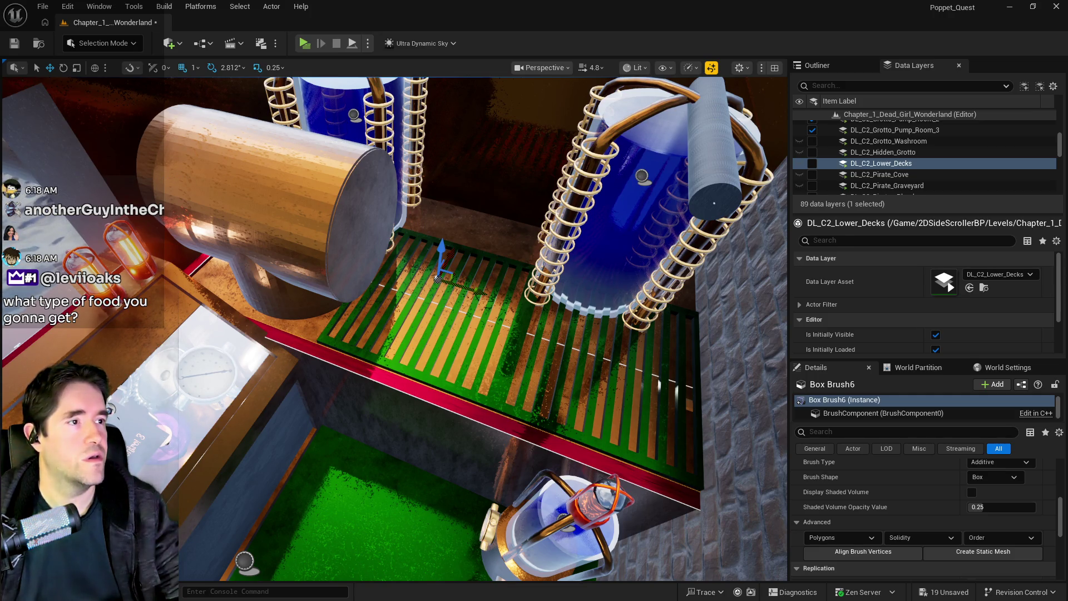
# - Change Box Brush6's Brush Type to Subtractive
pyautogui.click(843, 68)
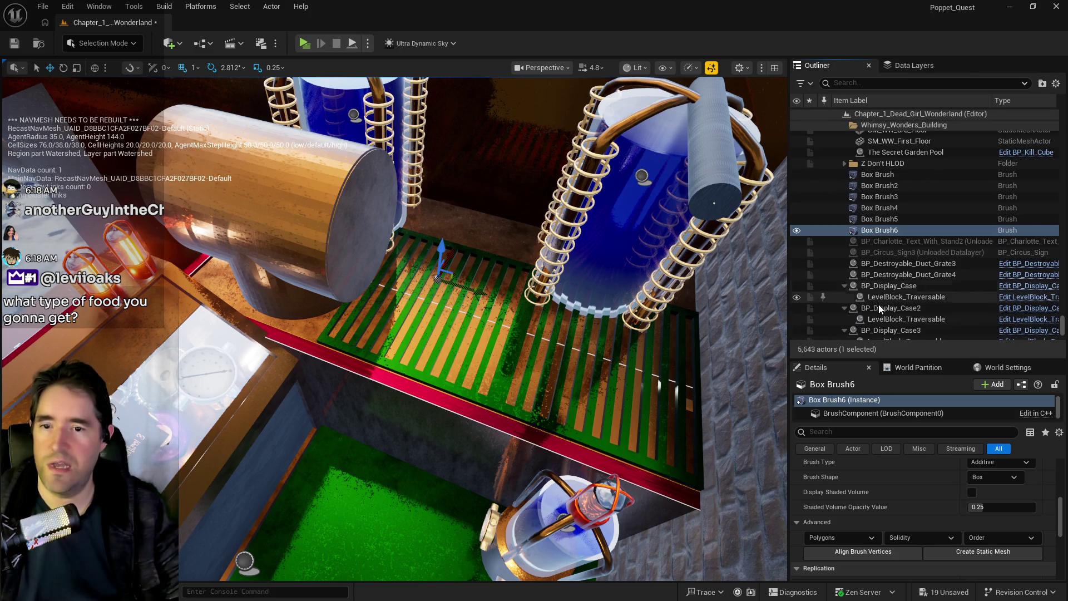
pyautogui.click(999, 462)
pyautogui.click(996, 487)
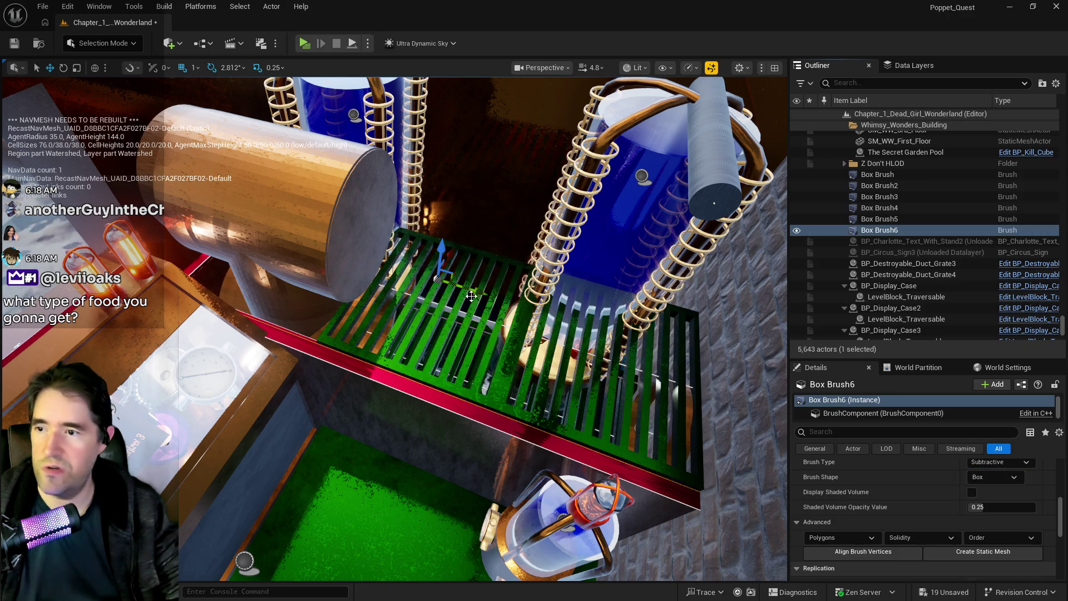
# - Resize and shift Box Brush6 so it cuts into the grate deck, then bring Firefox forward
pyautogui.press('r')
pyautogui.moveTo(440, 278); pyautogui.dragTo(470, 256)
pyautogui.press('w')
pyautogui.moveTo(498, 300); pyautogui.dragTo(525, 309)
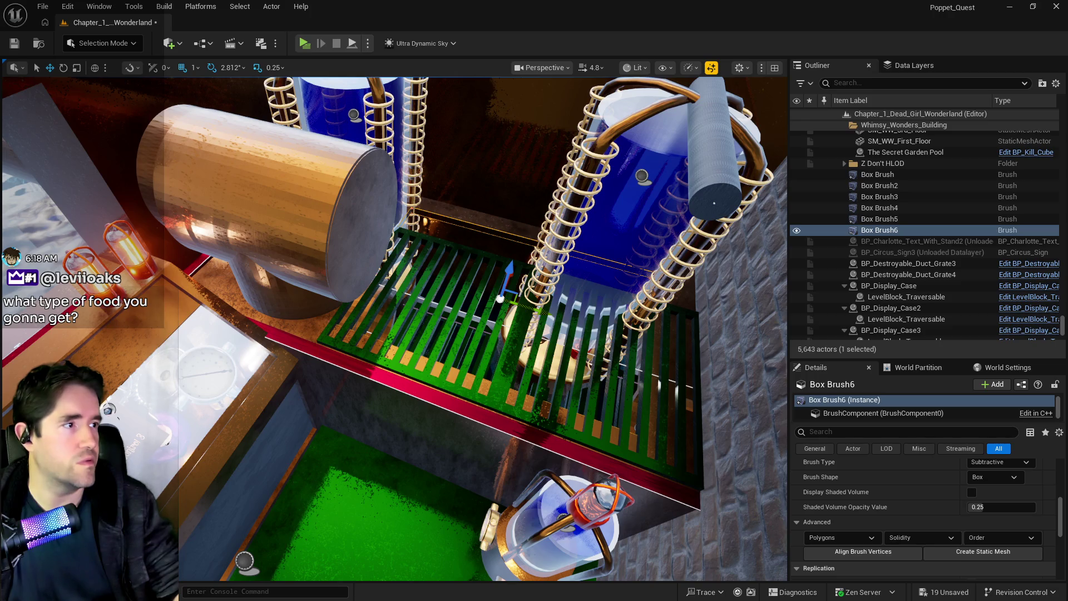
pyautogui.moveTo(1067, 184)
pyautogui.mouseDown()
pyautogui.moveTo(632, 178)
pyautogui.moveTo(476, 134)
pyautogui.moveTo(546, 45)
pyautogui.moveTo(546, 57)
pyautogui.mouseUp()
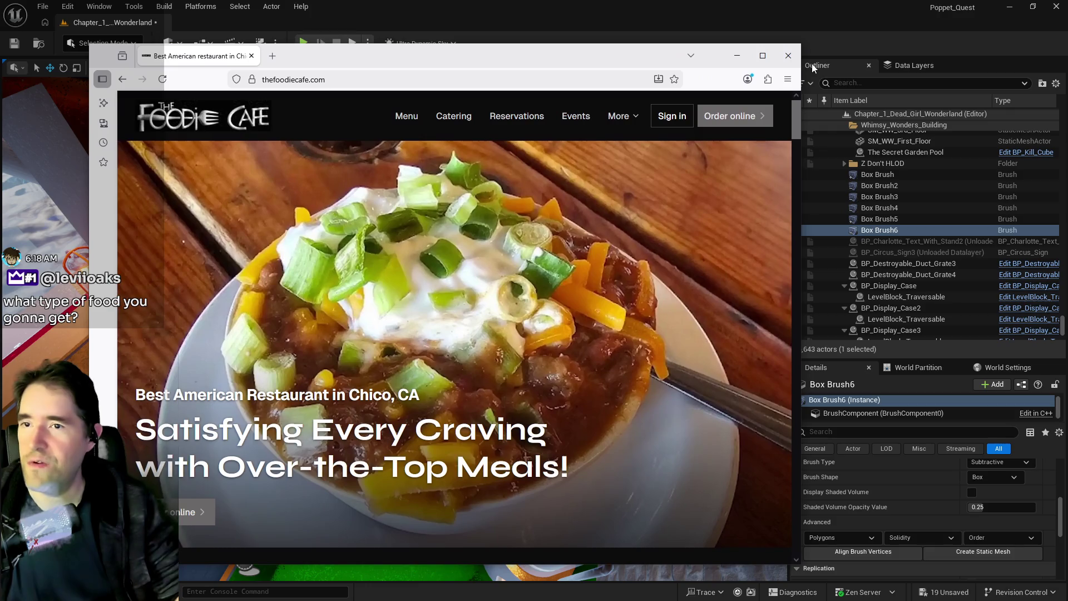
# - Maximize Firefox and scroll through The Foodie Cafe's dishes, hours, reviews and location
pyautogui.doubleClick(547, 57)
pyautogui.scroll(-5, 553, 286)
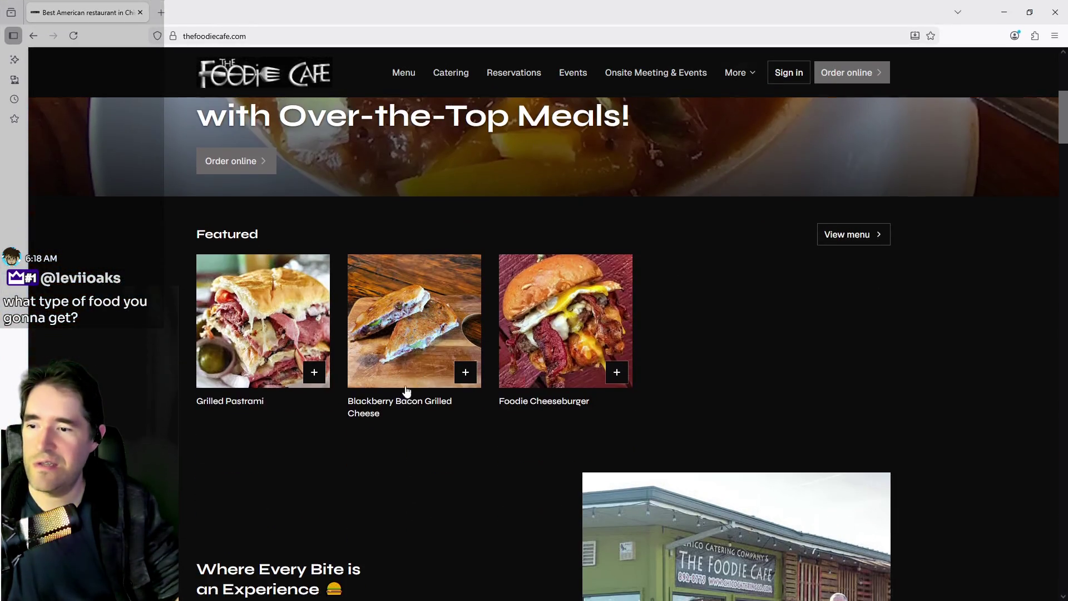
pyautogui.scroll(-10, 476, 344)
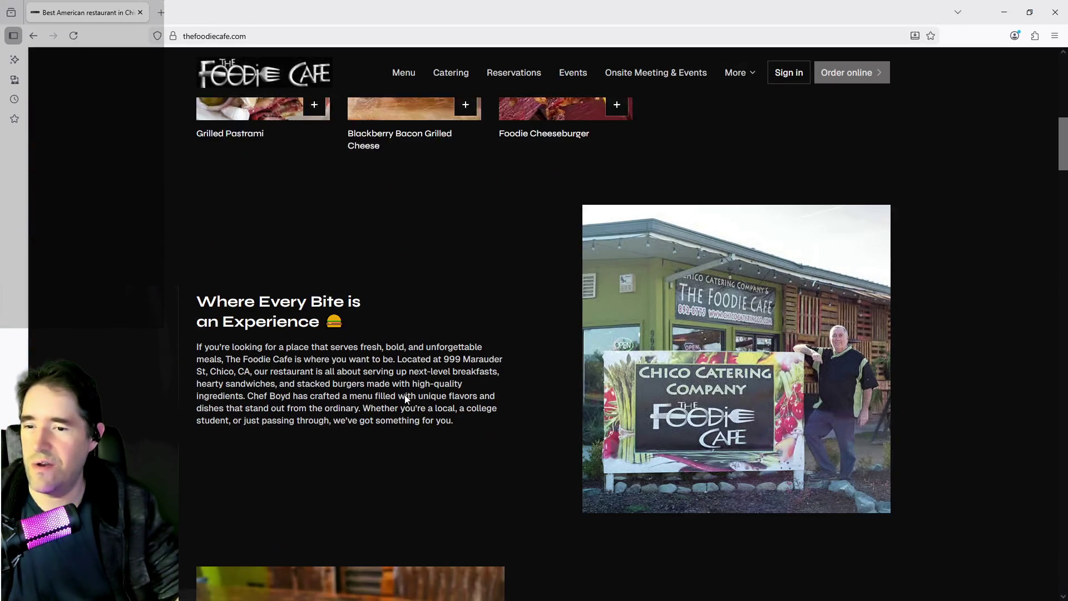
pyautogui.scroll(-12, 405, 399)
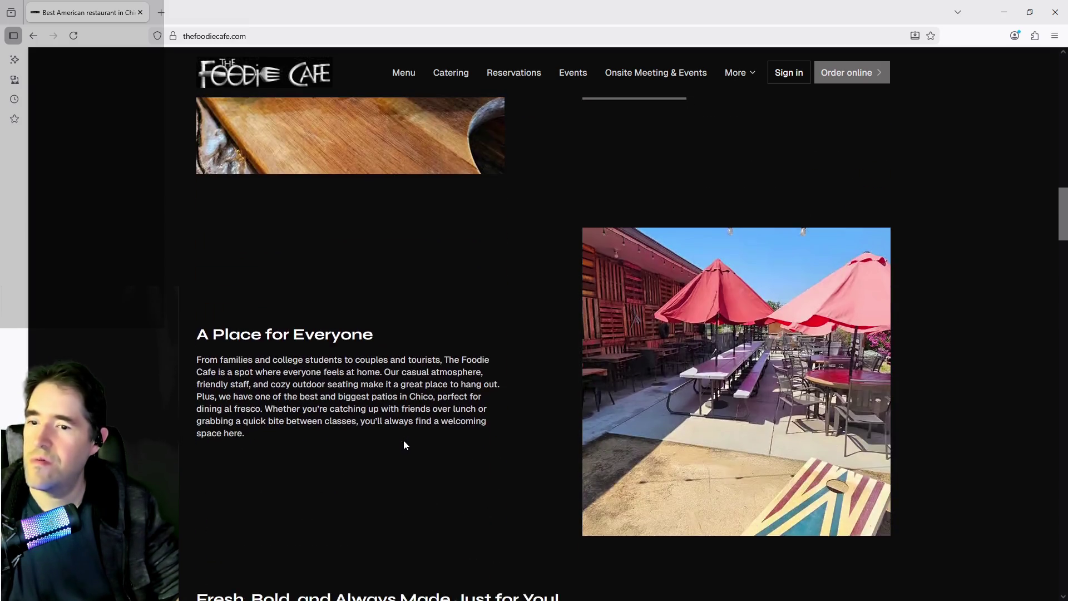
pyautogui.scroll(-4, 405, 445)
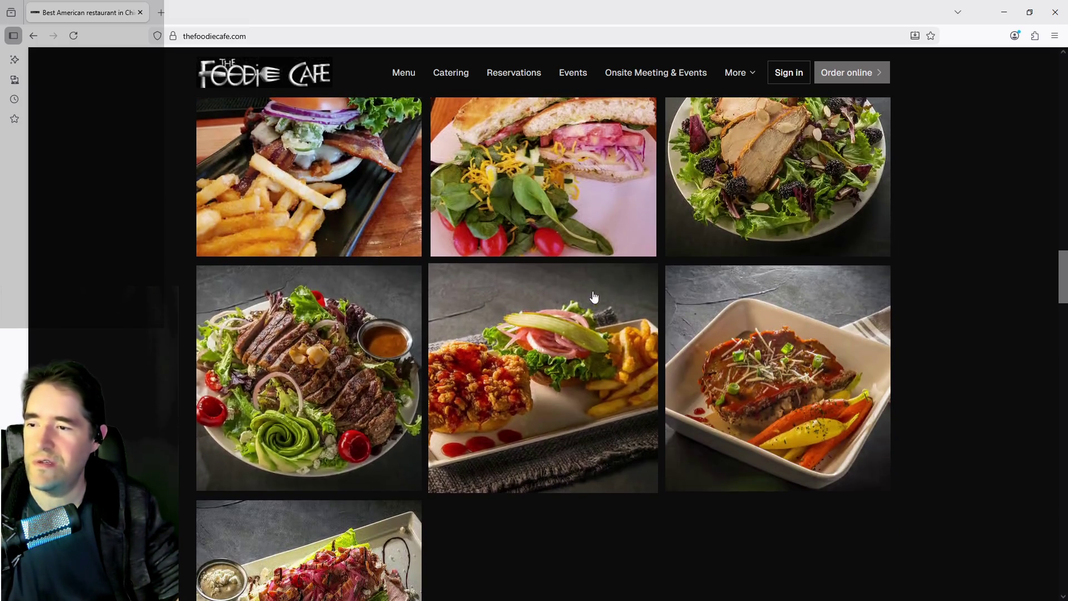
pyautogui.scroll(-15, 428, 434)
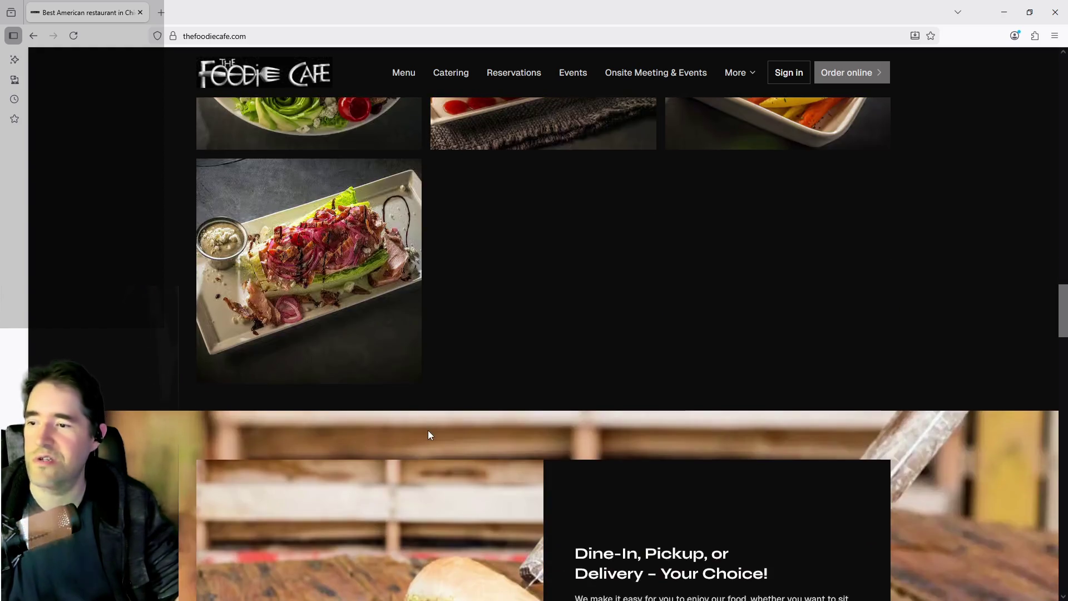
pyautogui.scroll(-5, 428, 434)
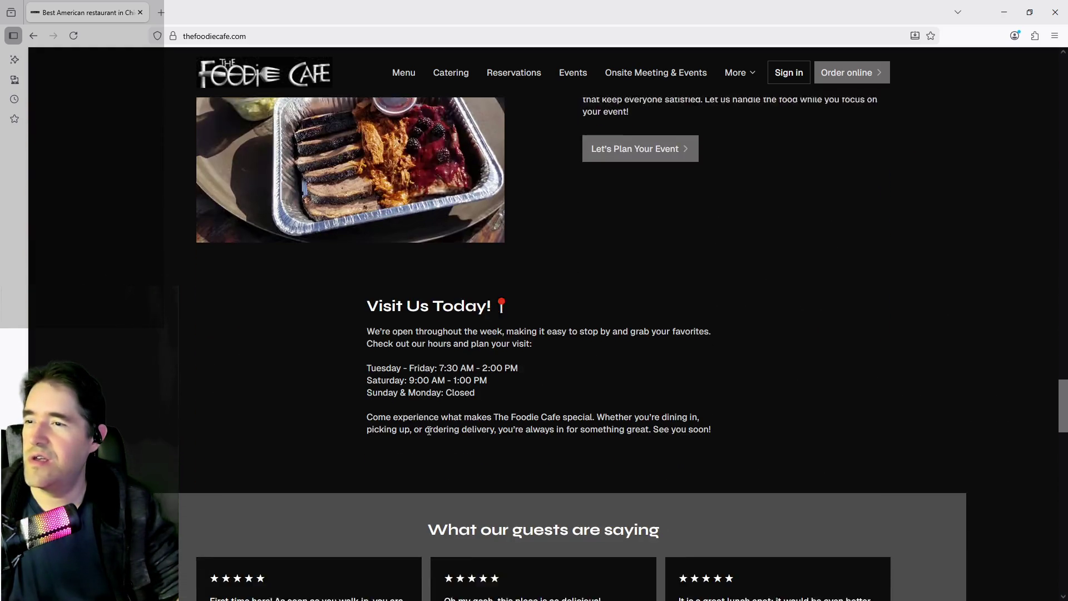
pyautogui.scroll(-17, 372, 227)
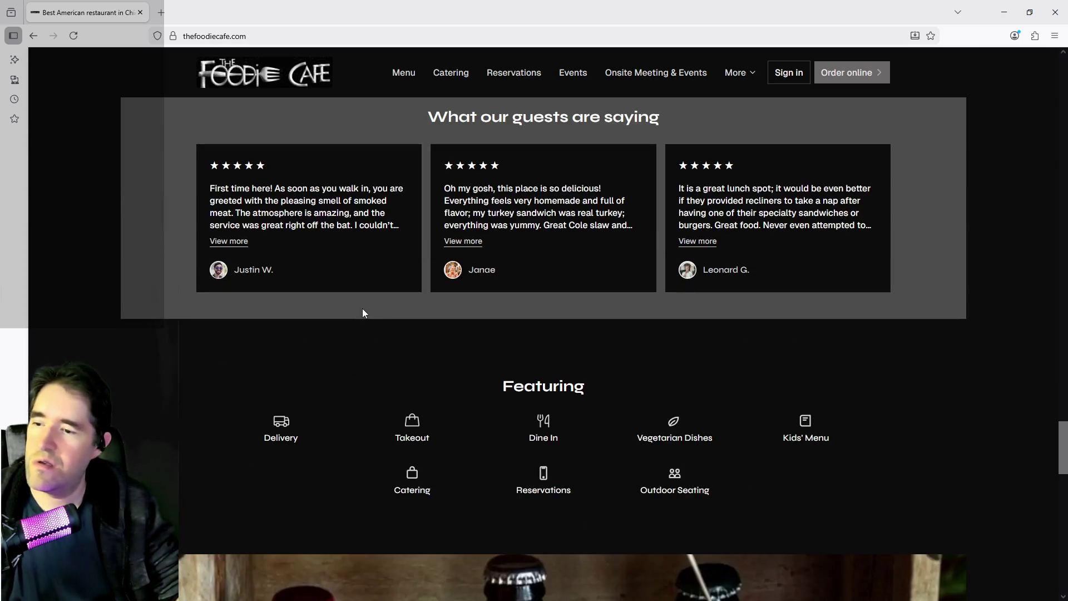
pyautogui.scroll(-9, 356, 346)
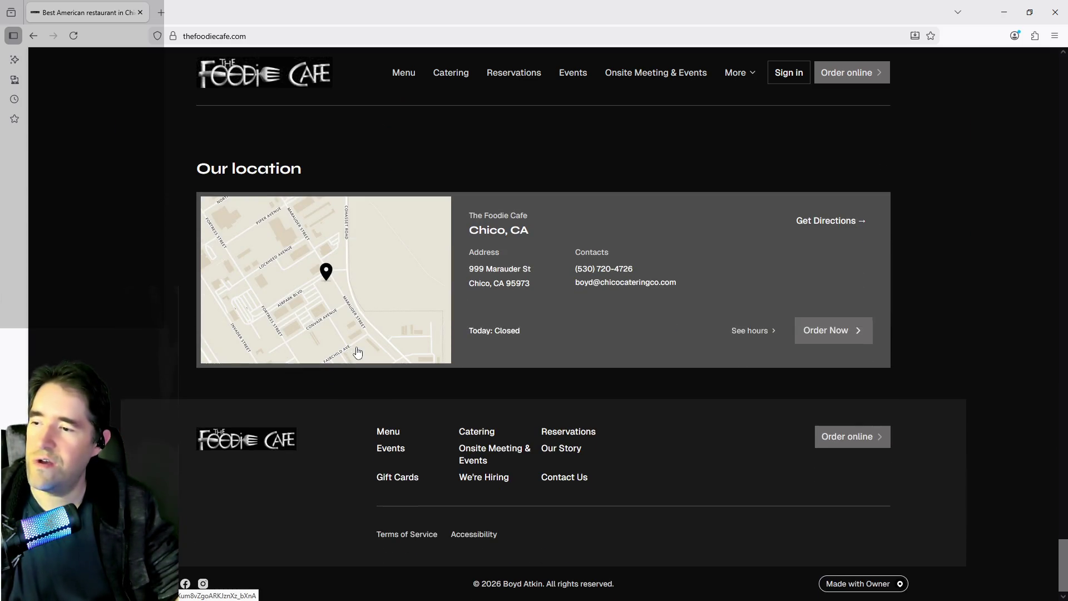
pyautogui.scroll(10, 357, 341)
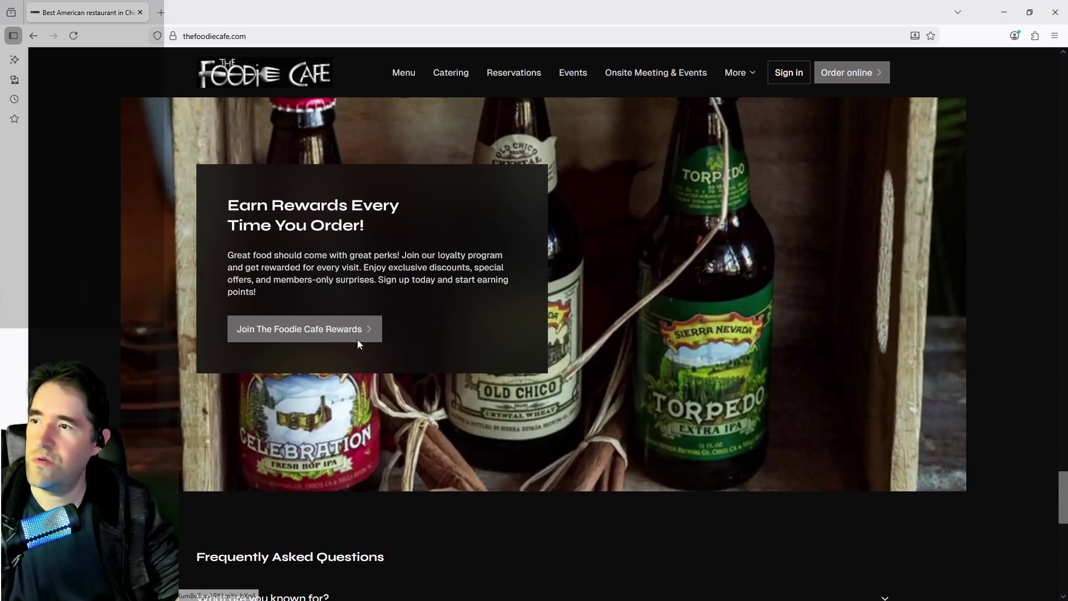
# - Browse The Foodie Cafe menu from Breakfast through its categories, then minimize Firefox
pyautogui.click(396, 72)
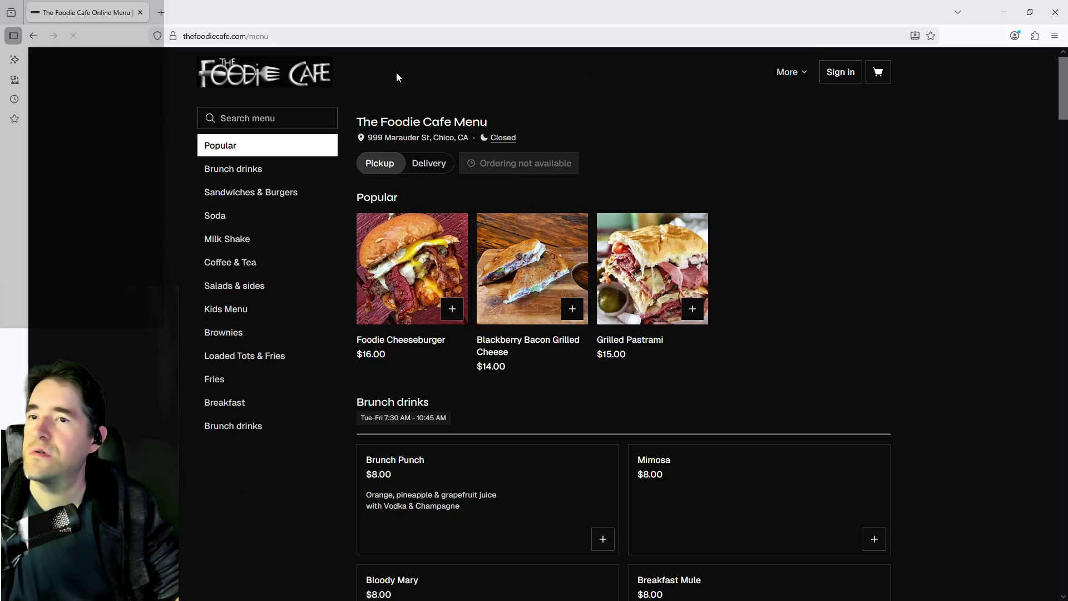
pyautogui.click(239, 381)
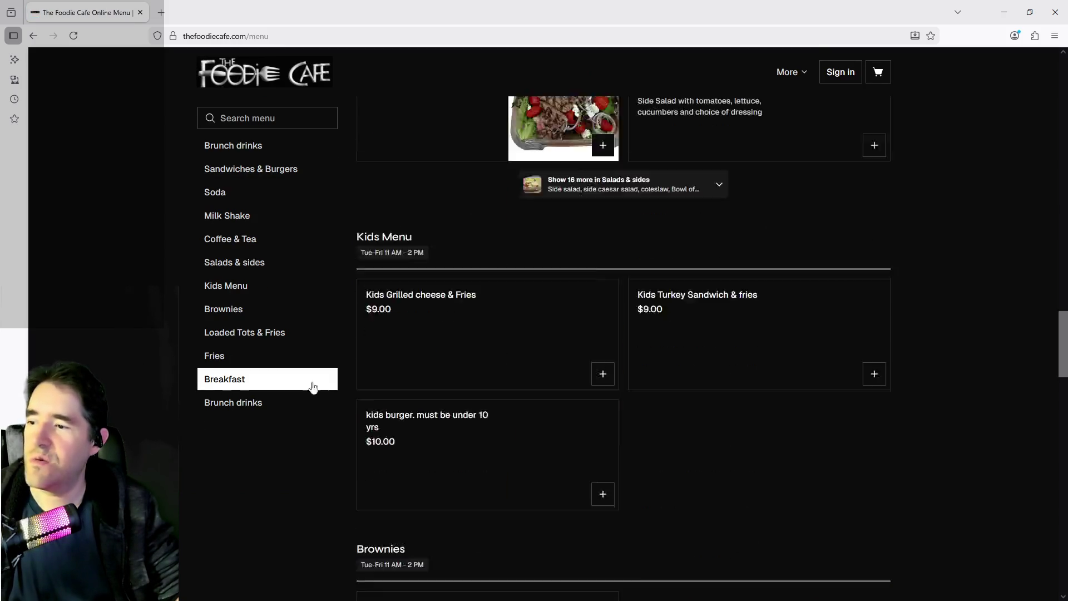
pyautogui.scroll(-4, 491, 349)
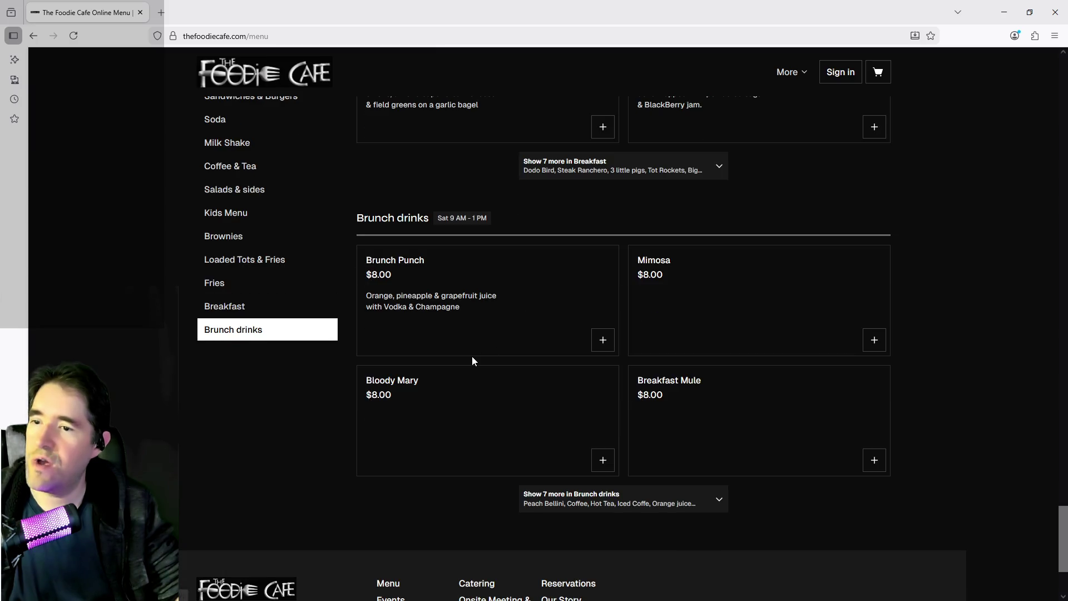
pyautogui.scroll(-3, 472, 358)
pyautogui.scroll(10, 467, 393)
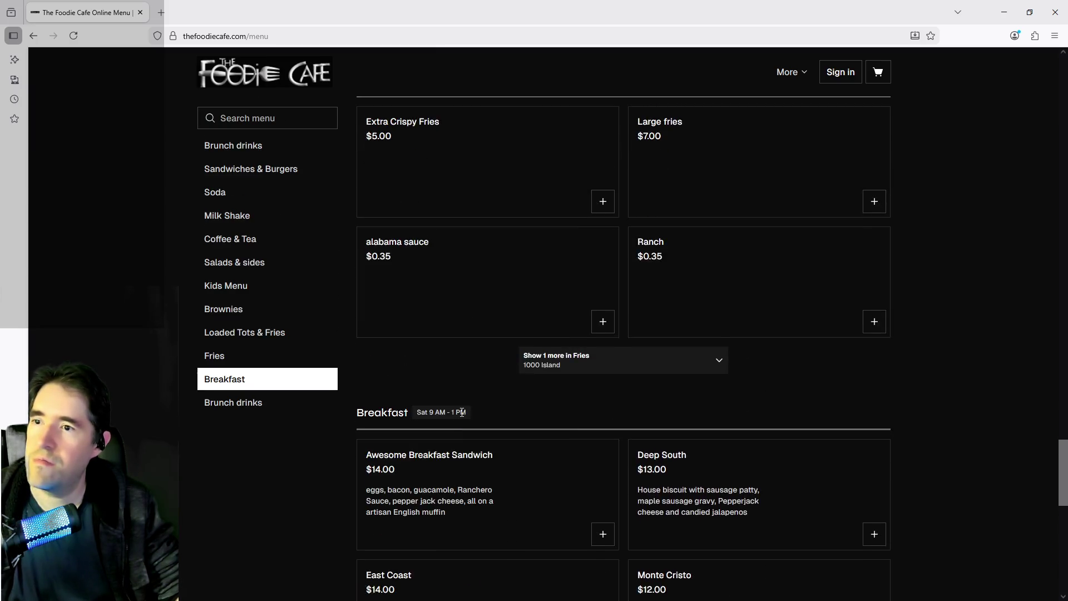
pyautogui.scroll(3, 461, 417)
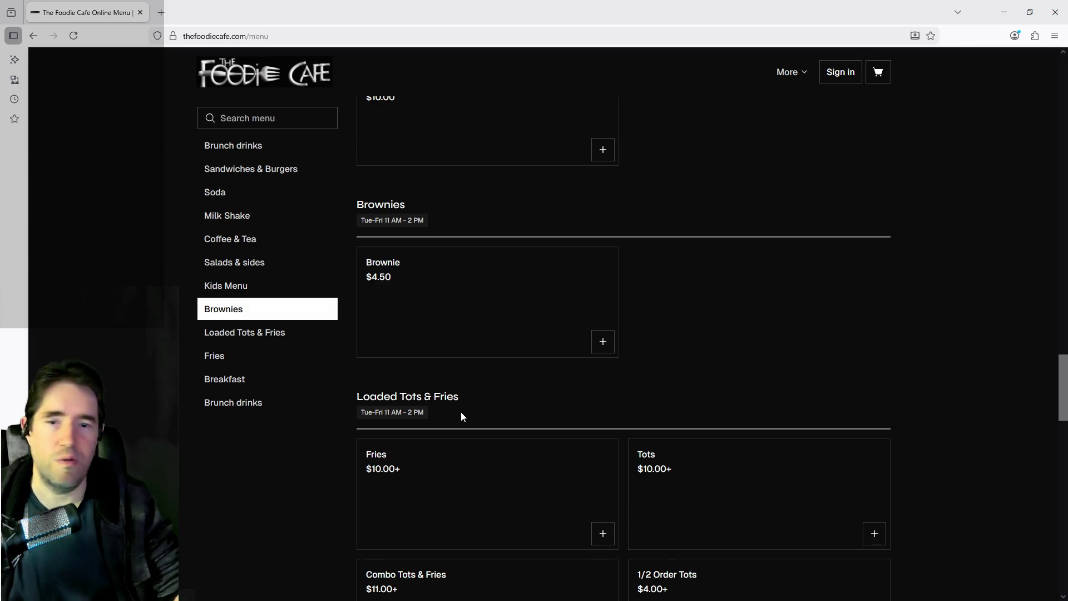
pyautogui.scroll(4, 462, 414)
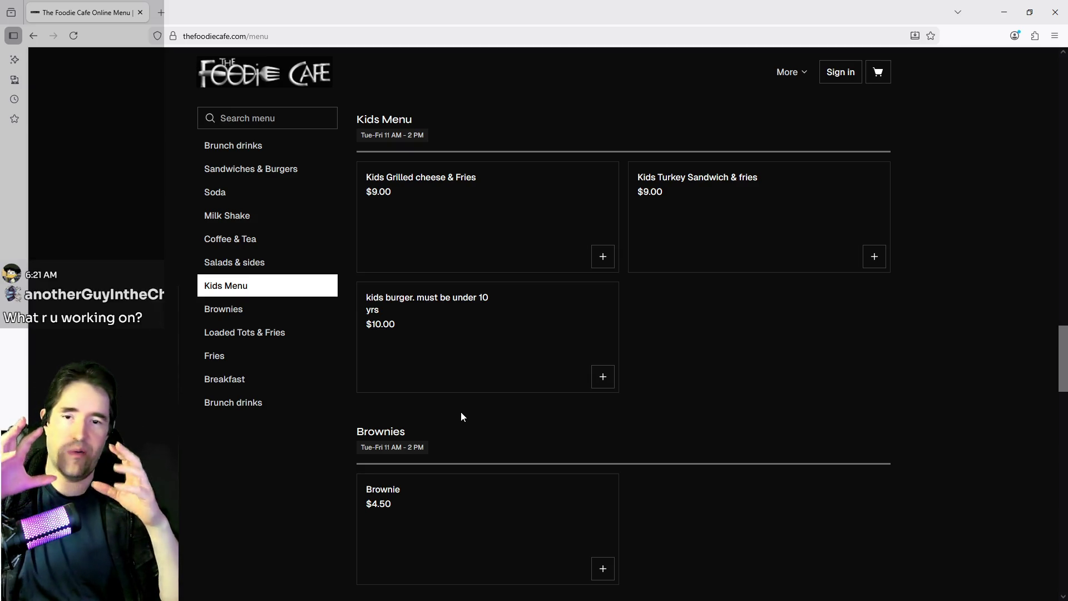
pyautogui.press('super+Down')
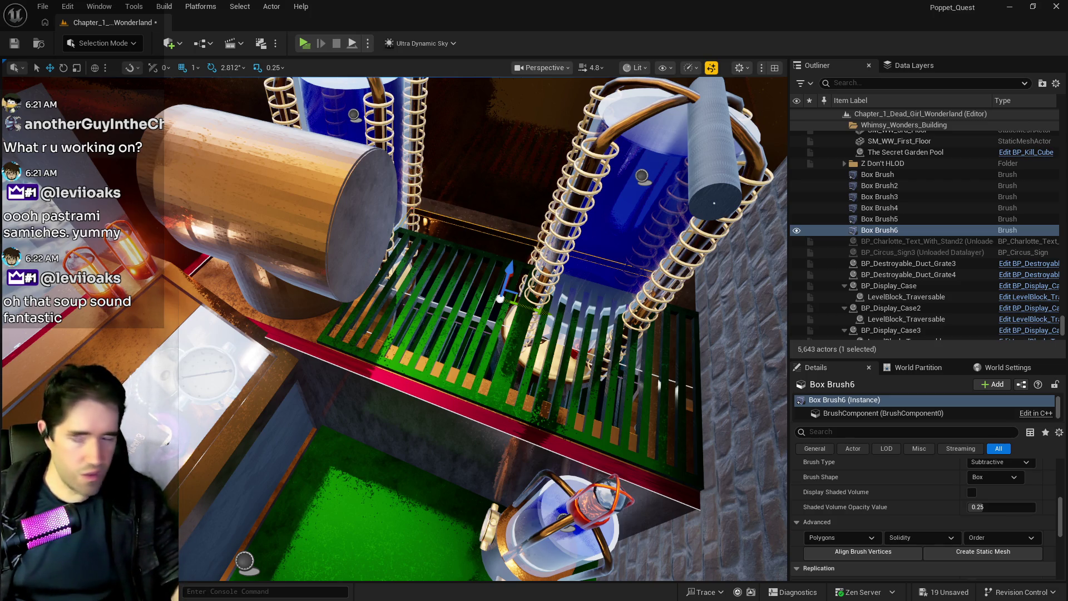
# - Lower the camera to a level view toward the pillars and pool, selecting SM_Hidden_Grotto_Pool_Wall_25
pyautogui.moveTo(497, 557); pyautogui.dragTo(497, 100)
pyautogui.click(548, 267)
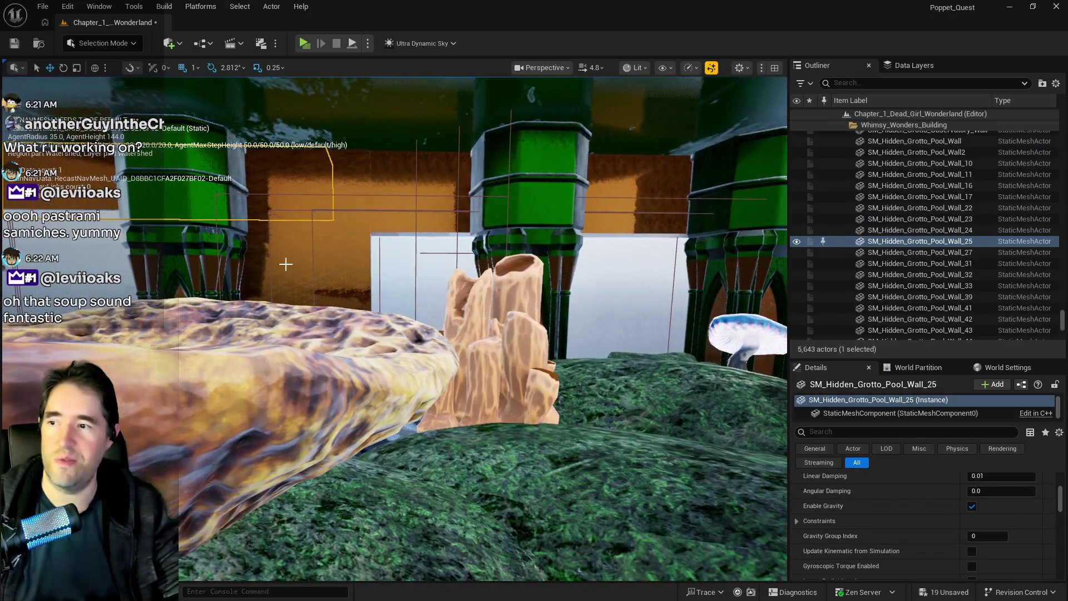
pyautogui.click(333, 249)
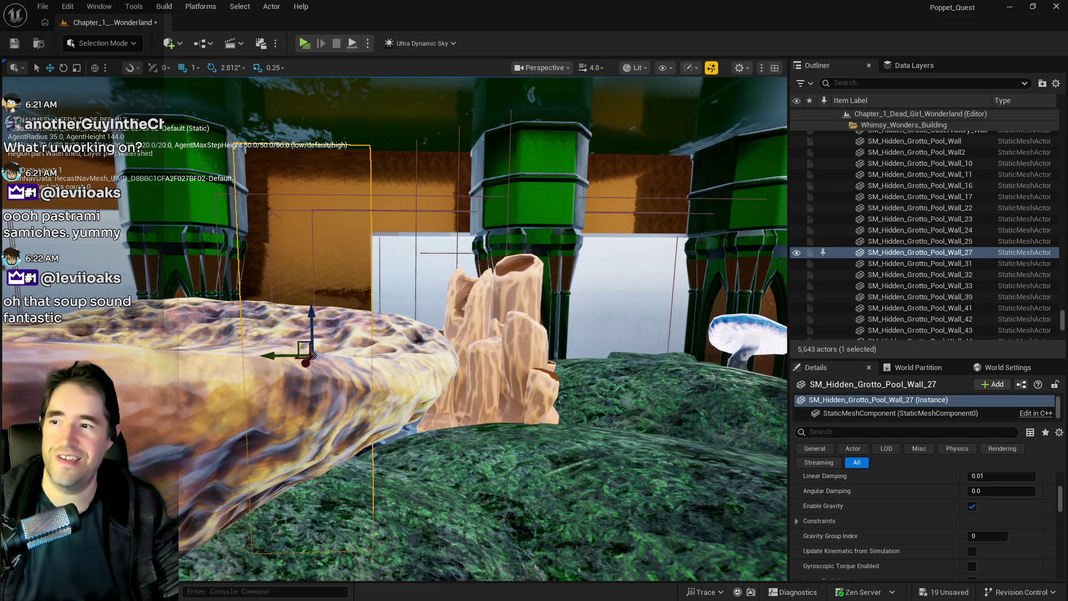
pyautogui.click(423, 194)
pyautogui.moveTo(478, 329); pyautogui.dragTo(478, 361)
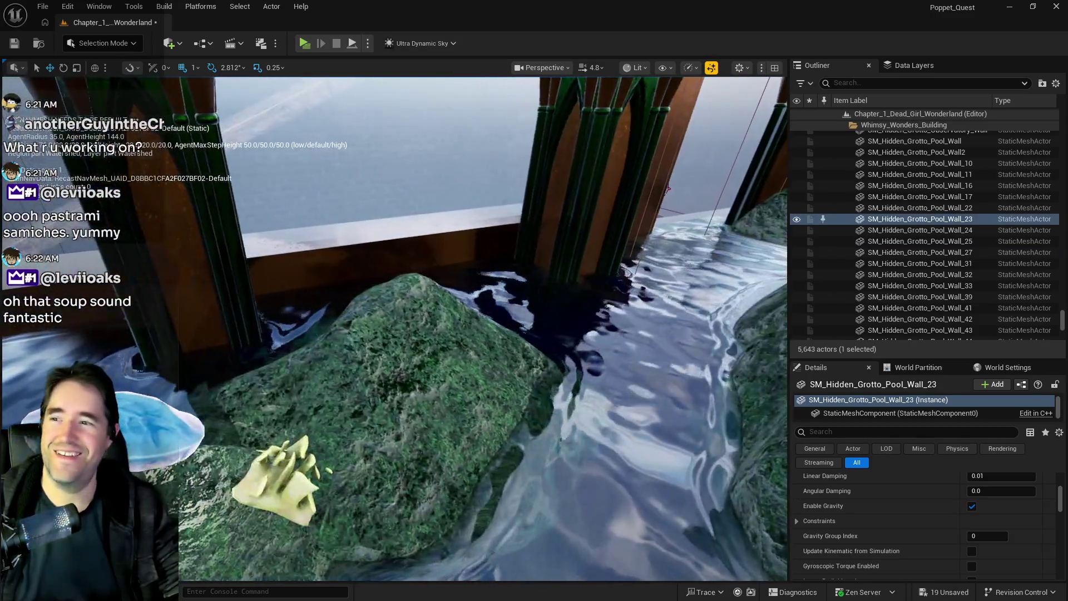
pyautogui.click(398, 258)
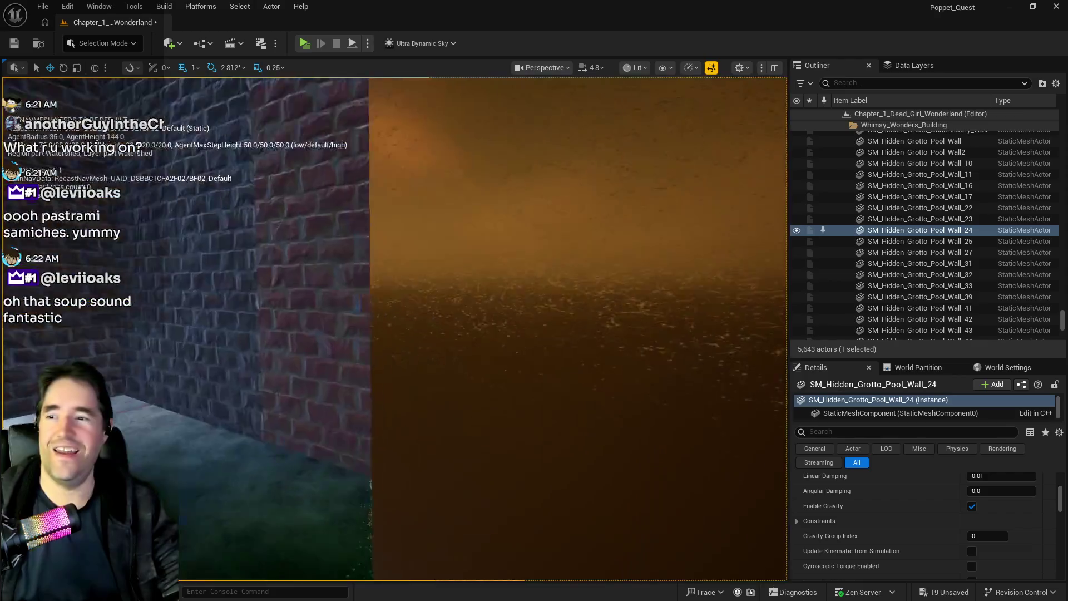
pyautogui.press('f')
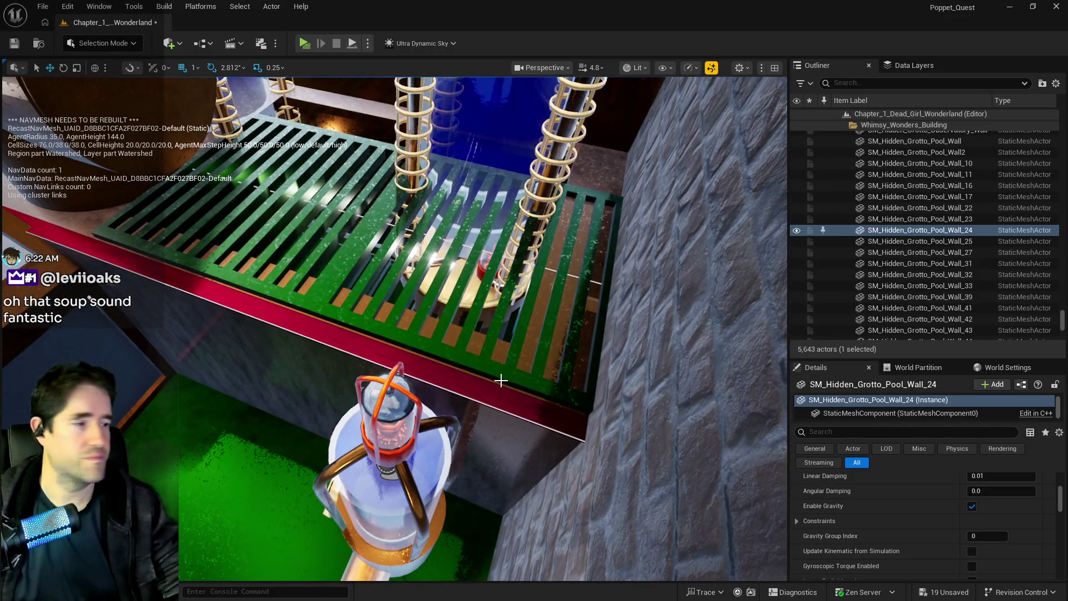
pyautogui.click(376, 123)
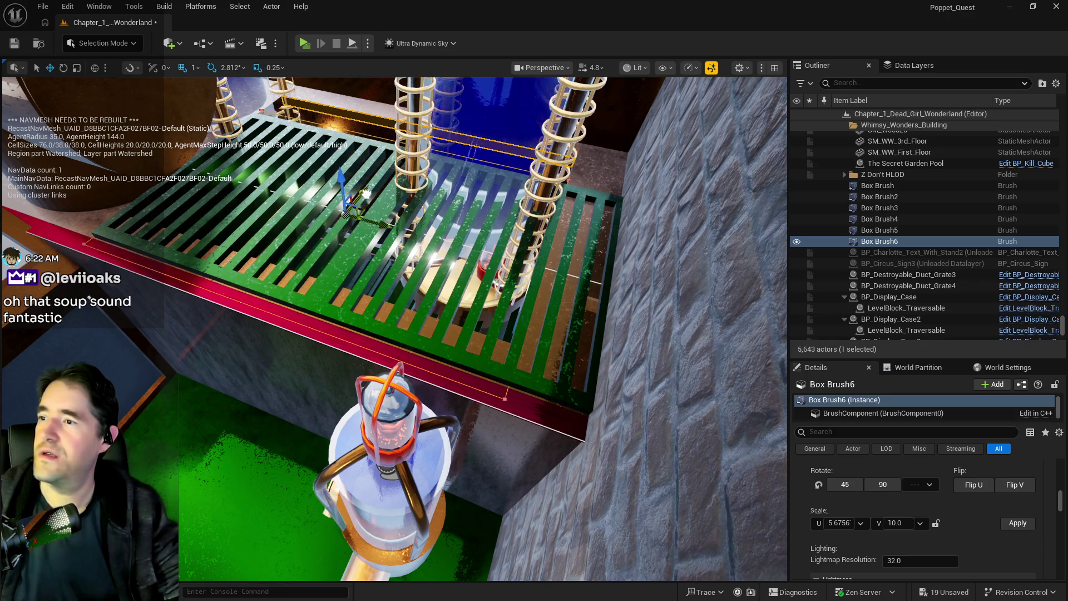
# - Move Box Brush6 down and left over the grate, undoing one overshoot
pyautogui.moveTo(380, 169); pyautogui.dragTo(361, 190)
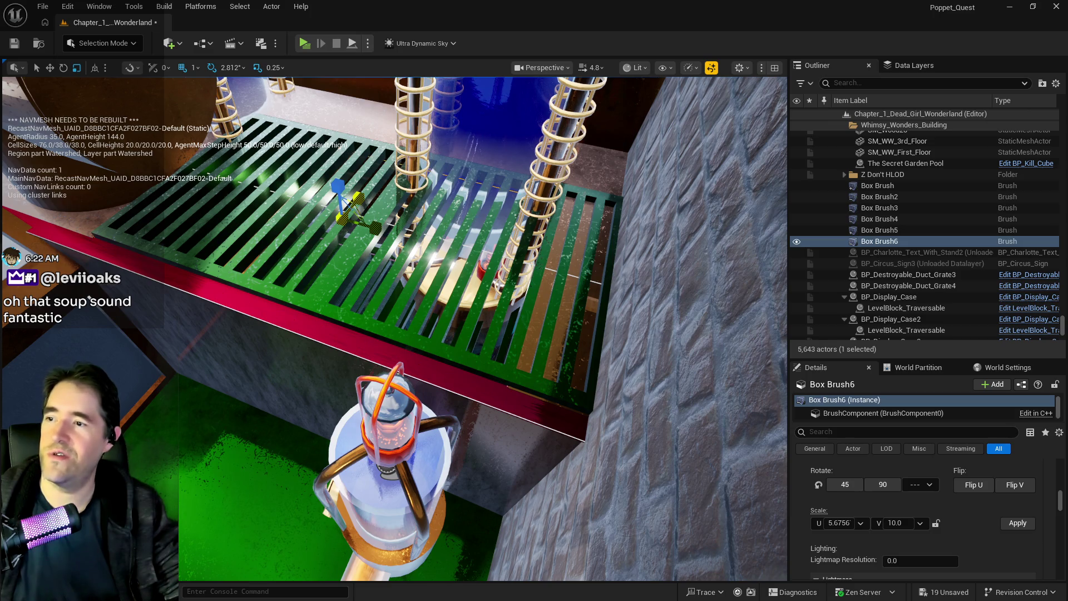
pyautogui.moveTo(367, 226); pyautogui.dragTo(396, 236)
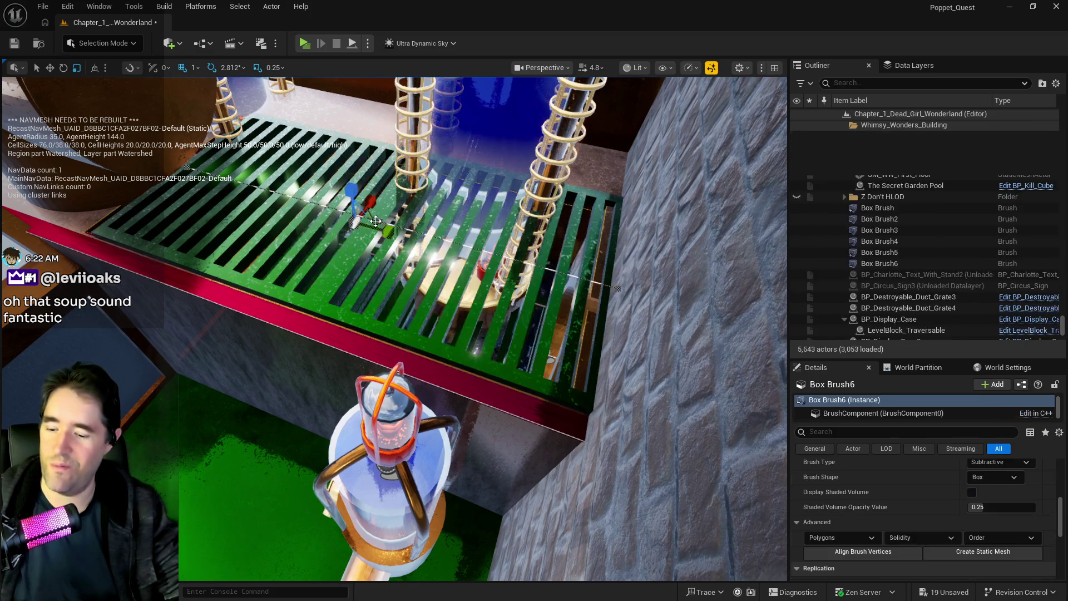
pyautogui.hotkey('ctrl', 'z')
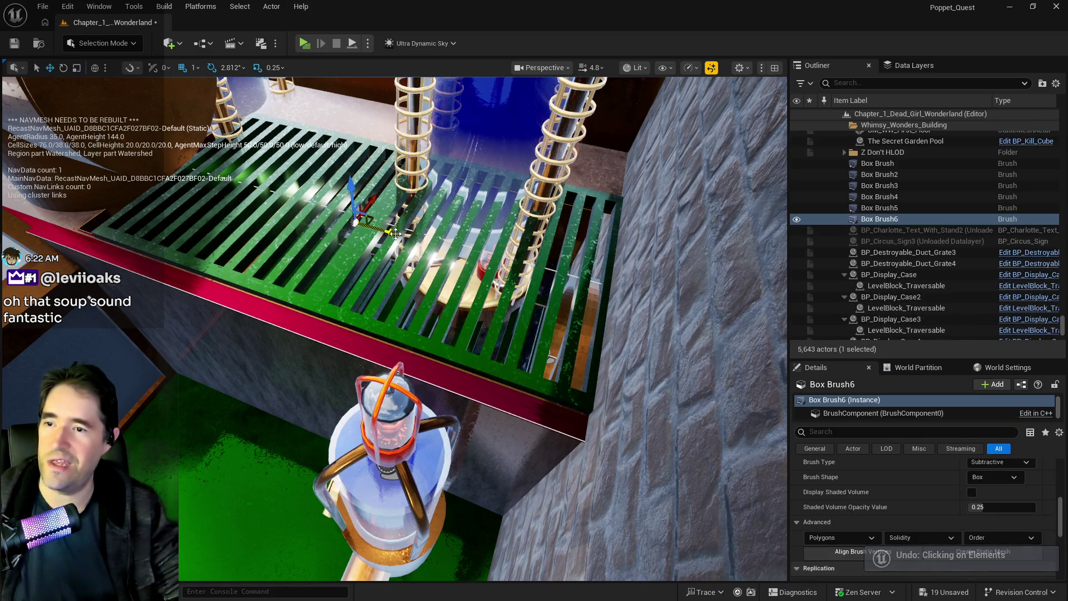
pyautogui.moveTo(396, 235); pyautogui.dragTo(432, 217)
pyautogui.moveTo(393, 256); pyautogui.dragTo(395, 289)
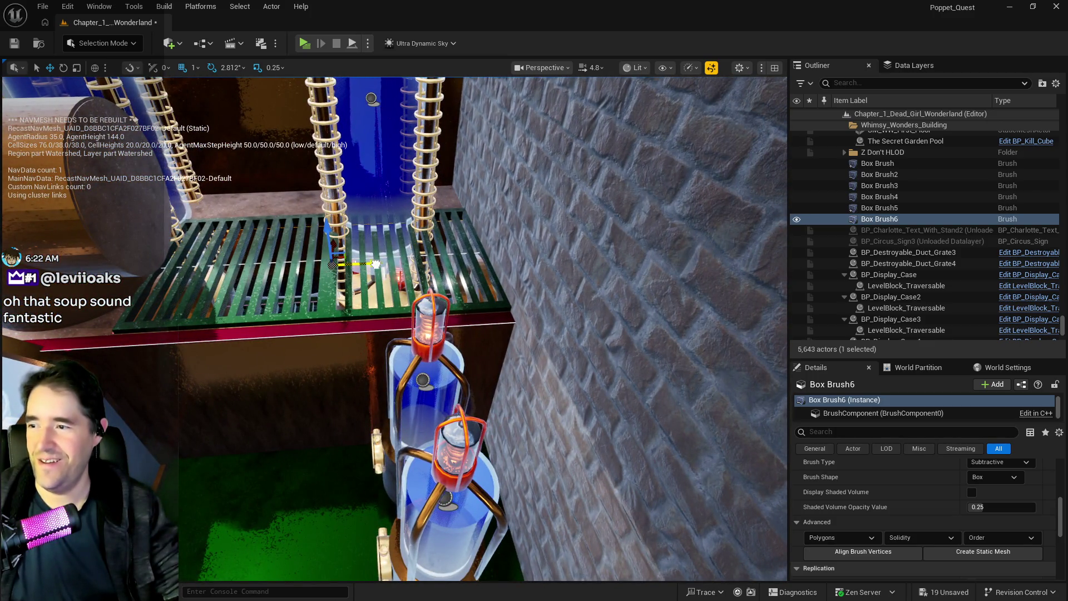
pyautogui.click(145, 281)
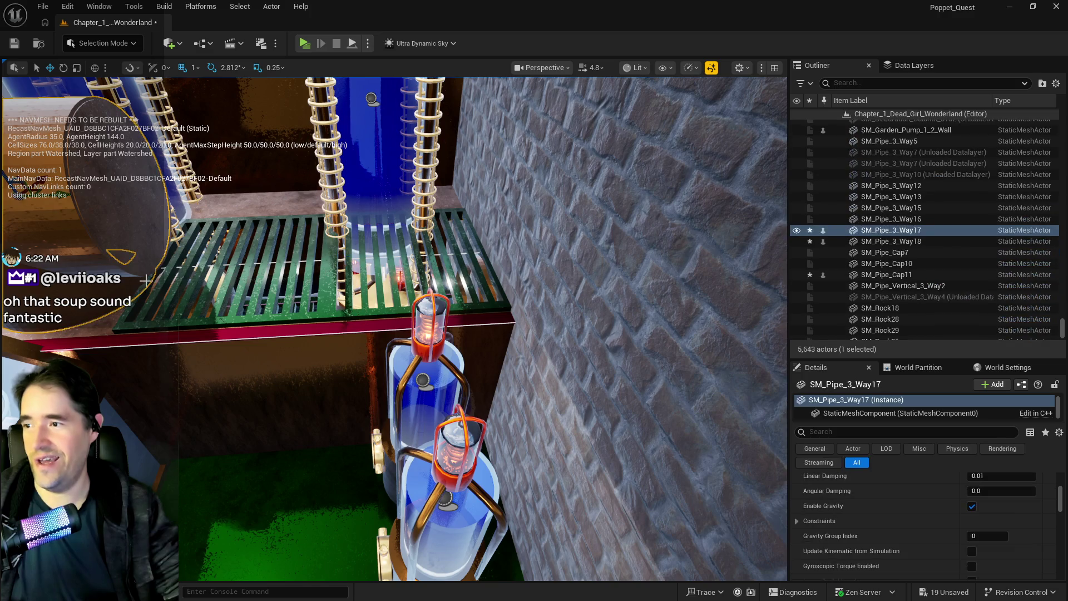
# - Slide BP_Grate_Spline14 sideways along X, then frame BP_Reactor2 and add BP_Reactor5 to the selection
pyautogui.click(158, 272)
pyautogui.moveTo(155, 271)
pyautogui.mouseDown()
pyautogui.moveTo(187, 261)
pyautogui.moveTo(78, 289)
pyautogui.mouseUp()
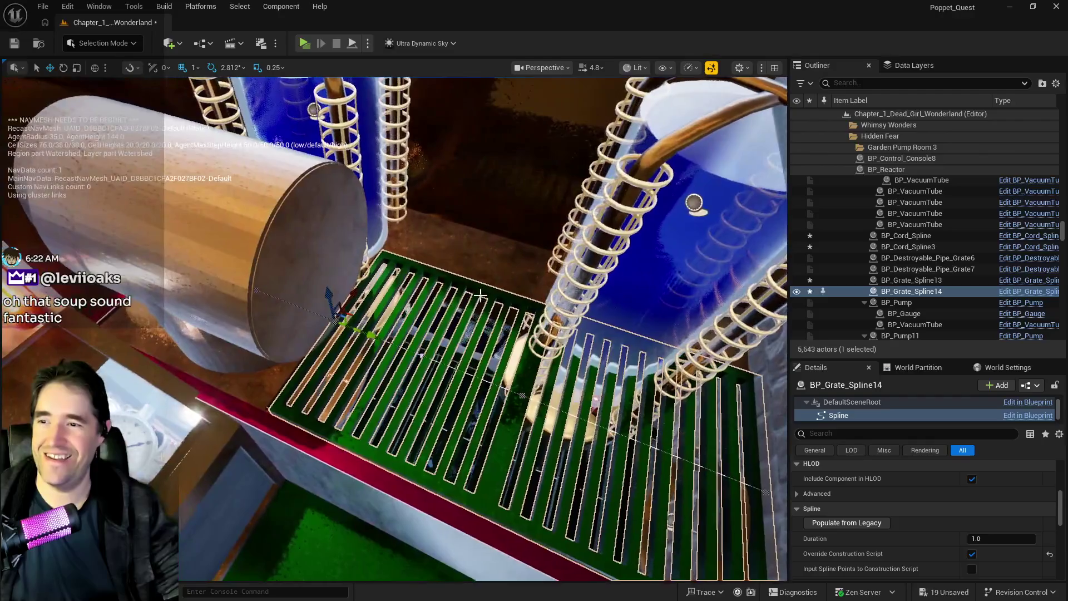
pyautogui.click(645, 190)
pyautogui.press('f')
pyautogui.moveTo(645, 190)
pyautogui.mouseDown()
pyautogui.moveTo(645, 234)
pyautogui.moveTo(645, 167)
pyautogui.moveTo(645, 223)
pyautogui.moveTo(581, 228)
pyautogui.mouseUp()
pyautogui.press('f')
pyautogui.keyDown('ctrl'); pyautogui.click(272, 278); pyautogui.keyUp('ctrl')
# - Set both reactors to a locked scale of 2.0 and raise them higher
pyautogui.scroll(5, 919, 550)
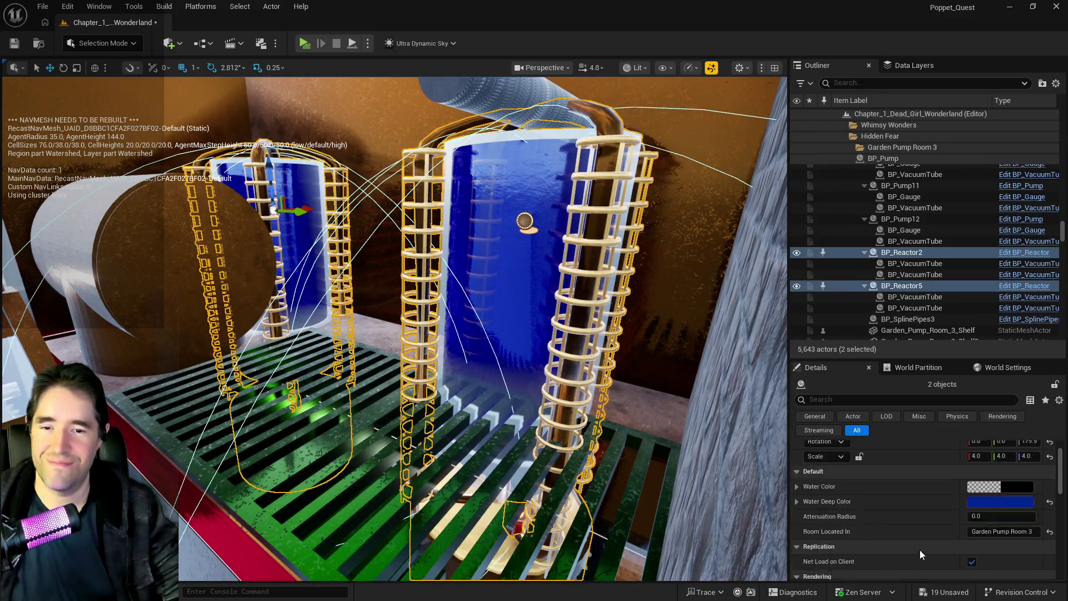
pyautogui.click(860, 493)
pyautogui.click(983, 492)
pyautogui.write('2')
pyautogui.press('Return')
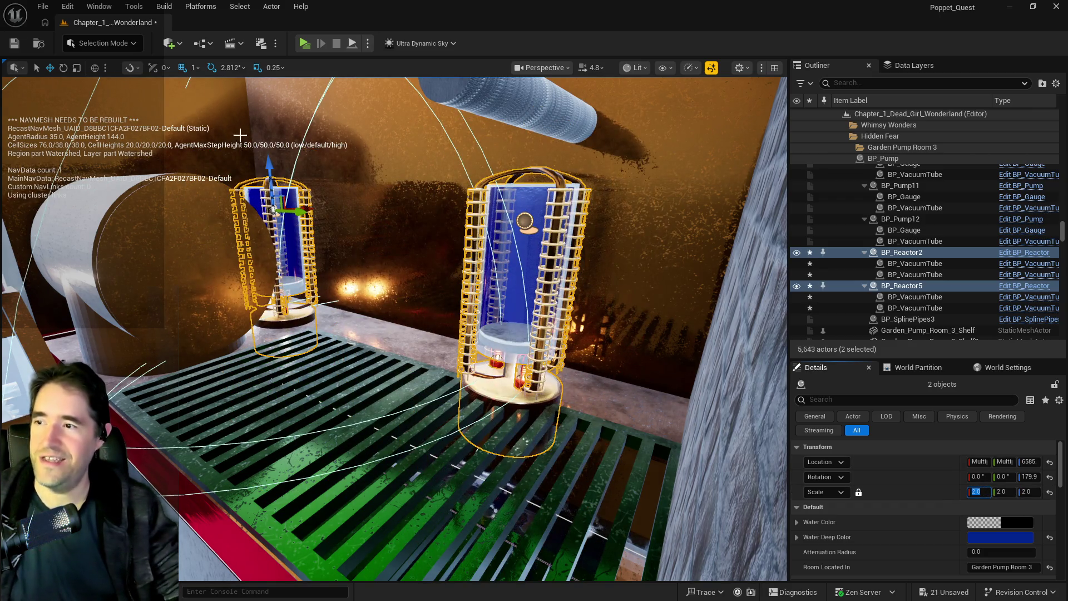
pyautogui.moveTo(273, 171)
pyautogui.mouseDown()
pyautogui.moveTo(265, 114)
pyautogui.moveTo(264, 135)
pyautogui.moveTo(334, 167)
pyautogui.moveTo(312, 178)
pyautogui.moveTo(304, 217)
pyautogui.moveTo(320, 189)
pyautogui.moveTo(339, 206)
pyautogui.mouseUp()
pyautogui.press('f')
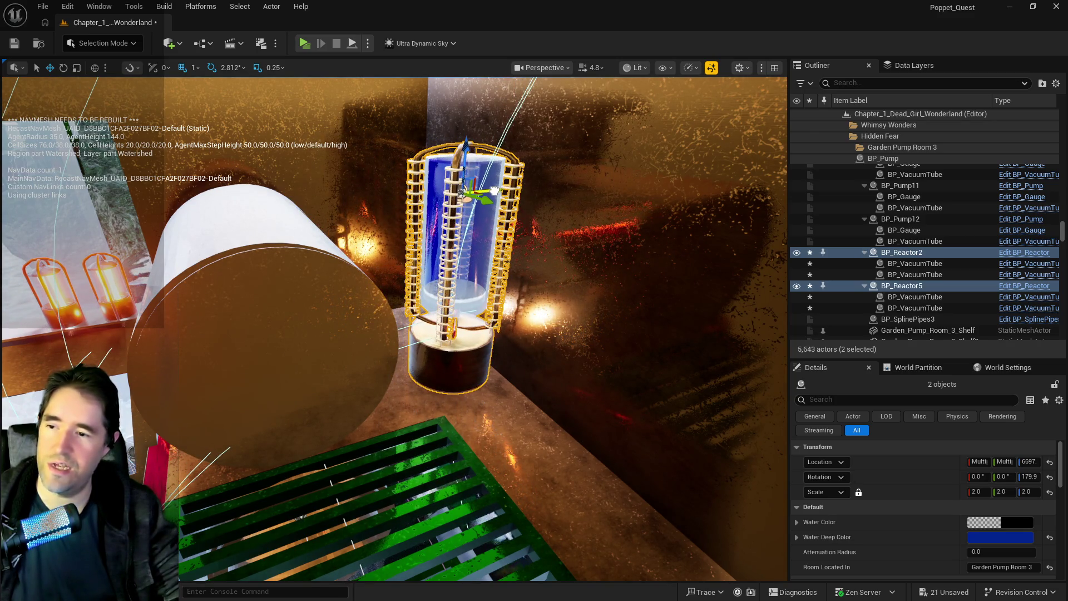
pyautogui.press('f')
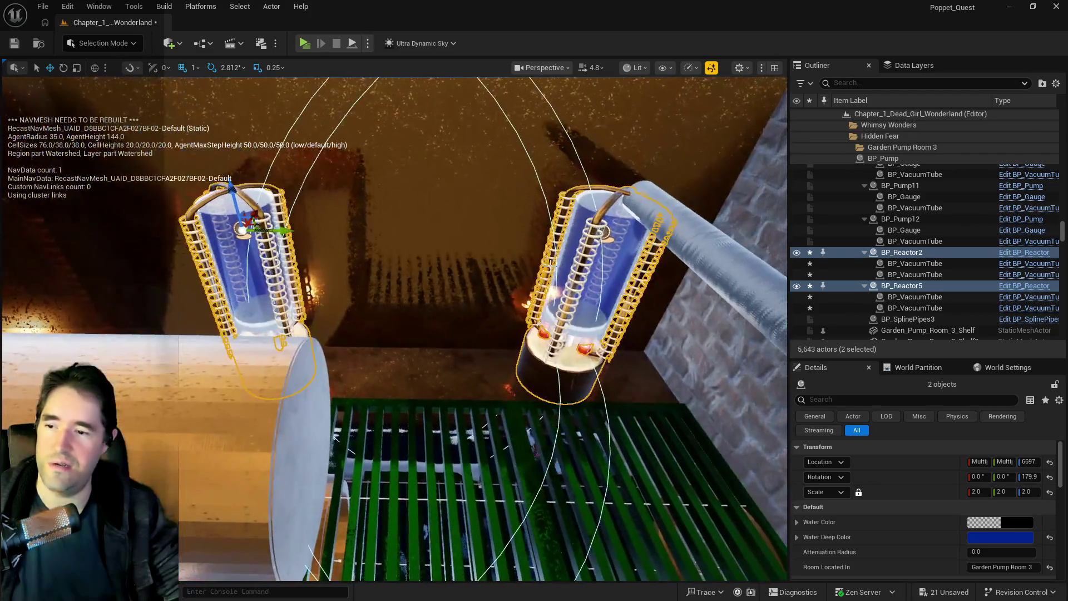
pyautogui.press('f')
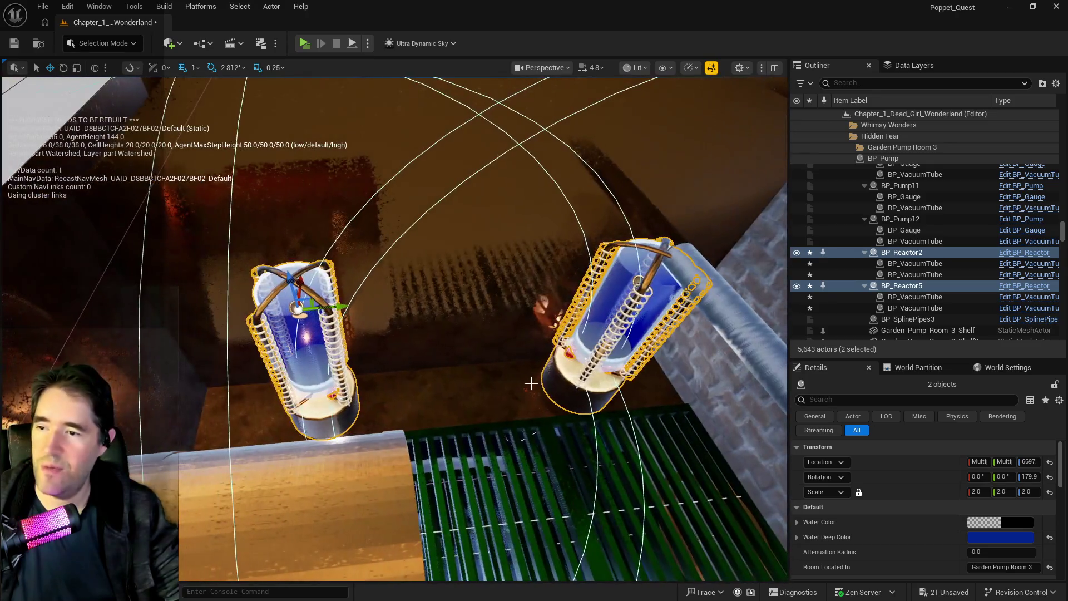
# - Duplicate BP_Reactor2 as BP_Reactor3 and place it between the two reactors
pyautogui.click(569, 385)
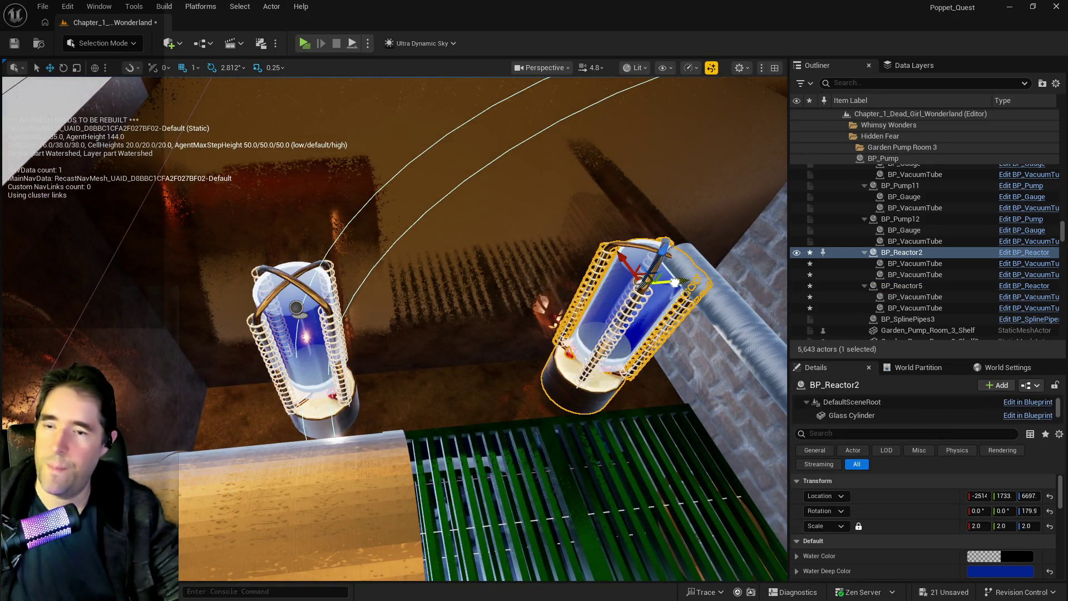
pyautogui.hotkey('ctrl', 'd')
pyautogui.moveTo(587, 288); pyautogui.dragTo(514, 290)
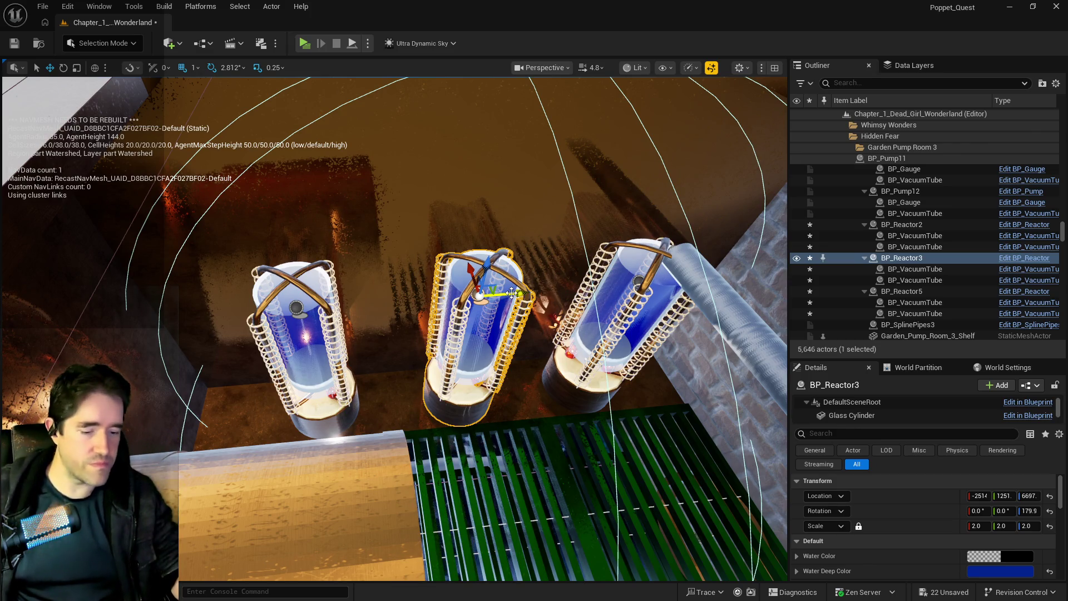
# - Fly the camera up to a high view of the three reactors, past the green grate
pyautogui.moveTo(211, 333); pyautogui.dragTo(211, 333)
pyautogui.moveTo(317, 396); pyautogui.dragTo(317, 397)
# - Select BP_Cord_Spline, focus on it and raise it up toward the reactor tubes
pyautogui.click(320, 367)
pyautogui.press('f')
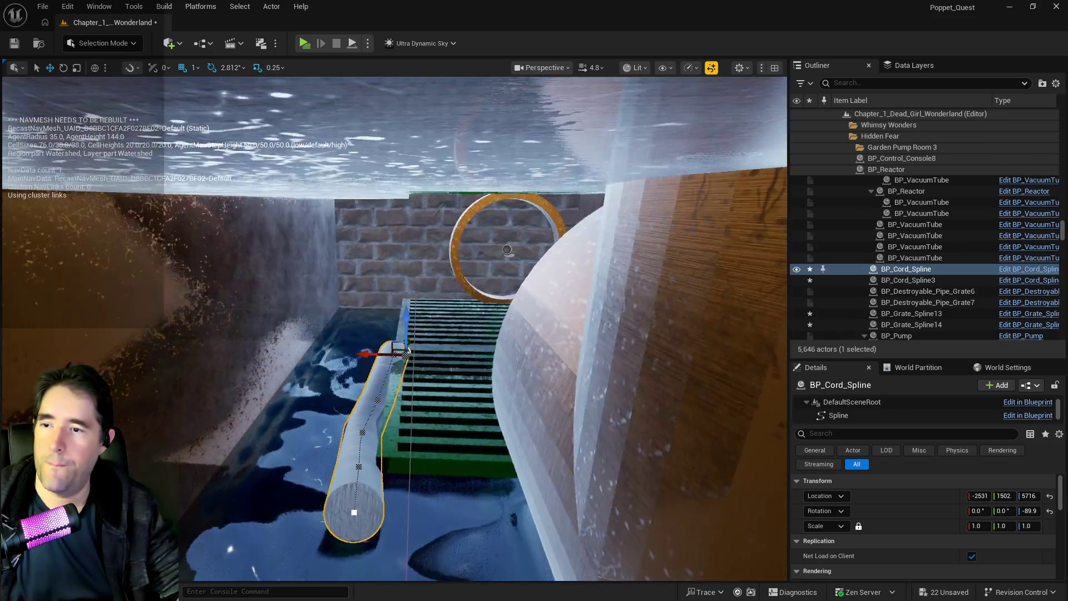
pyautogui.moveTo(406, 317); pyautogui.dragTo(392, 103)
pyautogui.moveTo(403, 169); pyautogui.dragTo(402, 170)
# - Fine-tune the cord's height and X/Y position on the reactors, then save the level
pyautogui.moveTo(558, 325)
pyautogui.mouseDown()
pyautogui.moveTo(585, 304)
pyautogui.moveTo(579, 314)
pyautogui.moveTo(542, 305)
pyautogui.mouseUp()
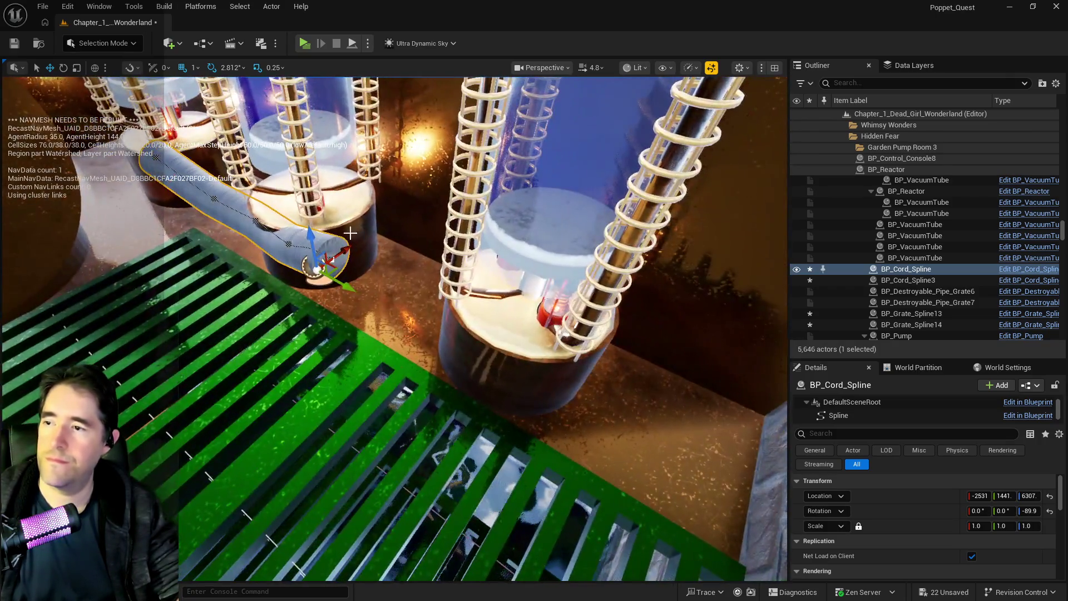
pyautogui.moveTo(350, 232)
pyautogui.mouseDown()
pyautogui.moveTo(354, 202)
pyautogui.moveTo(356, 225)
pyautogui.mouseUp()
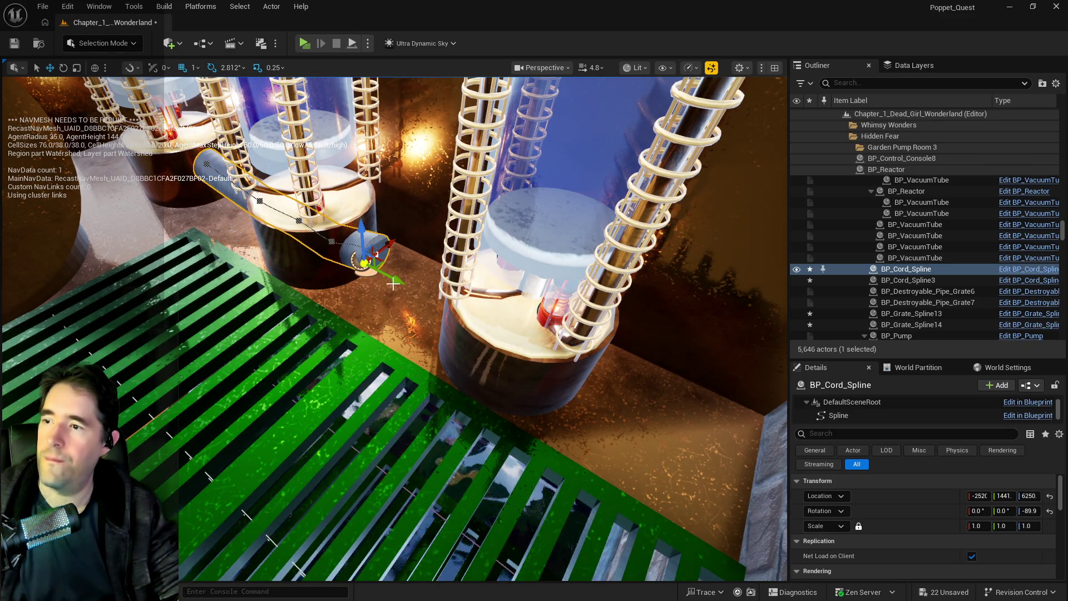
pyautogui.moveTo(396, 278)
pyautogui.mouseDown()
pyautogui.moveTo(346, 249)
pyautogui.moveTo(593, 361)
pyautogui.mouseUp()
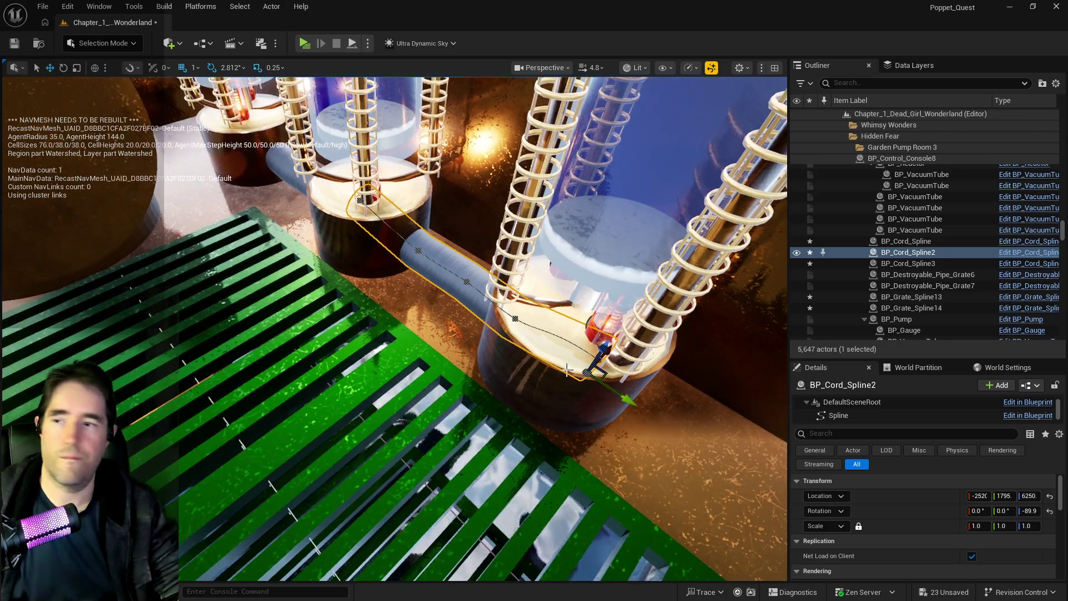
pyautogui.hotkey('ctrl', 's')
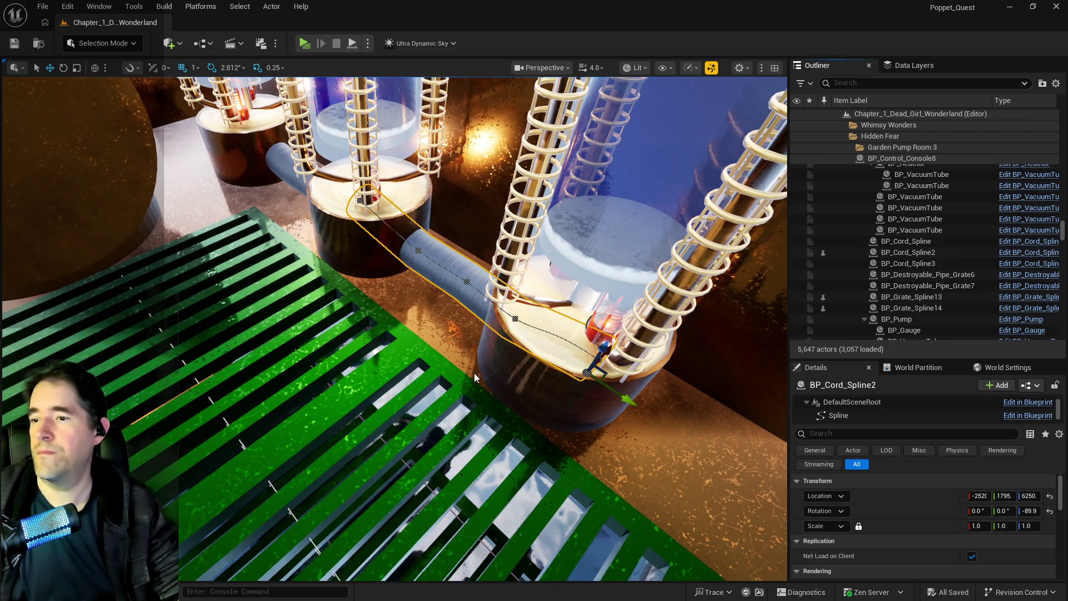
pyautogui.moveTo(375, 418); pyautogui.dragTo(374, 418)
# - Fly through the console room past the vacuum tubes to the Grotto Pump Room gear device
pyautogui.press('w')
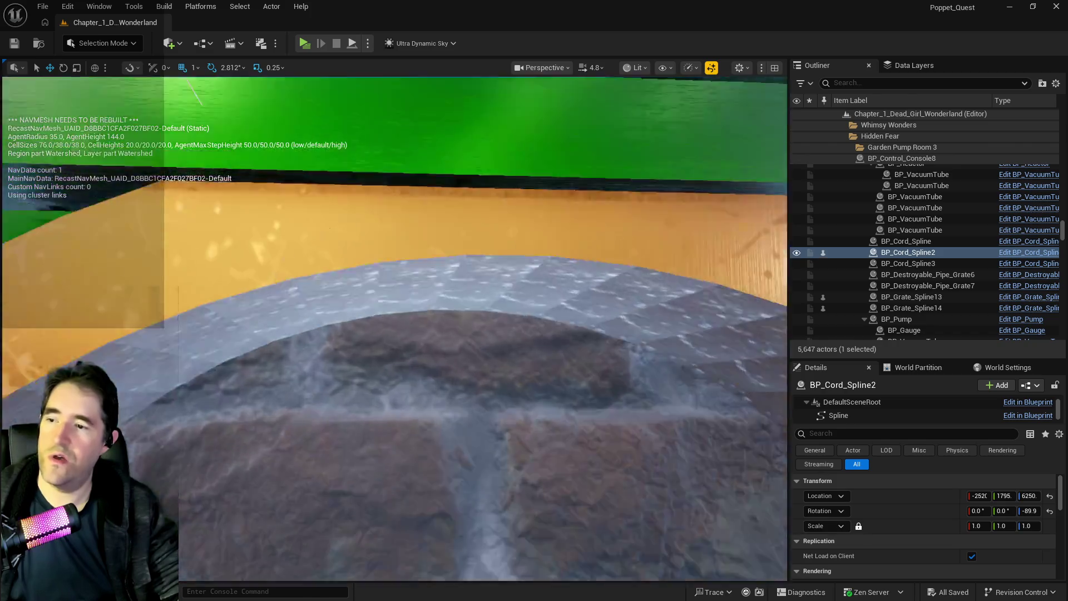
pyautogui.moveTo(225, 382); pyautogui.dragTo(226, 382)
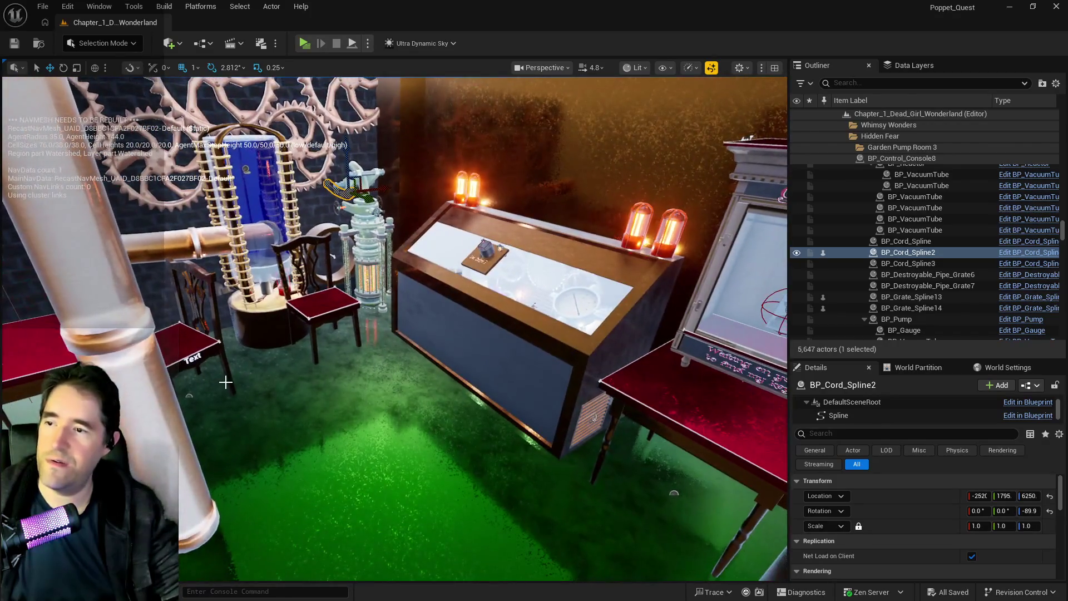
pyautogui.moveTo(415, 252); pyautogui.dragTo(414, 251)
pyautogui.moveTo(518, 250); pyautogui.dragTo(518, 250)
pyautogui.moveTo(535, 285); pyautogui.dragTo(535, 285)
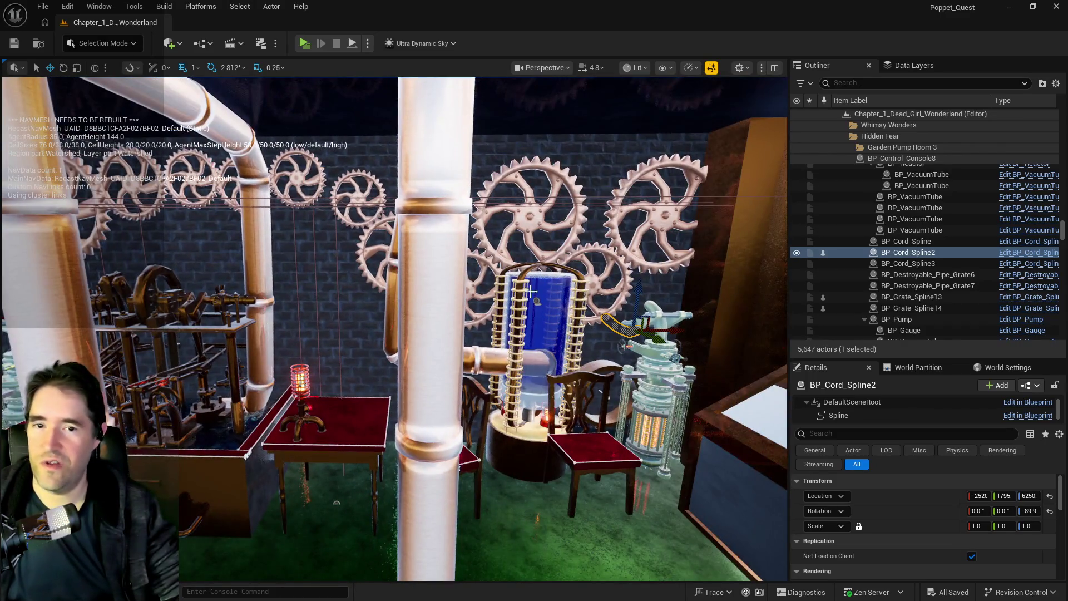
pyautogui.moveTo(455, 394); pyautogui.dragTo(455, 394)
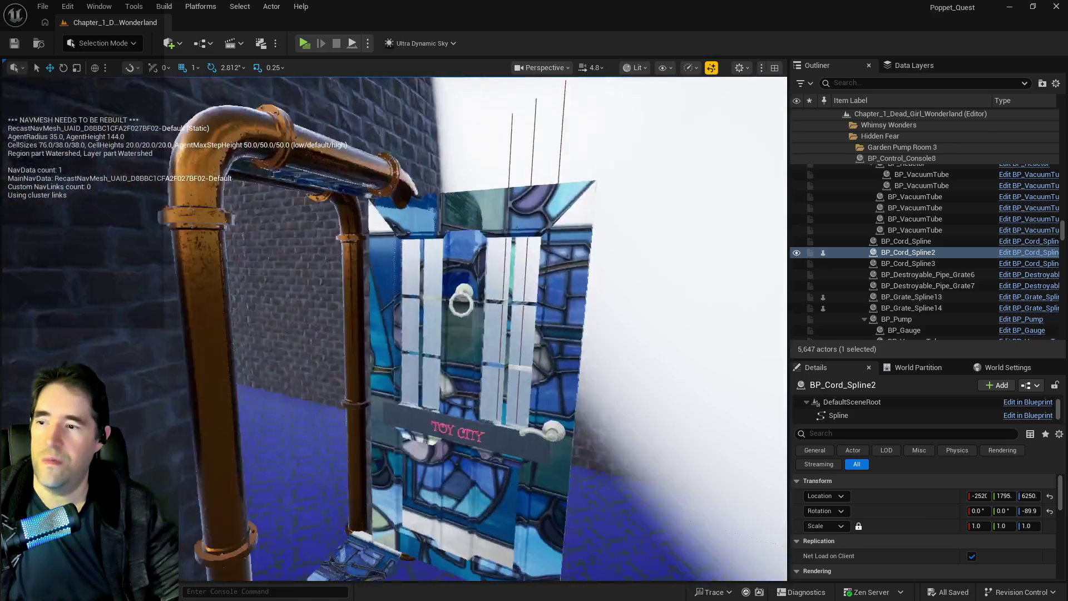
pyautogui.moveTo(394, 329); pyautogui.dragTo(393, 329)
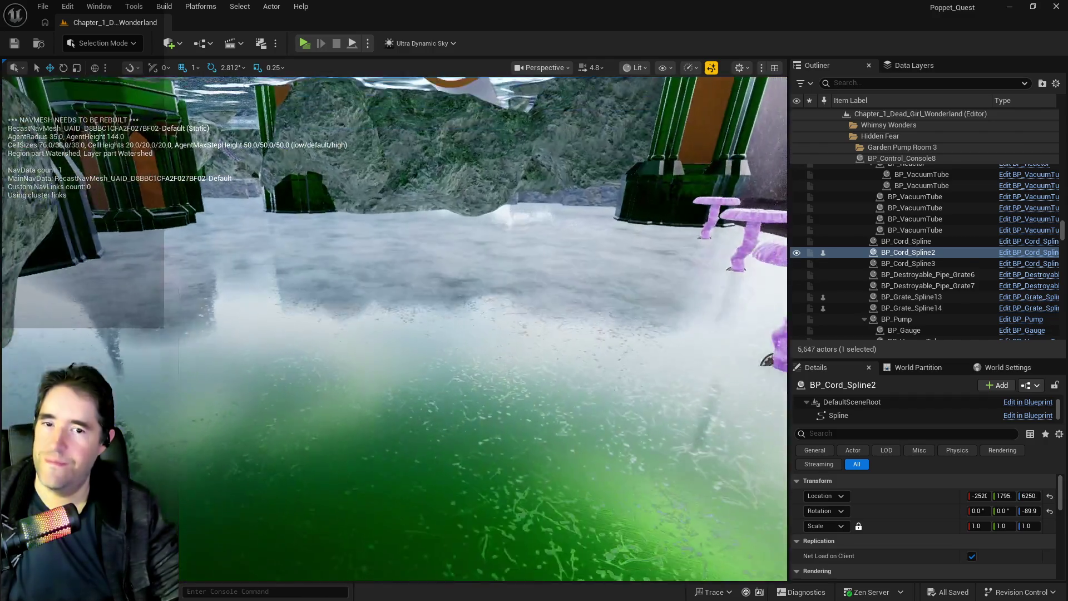
pyautogui.moveTo(394, 329); pyautogui.dragTo(394, 328)
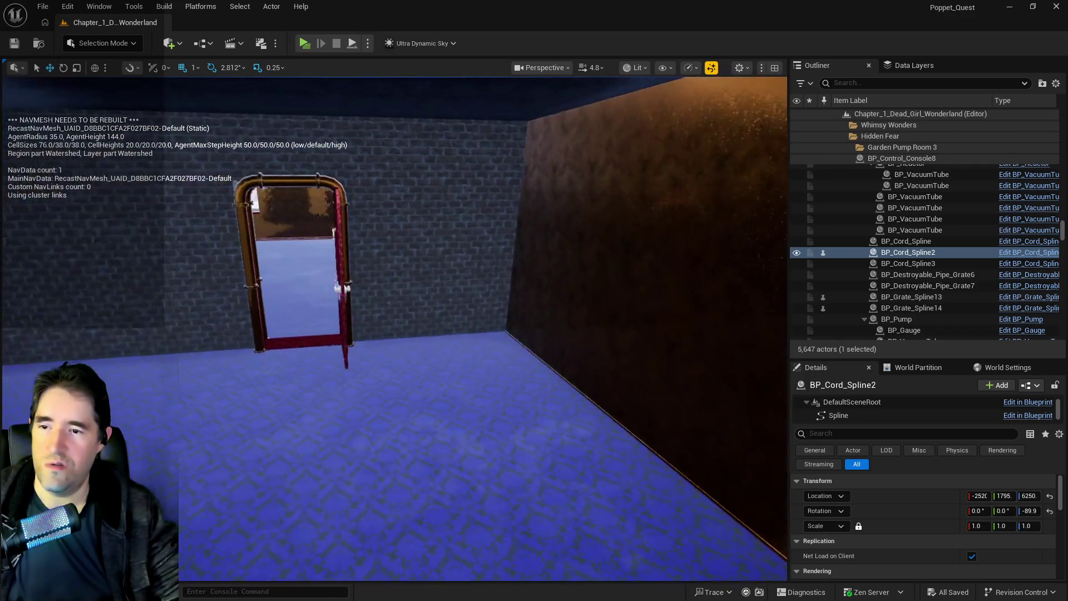
# - Tour the blue-floored room toward the red door, then hide the NavMesh debug text
pyautogui.moveTo(506, 370); pyautogui.dragTo(505, 370)
pyautogui.moveTo(305, 453); pyautogui.dragTo(305, 453)
pyautogui.moveTo(394, 328); pyautogui.dragTo(394, 328)
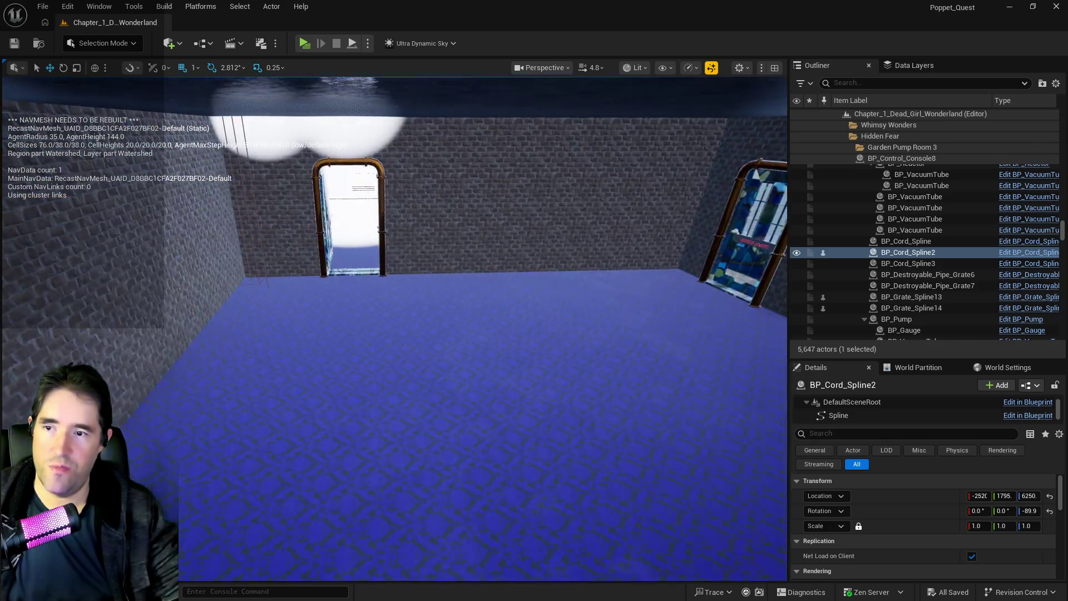
pyautogui.moveTo(586, 350); pyautogui.dragTo(586, 351)
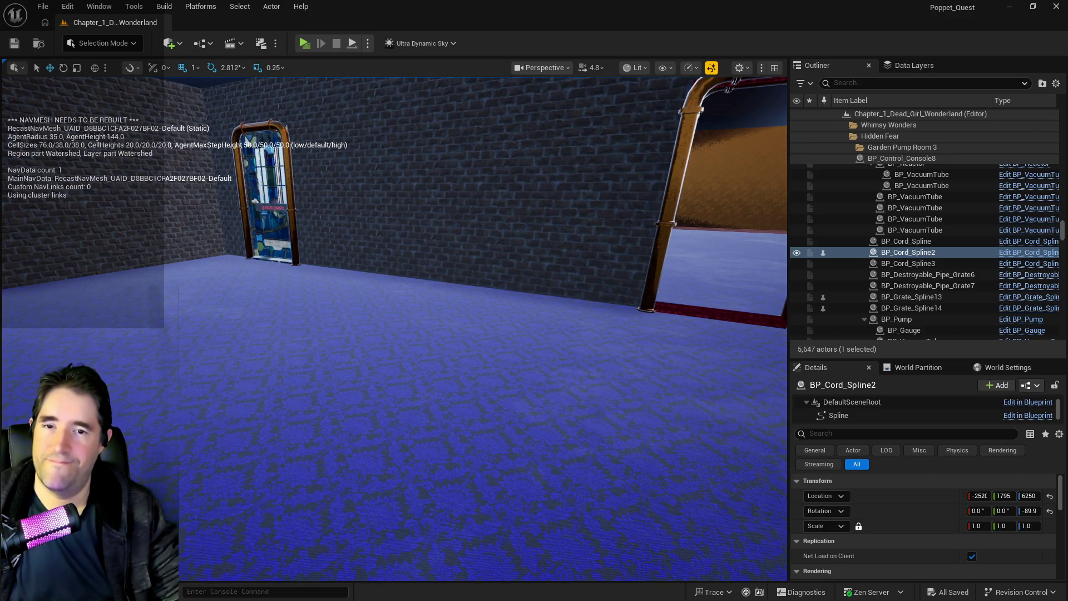
pyautogui.moveTo(587, 350); pyautogui.dragTo(587, 350)
pyautogui.moveTo(437, 407); pyautogui.dragTo(438, 408)
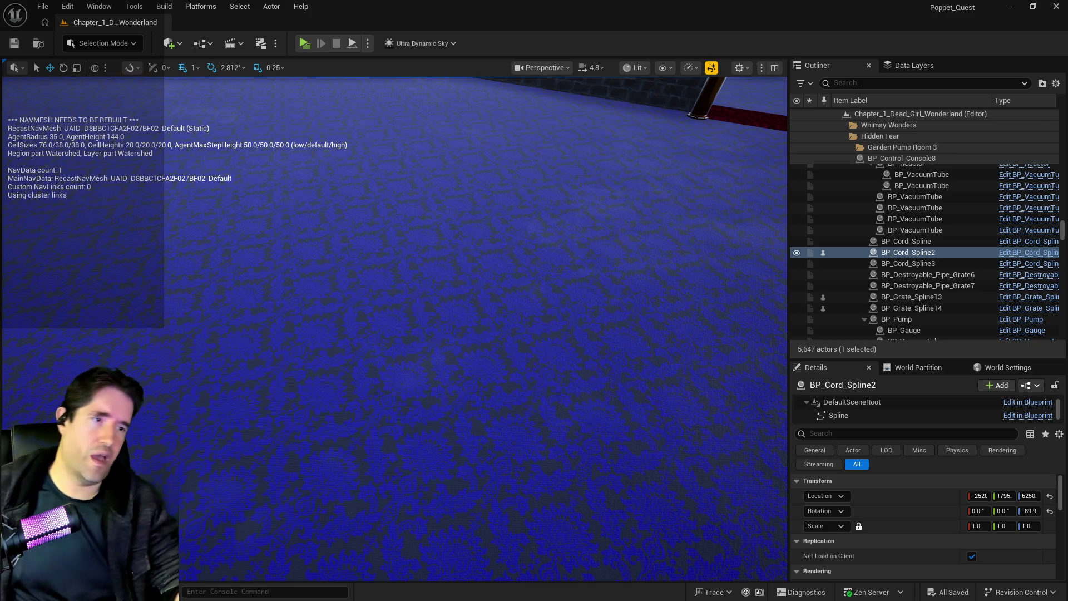
pyautogui.press('p')
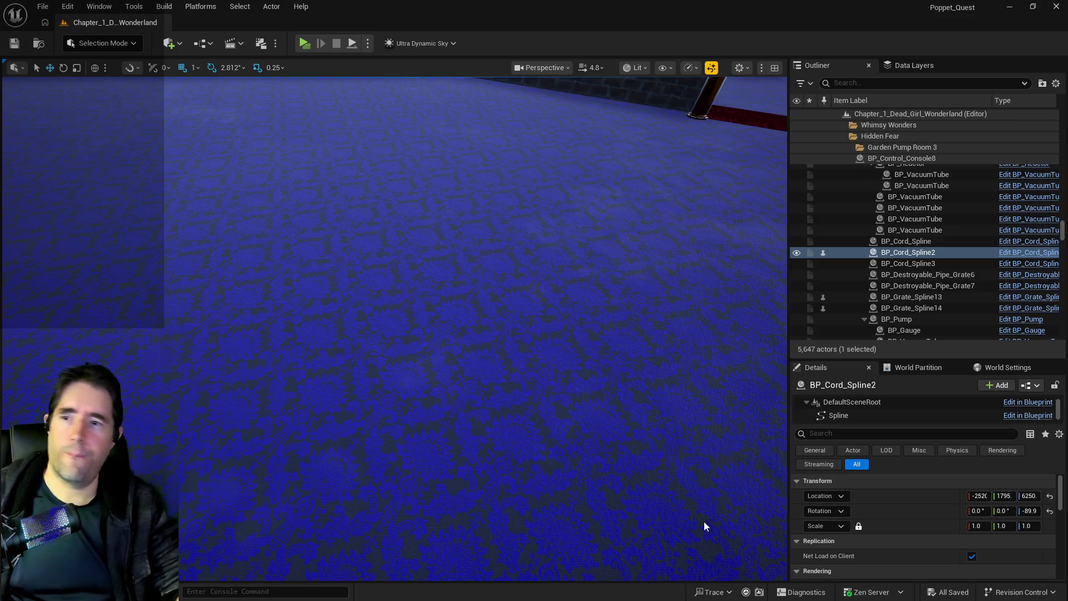
pyautogui.press('f')
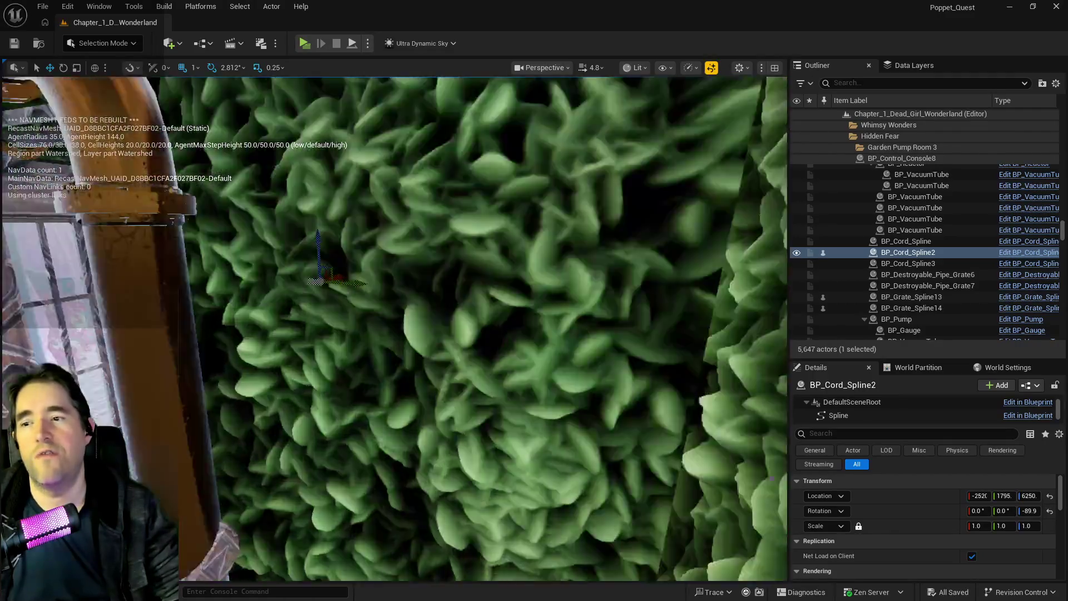
pyautogui.press('s')
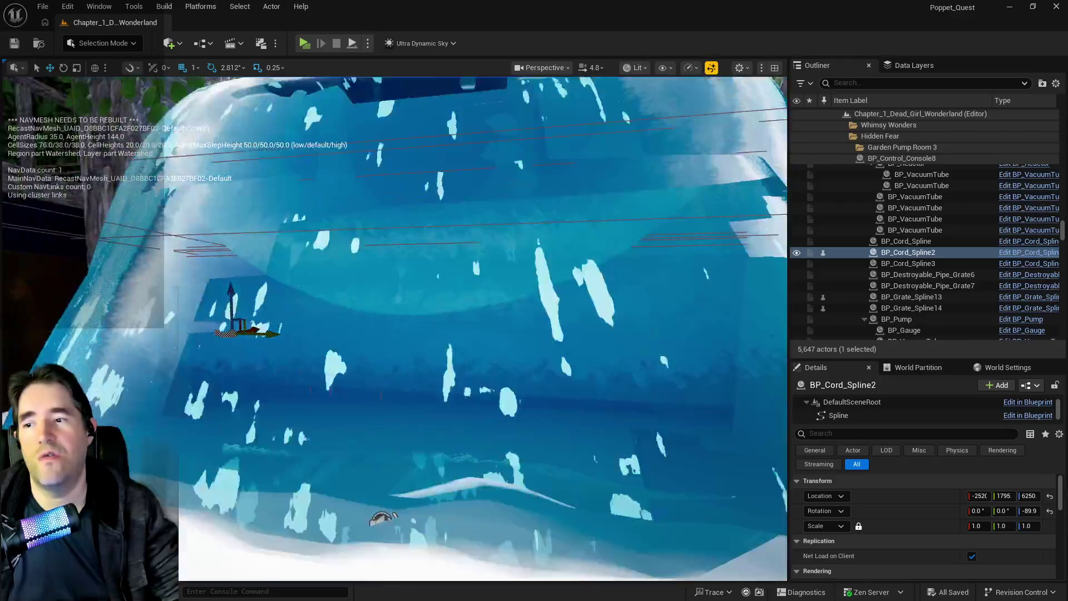
pyautogui.press('w')
pyautogui.press('d')
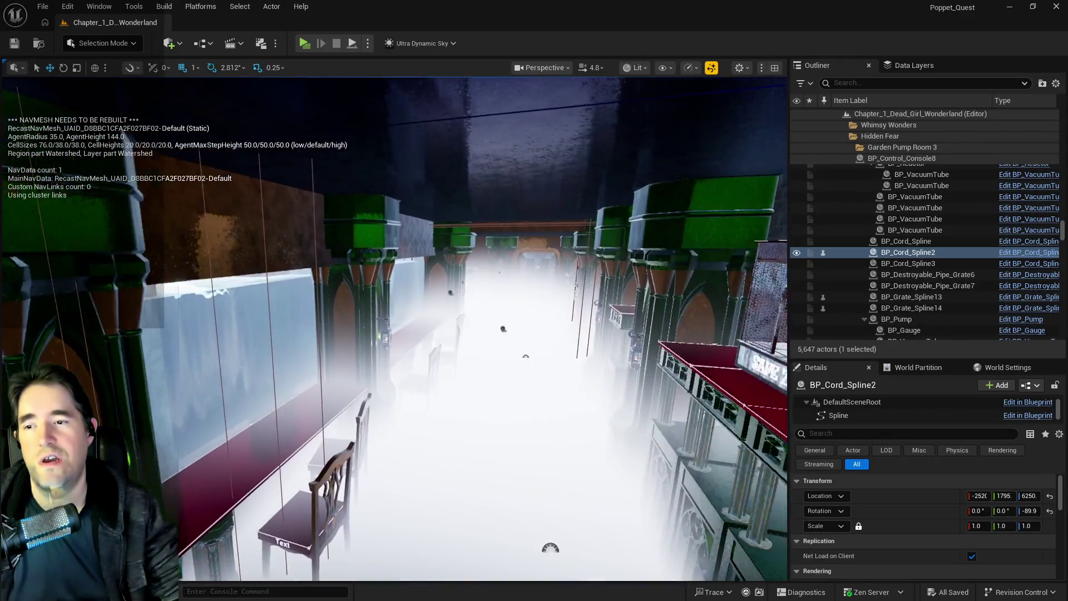
pyautogui.press('w')
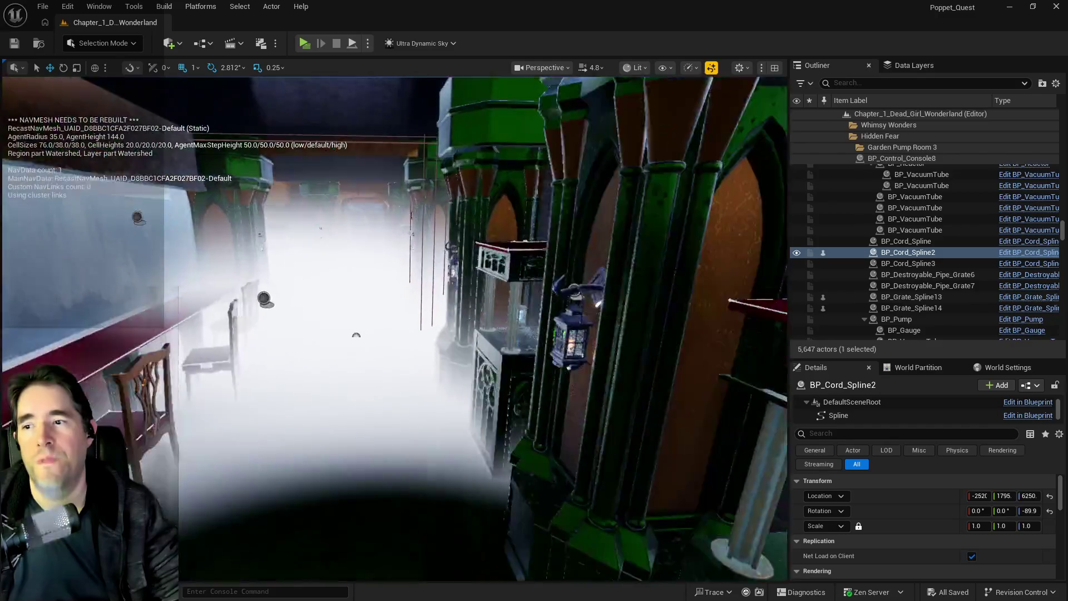
pyautogui.press('s')
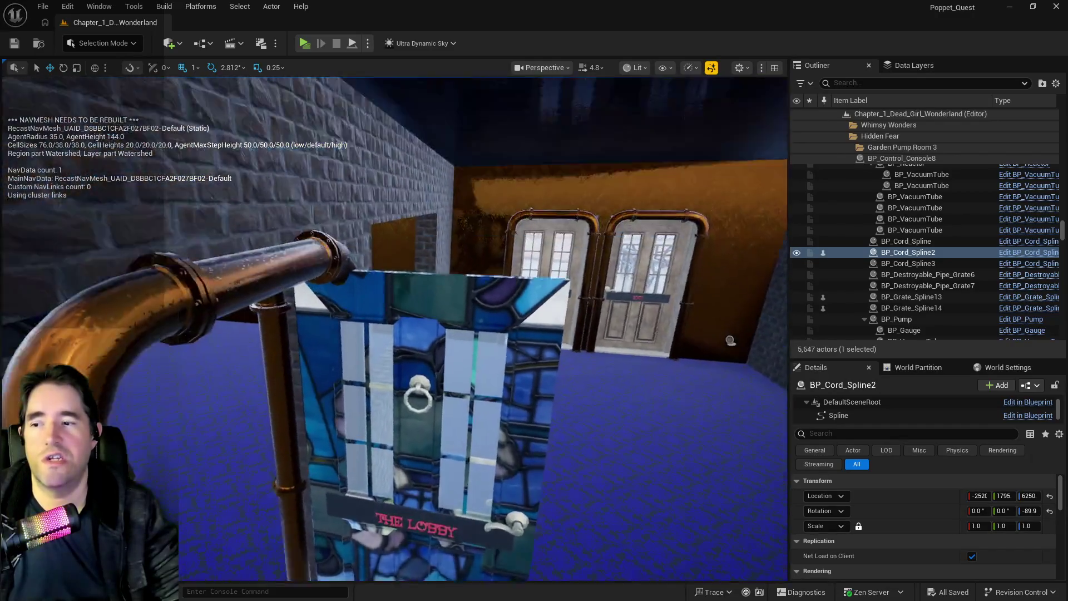
pyautogui.press('w')
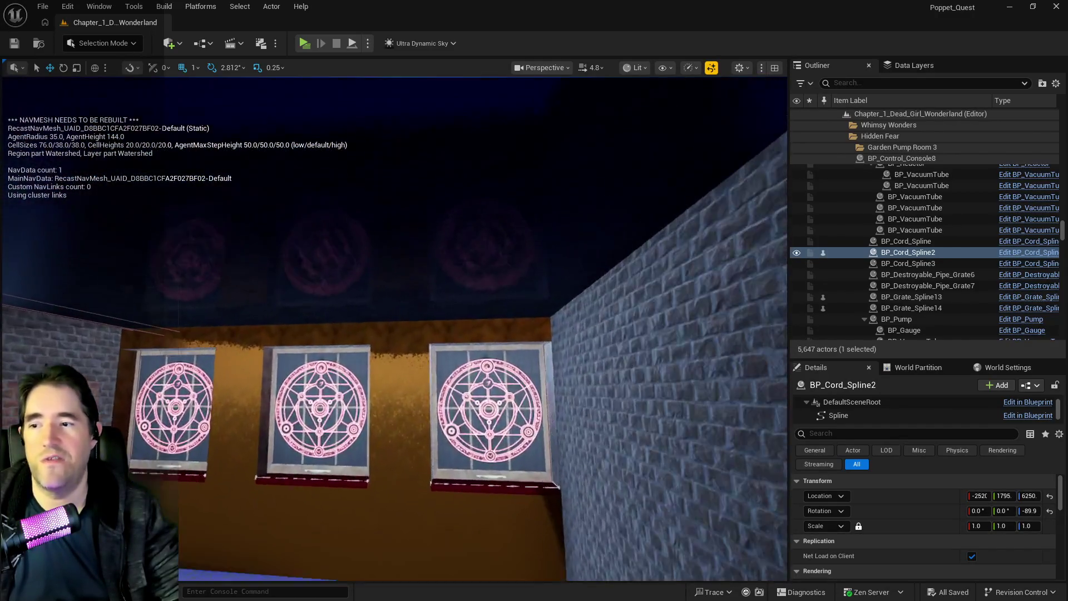
pyautogui.press('s')
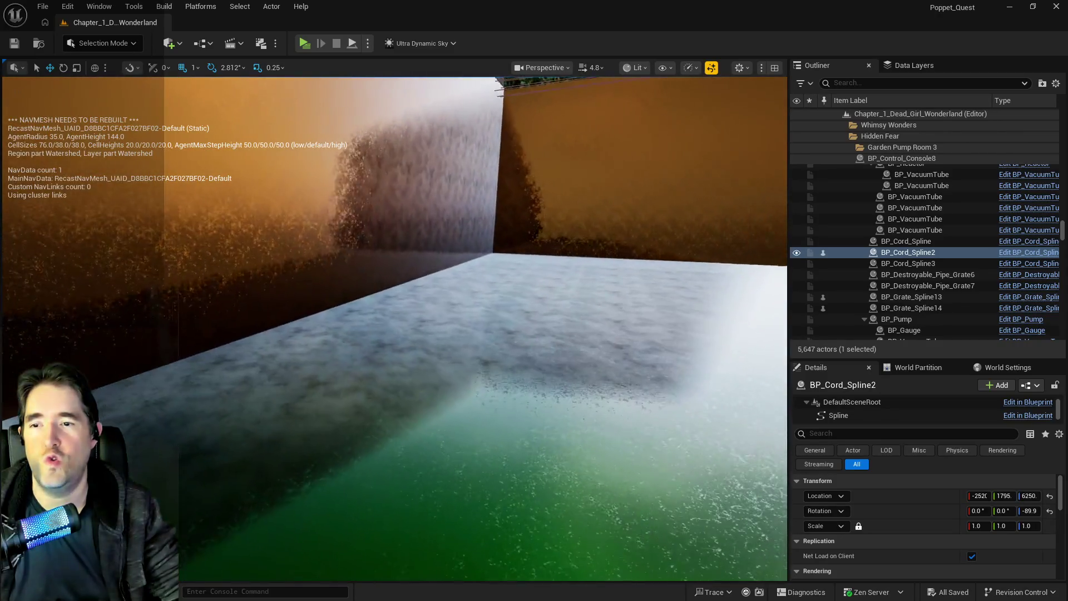
pyautogui.press('w')
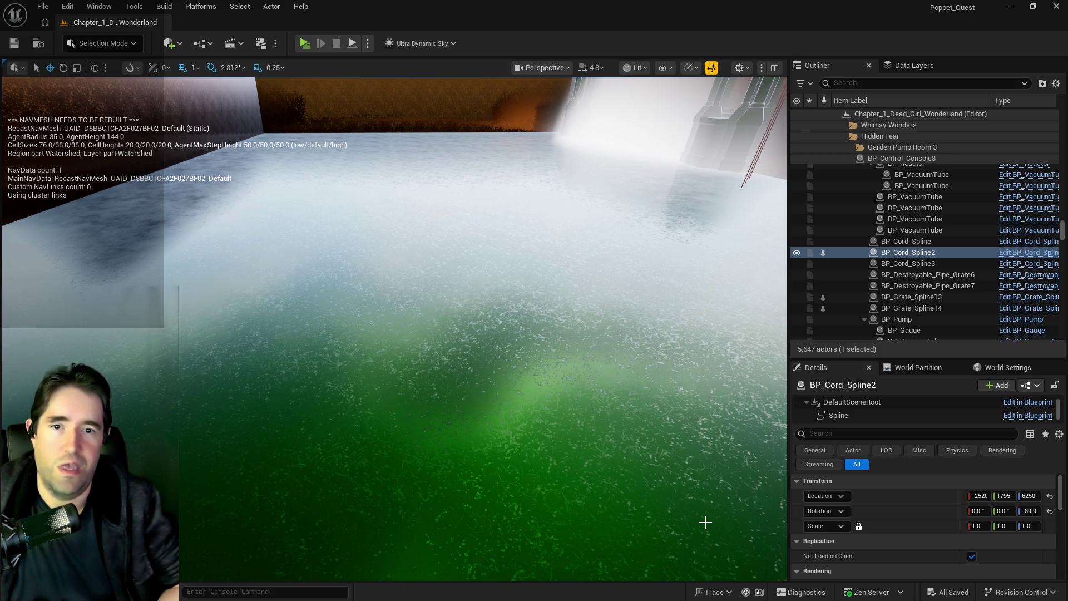
pyautogui.press('f')
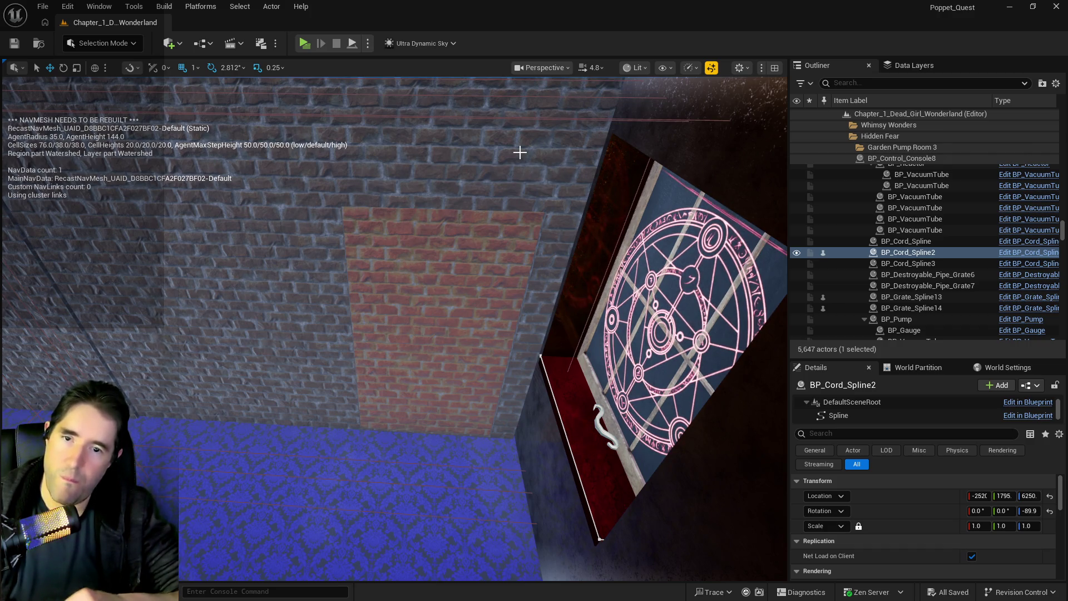
pyautogui.moveTo(519, 152)
pyautogui.mouseDown()
pyautogui.moveTo(525, 212)
pyautogui.moveTo(526, 139)
pyautogui.moveTo(501, 201)
pyautogui.mouseUp()
pyautogui.press('f')
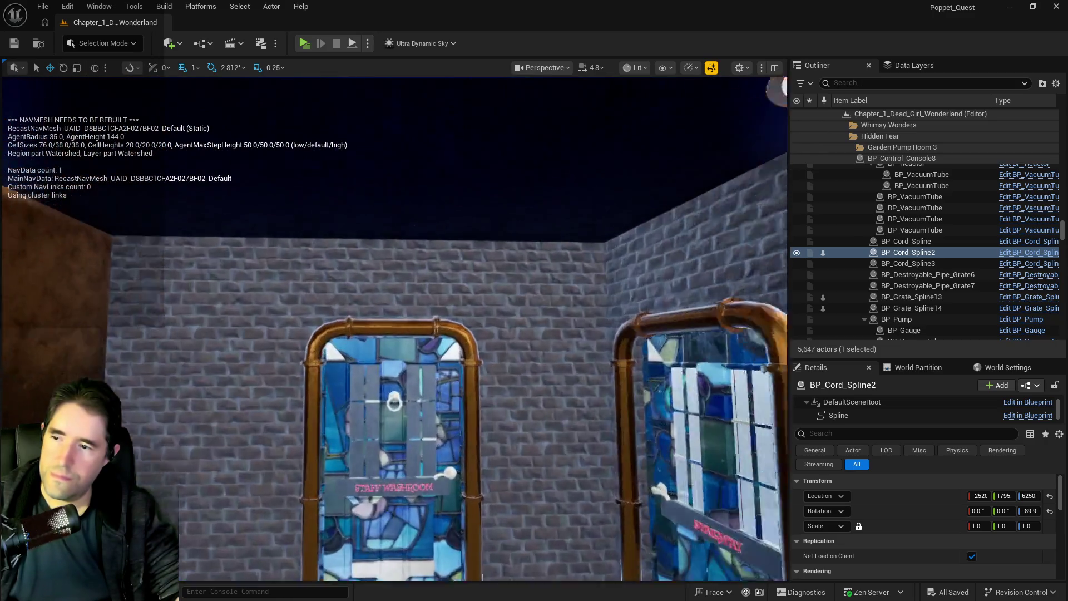
pyautogui.press('f')
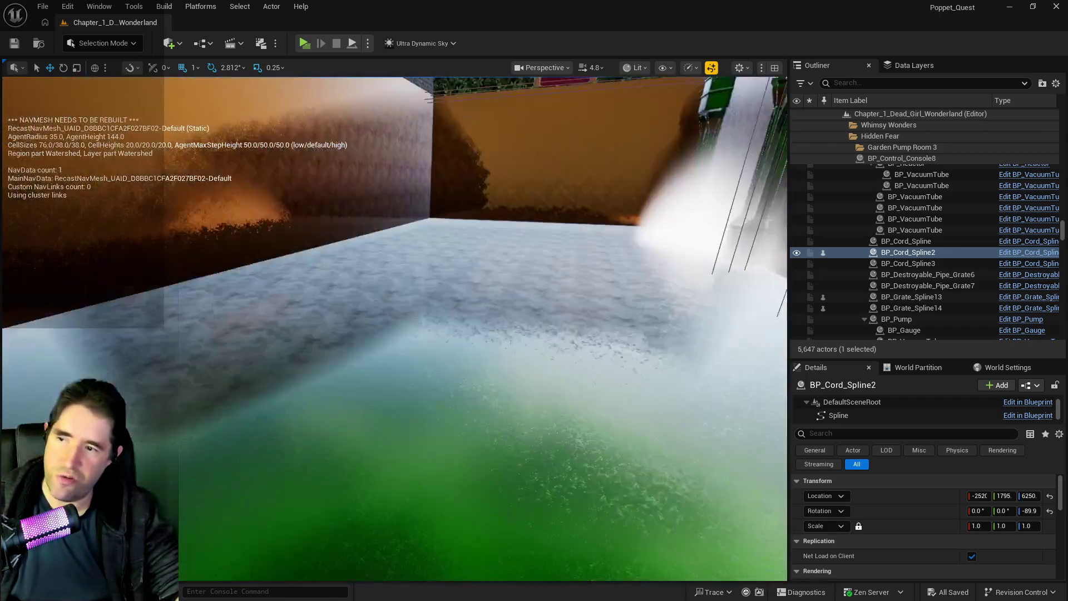
pyautogui.moveTo(436, 413); pyautogui.dragTo(435, 413)
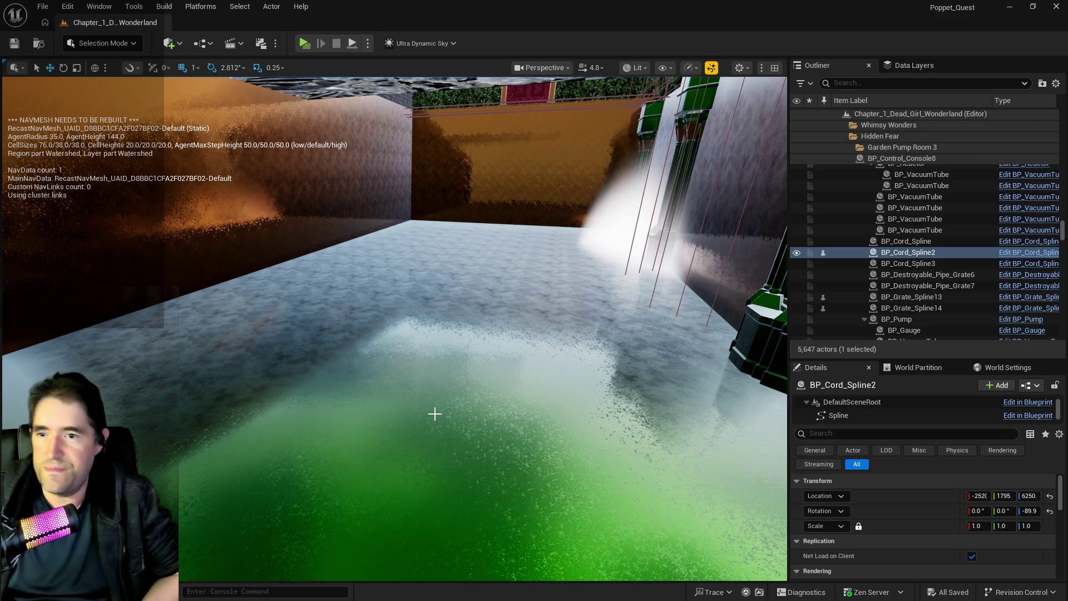
pyautogui.moveTo(459, 532)
pyautogui.mouseDown()
pyautogui.moveTo(389, 518)
pyautogui.moveTo(434, 511)
pyautogui.moveTo(423, 506)
pyautogui.moveTo(439, 497)
pyautogui.moveTo(412, 500)
pyautogui.moveTo(428, 503)
pyautogui.moveTo(423, 495)
pyautogui.mouseUp()
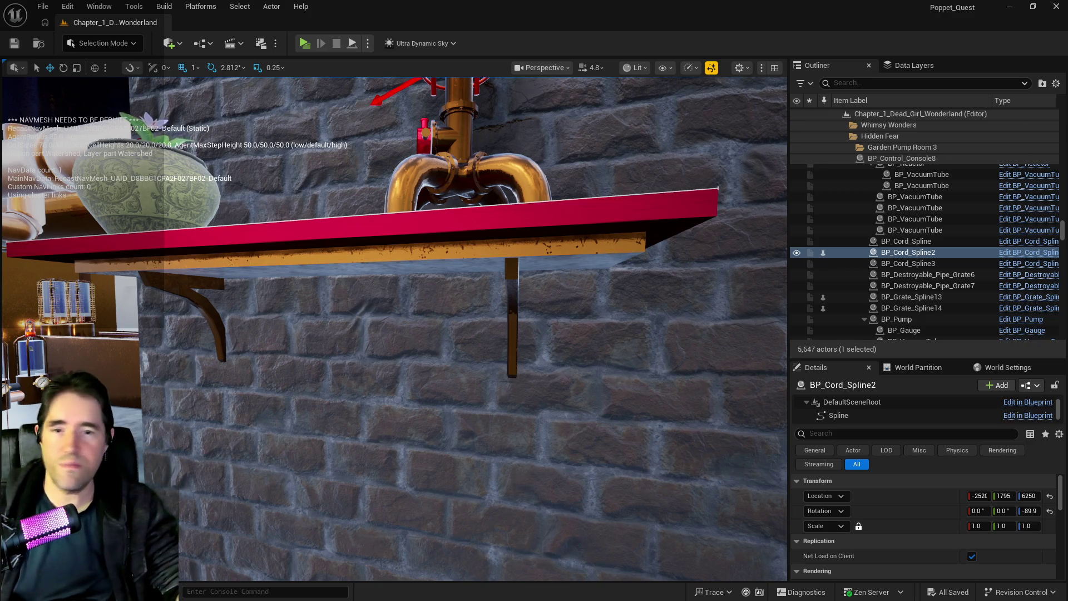
pyautogui.press('w')
pyautogui.press('w')
pyautogui.press('w')
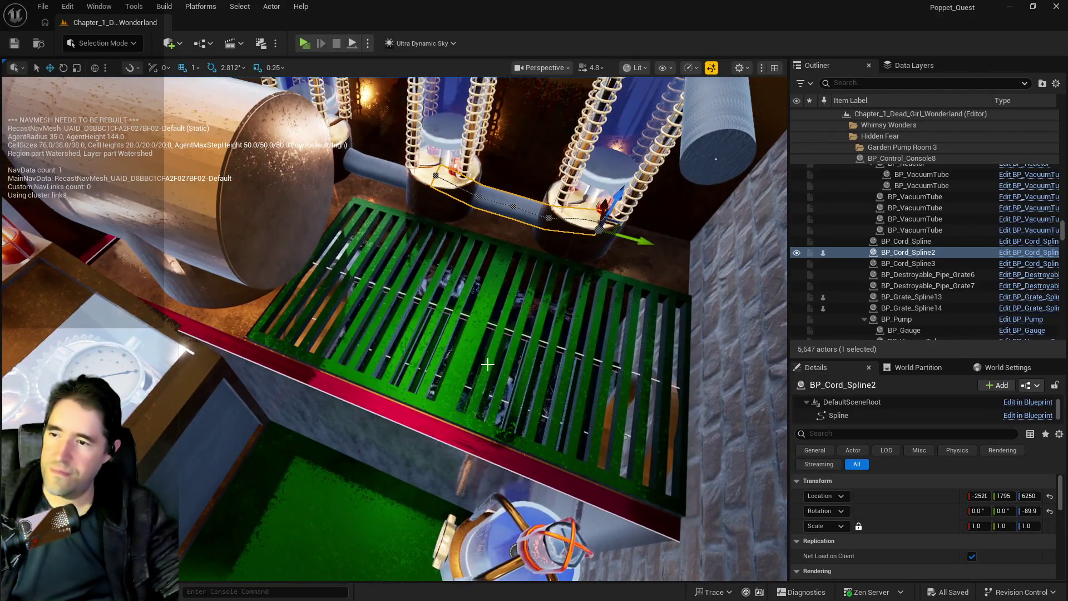
# - Drop grate BP_Grate_Spline14 onto the surface, lowering its Z from 6152 to 6133
pyautogui.click(490, 367)
pyautogui.press('f')
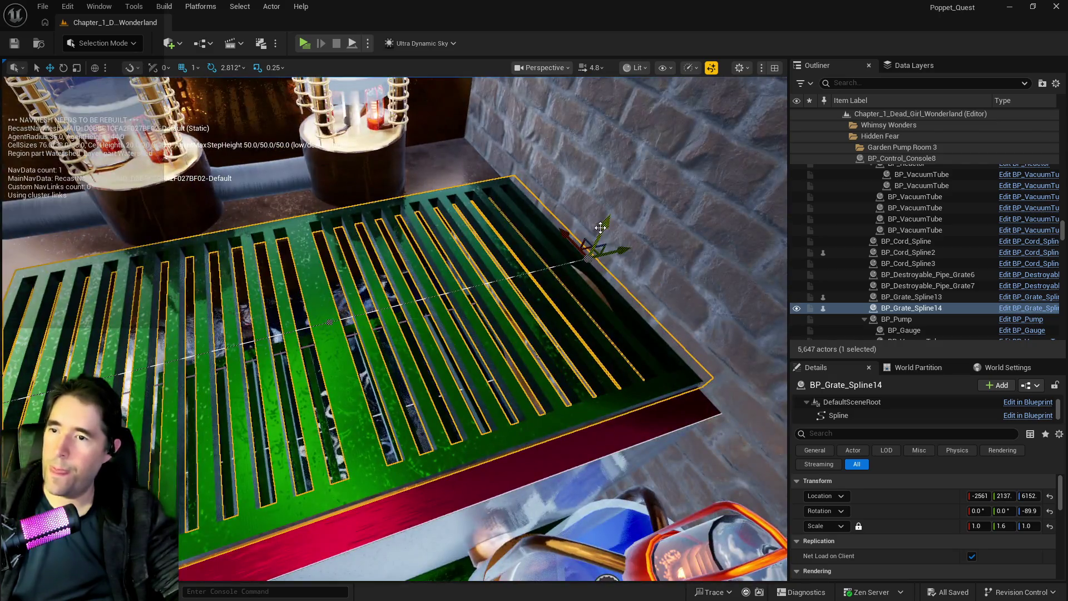
pyautogui.press('End')
pyautogui.moveTo(434, 261)
pyautogui.mouseDown()
pyautogui.moveTo(298, 174)
pyautogui.moveTo(508, 325)
pyautogui.mouseUp()
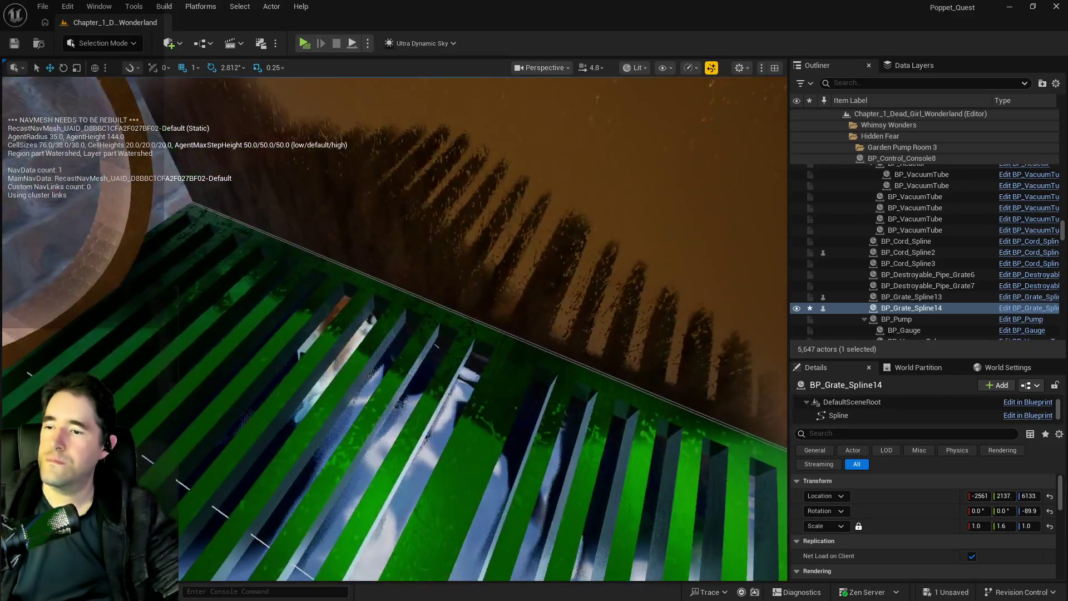
pyautogui.click(487, 325)
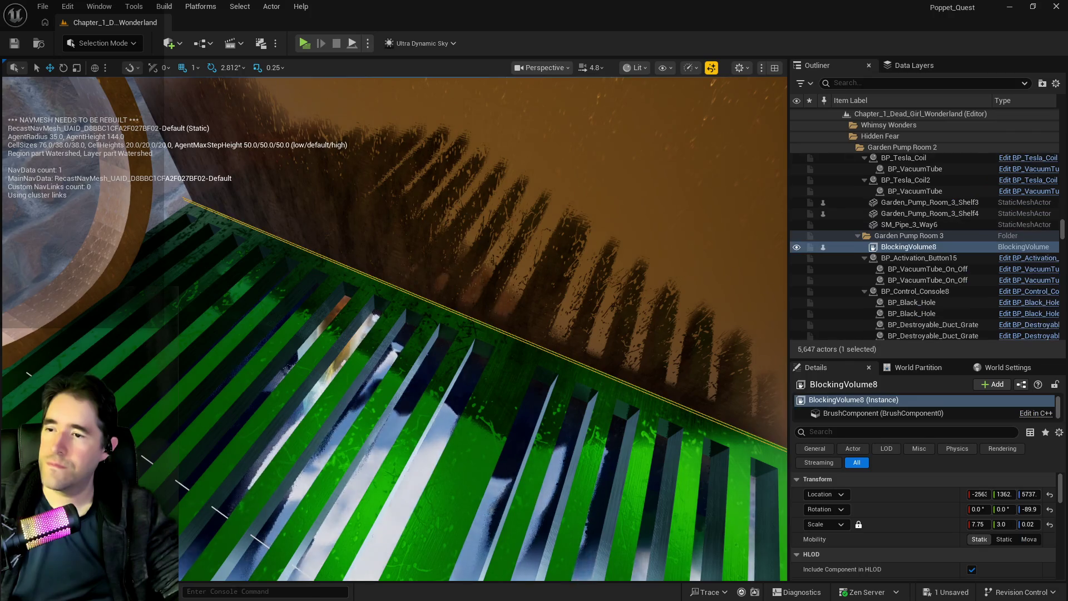
# - Duplicate BlockingVolume8 up to the grate and scale the copy to 3.25 by 3.25 over it
pyautogui.press('f')
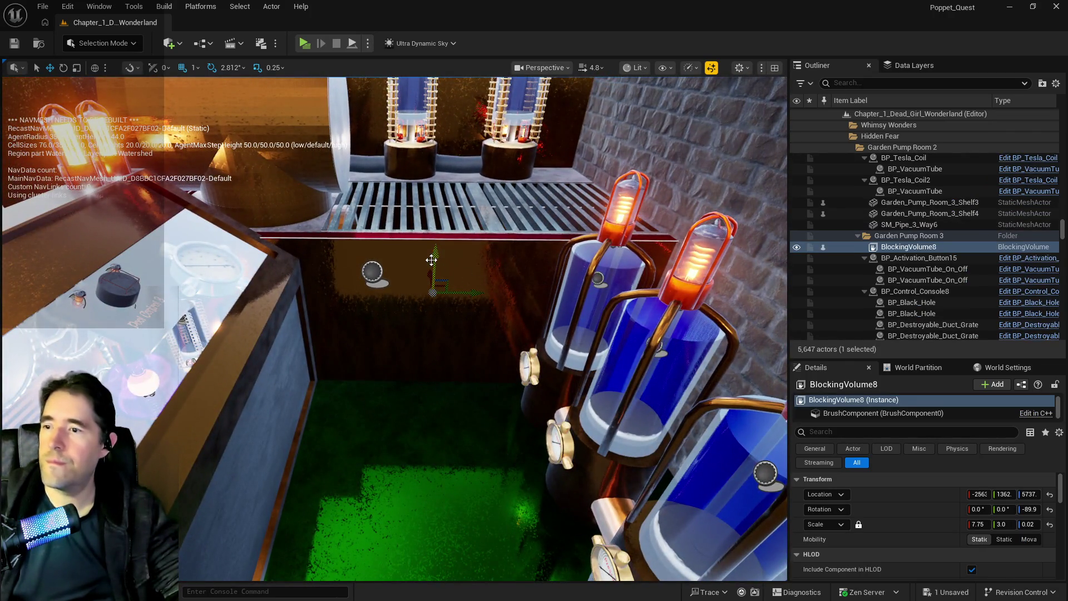
pyautogui.keyDown('alt'); pyautogui.moveTo(431, 259); pyautogui.dragTo(424, 205); pyautogui.keyUp('alt')
pyautogui.moveTo(415, 161); pyautogui.dragTo(412, 161)
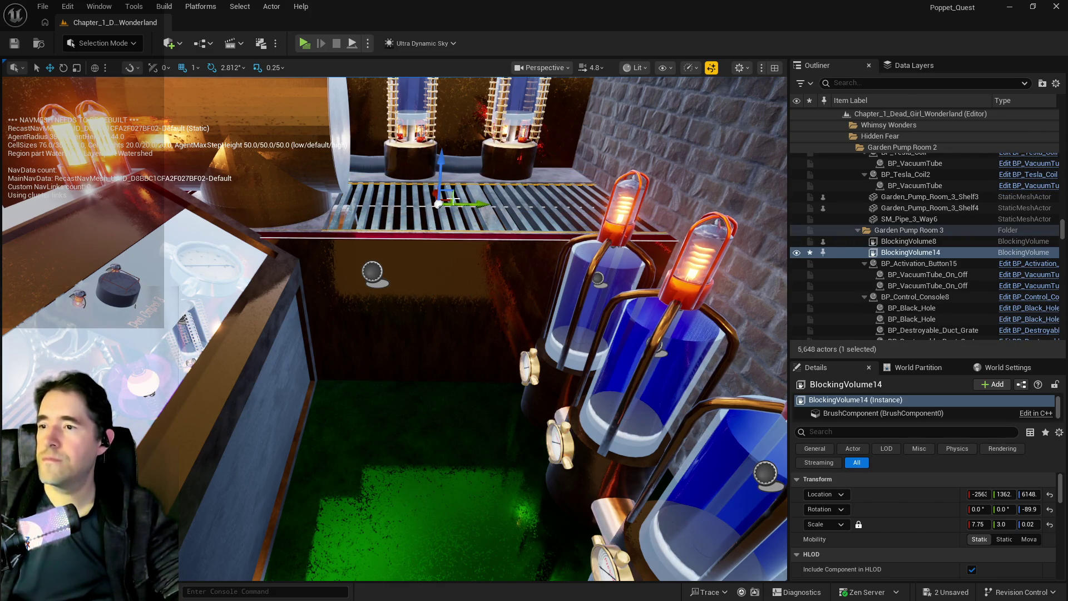
pyautogui.press('e')
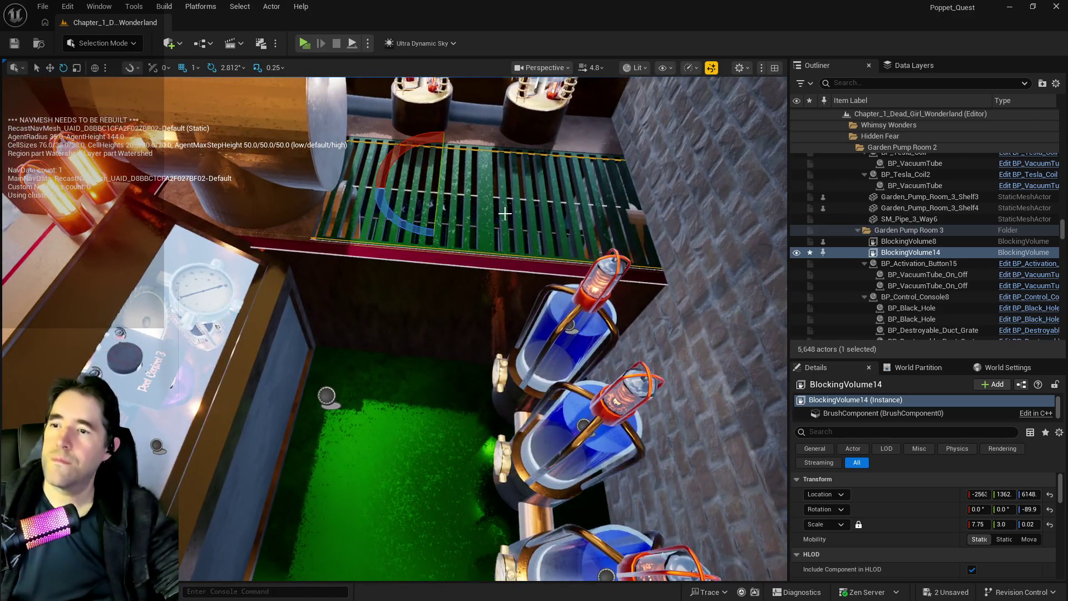
pyautogui.moveTo(404, 190); pyautogui.dragTo(402, 190)
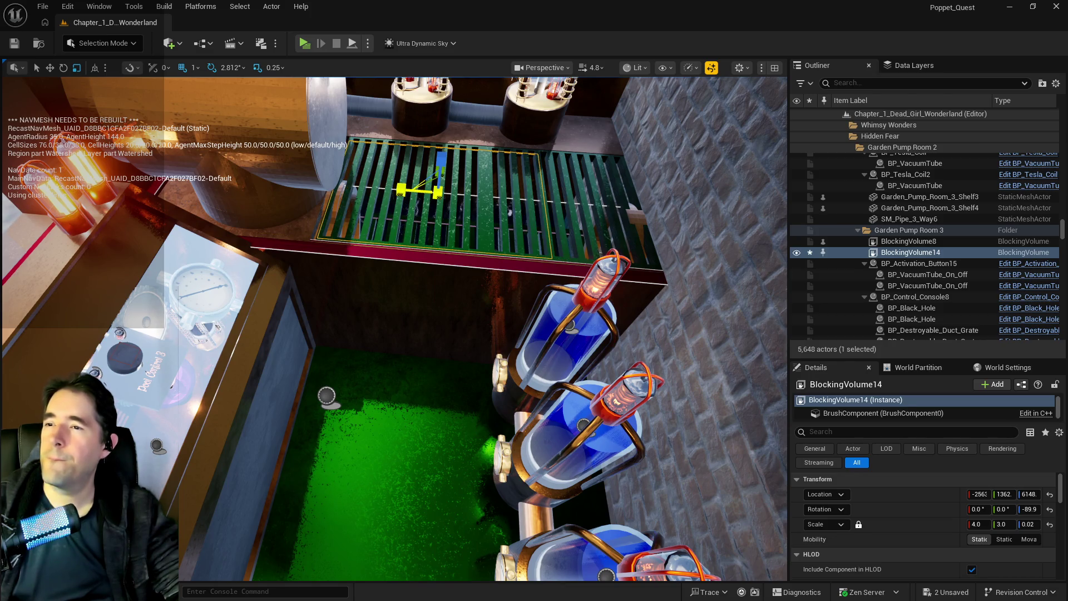
pyautogui.press('w')
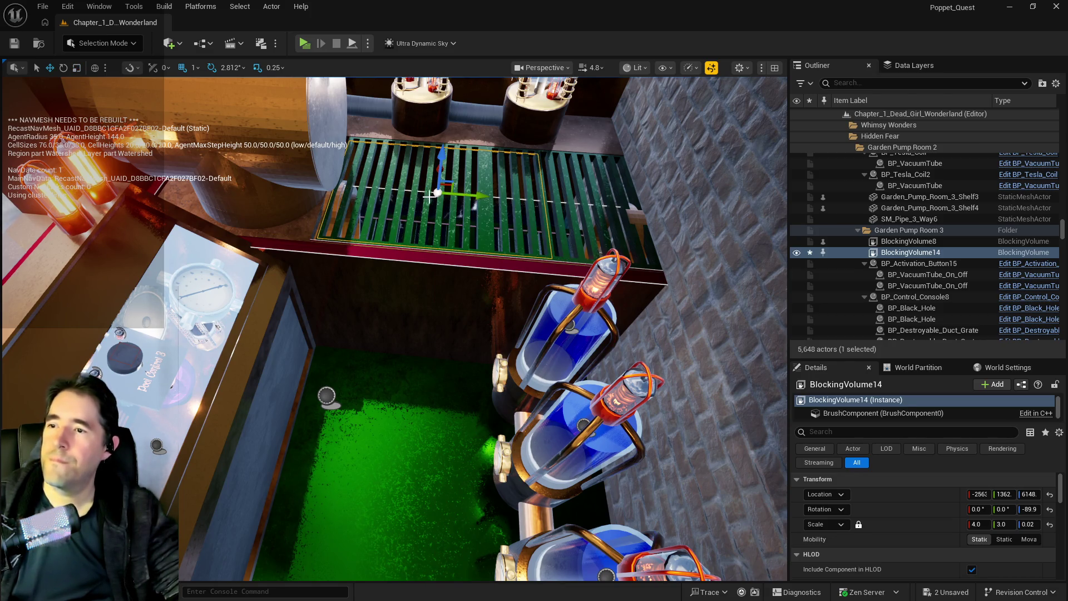
pyautogui.moveTo(473, 191); pyautogui.dragTo(448, 193)
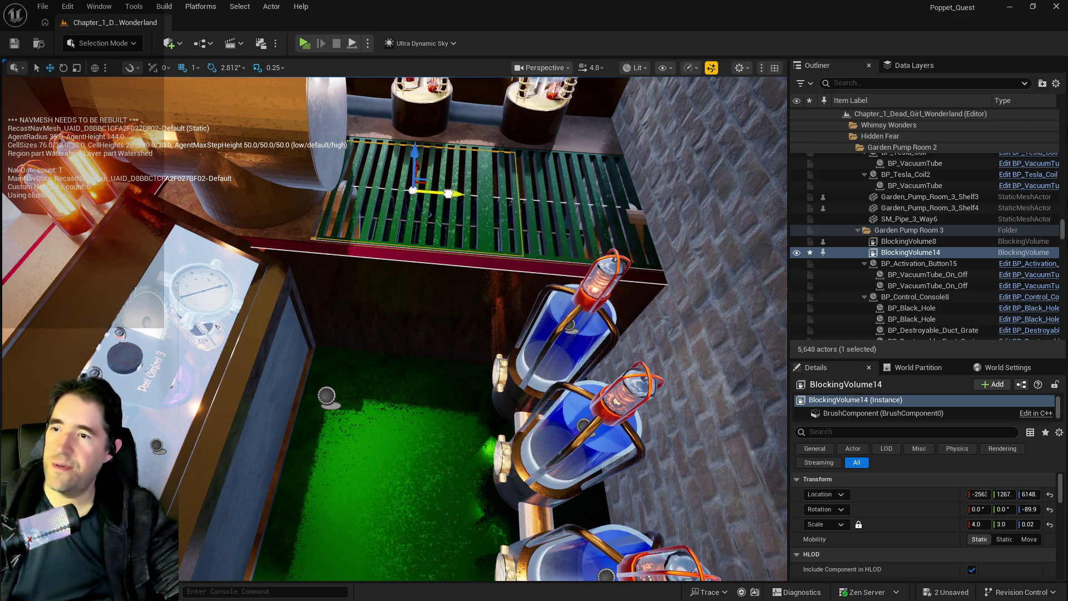
pyautogui.moveTo(403, 191)
pyautogui.mouseDown()
pyautogui.moveTo(382, 190)
pyautogui.moveTo(434, 190)
pyautogui.moveTo(434, 215)
pyautogui.moveTo(546, 202)
pyautogui.mouseUp()
pyautogui.press('w')
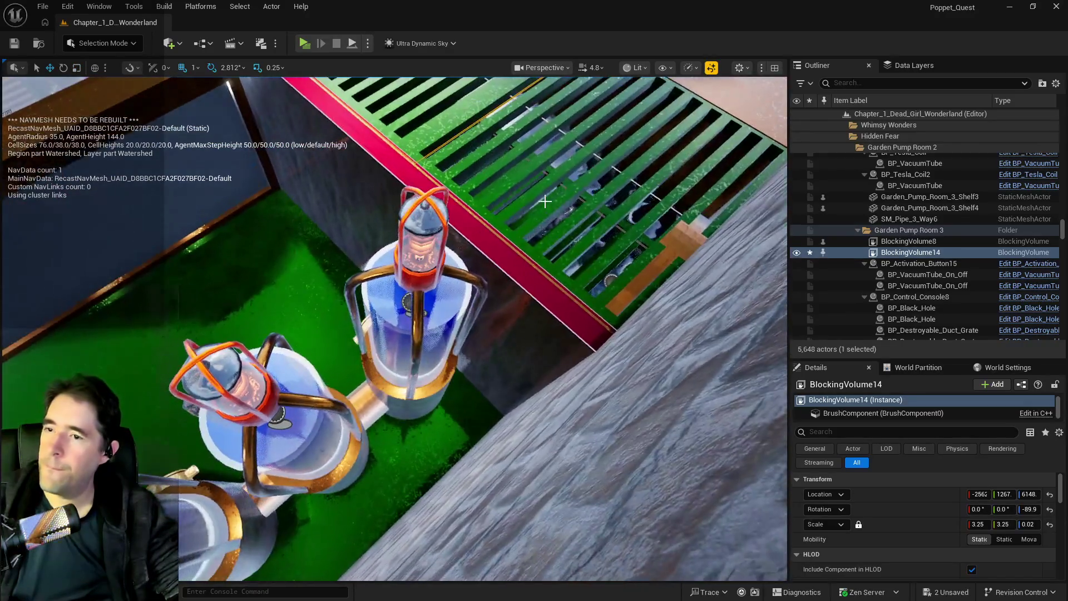
pyautogui.click(546, 202)
pyautogui.click(546, 202)
pyautogui.press('f')
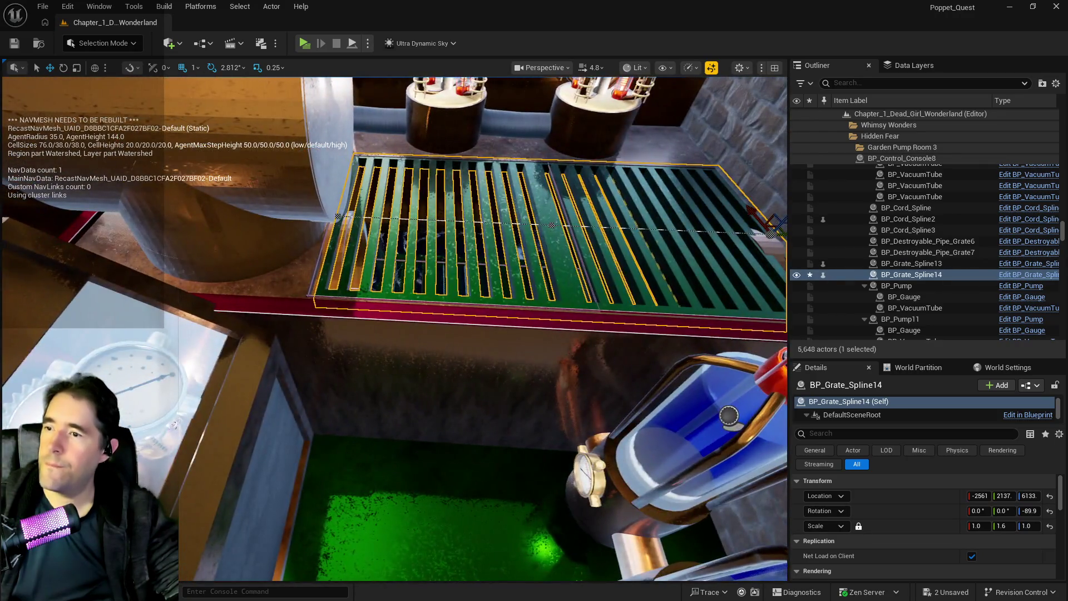
pyautogui.moveTo(546, 201); pyautogui.dragTo(428, 252)
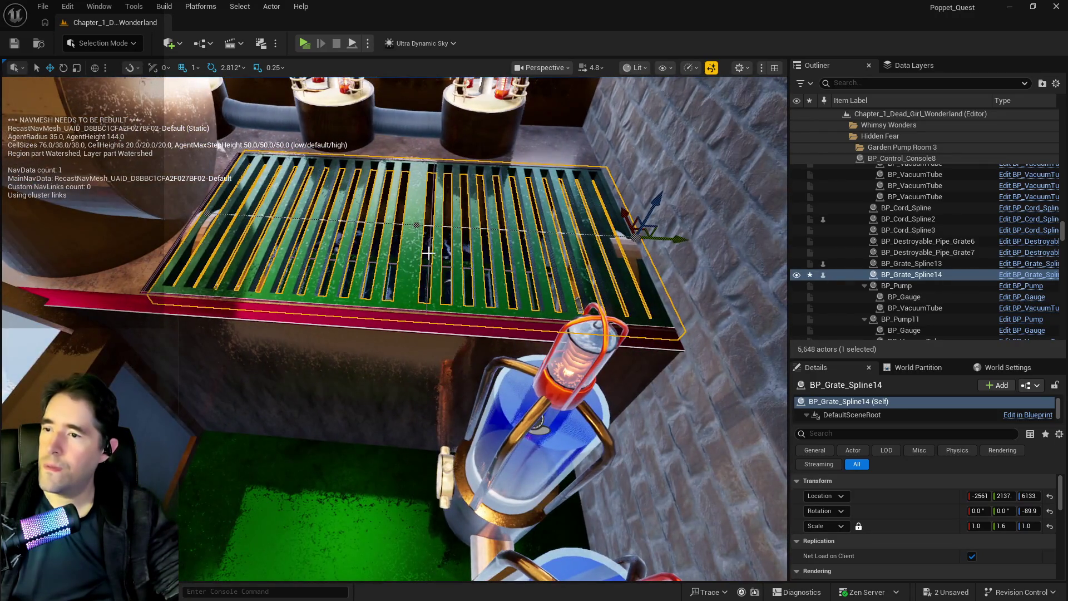
pyautogui.click(206, 214)
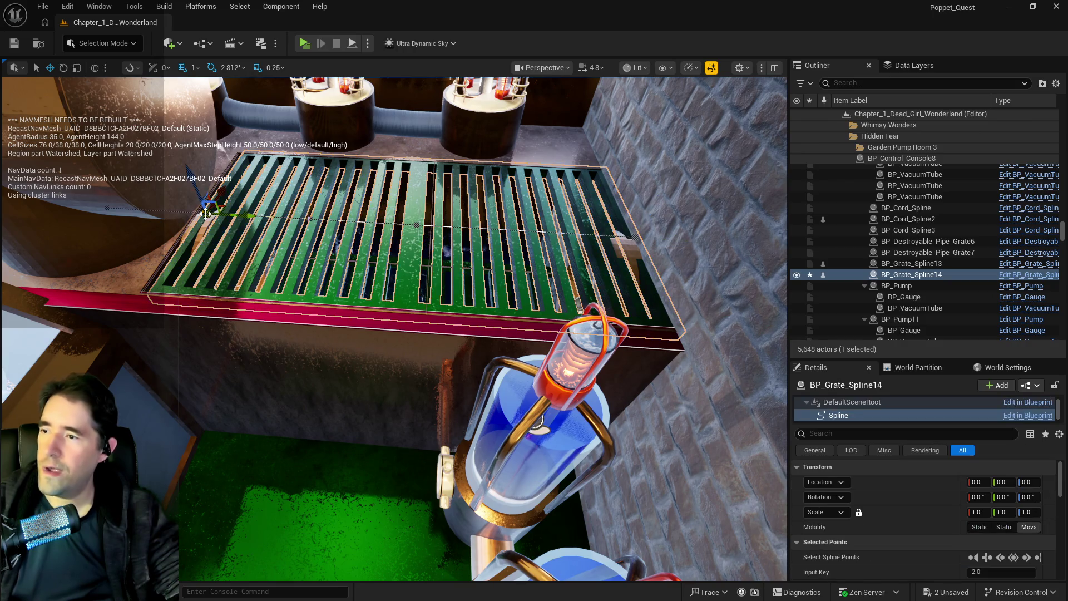
pyautogui.moveTo(206, 215); pyautogui.dragTo(416, 225)
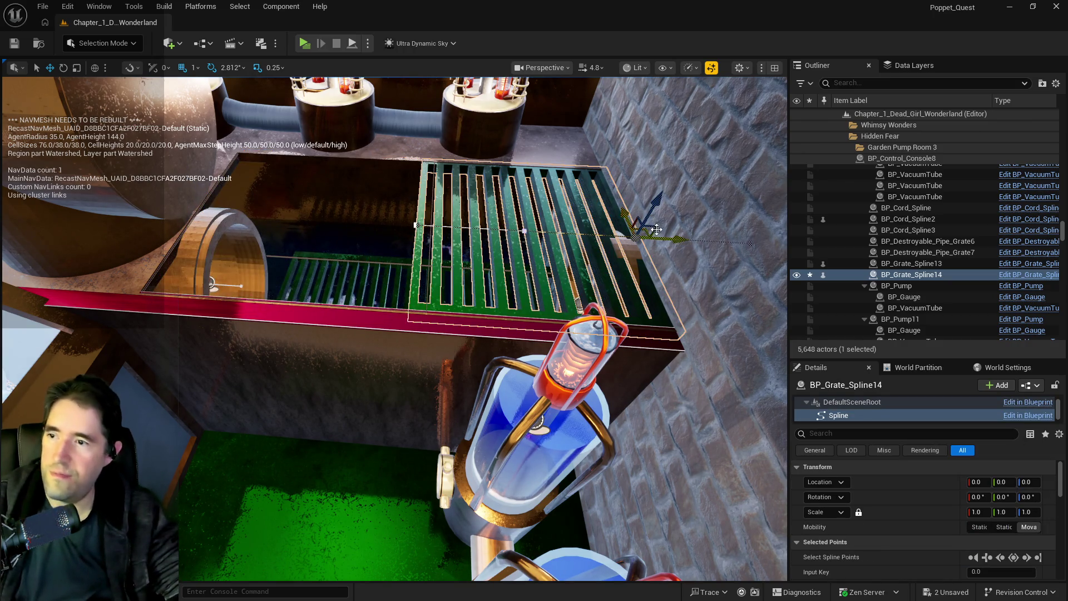
pyautogui.click(376, 324)
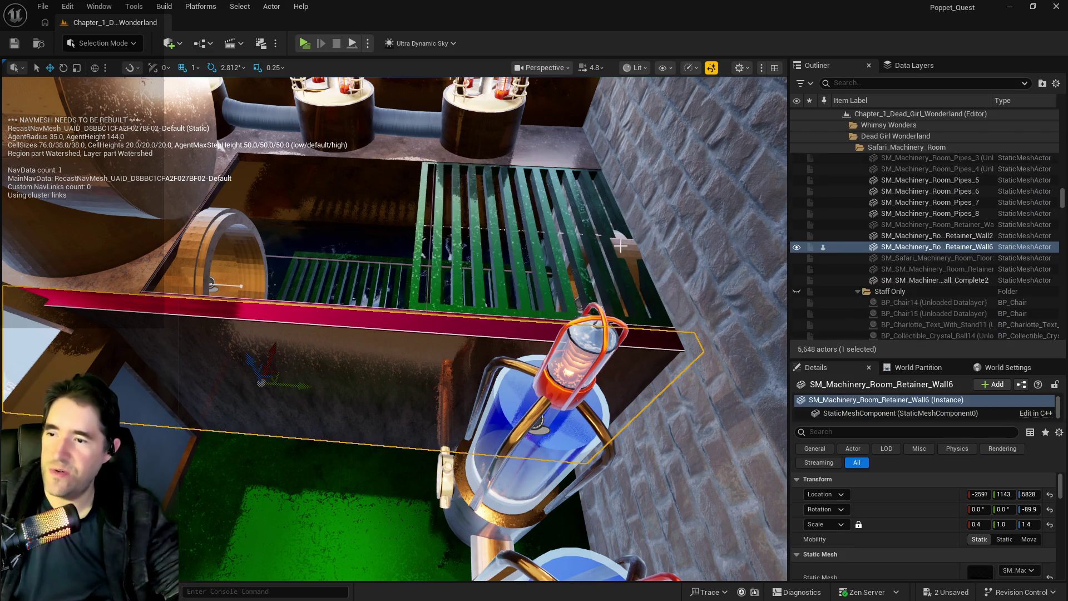
pyautogui.click(602, 236)
pyautogui.moveTo(638, 232); pyautogui.dragTo(429, 243)
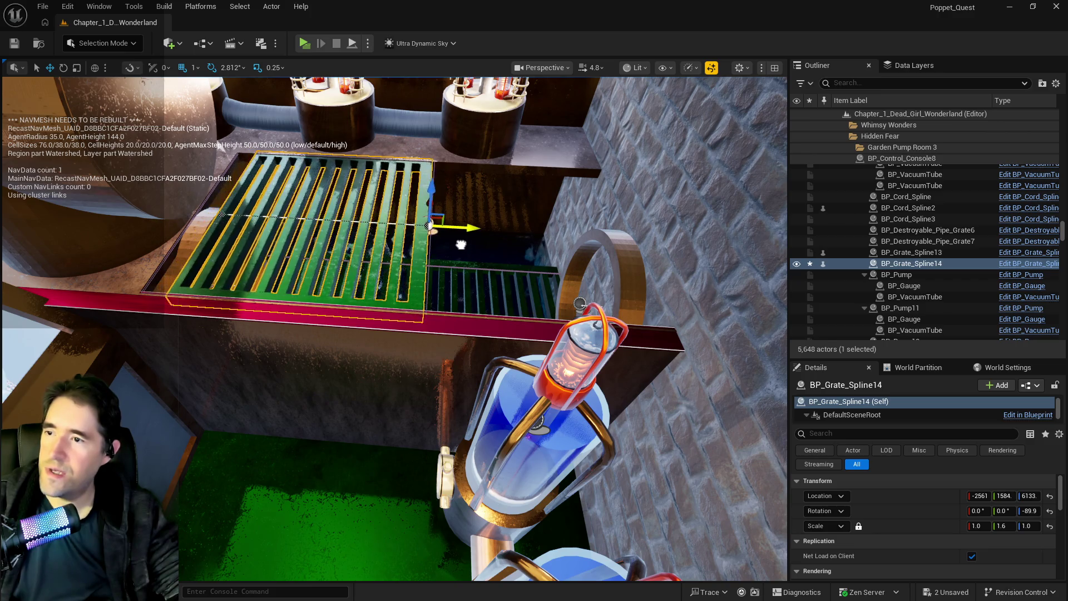
pyautogui.click(224, 213)
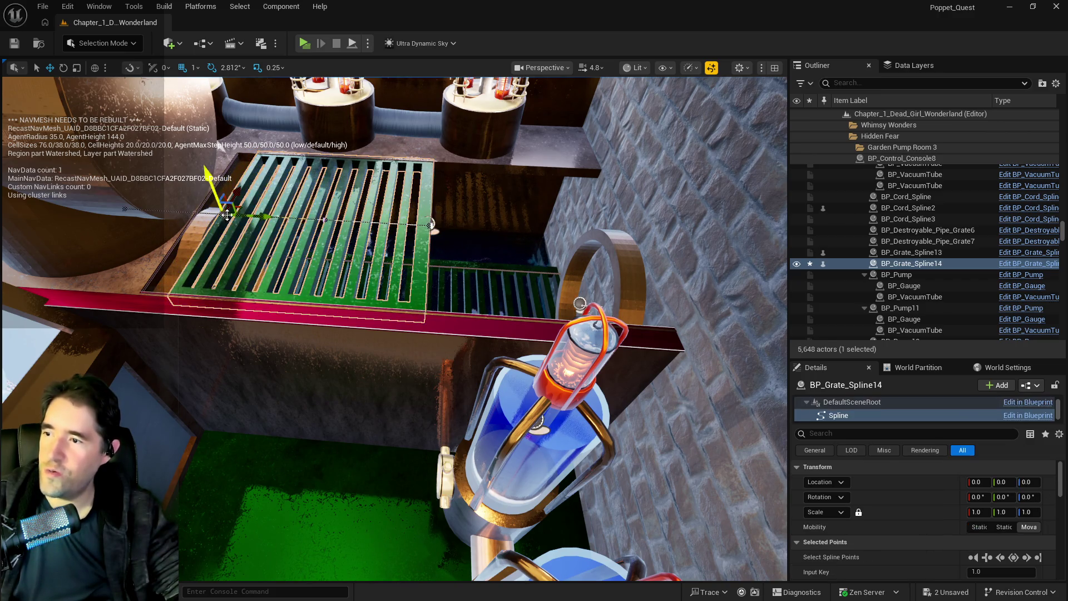
pyautogui.moveTo(251, 217); pyautogui.dragTo(246, 217)
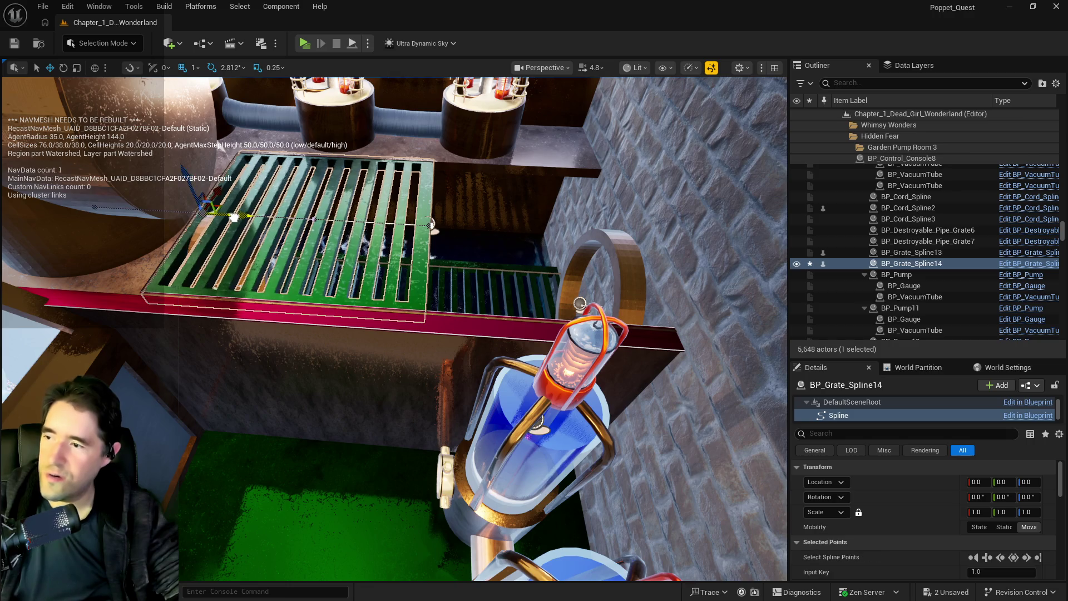
pyautogui.scroll(-2, 237, 217)
pyautogui.moveTo(383, 266)
pyautogui.mouseDown()
pyautogui.moveTo(435, 245)
pyautogui.moveTo(434, 276)
pyautogui.mouseUp()
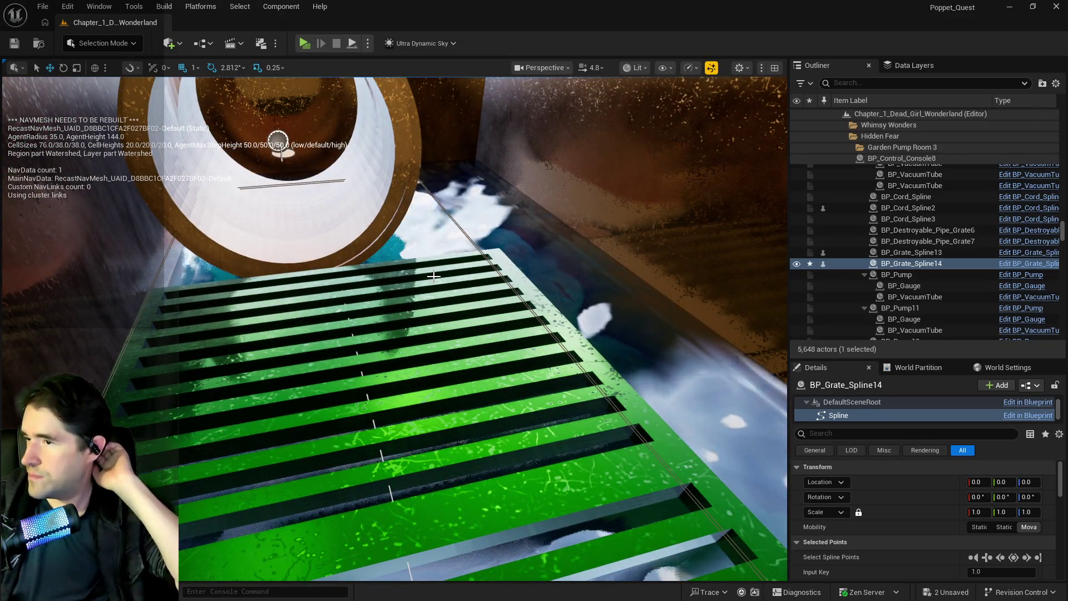
pyautogui.moveTo(434, 276)
pyautogui.mouseDown()
pyautogui.moveTo(403, 234)
pyautogui.moveTo(392, 251)
pyautogui.moveTo(408, 333)
pyautogui.moveTo(407, 322)
pyautogui.moveTo(479, 321)
pyautogui.mouseUp()
pyautogui.click(408, 333)
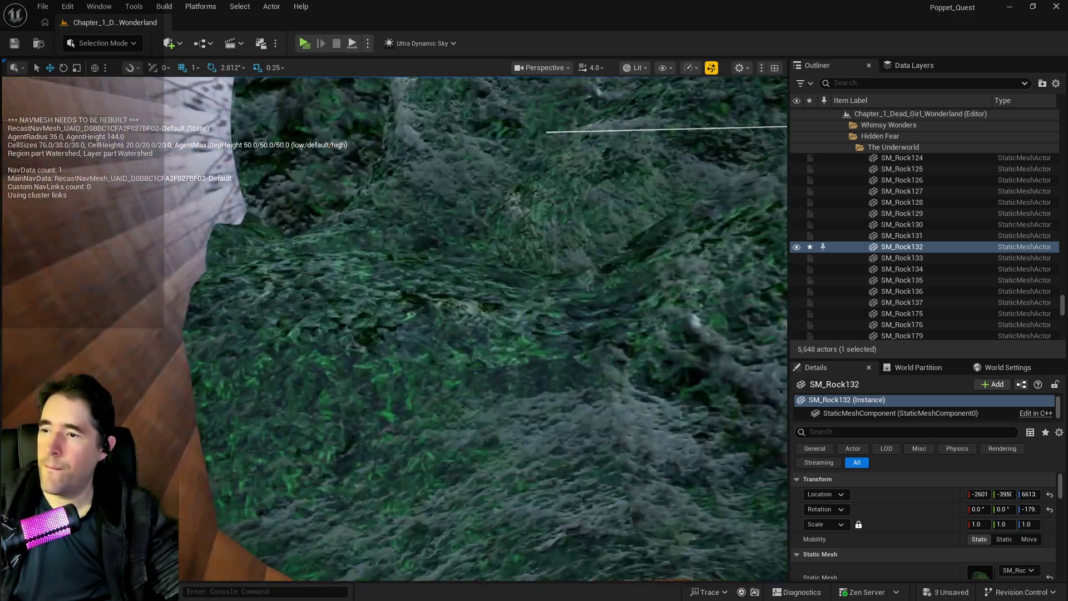
# - Shift rock SM_Rock131 along X where it meets the pipe
pyautogui.moveTo(479, 321); pyautogui.dragTo(501, 312)
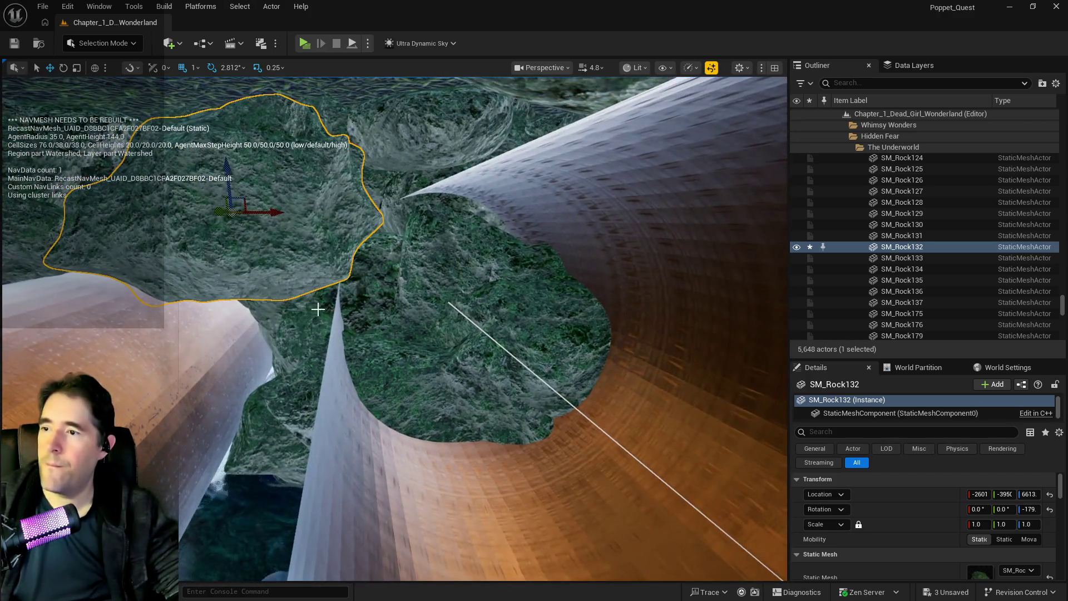
pyautogui.click(428, 279)
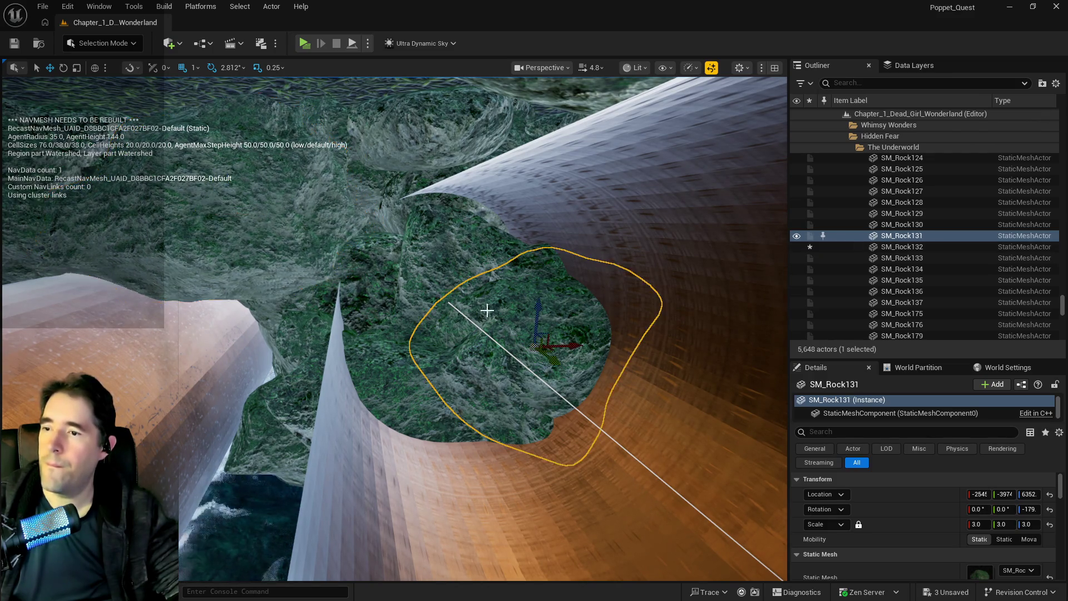
pyautogui.press('f')
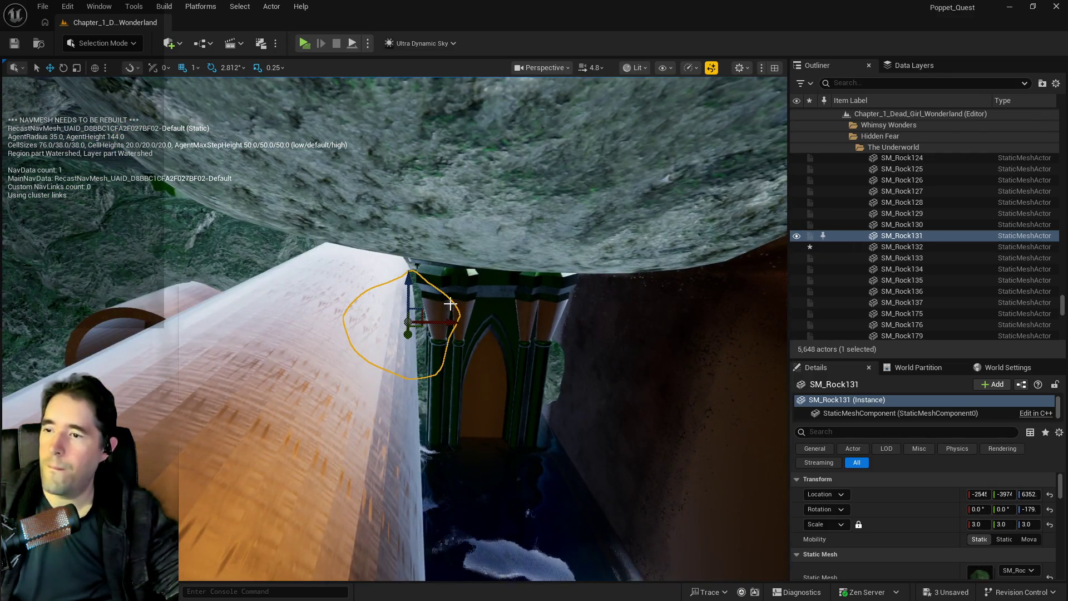
pyautogui.moveTo(423, 317)
pyautogui.keyDown('alt'); pyautogui.mouseDown()
pyautogui.moveTo(389, 312)
pyautogui.moveTo(440, 314)
pyautogui.moveTo(207, 312)
pyautogui.moveTo(223, 322)
pyautogui.moveTo(256, 300)
pyautogui.mouseUp(); pyautogui.keyUp('alt')
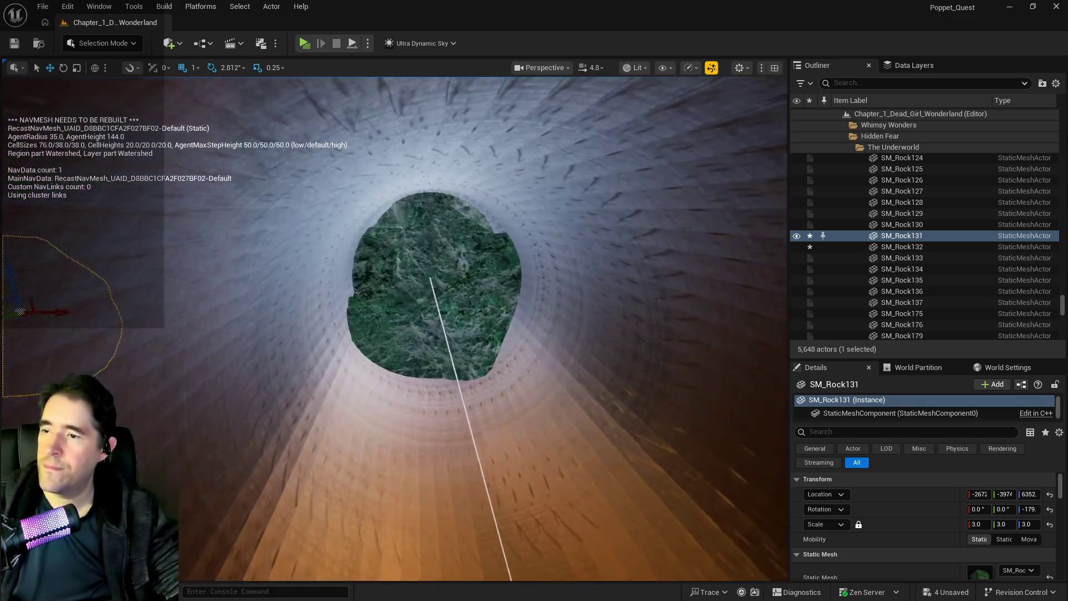
# - Inspect neighbouring rocks SM_Rock185, SM_Rock132 and SM_Rock184 around the pipe
pyautogui.click(443, 289)
pyautogui.press('f')
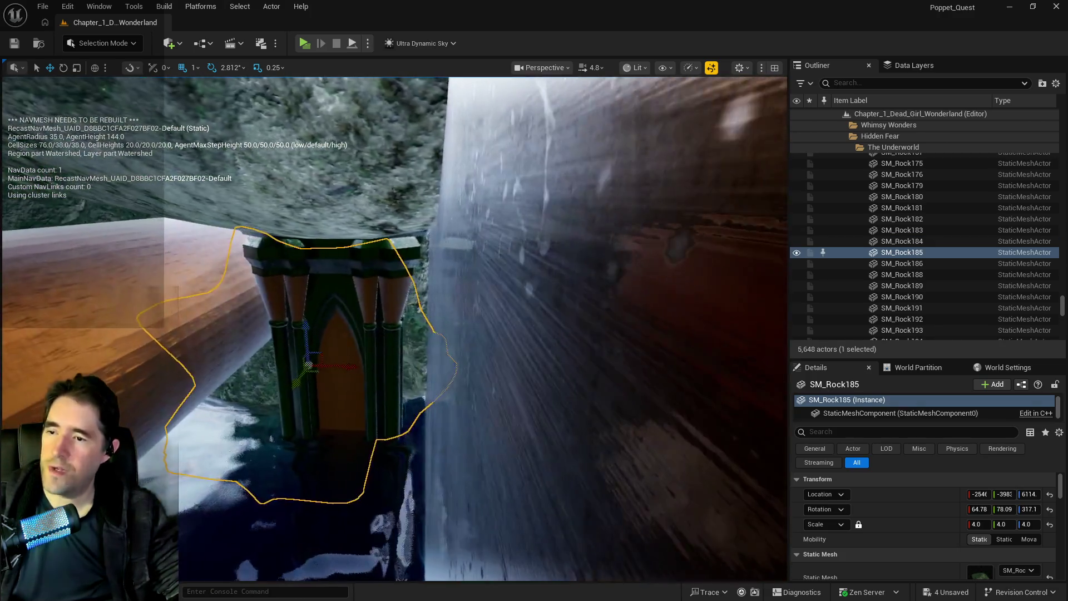
pyautogui.scroll(-2, 974, 506)
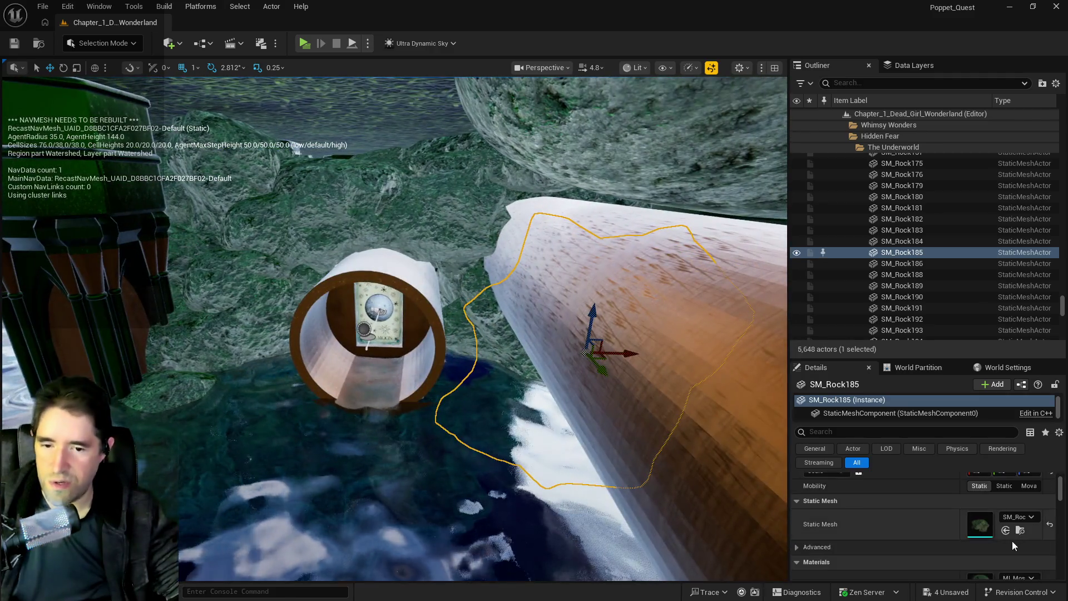
pyautogui.scroll(-2, 1010, 542)
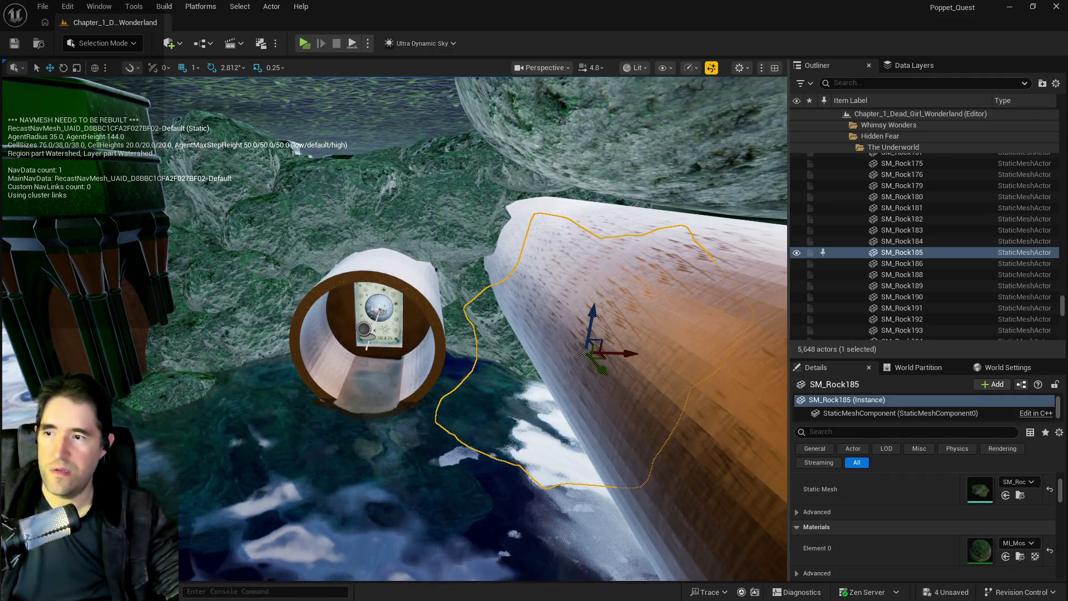
pyautogui.click(406, 216)
pyautogui.click(263, 306)
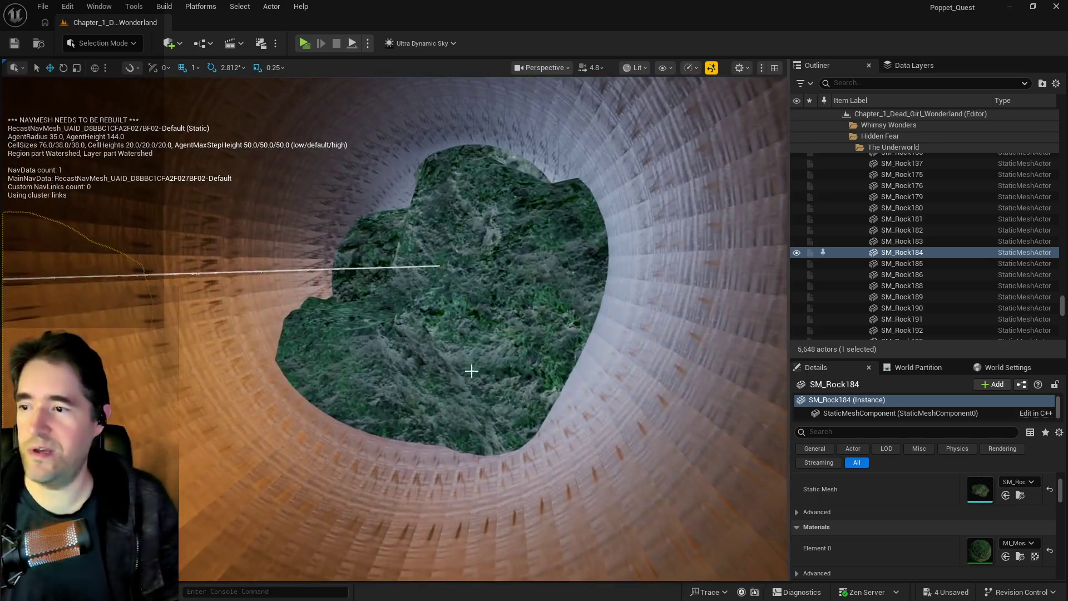
# - Set SM_Rock185 to scale 3.0, shift it slightly along X and lower it along Z
pyautogui.click(550, 367)
pyautogui.press('f')
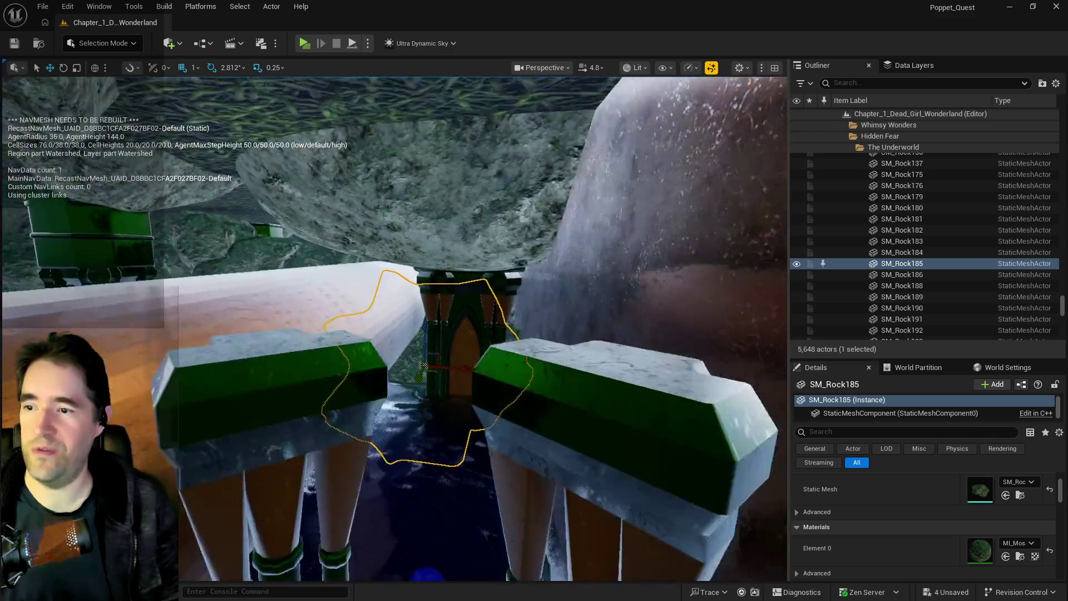
pyautogui.scroll(3, 937, 539)
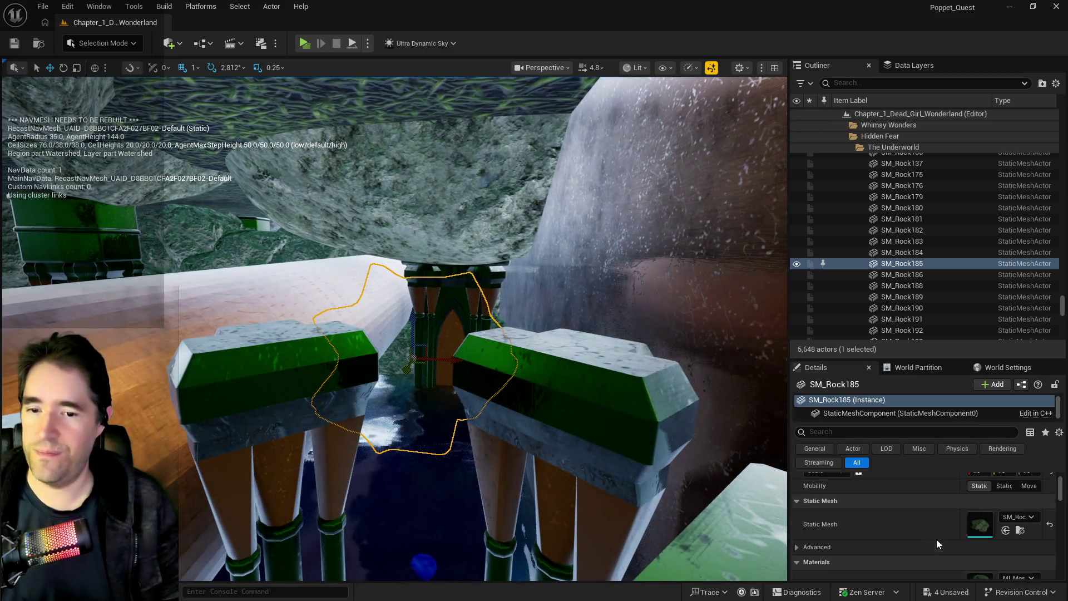
pyautogui.click(975, 524)
pyautogui.write('3')
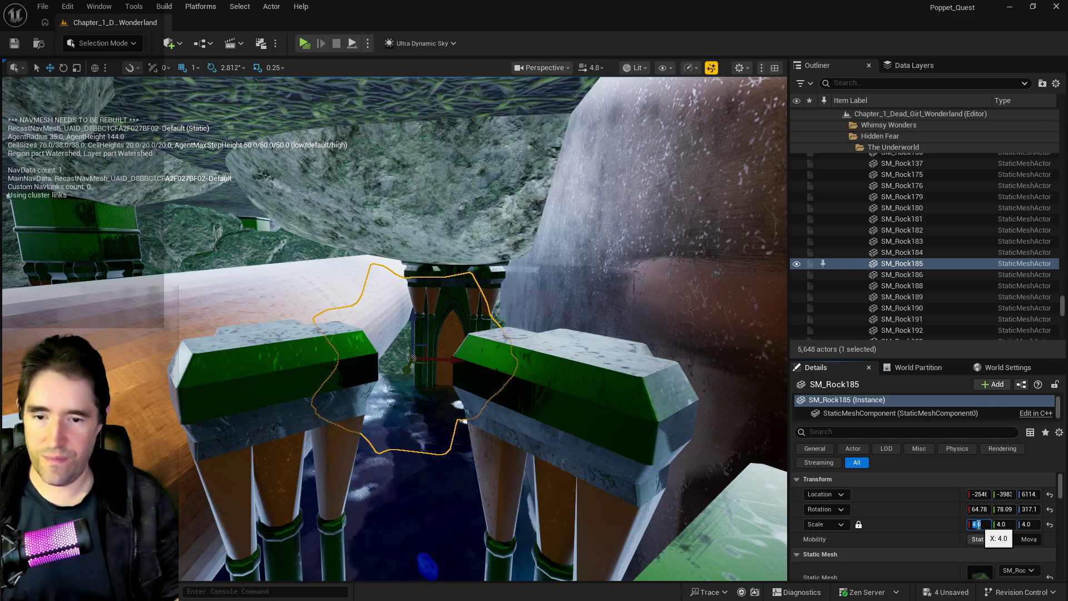
pyautogui.press('Return')
pyautogui.moveTo(454, 362); pyautogui.dragTo(471, 363)
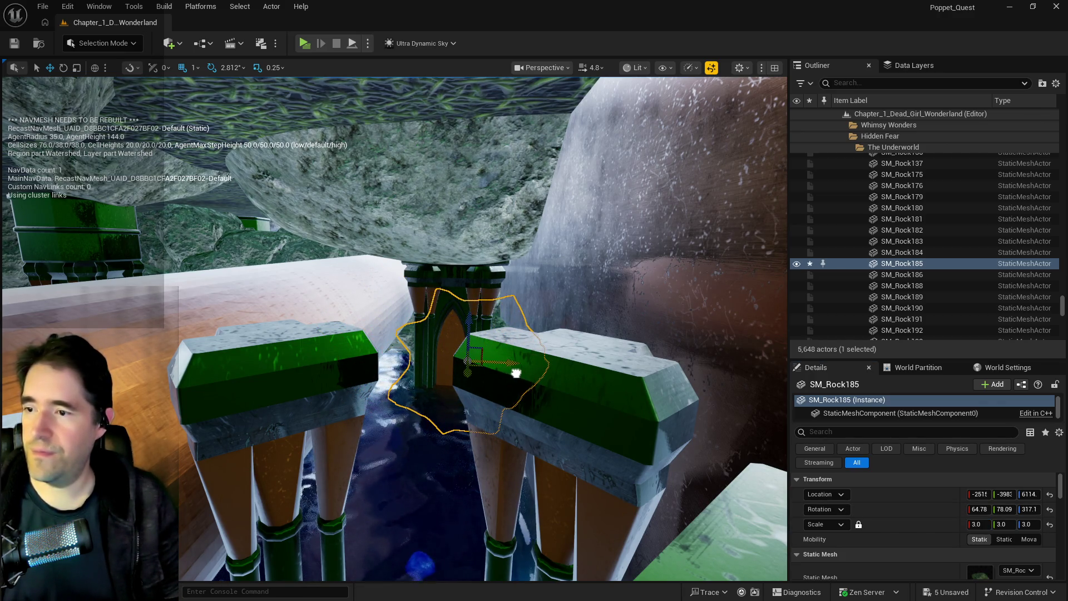
pyautogui.moveTo(464, 342)
pyautogui.mouseDown()
pyautogui.moveTo(434, 322)
pyautogui.moveTo(465, 332)
pyautogui.mouseUp()
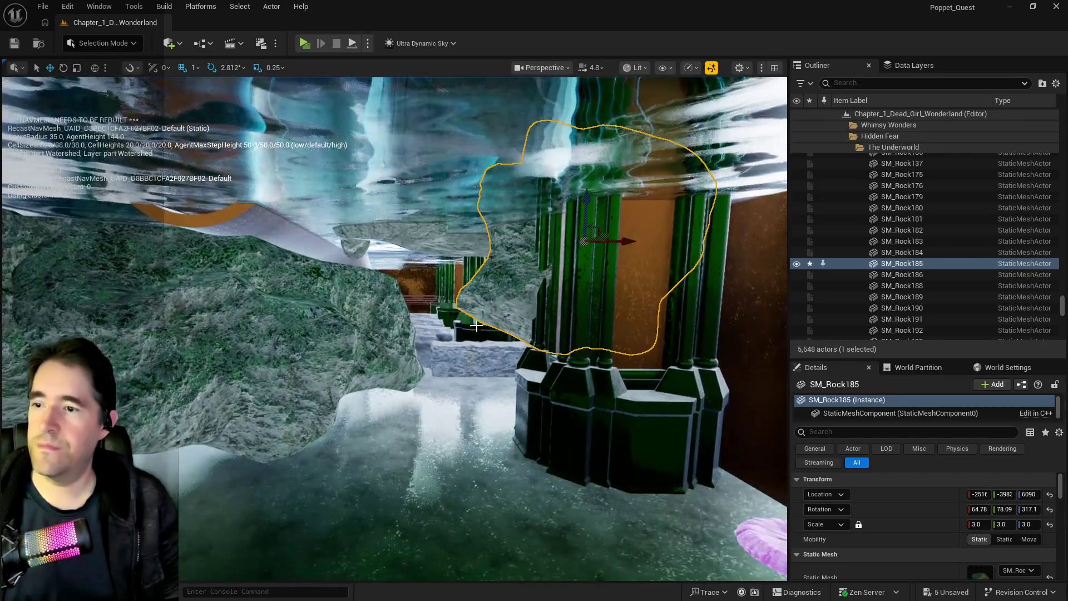
pyautogui.moveTo(584, 199)
pyautogui.mouseDown()
pyautogui.moveTo(610, 280)
pyautogui.moveTo(490, 258)
pyautogui.moveTo(456, 278)
pyautogui.mouseUp()
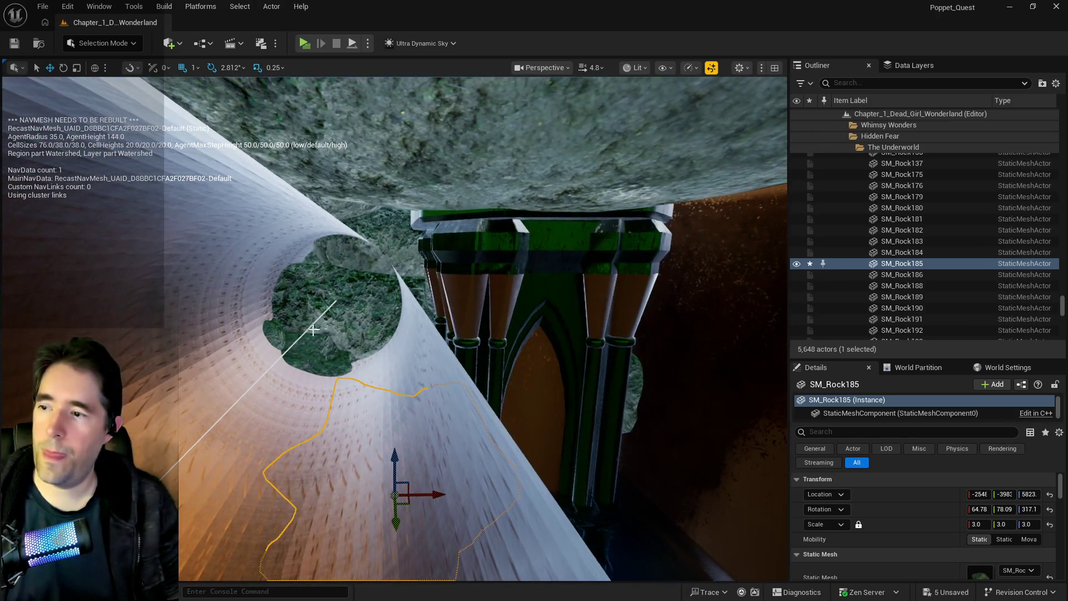
# - Shrink SM_Rock108 to scale 2.0 and move it along X inside the pipe opening
pyautogui.click(322, 318)
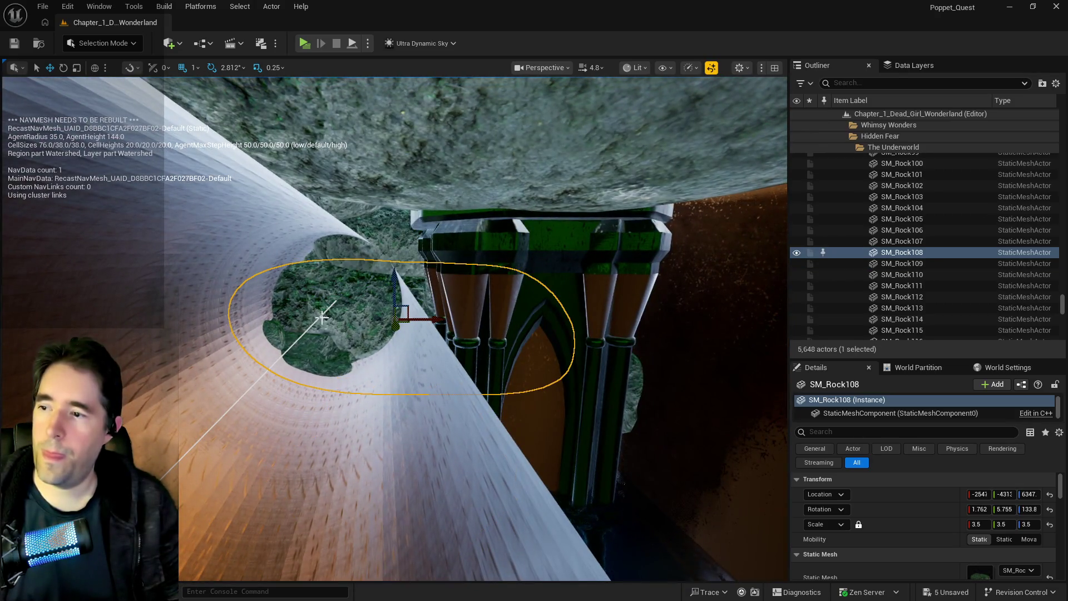
pyautogui.click(986, 524)
pyautogui.write('2')
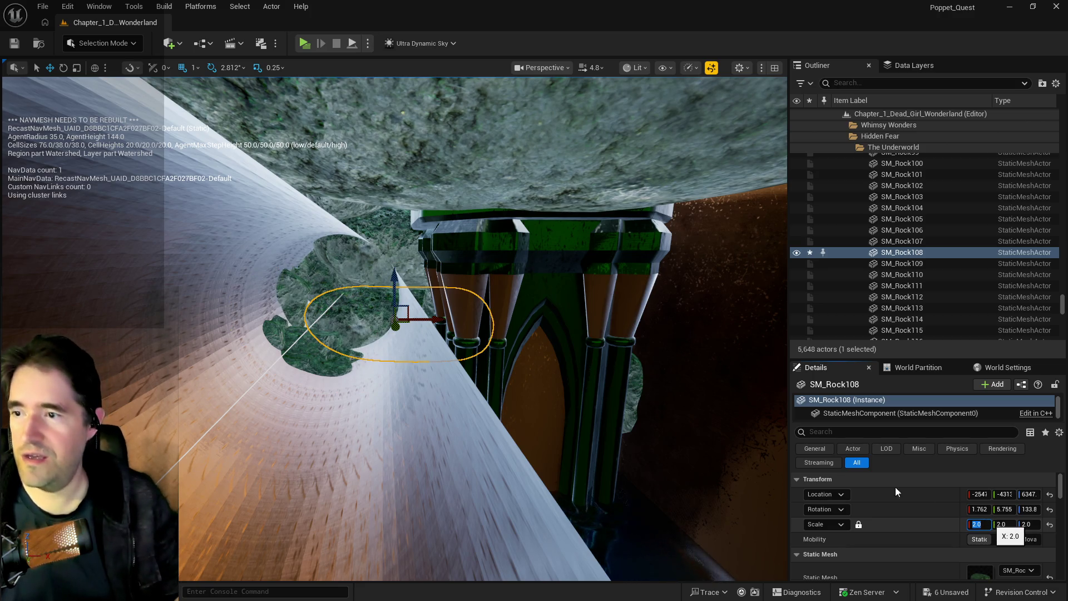
pyautogui.moveTo(434, 319); pyautogui.dragTo(503, 318)
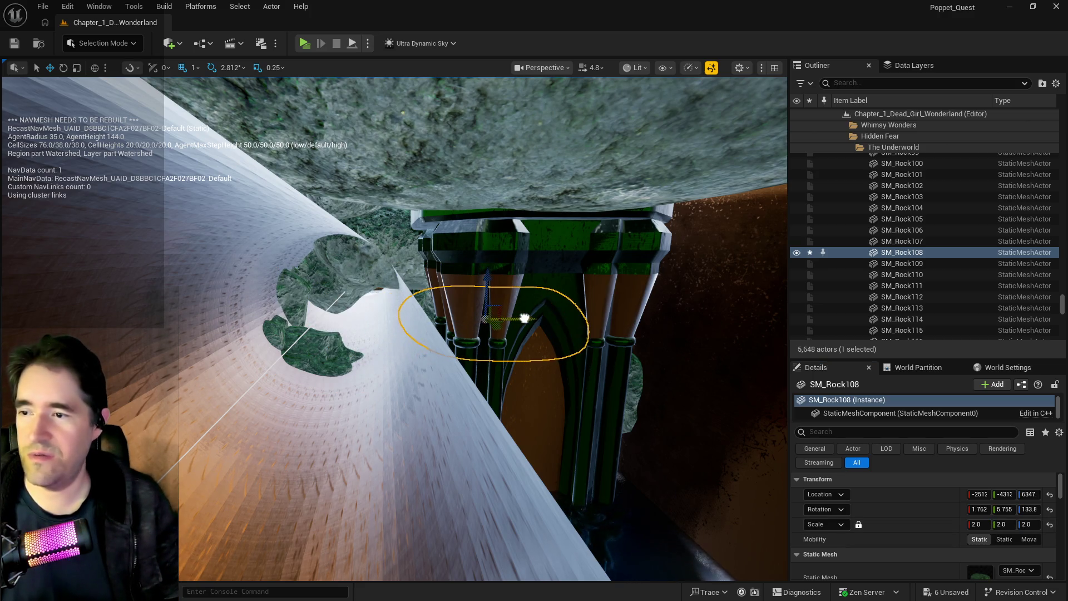
pyautogui.click(355, 357)
pyautogui.press('f')
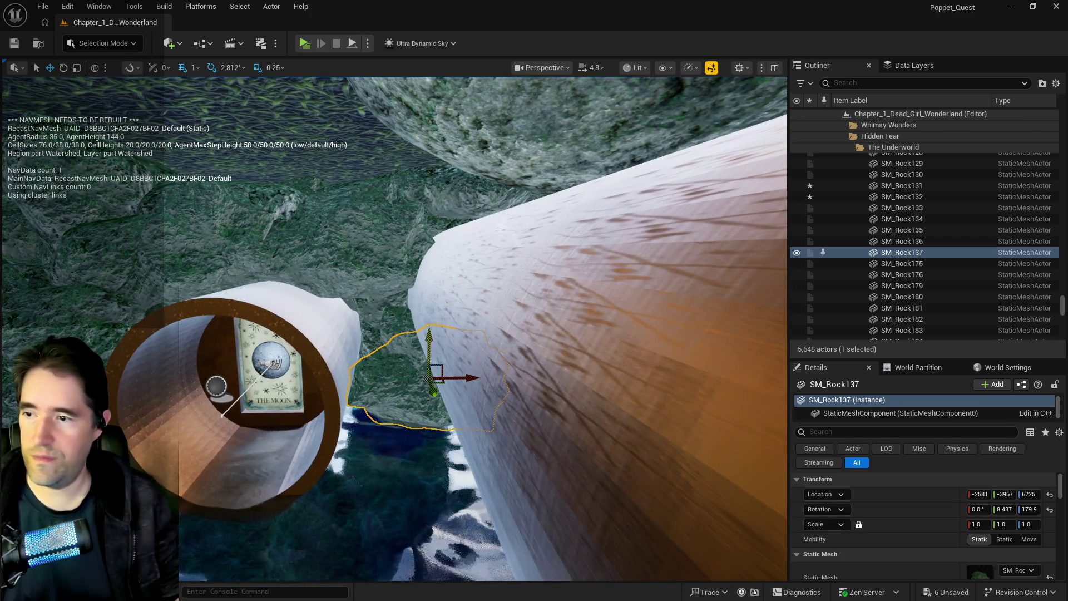
# - Lower SM_Rock137 toward the water and shift it slightly along X
pyautogui.moveTo(433, 388); pyautogui.dragTo(432, 434)
pyautogui.press('f')
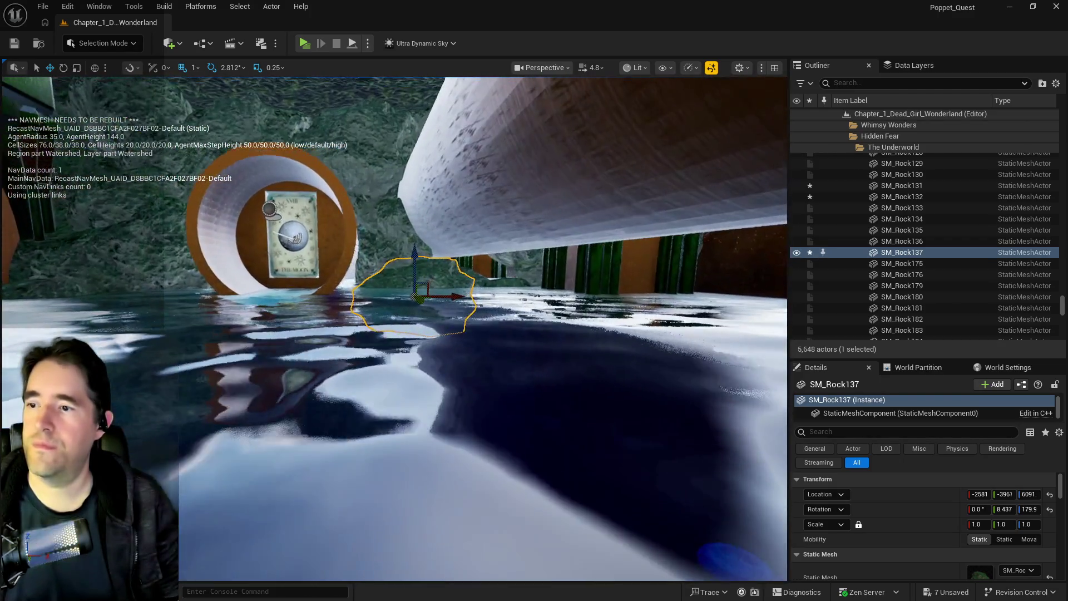
pyautogui.moveTo(446, 295); pyautogui.dragTo(462, 296)
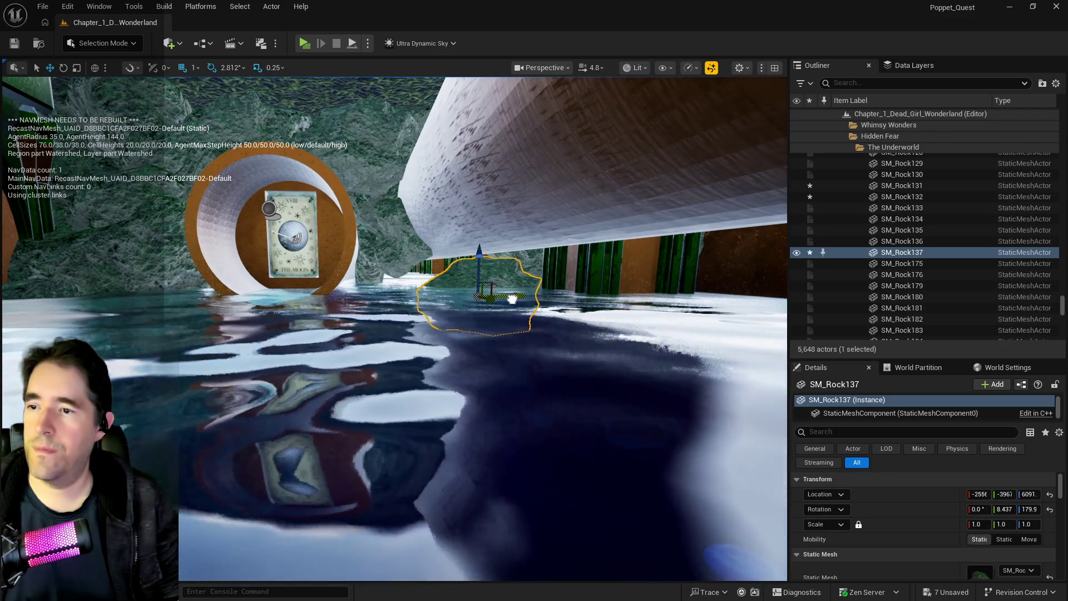
# - Nudge SM_Rock110 upward and check nearby rocks SM_Rock134 and SM_Rock127
pyautogui.click(399, 262)
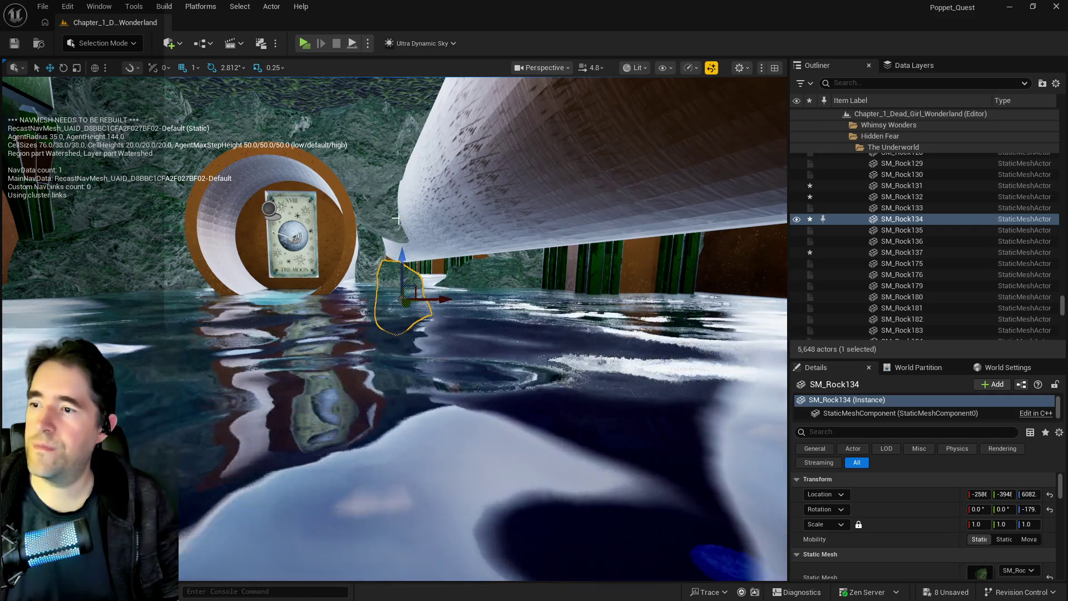
pyautogui.click(397, 219)
pyautogui.moveTo(391, 223); pyautogui.dragTo(390, 213)
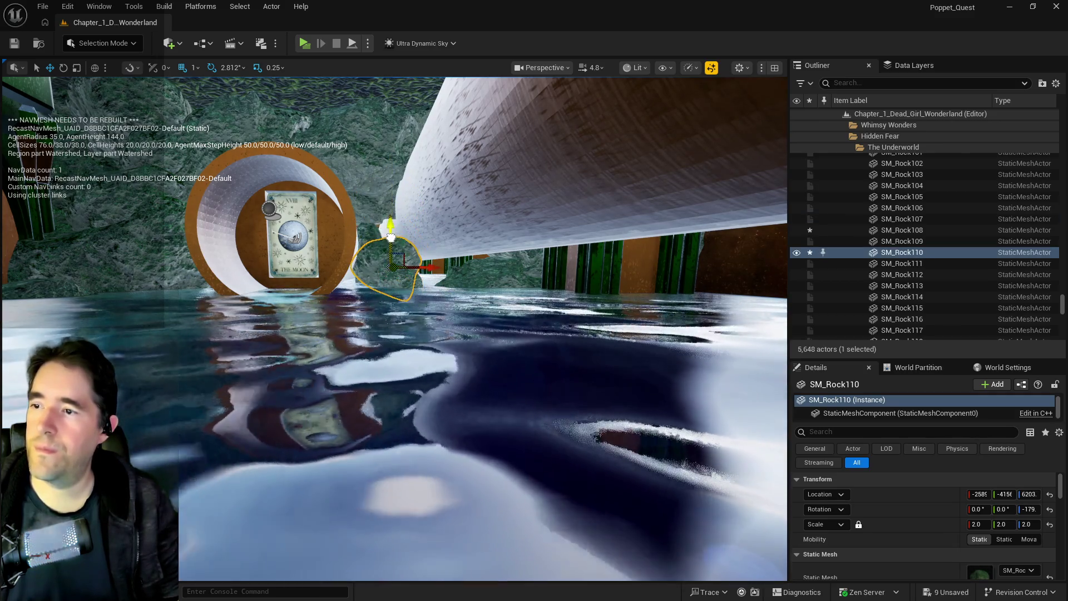
pyautogui.click(390, 193)
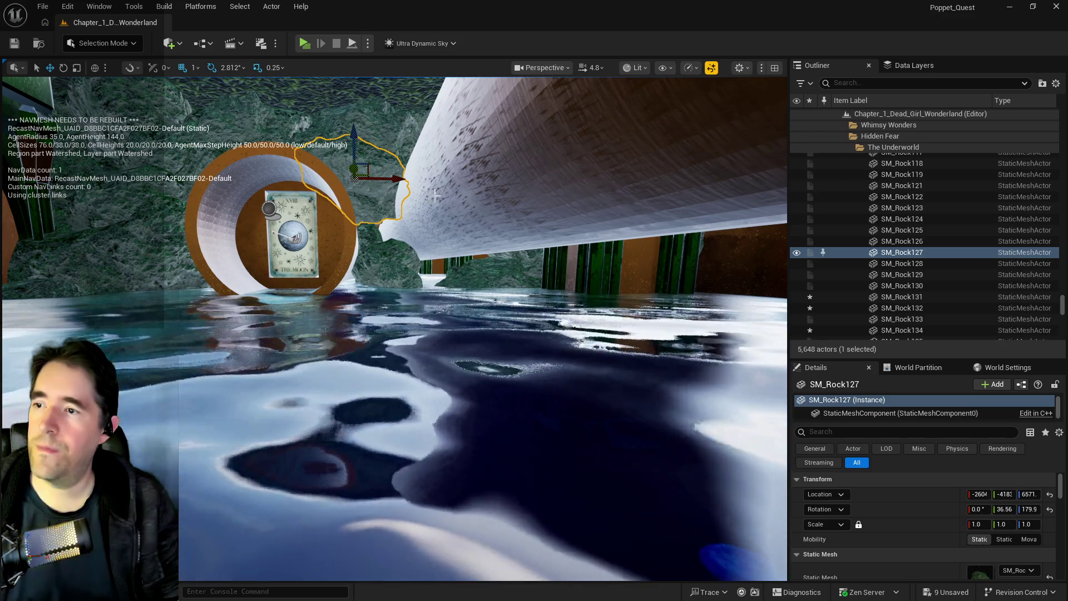
pyautogui.press('f')
pyautogui.press('s')
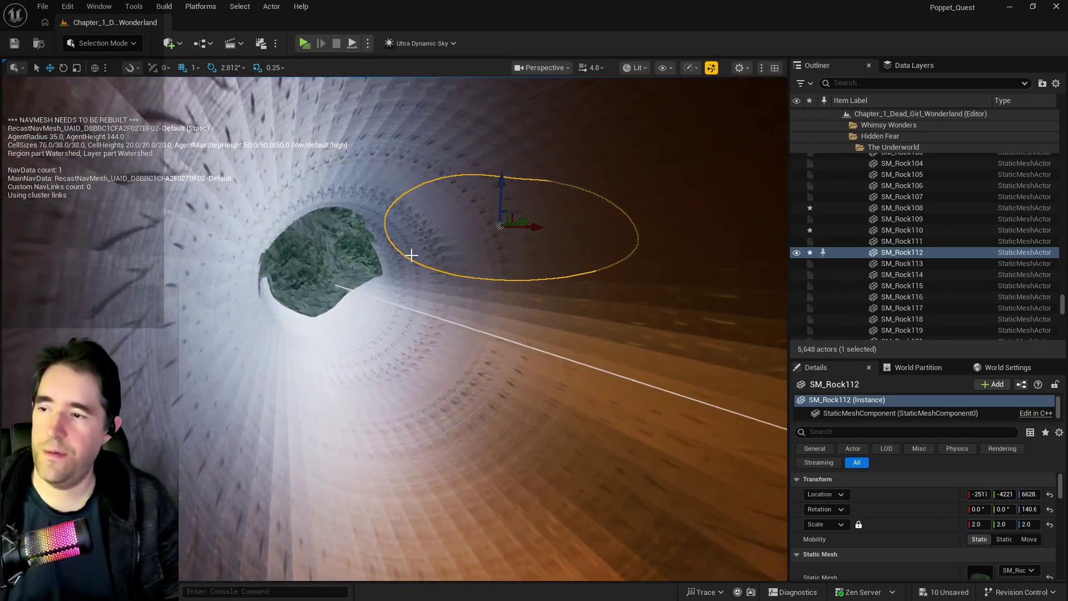
pyautogui.click(357, 278)
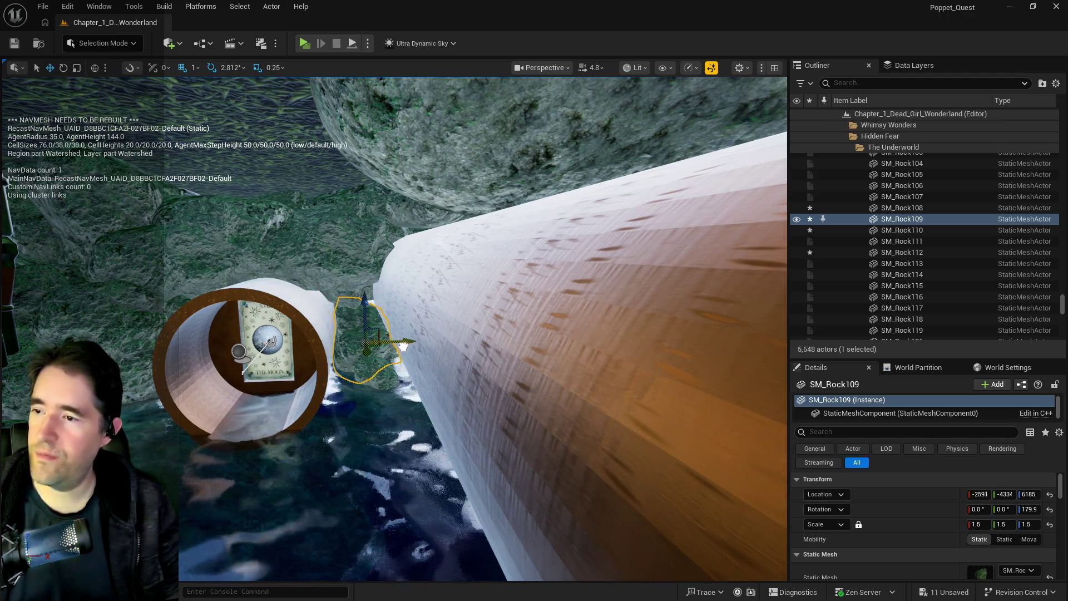
# - Move SM_Rock109 along X beside the Moon card pipe and drop it lower
pyautogui.moveTo(406, 348); pyautogui.dragTo(405, 348)
pyautogui.moveTo(334, 254); pyautogui.dragTo(334, 254)
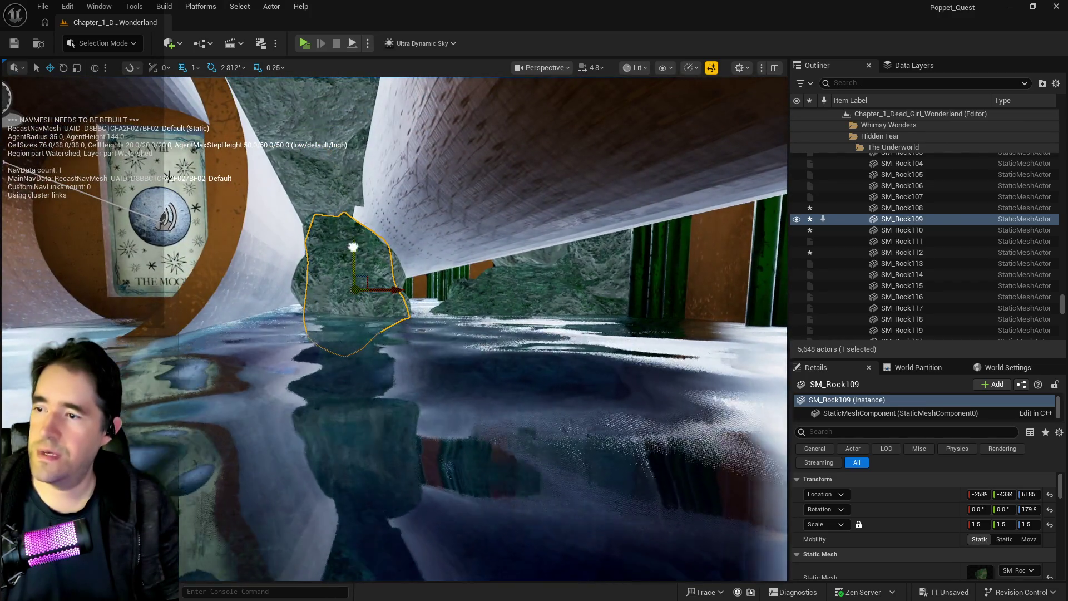
pyautogui.moveTo(385, 316); pyautogui.dragTo(446, 335)
pyautogui.press('End')
pyautogui.moveTo(433, 276); pyautogui.dragTo(369, 262)
# - Check tunnel rocks SM_Rock111 and SM_Rock117, then save all level changes
pyautogui.click(408, 274)
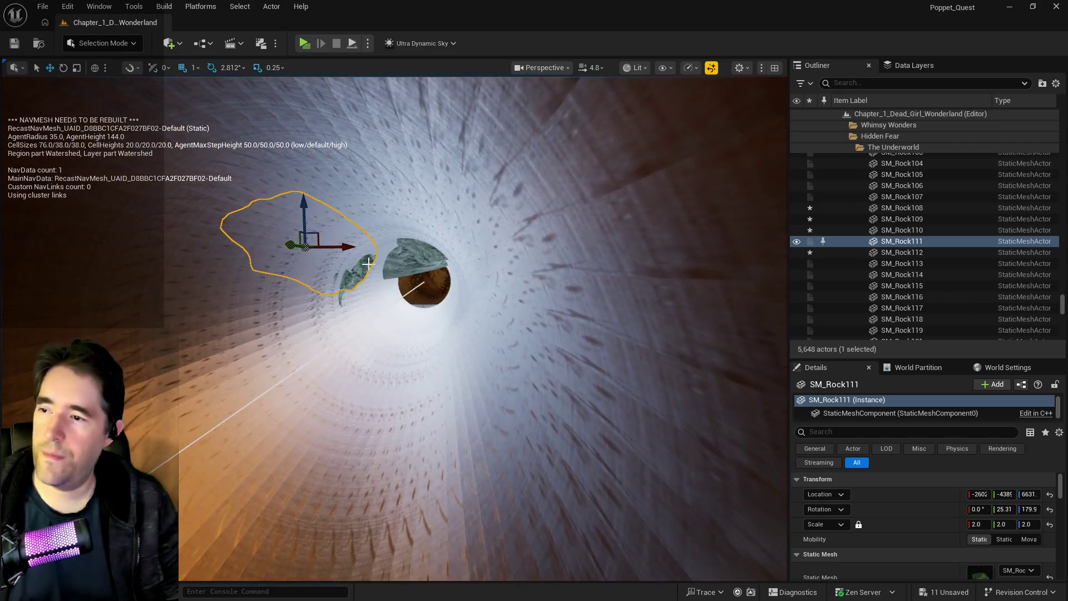
pyautogui.click(346, 288)
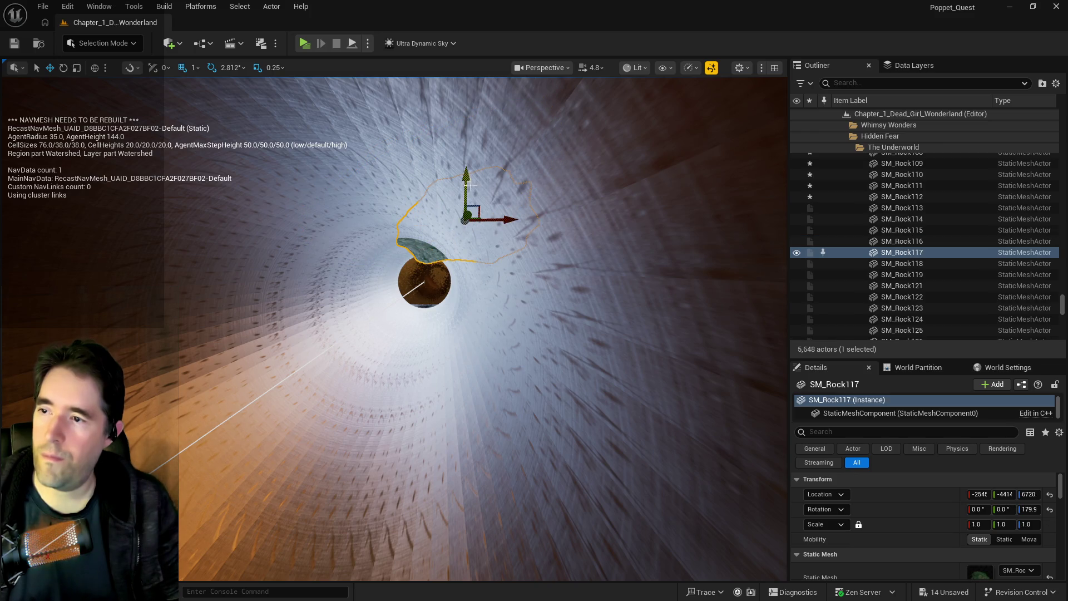
pyautogui.press('f')
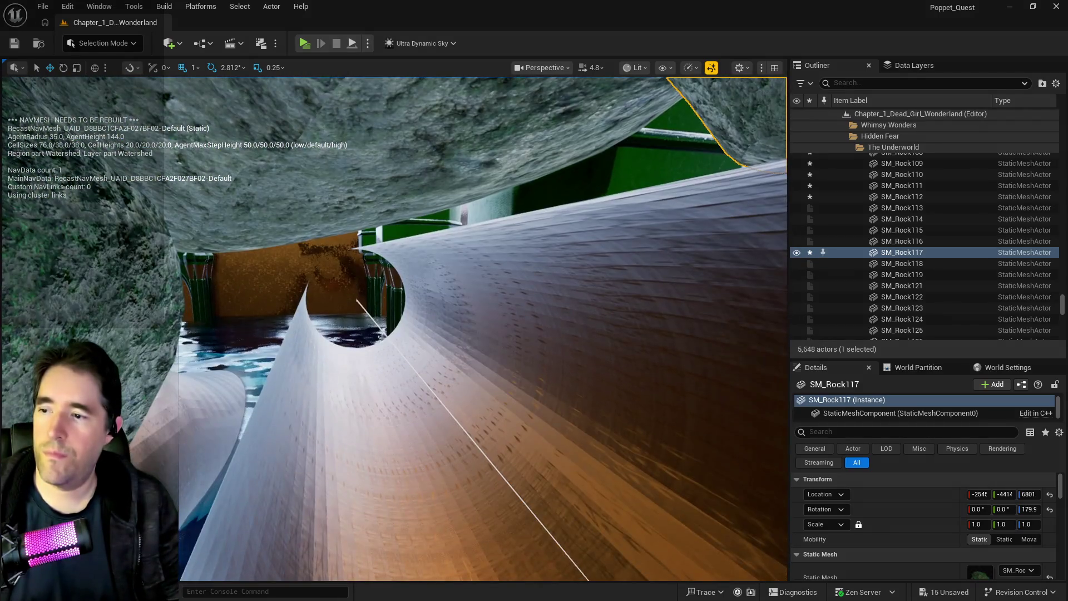
pyautogui.hotkey('ctrl', 's')
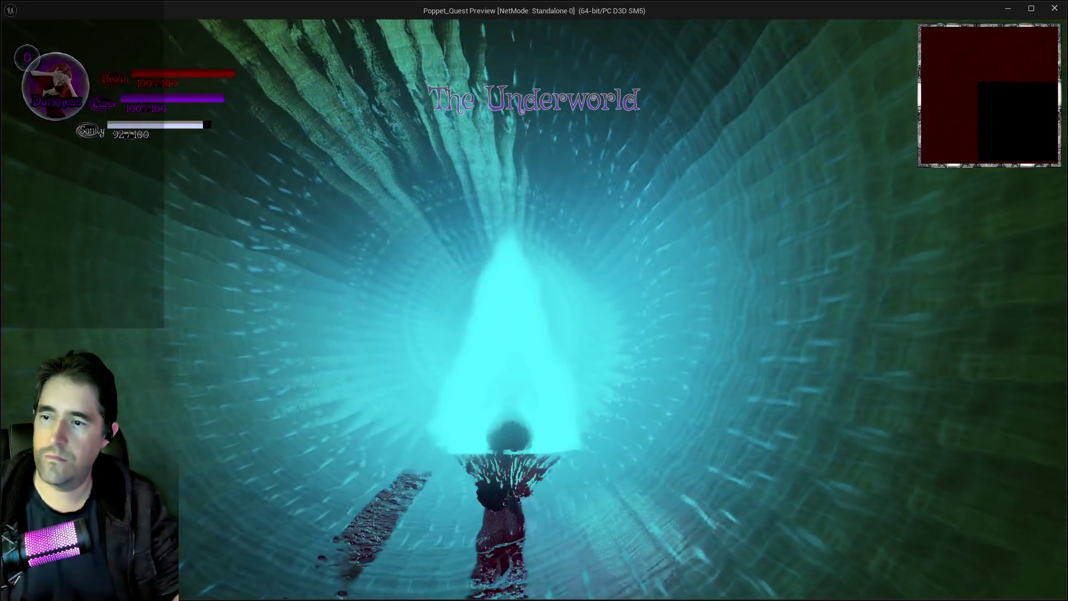
# - Leave the game window and stop the Play In Editor session
pyautogui.hotkey('alt', 'Tab')
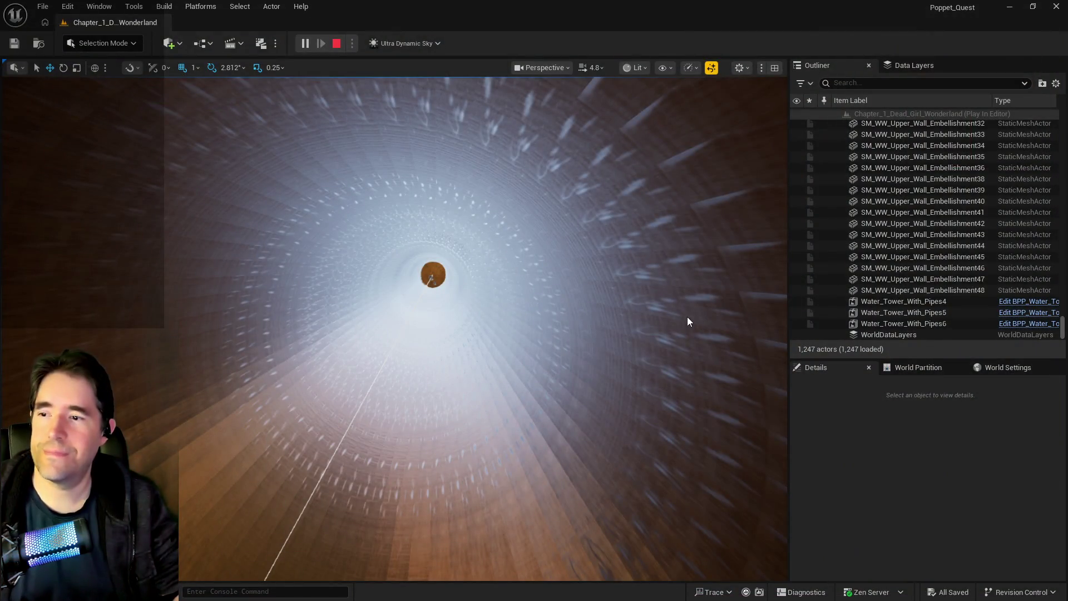
pyautogui.press('Escape')
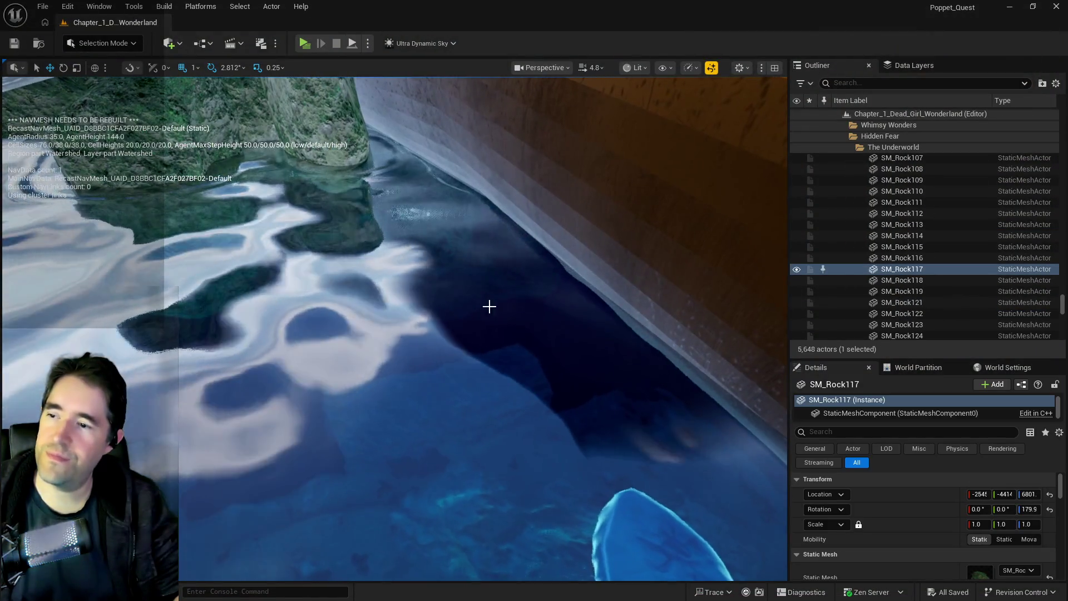
# - Uncheck Has A Puzzle? on The Secret Garden Pool and play-test the level again
pyautogui.click(577, 386)
pyautogui.scroll(-3, 913, 535)
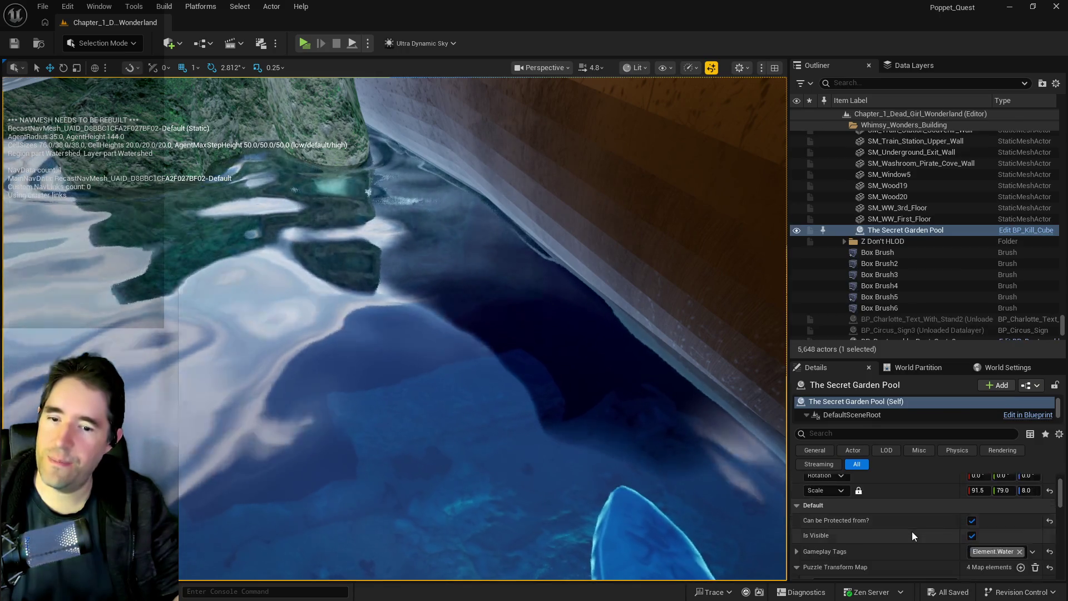
pyautogui.scroll(-3, 945, 543)
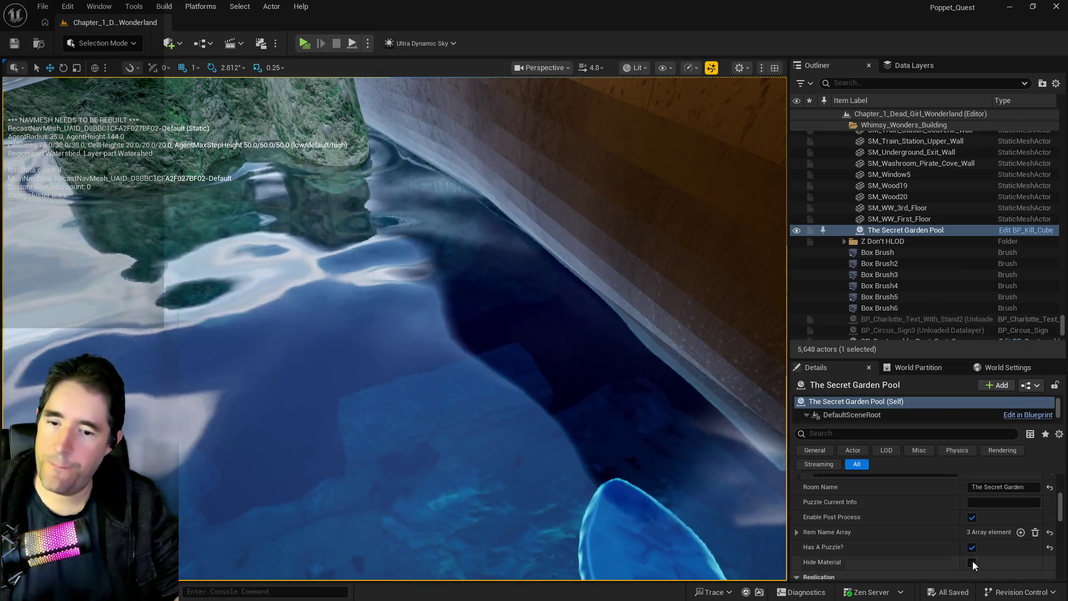
pyautogui.click(972, 547)
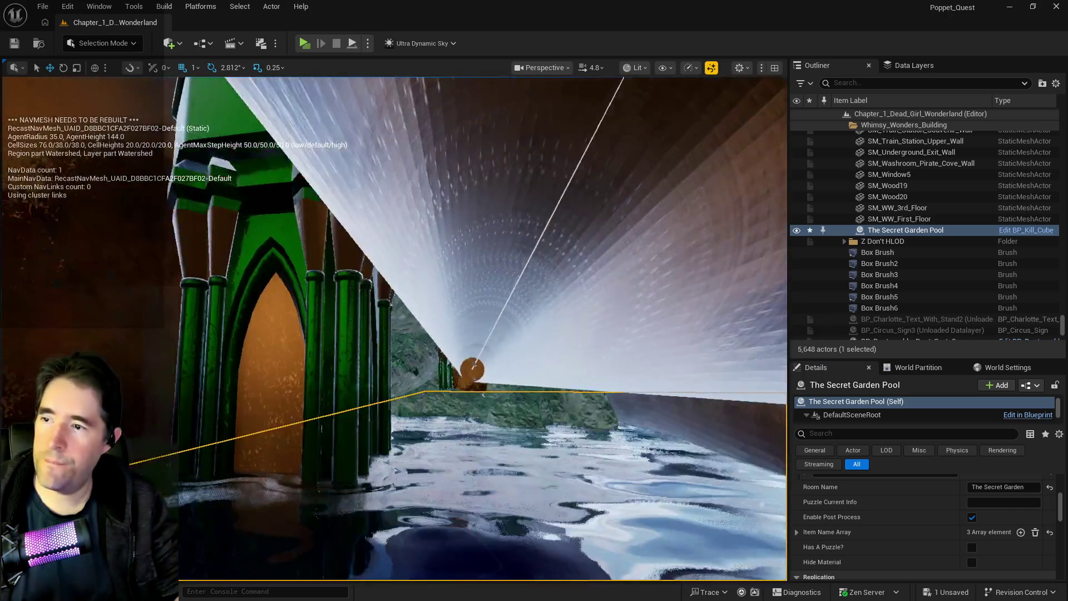
pyautogui.moveTo(434, 128); pyautogui.dragTo(434, 128)
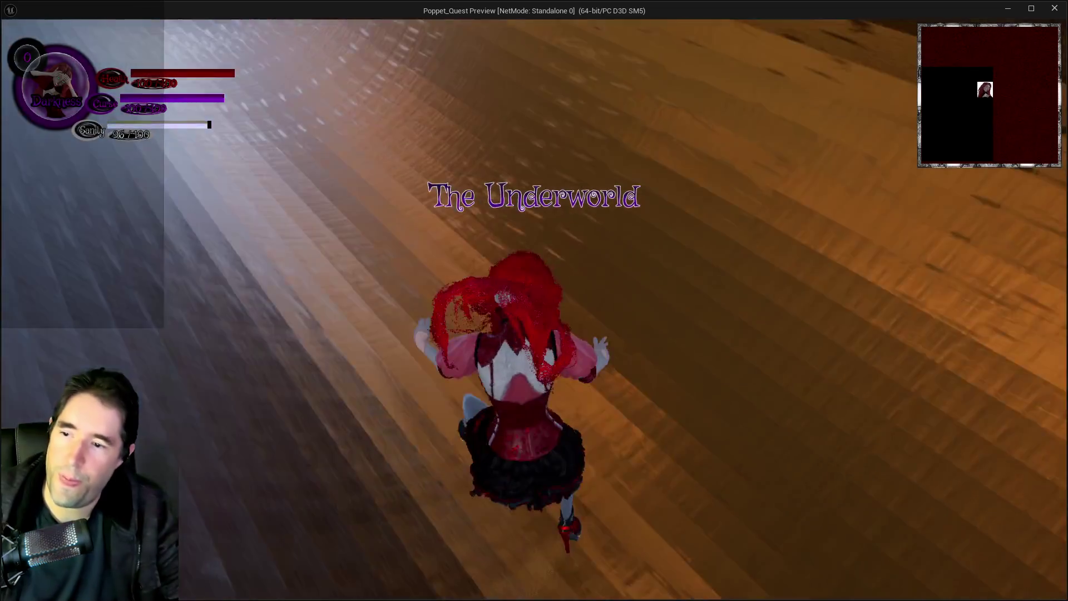
# - Teleport via the Pirate Cove card to Garden Pump Room 3, then exit the preview
pyautogui.press('Escape')
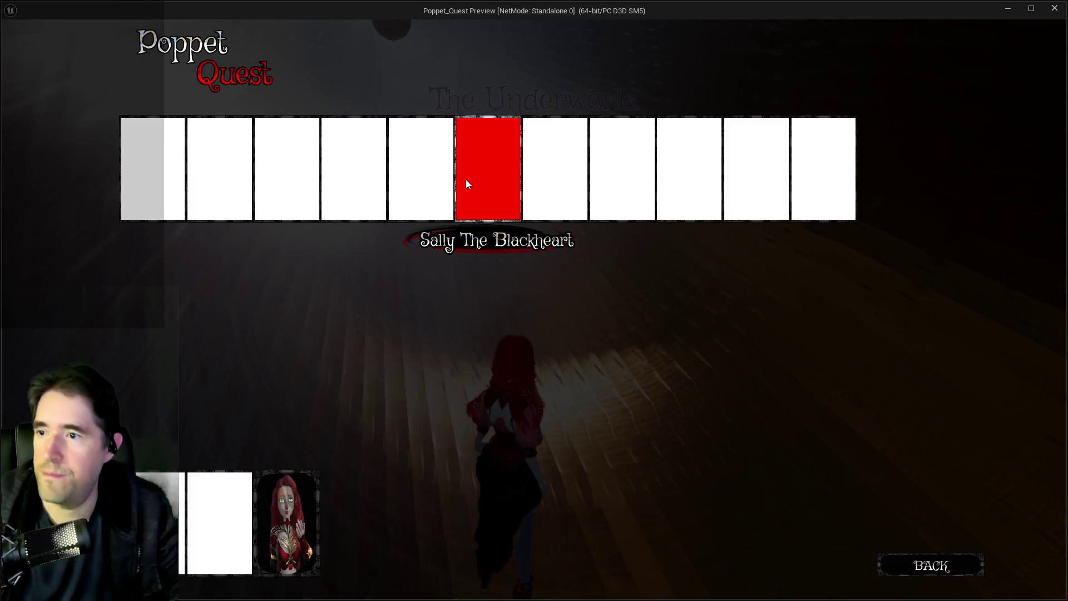
pyautogui.click(548, 169)
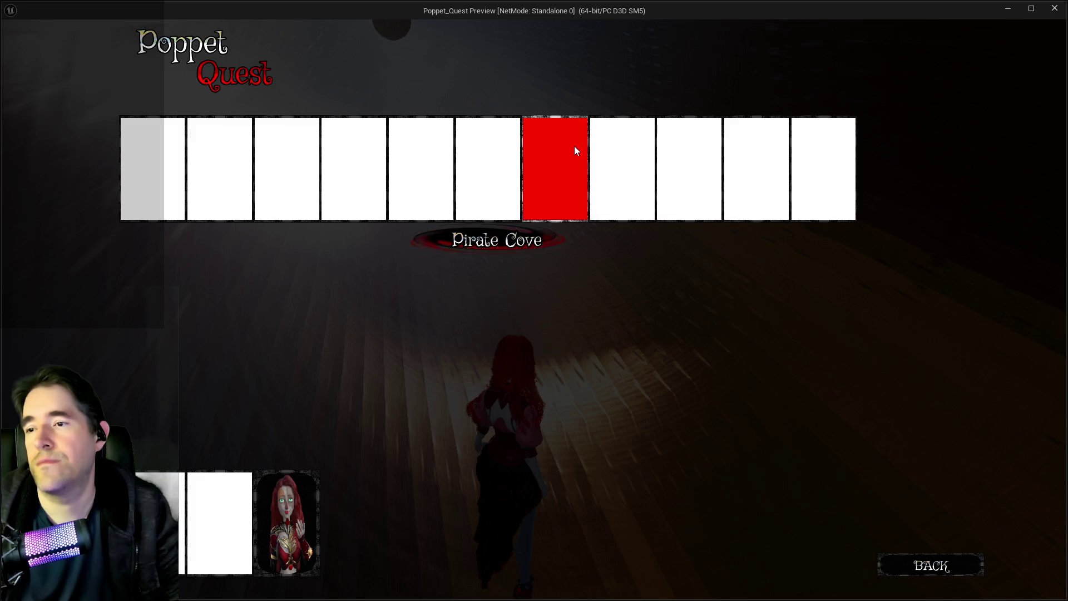
pyautogui.click(591, 139)
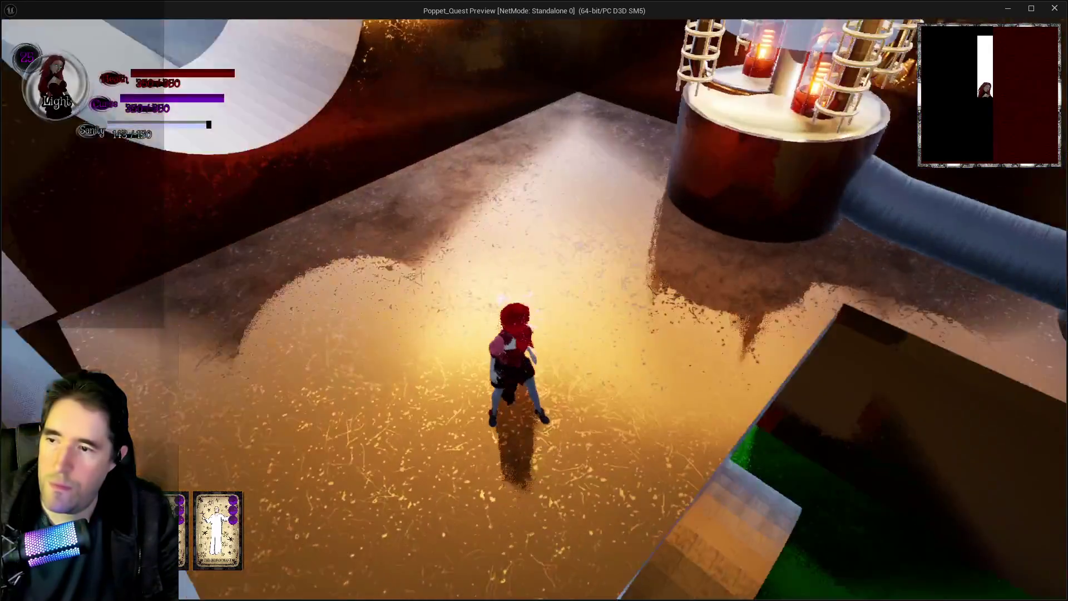
pyautogui.press('Escape')
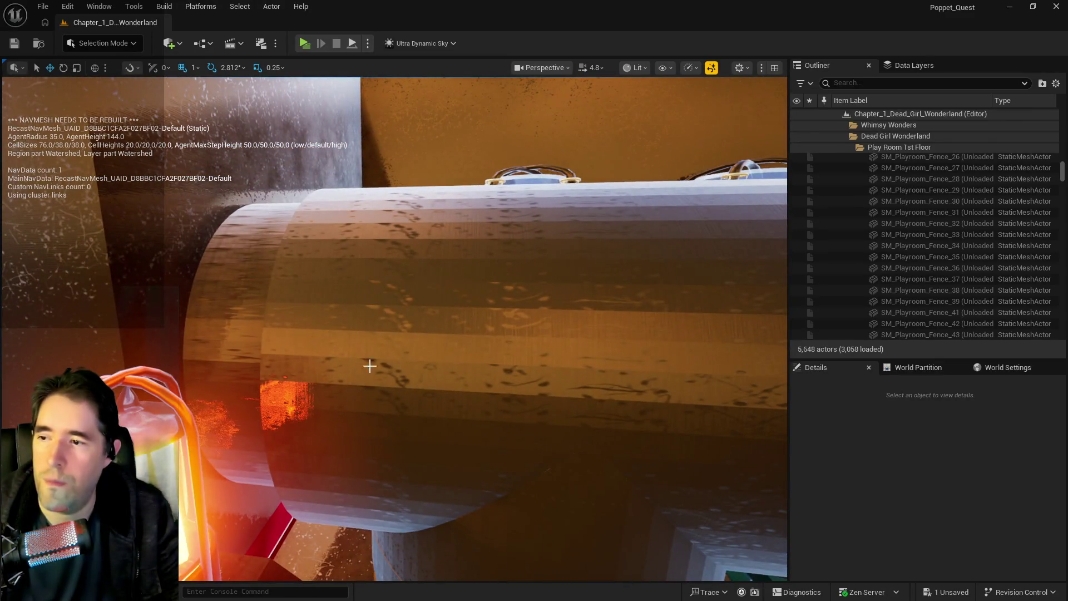
# - Move SM_Pipe_3_Way17 and SM_Pipe_Cap11 into the Grotto pump room folder
pyautogui.click(393, 362)
pyautogui.press('f')
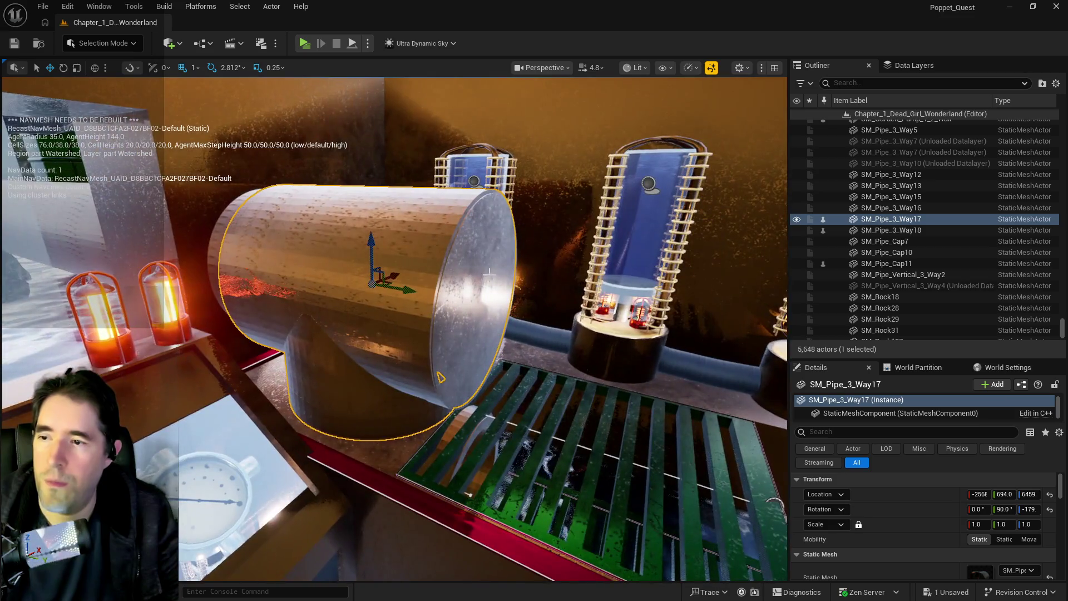
pyautogui.keyDown('ctrl'); pyautogui.click(487, 272); pyautogui.keyUp('ctrl')
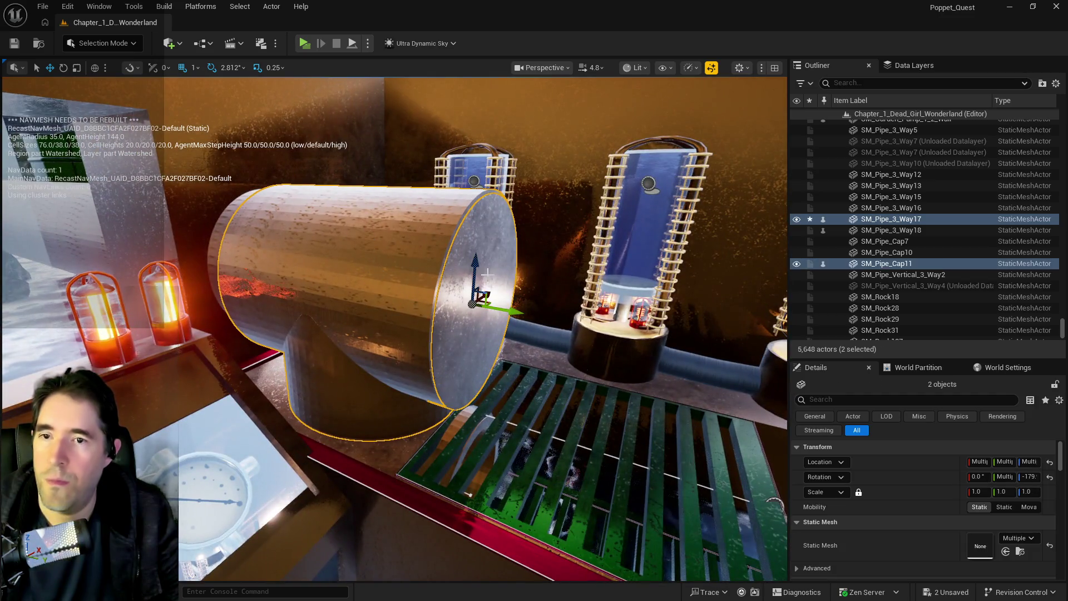
pyautogui.rightClick(868, 266)
pyautogui.moveTo(743, 529)
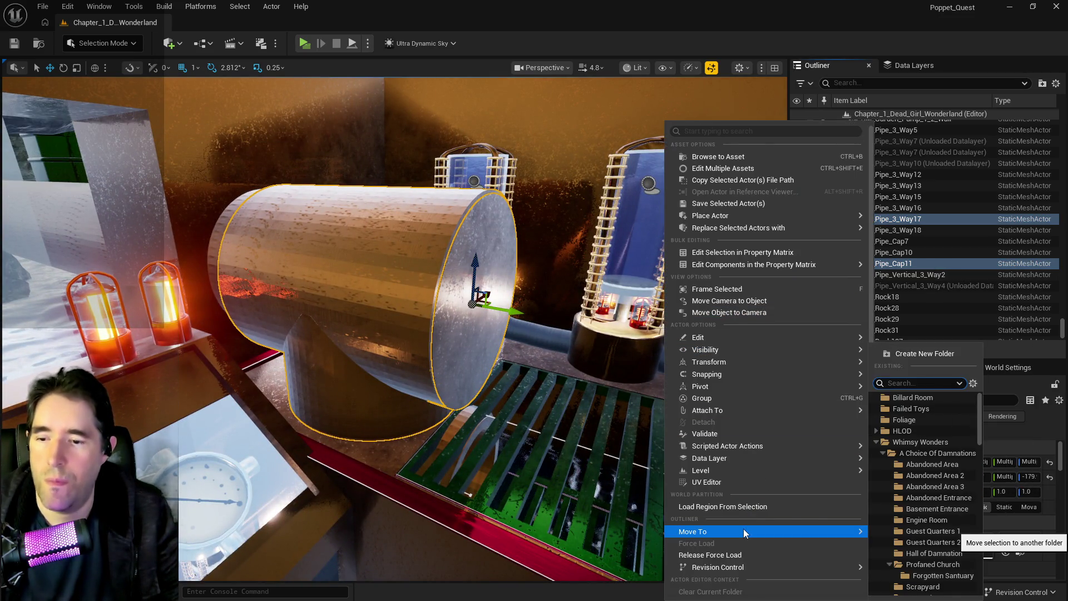
pyautogui.write('grotto')
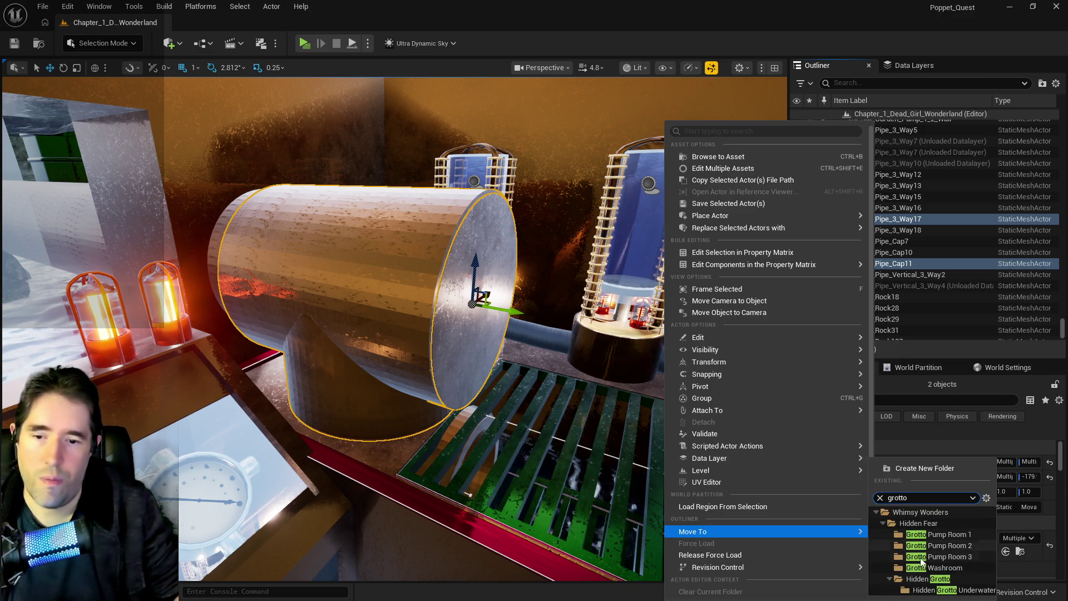
pyautogui.click(935, 556)
# - Select the DL_C2_Grotto_Pump_Room_3 data layer and frame the box brush over the grate
pyautogui.click(908, 67)
pyautogui.scroll(1, 903, 149)
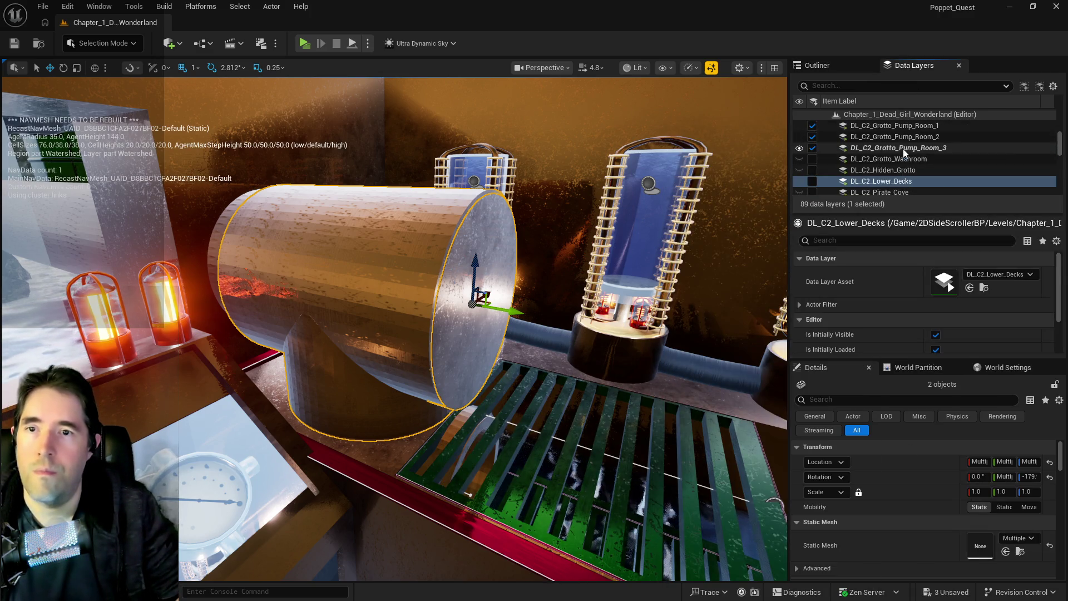
pyautogui.click(902, 148)
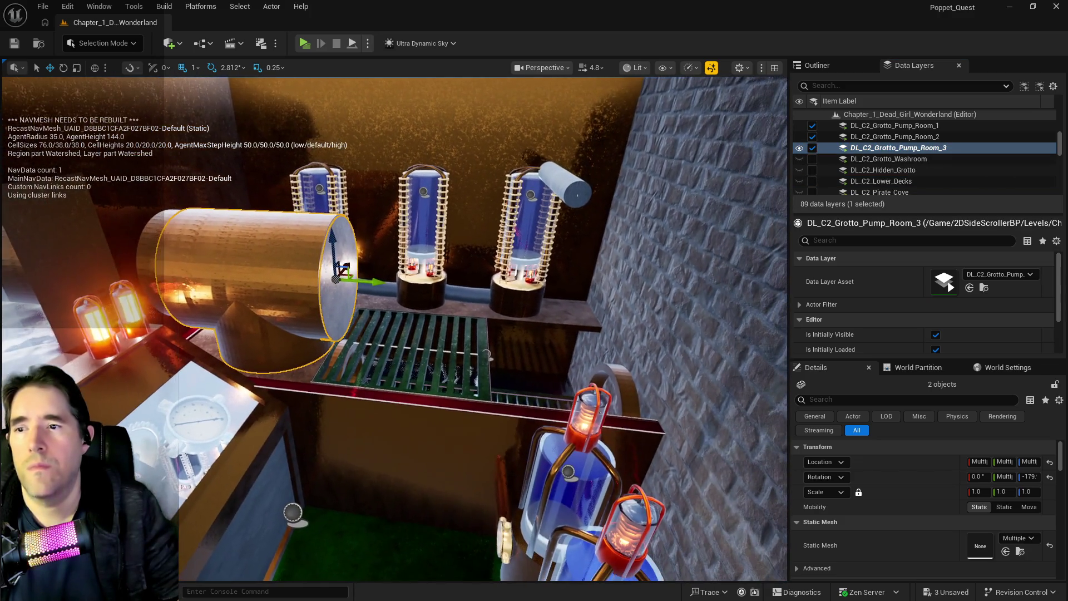
pyautogui.press('w')
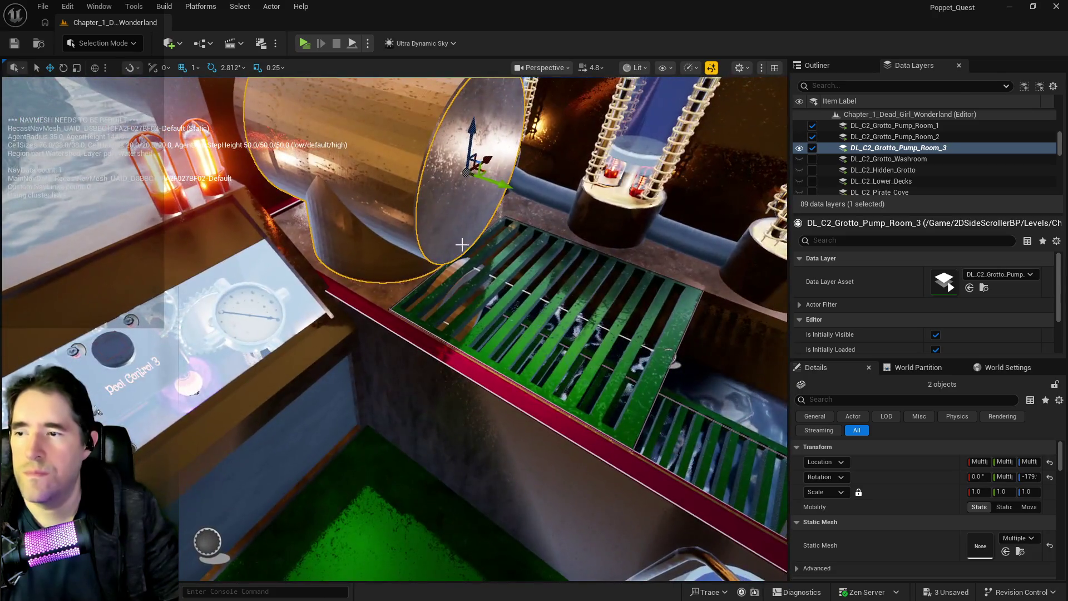
pyautogui.click(734, 308)
pyautogui.press('f')
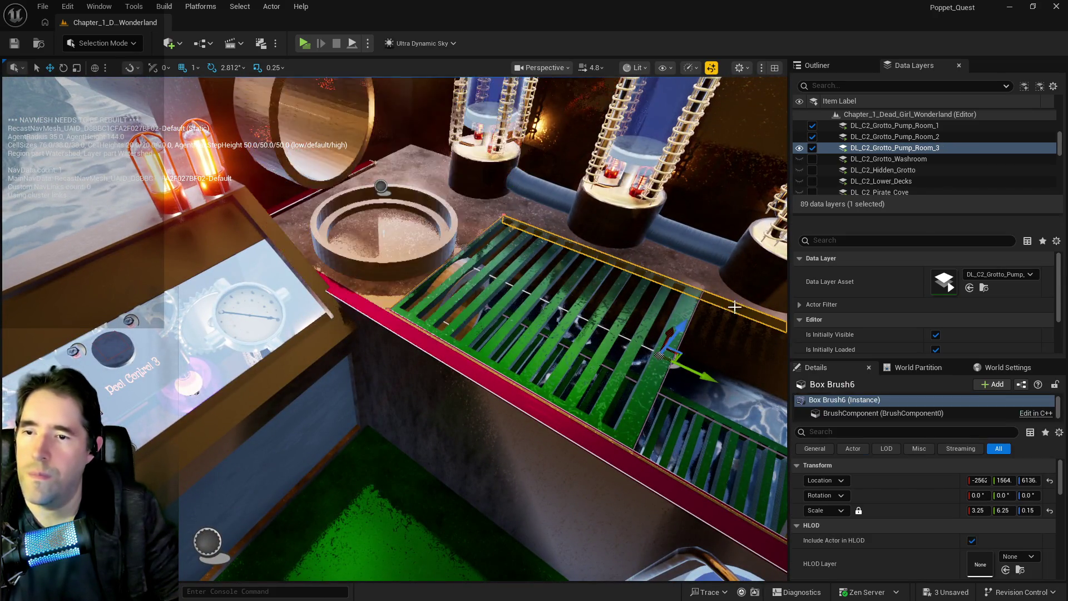
pyautogui.moveTo(659, 347); pyautogui.dragTo(553, 310)
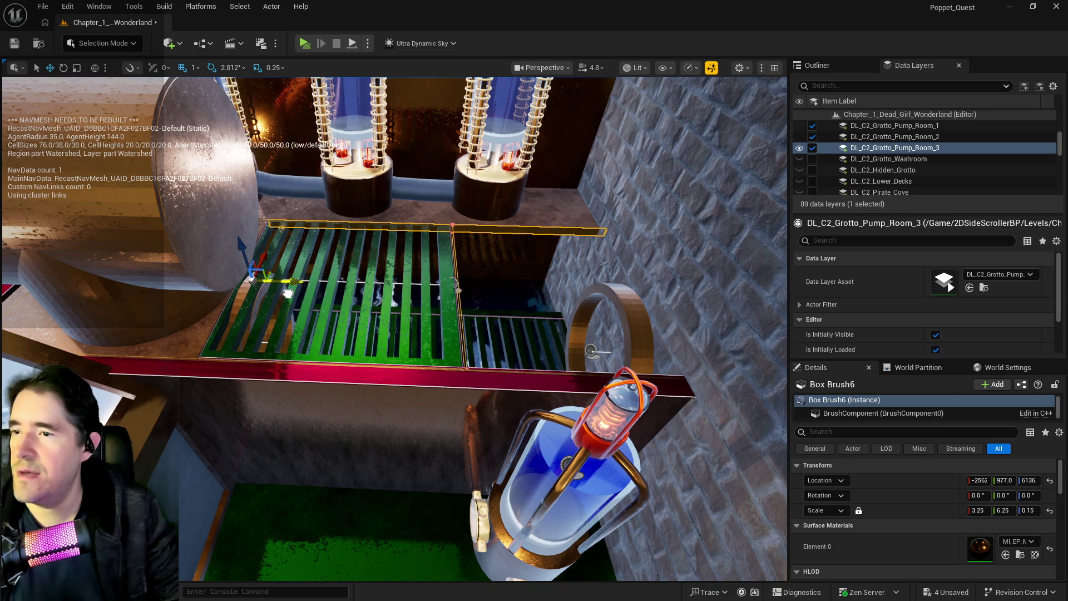
pyautogui.moveTo(287, 293); pyautogui.dragTo(268, 271)
pyautogui.moveTo(495, 259); pyautogui.dragTo(481, 257)
pyautogui.hotkey('ctrl', 'z')
pyautogui.hotkey('ctrl', 'z')
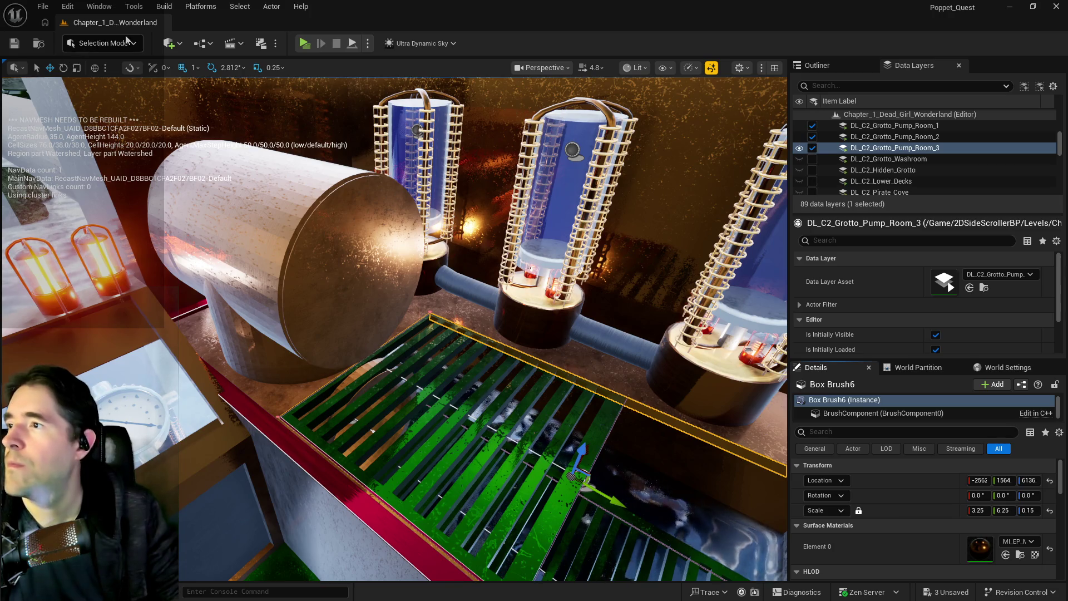
# - Place a Cylinder brush on the grate, set it to Subtractive, and lower it through the floor
pyautogui.click(169, 42)
pyautogui.moveTo(204, 236)
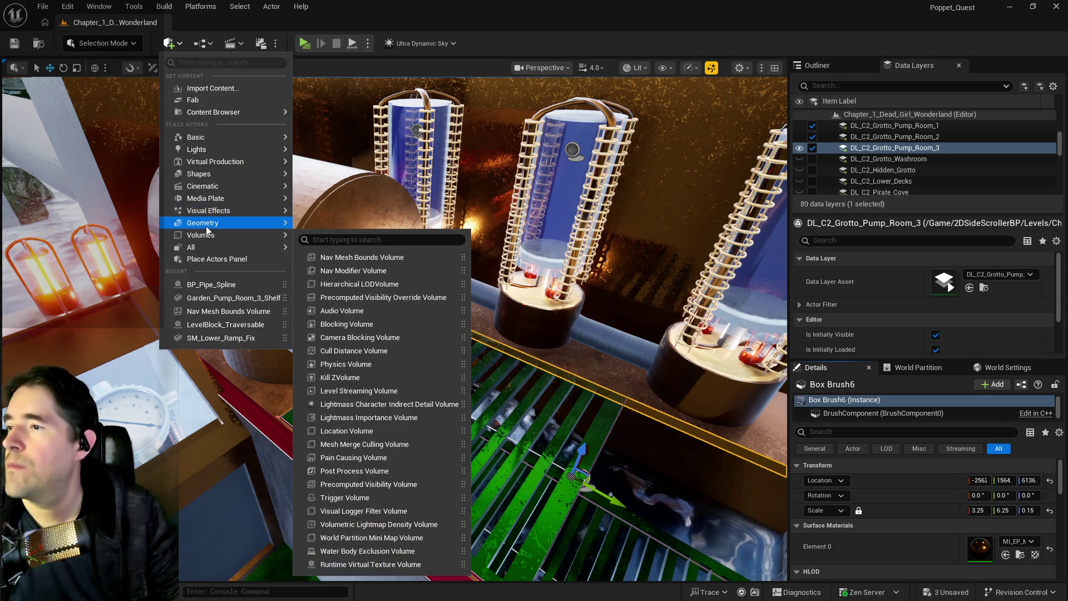
pyautogui.moveTo(256, 221)
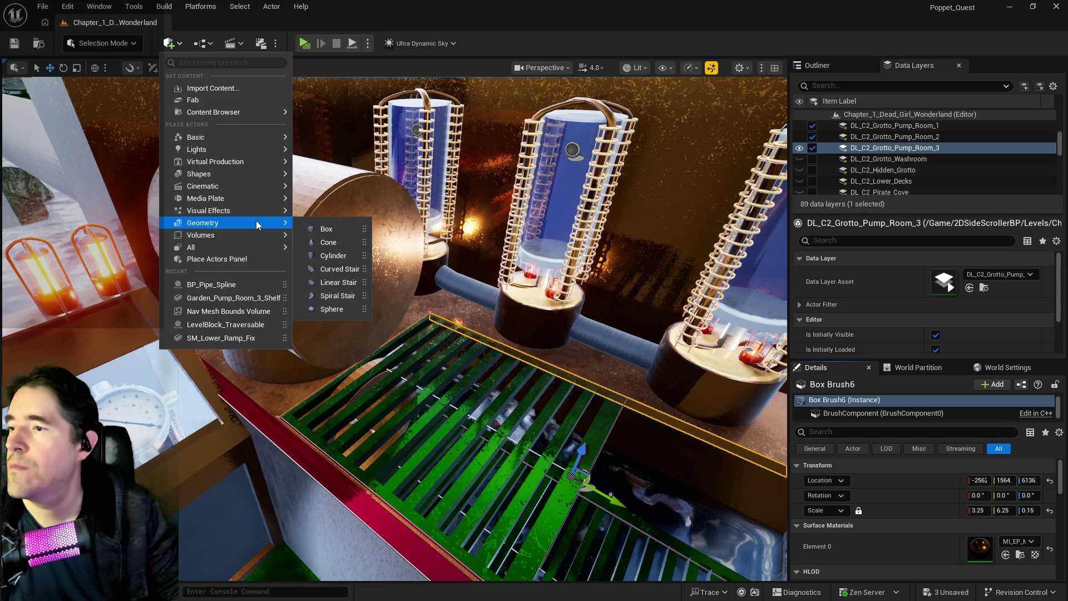
pyautogui.click(333, 255)
pyautogui.moveTo(398, 373); pyautogui.dragTo(398, 368)
pyautogui.scroll(-5, 944, 546)
pyautogui.scroll(-3, 960, 536)
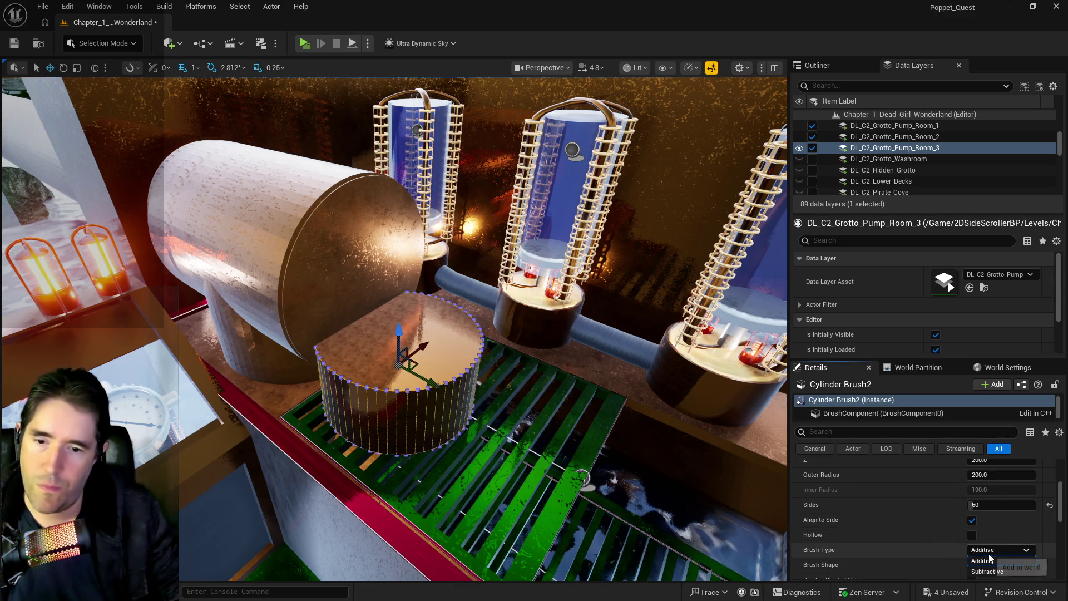
pyautogui.click(989, 571)
pyautogui.moveTo(399, 332); pyautogui.dragTo(399, 396)
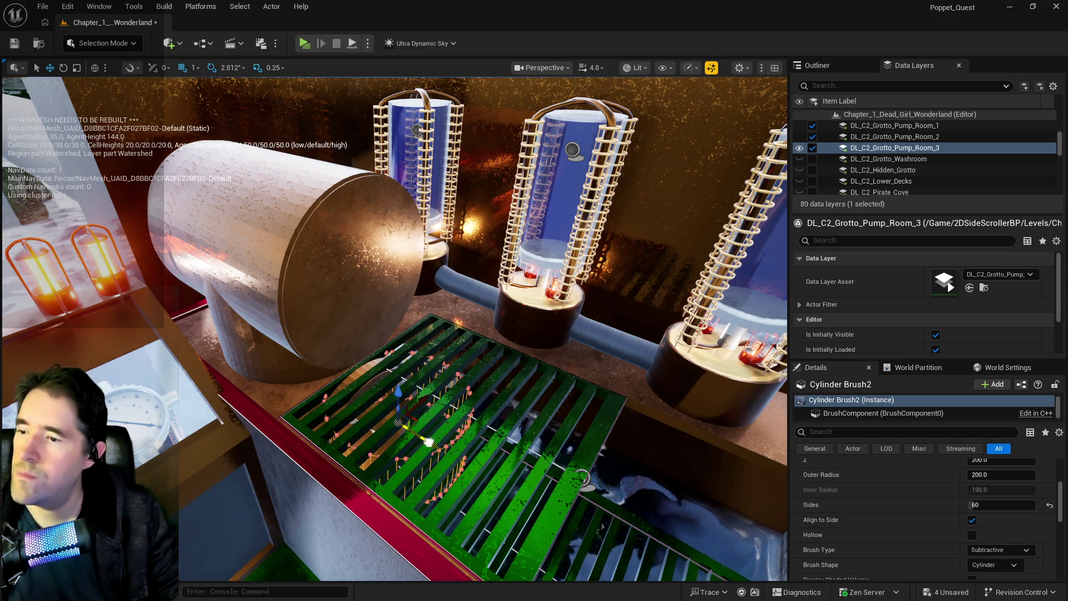
pyautogui.press('f')
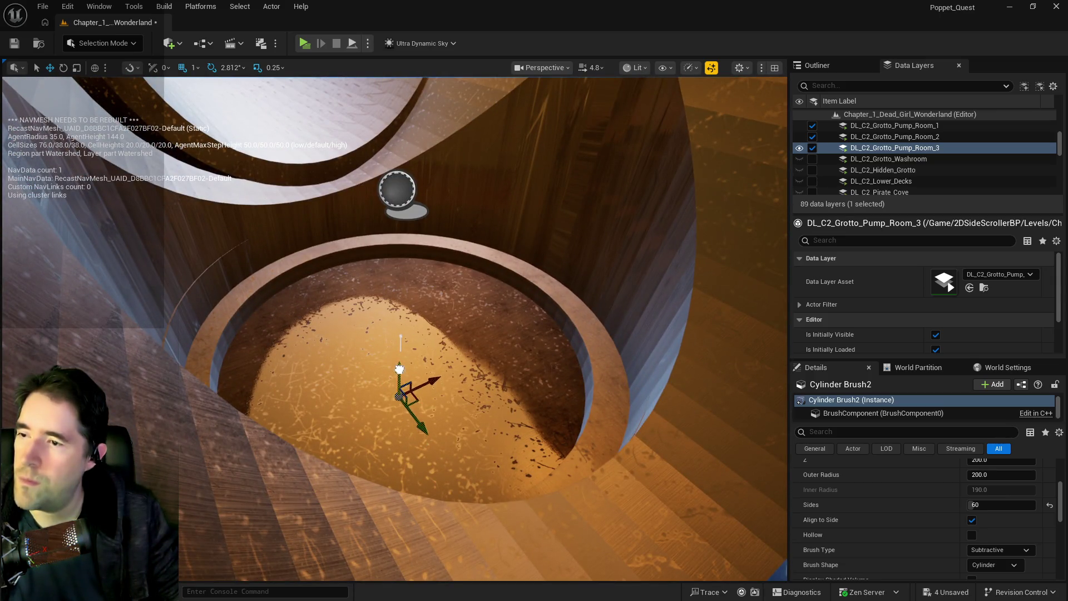
# - Align Cylinder Brush2 under the pipe opening by raising and shifting it
pyautogui.moveTo(399, 369)
pyautogui.mouseDown()
pyautogui.moveTo(409, 390)
pyautogui.moveTo(423, 357)
pyautogui.mouseUp()
pyautogui.moveTo(421, 398); pyautogui.dragTo(418, 402)
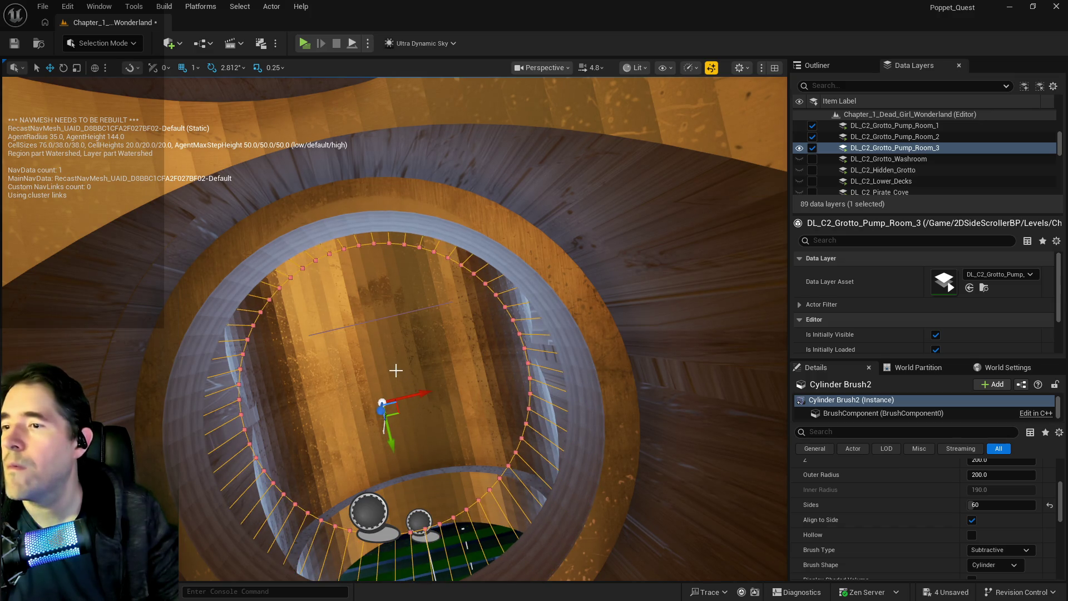
pyautogui.moveTo(391, 446); pyautogui.dragTo(394, 451)
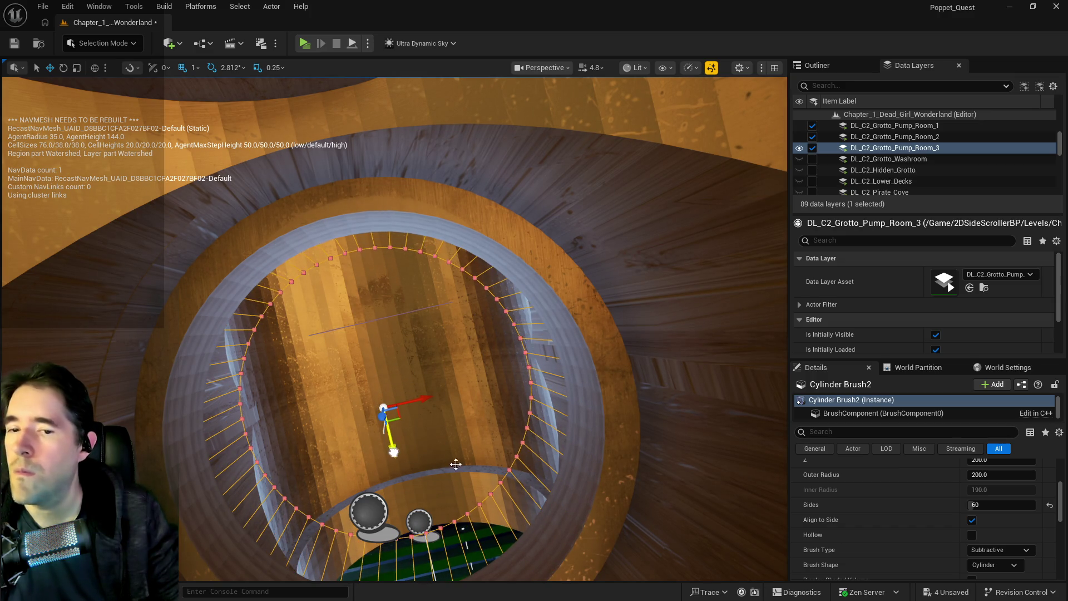
pyautogui.scroll(5, 929, 528)
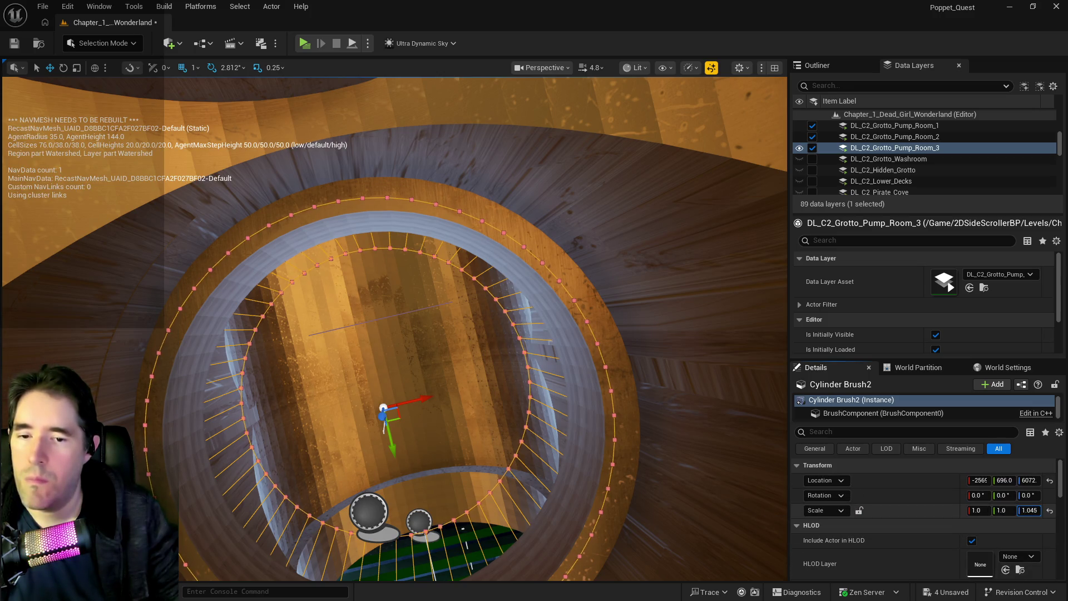
pyautogui.moveTo(501, 334)
pyautogui.mouseDown()
pyautogui.moveTo(500, 428)
pyautogui.moveTo(501, 339)
pyautogui.mouseUp()
pyautogui.moveTo(406, 457)
pyautogui.mouseDown()
pyautogui.moveTo(406, 445)
pyautogui.moveTo(406, 457)
pyautogui.mouseUp()
pyautogui.moveTo(369, 405)
pyautogui.mouseDown()
pyautogui.moveTo(330, 369)
pyautogui.moveTo(298, 291)
pyautogui.mouseUp()
# - Nudge SM_Pipe_3_Way17 one unit along X to sit over the hole
pyautogui.click(298, 291)
pyautogui.moveTo(157, 284)
pyautogui.mouseDown()
pyautogui.moveTo(158, 267)
pyautogui.moveTo(157, 300)
pyautogui.mouseUp()
pyautogui.moveTo(556, 182)
pyautogui.mouseDown()
pyautogui.moveTo(545, 190)
pyautogui.moveTo(556, 182)
pyautogui.mouseUp()
pyautogui.moveTo(636, 207); pyautogui.dragTo(648, 207)
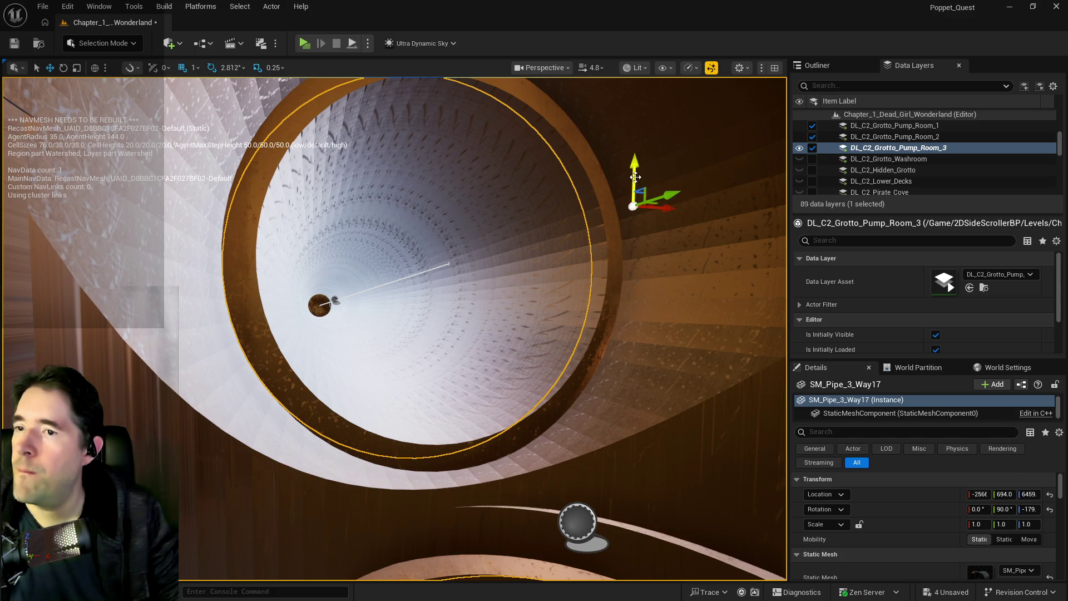
# - Slide SM_Pipe_3_Way18 and the BP_Pipe_Spline13 ring slightly along X
pyautogui.moveTo(599, 257); pyautogui.dragTo(603, 224)
pyautogui.click(535, 266)
pyautogui.moveTo(534, 266); pyautogui.dragTo(528, 275)
pyautogui.moveTo(451, 448); pyautogui.dragTo(468, 435)
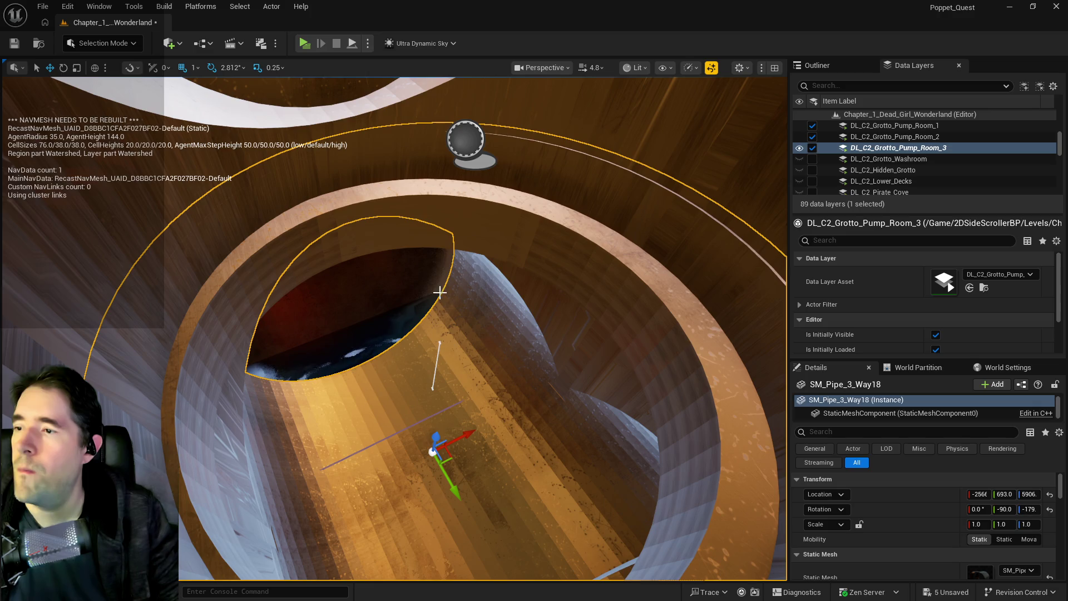
pyautogui.click(516, 269)
pyautogui.moveTo(504, 135); pyautogui.dragTo(522, 134)
pyautogui.press('f')
# - Nudge Cylinder Brush2 sideways to -2566, 696, 6072, then view the green grates above the tank
pyautogui.scroll(-5, 425, 129)
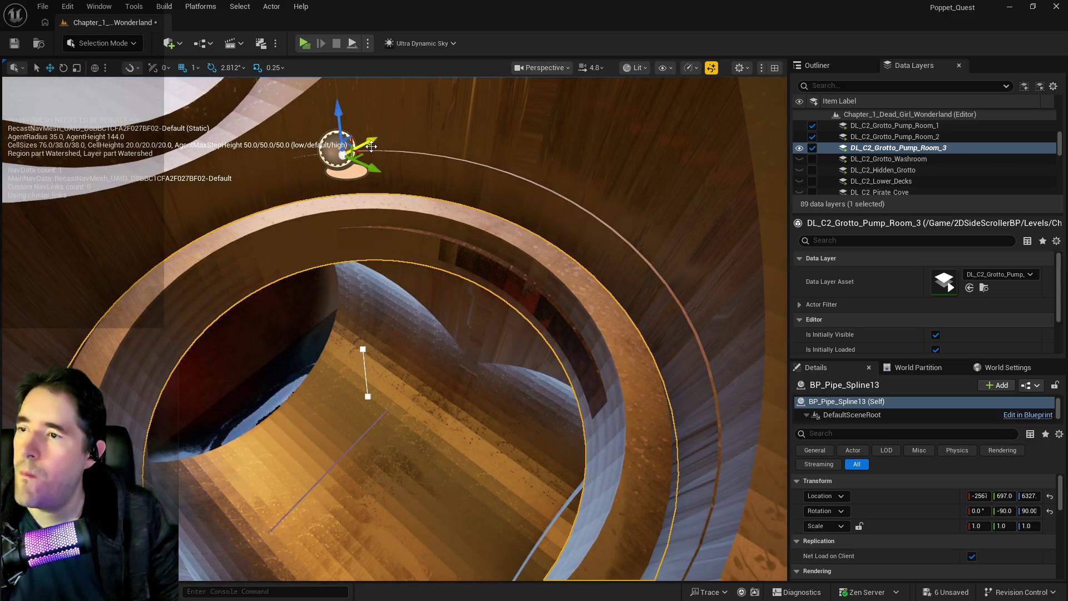
pyautogui.moveTo(372, 146); pyautogui.dragTo(388, 166)
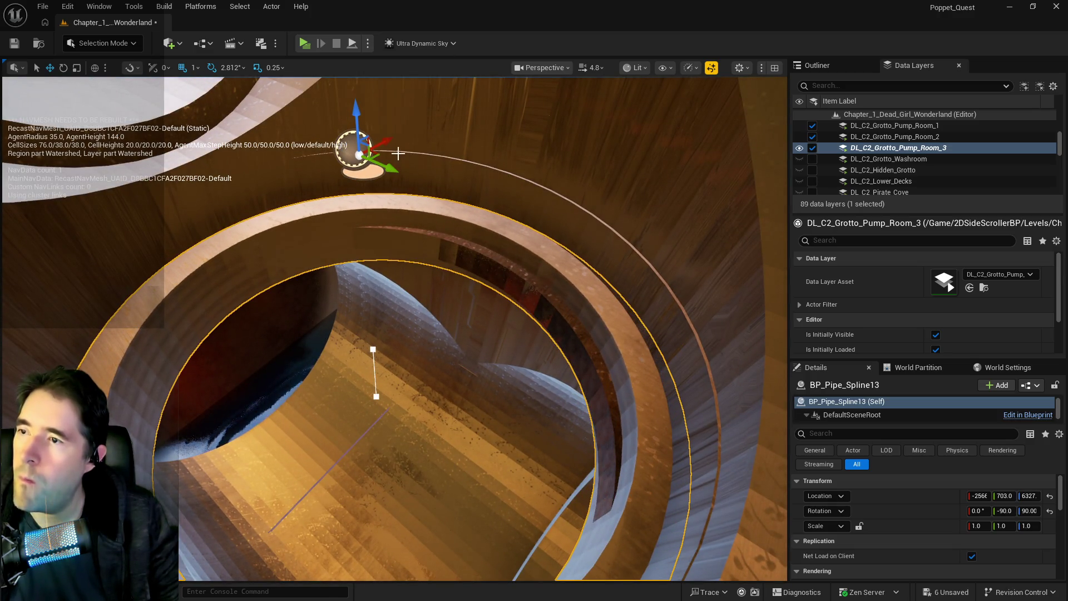
pyautogui.click(470, 254)
pyautogui.moveTo(381, 395); pyautogui.dragTo(420, 387)
pyautogui.moveTo(396, 349); pyautogui.dragTo(456, 284)
pyautogui.moveTo(488, 394)
pyautogui.mouseDown()
pyautogui.moveTo(684, 461)
pyautogui.moveTo(692, 452)
pyautogui.moveTo(707, 497)
pyautogui.mouseUp()
pyautogui.moveTo(434, 281)
pyautogui.mouseDown()
pyautogui.moveTo(434, 312)
pyautogui.moveTo(434, 281)
pyautogui.mouseUp()
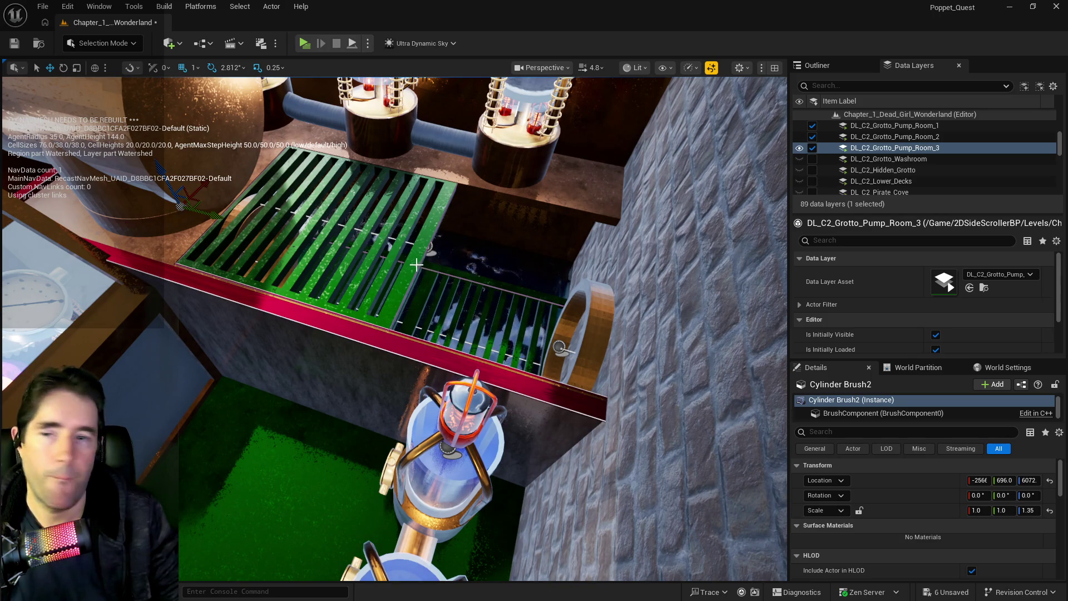
# - Select the pump-room pipe cap and pipe body and frame them
pyautogui.click(410, 268)
pyautogui.moveTo(429, 247)
pyautogui.mouseDown()
pyautogui.moveTo(389, 209)
pyautogui.moveTo(495, 181)
pyautogui.mouseUp()
pyautogui.click(417, 185)
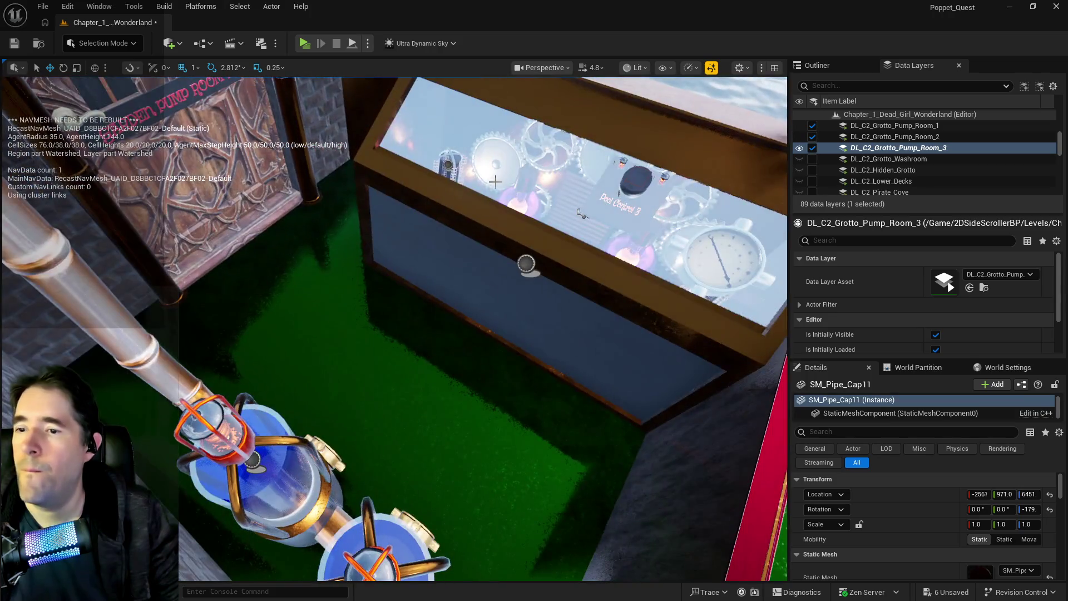
pyautogui.click(527, 264)
pyautogui.moveTo(526, 264); pyautogui.dragTo(533, 264)
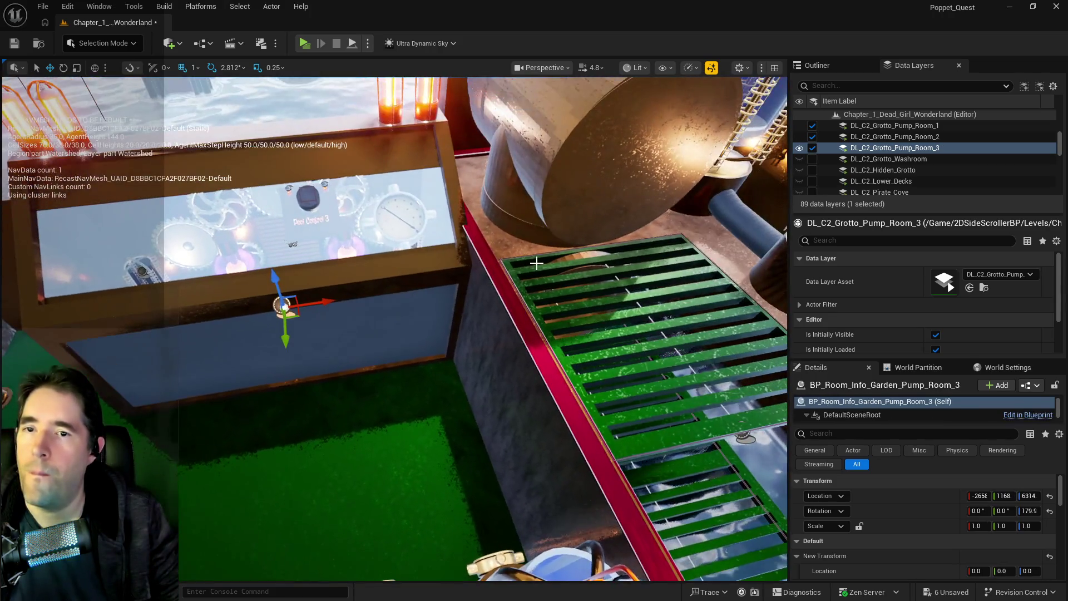
pyautogui.scroll(-5, 933, 511)
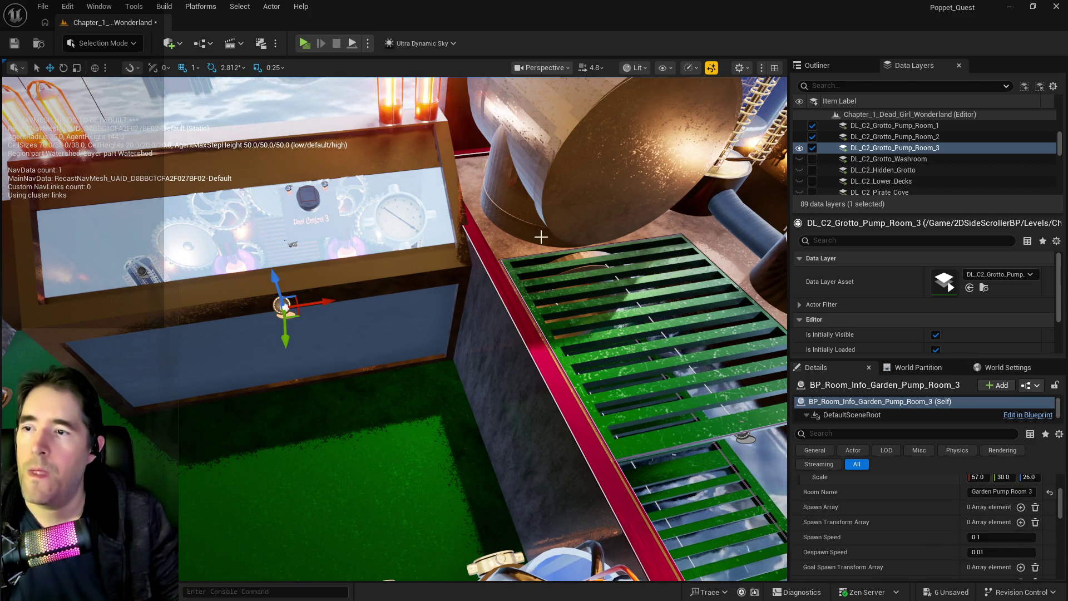
pyautogui.click(579, 178)
pyautogui.keyDown('ctrl'); pyautogui.click(545, 122); pyautogui.keyUp('ctrl')
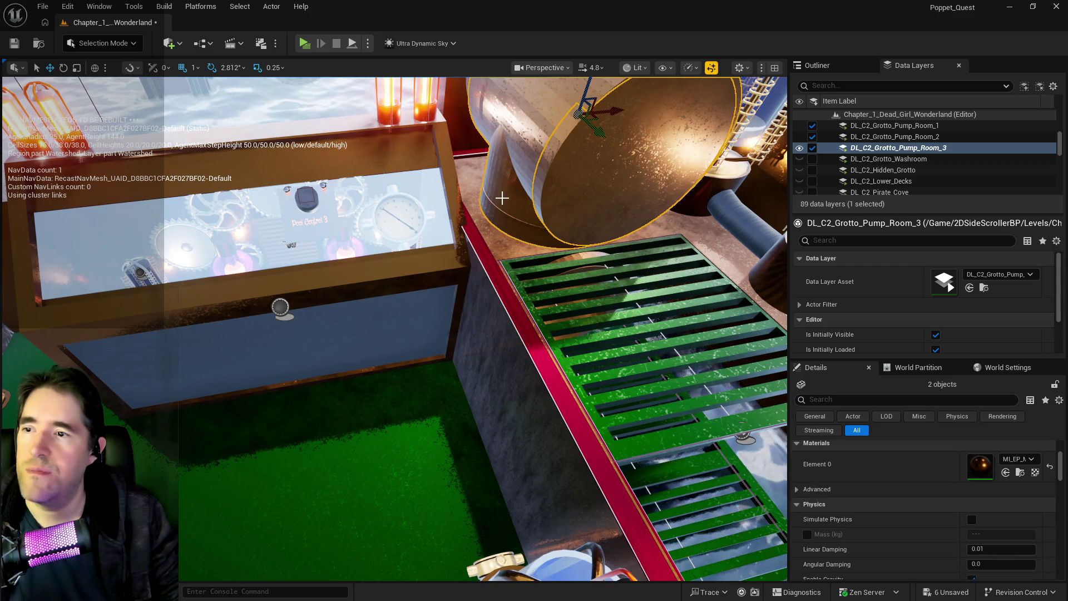
pyautogui.press('f')
# - Reassign the two pipe pieces from DL_C2_Grotto_Pump_Room_3 to DL_C2_Garden_Pump_Room_3
pyautogui.rightClick(872, 148)
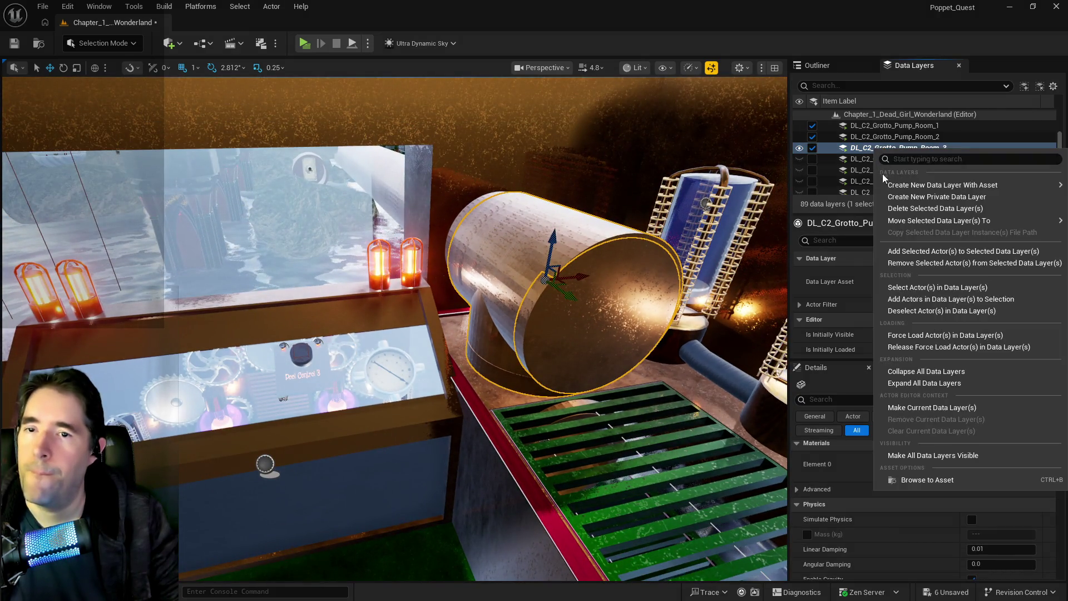
pyautogui.click(896, 239)
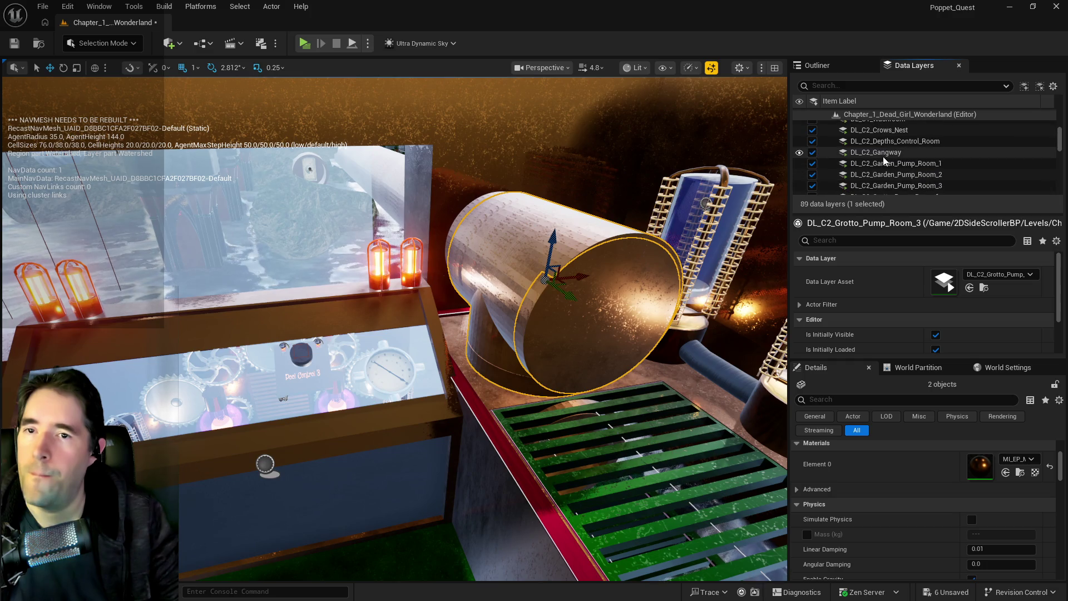
pyautogui.rightClick(879, 186)
pyautogui.moveTo(903, 219)
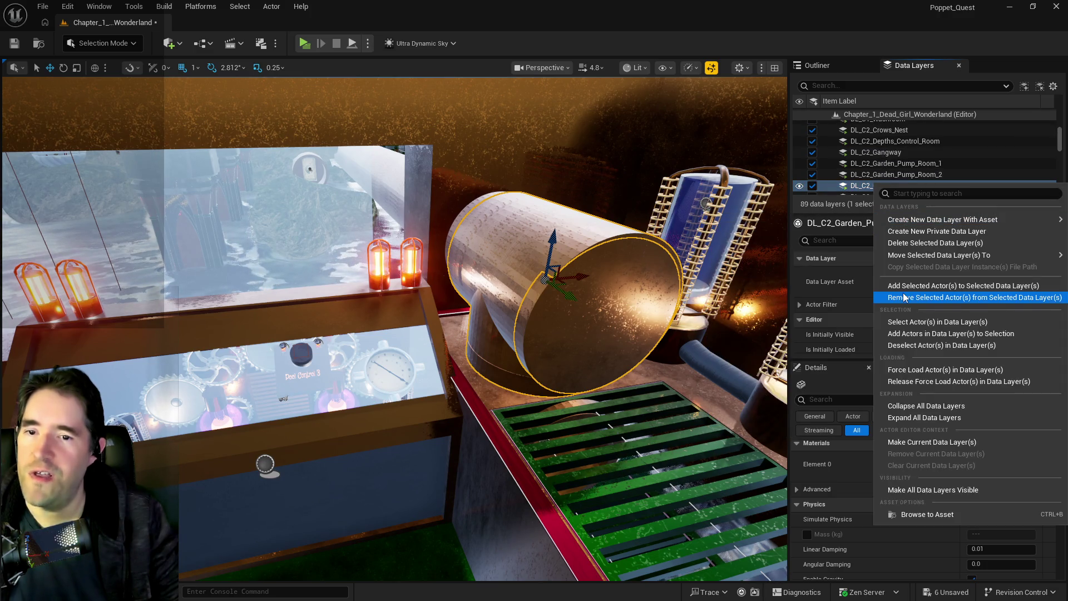
pyautogui.click(934, 285)
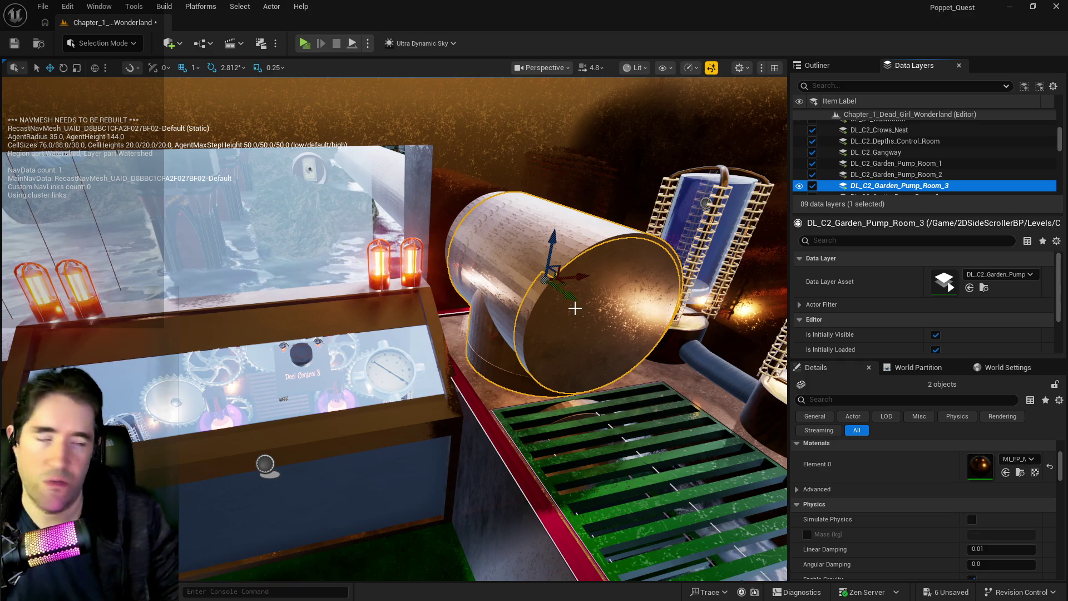
# - Select grate BP_Grate_Spline14, two more grate objects, and the wall panel
pyautogui.scroll(10, 573, 329)
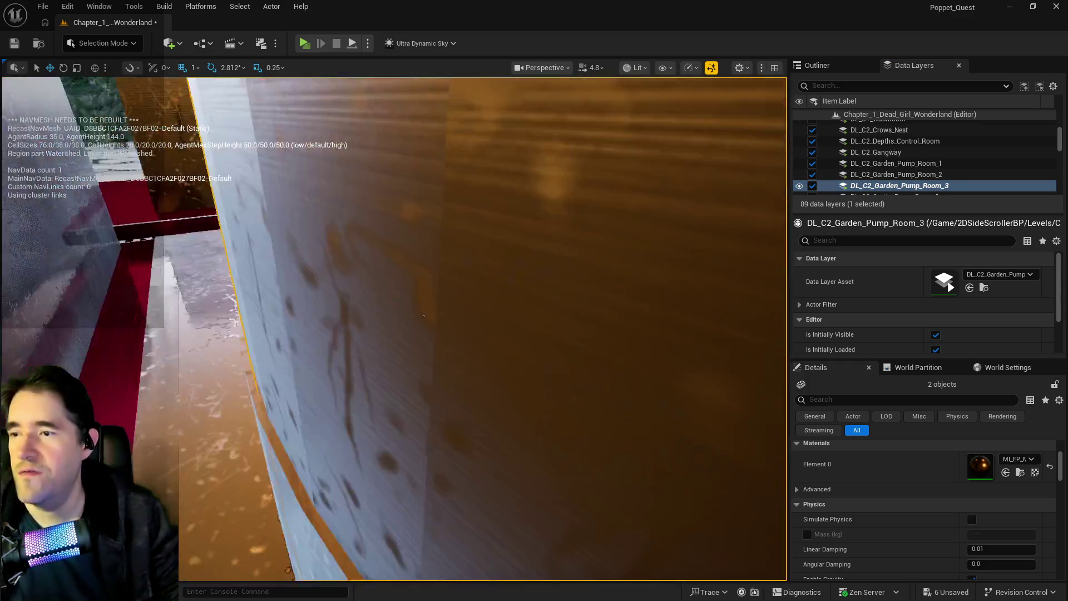
pyautogui.moveTo(424, 316); pyautogui.dragTo(561, 315)
pyautogui.click(477, 298)
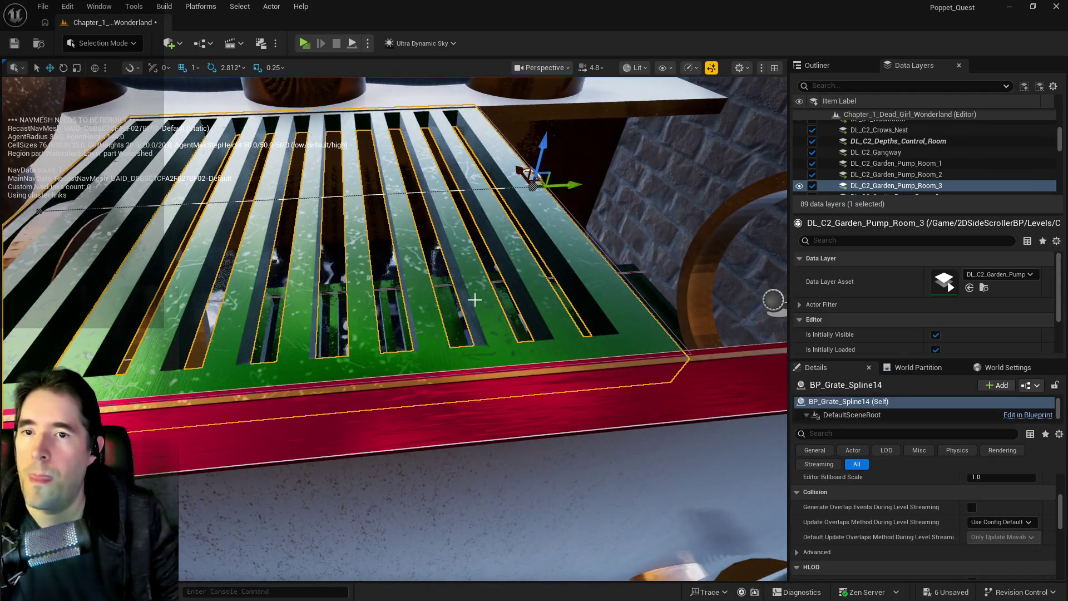
pyautogui.press('f')
pyautogui.scroll(-3, 863, 184)
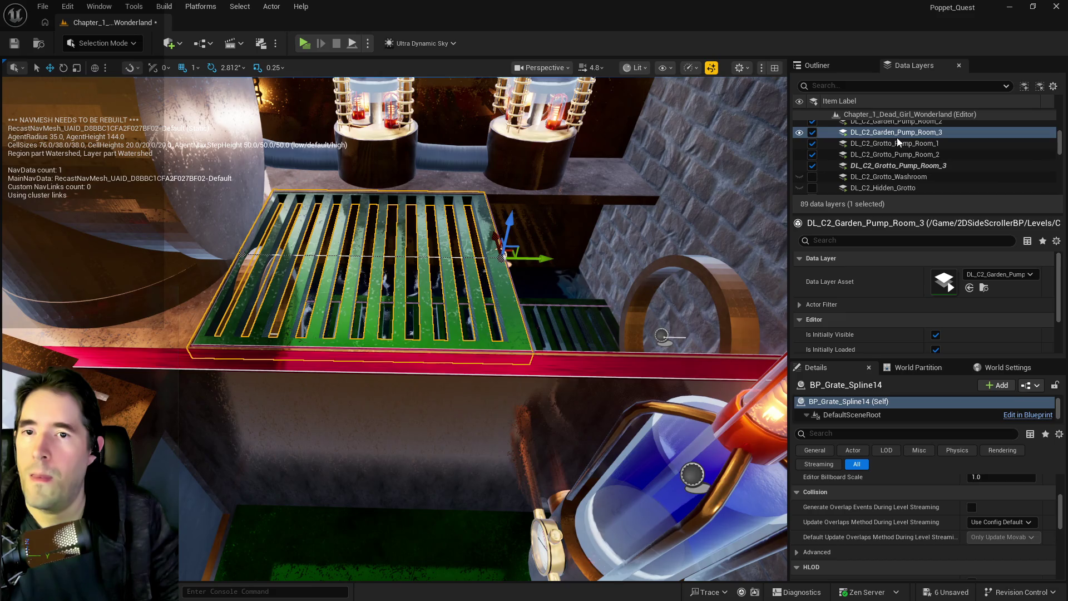
pyautogui.moveTo(501, 334)
pyautogui.mouseDown()
pyautogui.moveTo(501, 289)
pyautogui.moveTo(524, 261)
pyautogui.mouseUp()
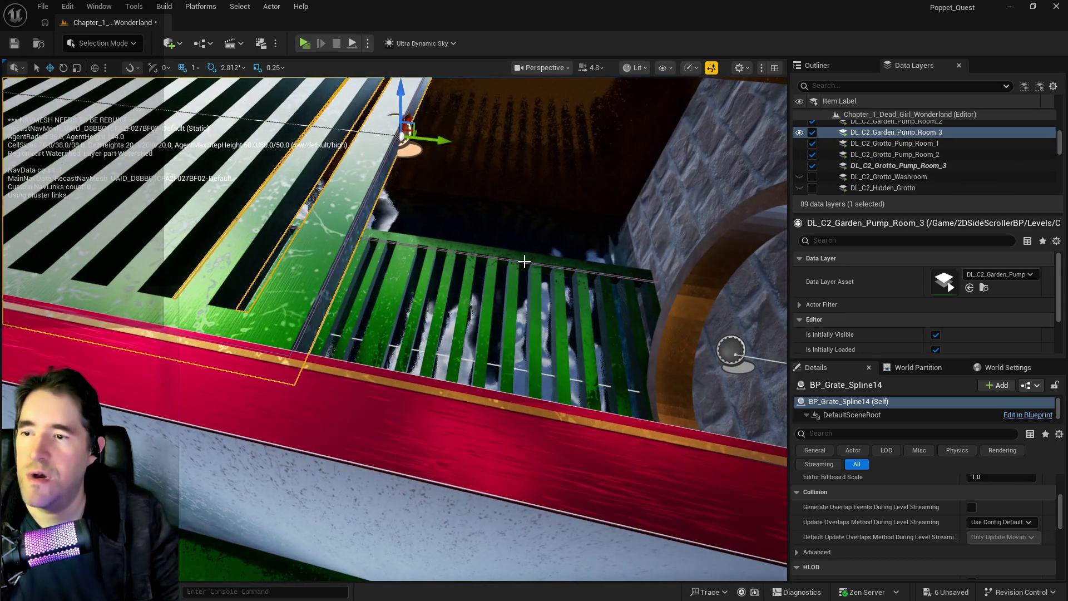
pyautogui.keyDown('ctrl'); pyautogui.click(516, 260); pyautogui.keyUp('ctrl')
pyautogui.keyDown('ctrl'); pyautogui.click(506, 259); pyautogui.keyUp('ctrl')
pyautogui.moveTo(506, 259)
pyautogui.mouseDown()
pyautogui.moveTo(506, 217)
pyautogui.moveTo(501, 250)
pyautogui.mouseUp()
pyautogui.keyDown('ctrl'); pyautogui.click(450, 261); pyautogui.keyUp('ctrl')
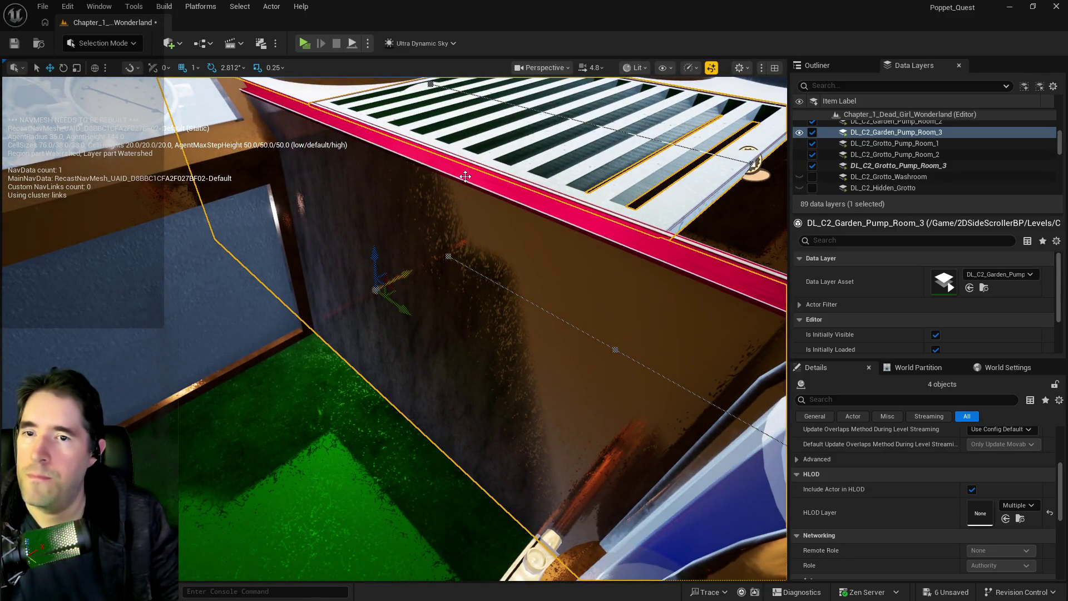
# - Move the four grate-area actors from DL_C2_Grotto_Pump_Room_3 into DL_C2_Garden_Pump_Room_3
pyautogui.click(917, 166)
pyautogui.rightClick(916, 167)
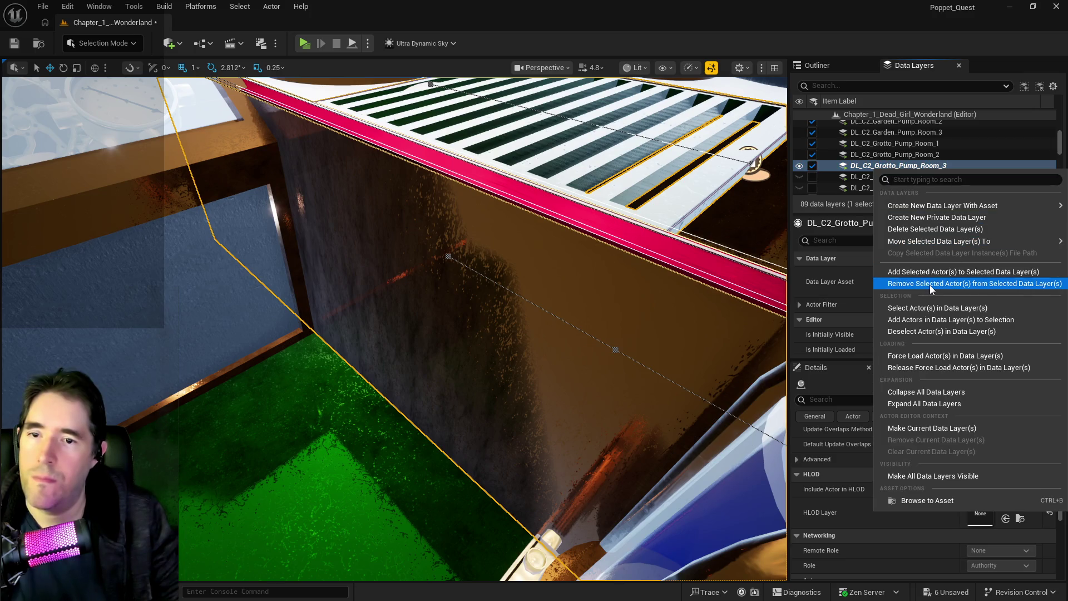
pyautogui.click(929, 281)
pyautogui.scroll(2, 903, 183)
pyautogui.click(892, 171)
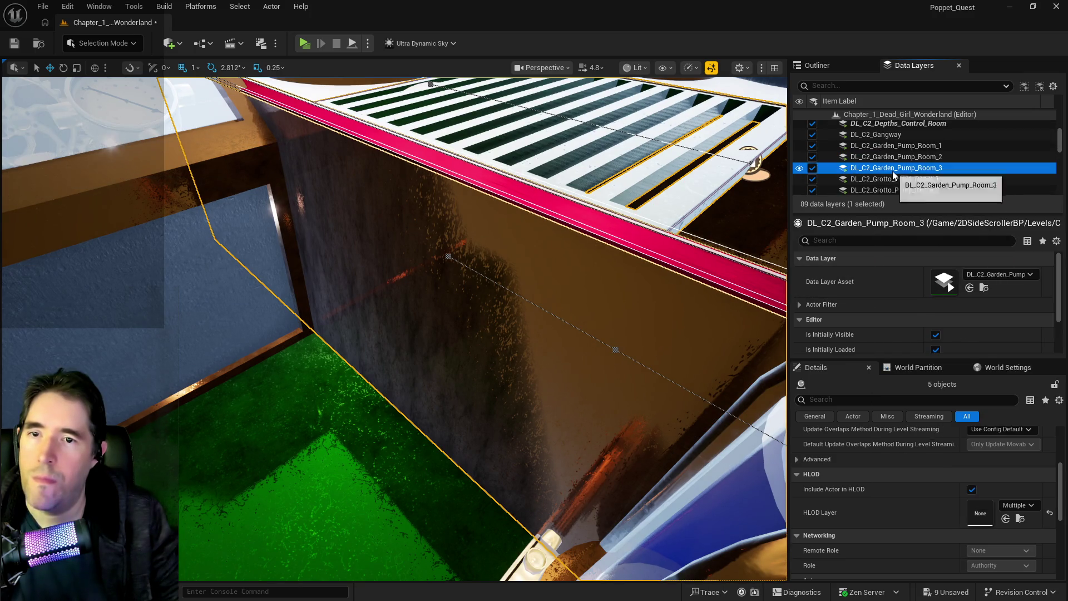
pyautogui.rightClick(892, 172)
pyautogui.click(910, 271)
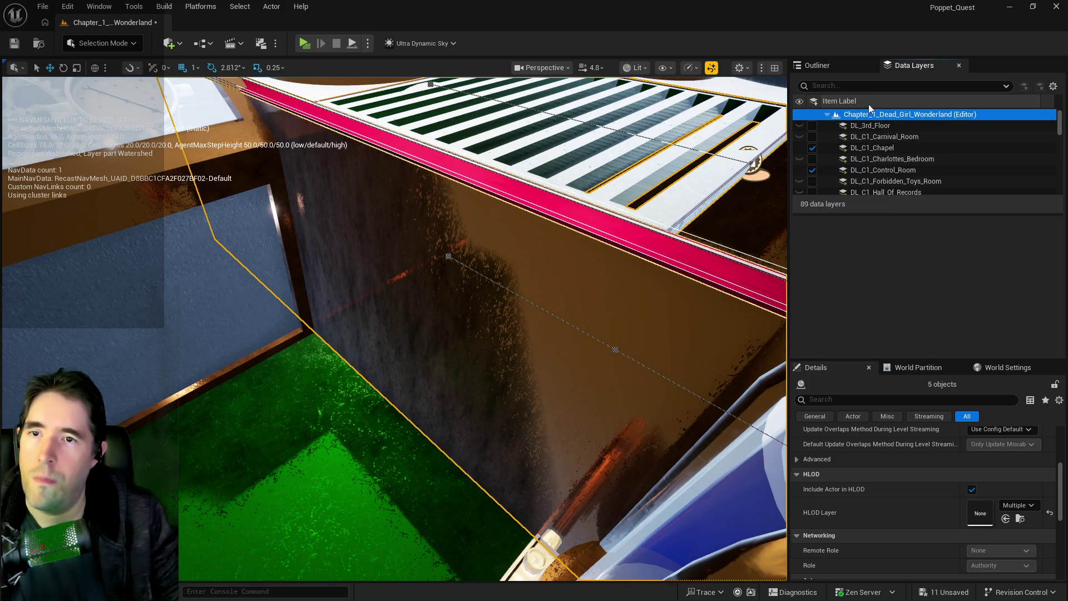
# - Search 'dep', load DL_C2_Depths_Control_Room and frame its actors, then clear the search
pyautogui.write('de')
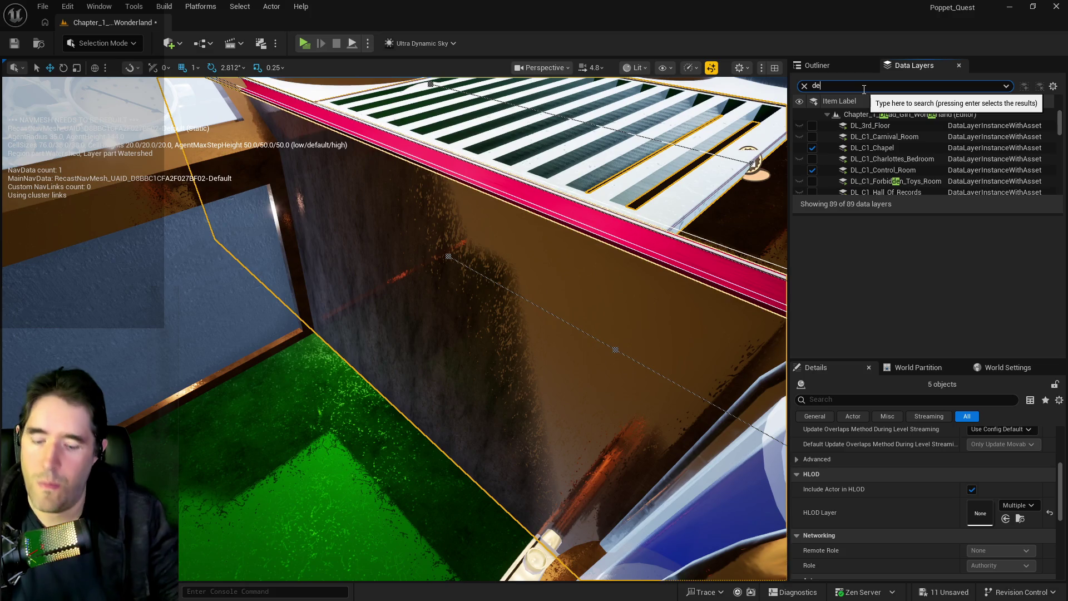
pyautogui.write('o')
pyautogui.press('BackSpace')
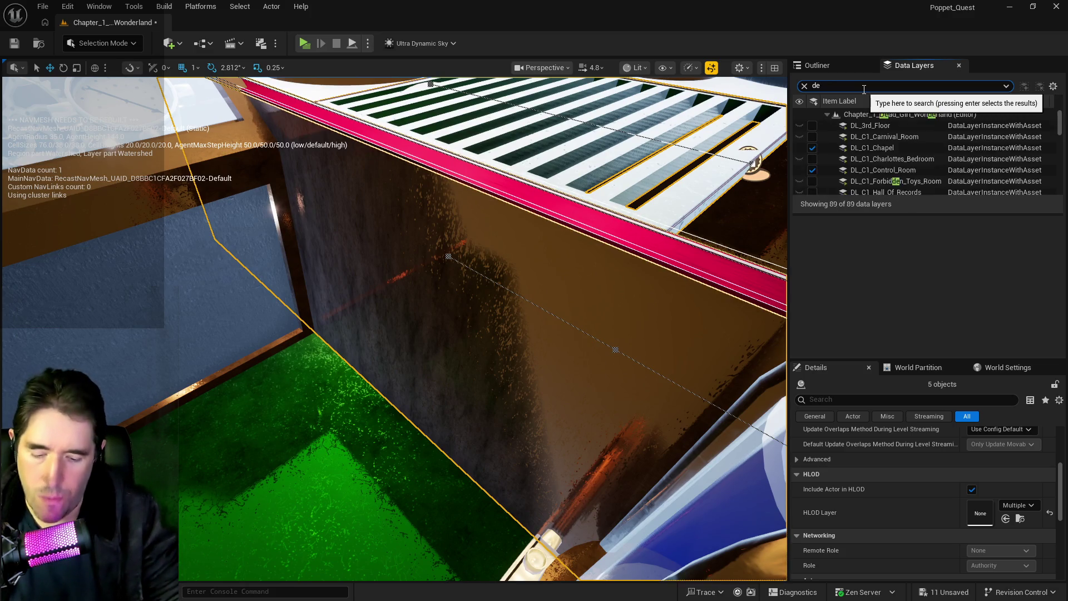
pyautogui.write('p')
pyautogui.click(869, 128)
pyautogui.rightClick(869, 128)
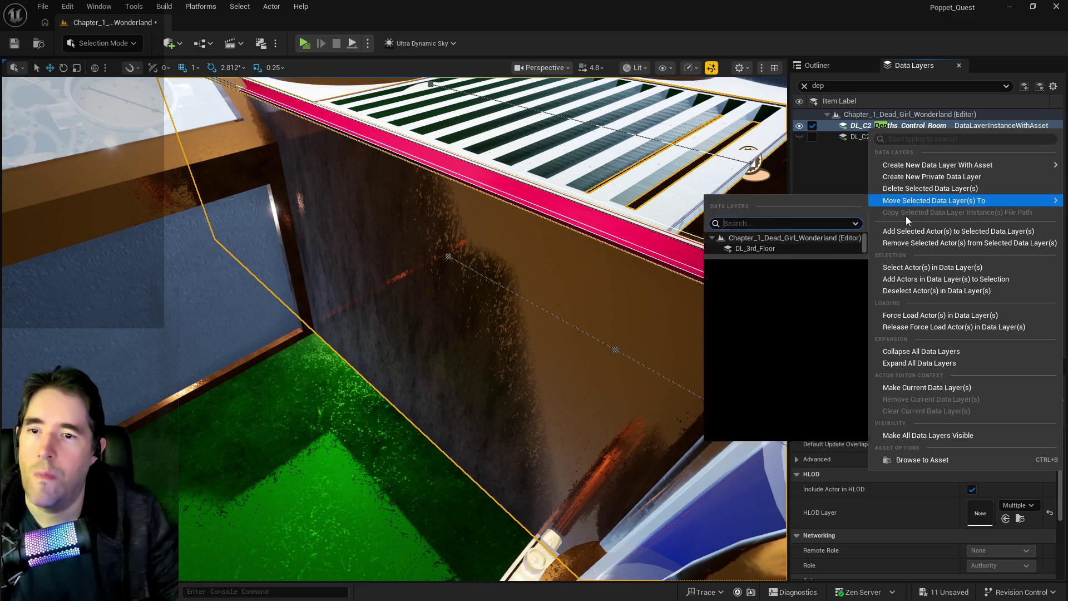
pyautogui.click(906, 238)
pyautogui.press('f')
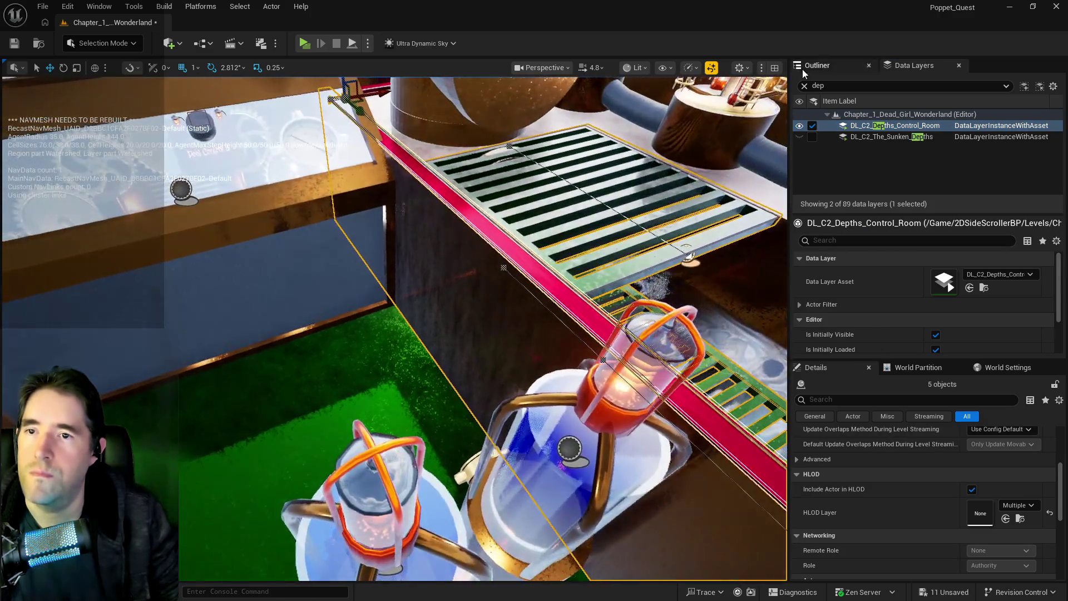
pyautogui.click(804, 86)
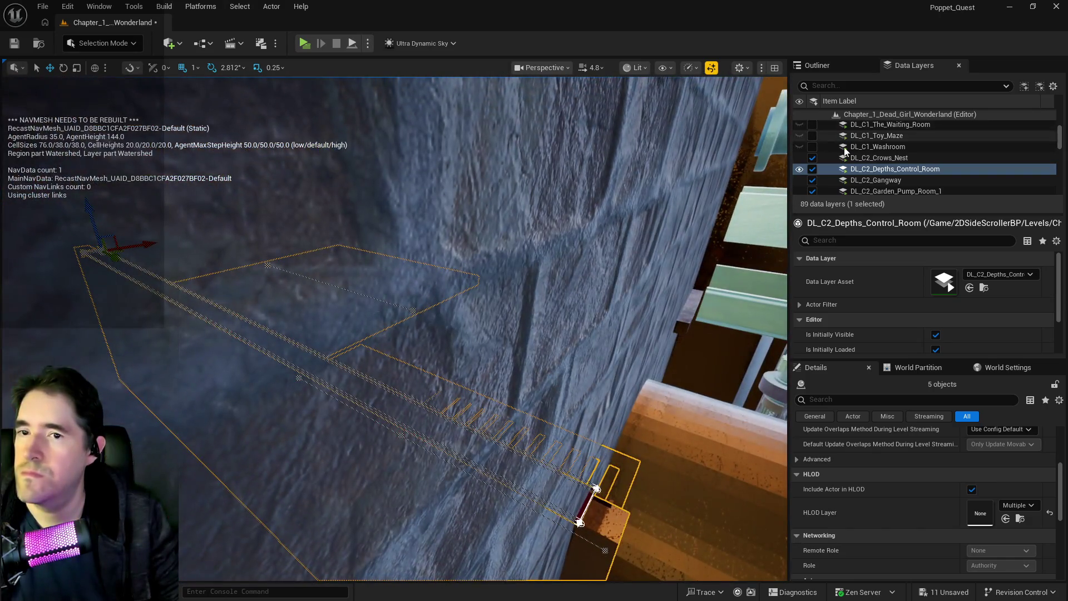
# - Add the pipe ring beside the grate to DL_C2_Garden_Pump_Room_3
pyautogui.scroll(-2, 845, 147)
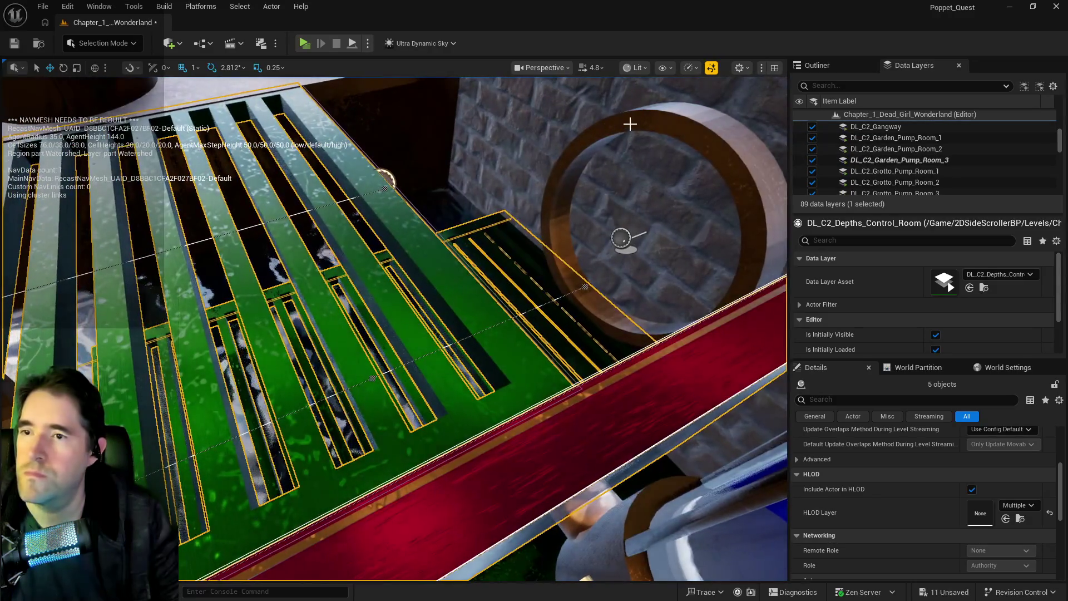
pyautogui.click(686, 143)
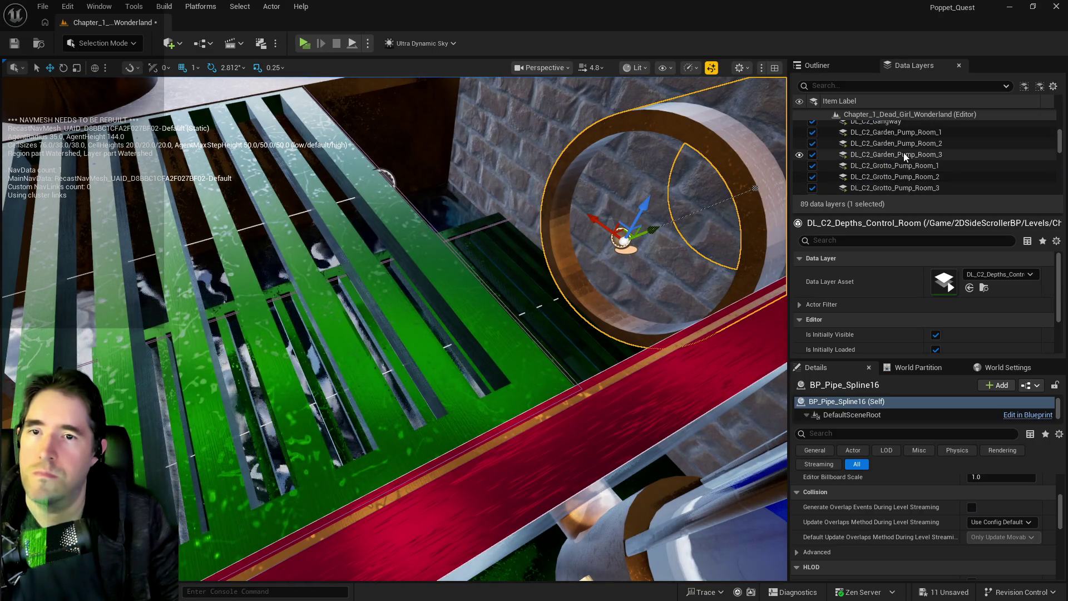
pyautogui.rightClick(904, 154)
pyautogui.click(936, 255)
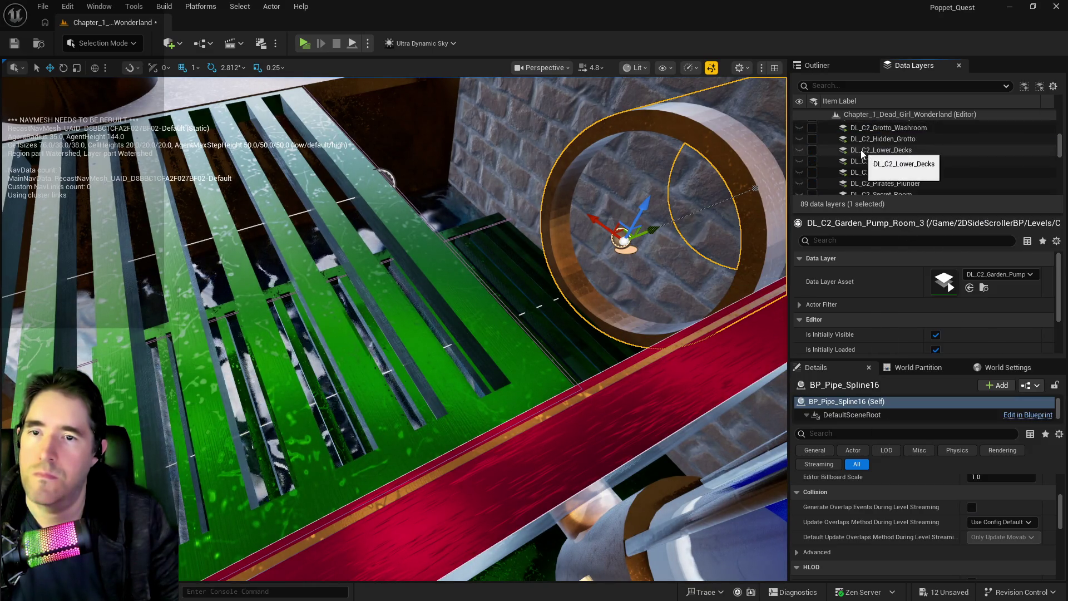
# - Add SM_Pipe_3_Way18 to DL_C2_Garden_Pump_Room_3 and remove it from DL_C2_Grotto_Pump_Room_3
pyautogui.moveTo(557, 180)
pyautogui.mouseDown()
pyautogui.moveTo(534, 183)
pyautogui.moveTo(512, 167)
pyautogui.mouseUp()
pyautogui.moveTo(492, 567)
pyautogui.mouseDown()
pyautogui.moveTo(479, 556)
pyautogui.moveTo(492, 568)
pyautogui.mouseUp()
pyautogui.click(586, 304)
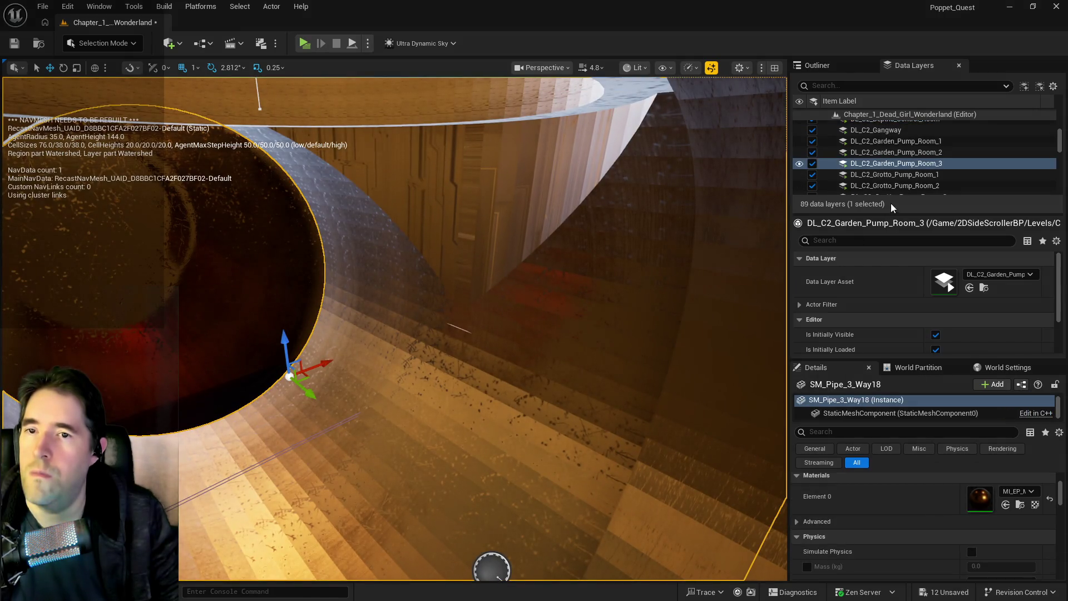
pyautogui.rightClick(908, 165)
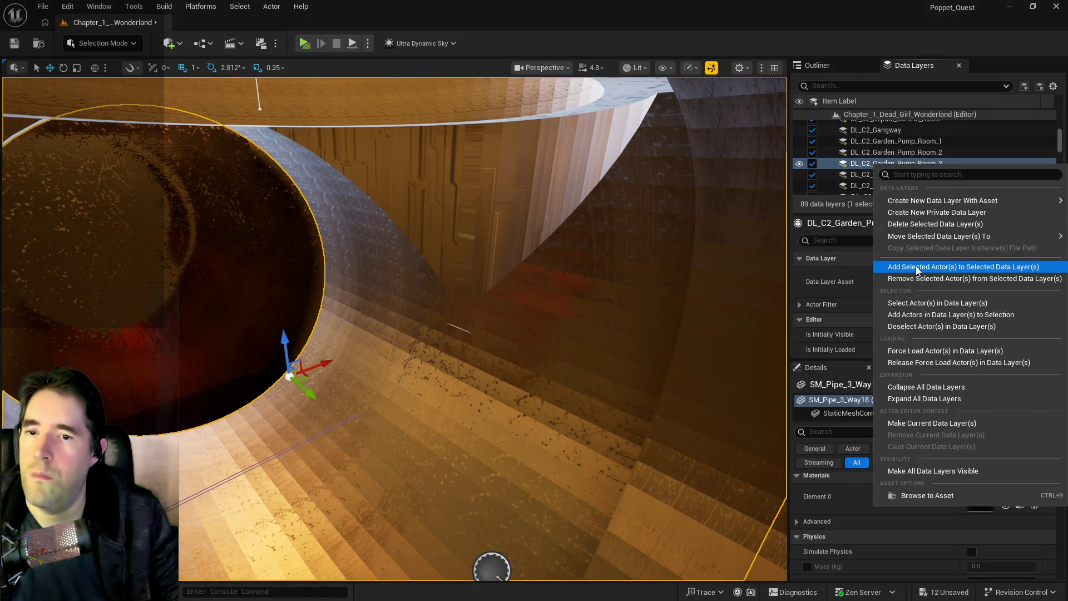
pyautogui.click(916, 266)
pyautogui.scroll(-1, 908, 173)
pyautogui.click(906, 161)
pyautogui.rightClick(907, 161)
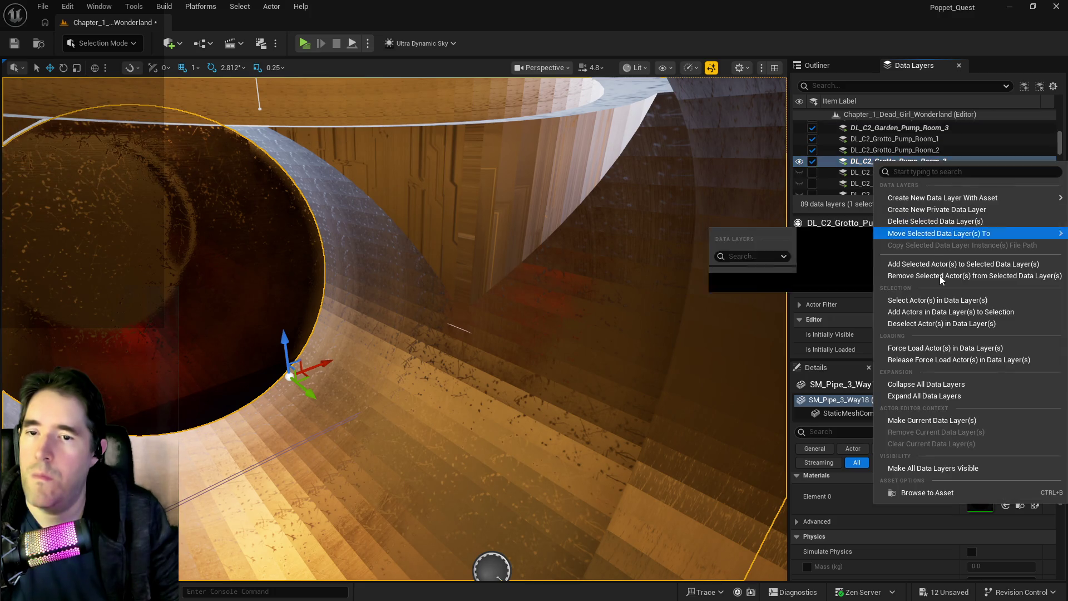
pyautogui.click(925, 276)
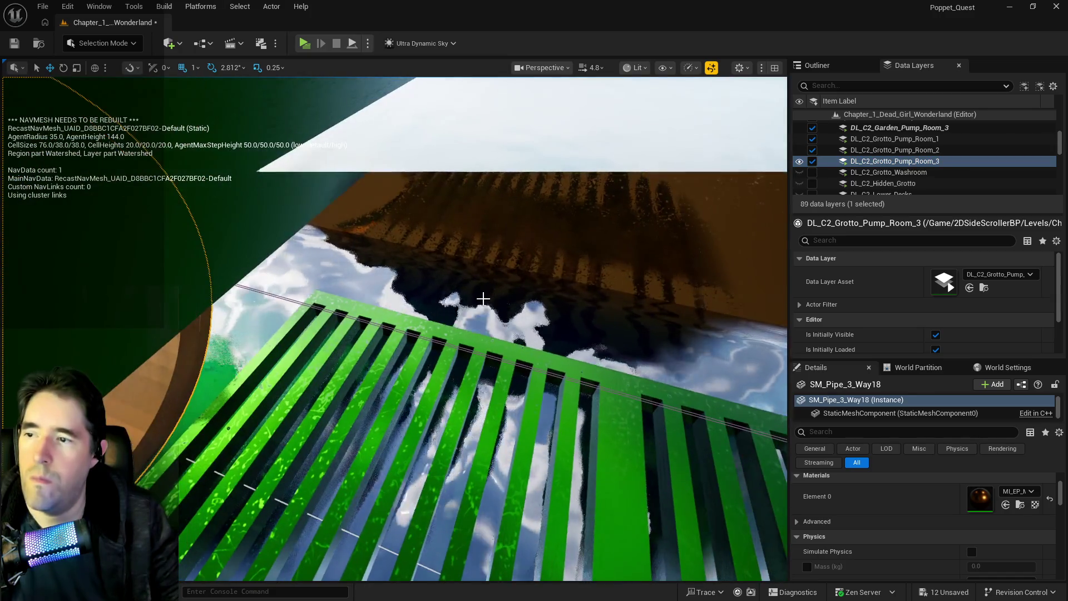
# - Move Pool Kill Plane12 from DL_C2_Grotto_Pump_Room_3 to DL_C2_Garden_Pump_Room_3
pyautogui.click(477, 299)
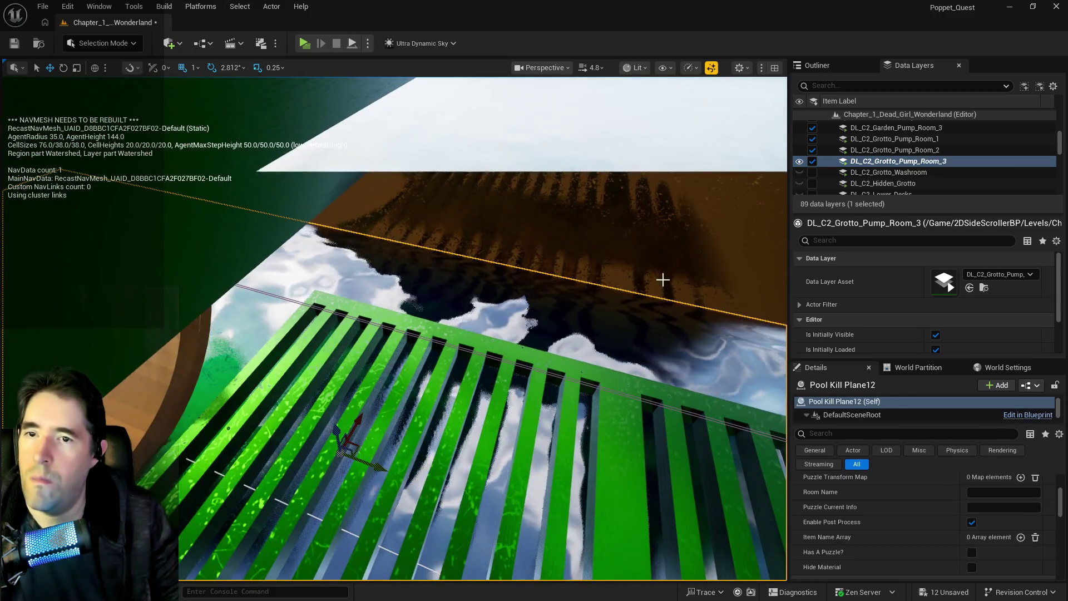
pyautogui.click(890, 161)
pyautogui.rightClick(890, 161)
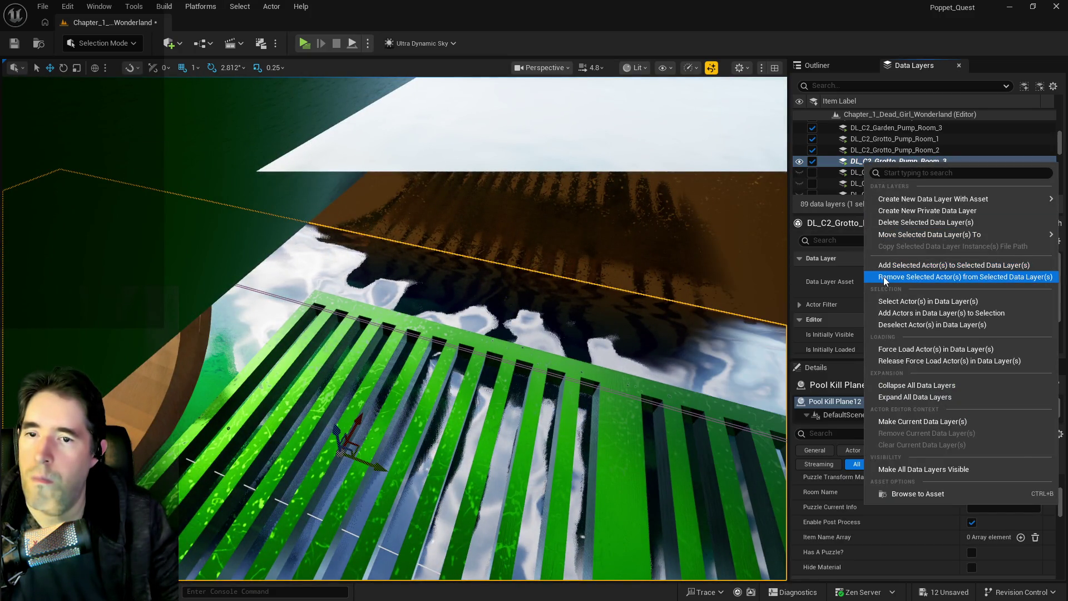
pyautogui.click(885, 277)
pyautogui.scroll(1, 888, 161)
pyautogui.click(886, 148)
pyautogui.rightClick(886, 148)
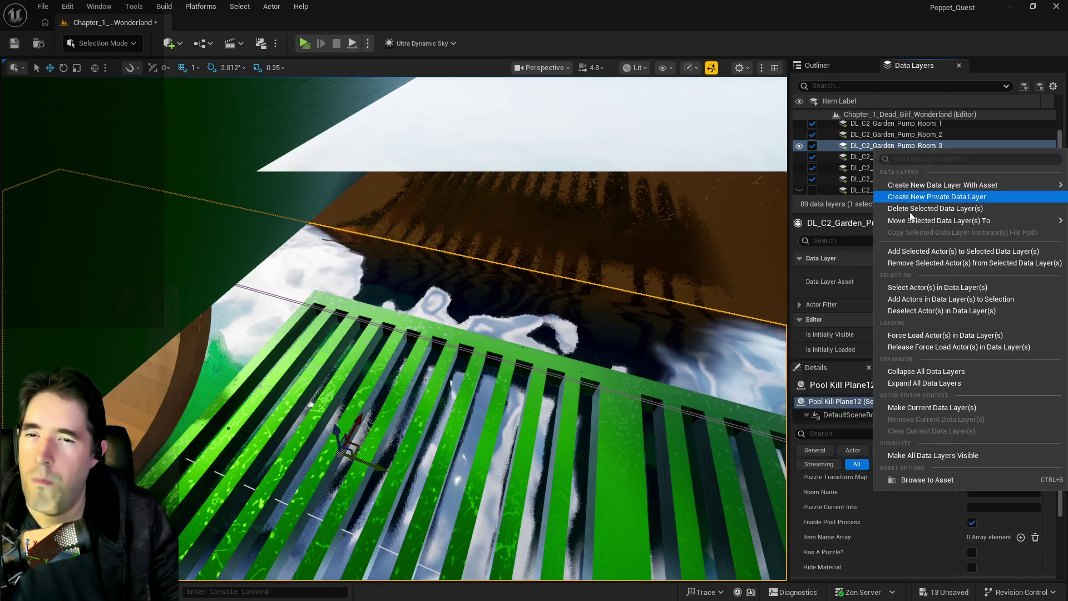
pyautogui.click(919, 252)
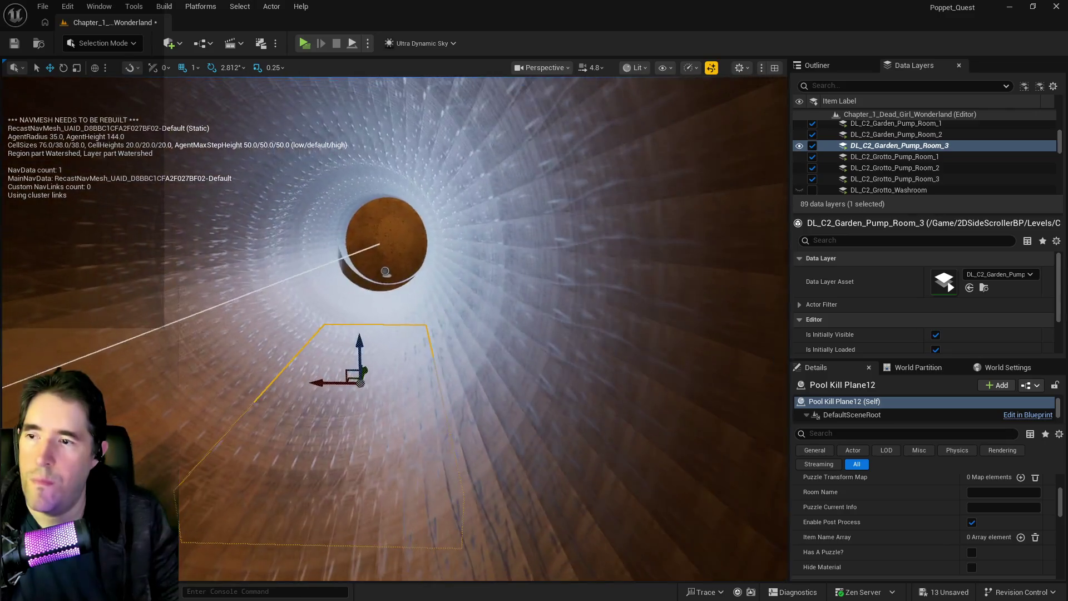
pyautogui.click(820, 65)
# - Set Ultra_Dynamic_Sky's Time Of Day from 960 to 2400 and play-test the level
pyautogui.click(844, 83)
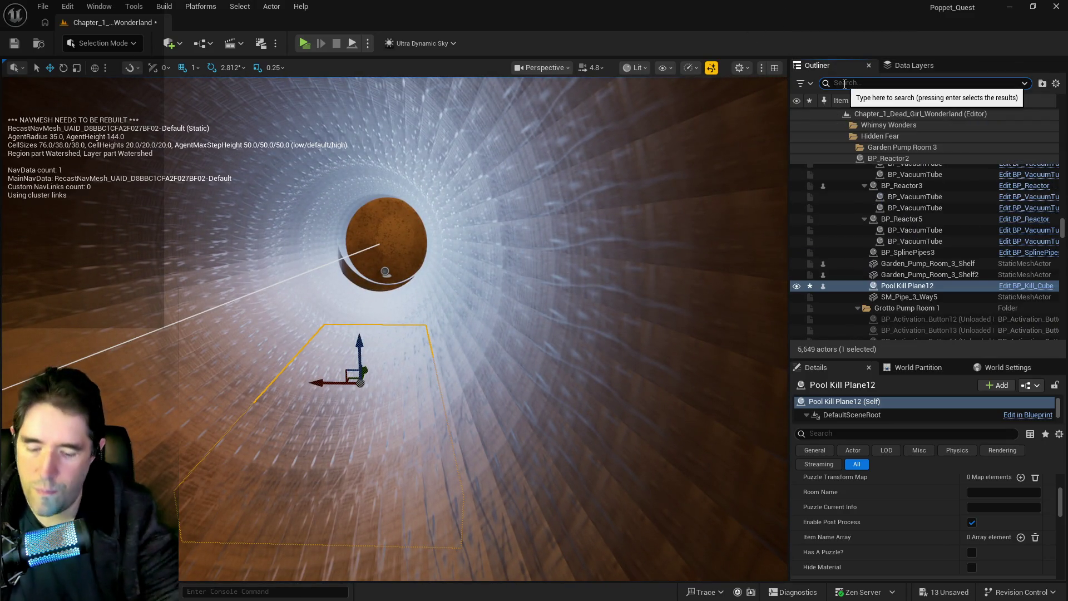
pyautogui.write('ultra')
pyautogui.click(881, 139)
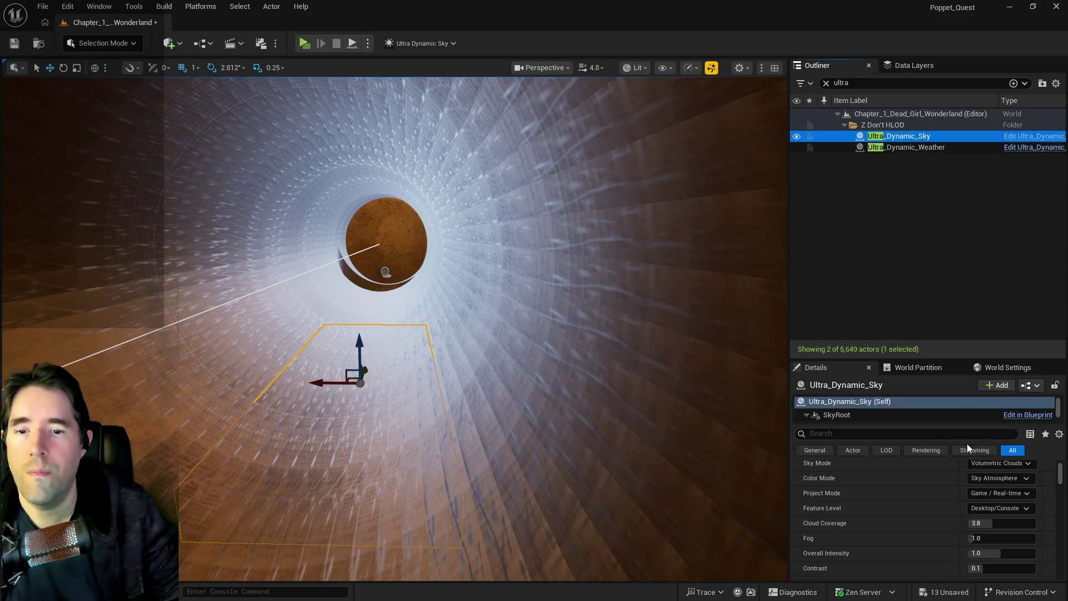
pyautogui.scroll(5, 983, 525)
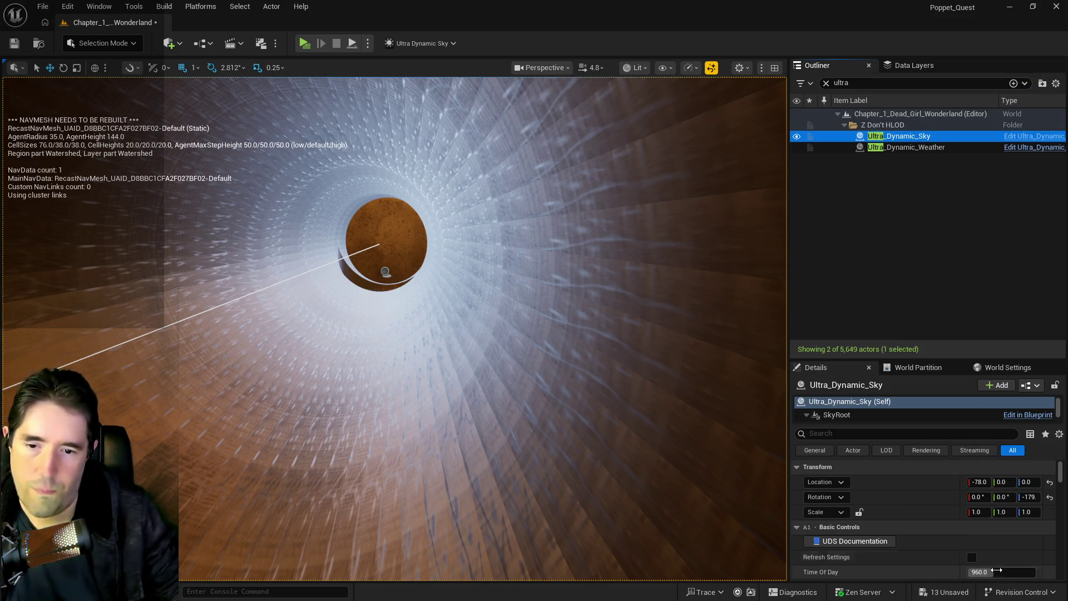
pyautogui.moveTo(996, 569); pyautogui.dragTo(1035, 569)
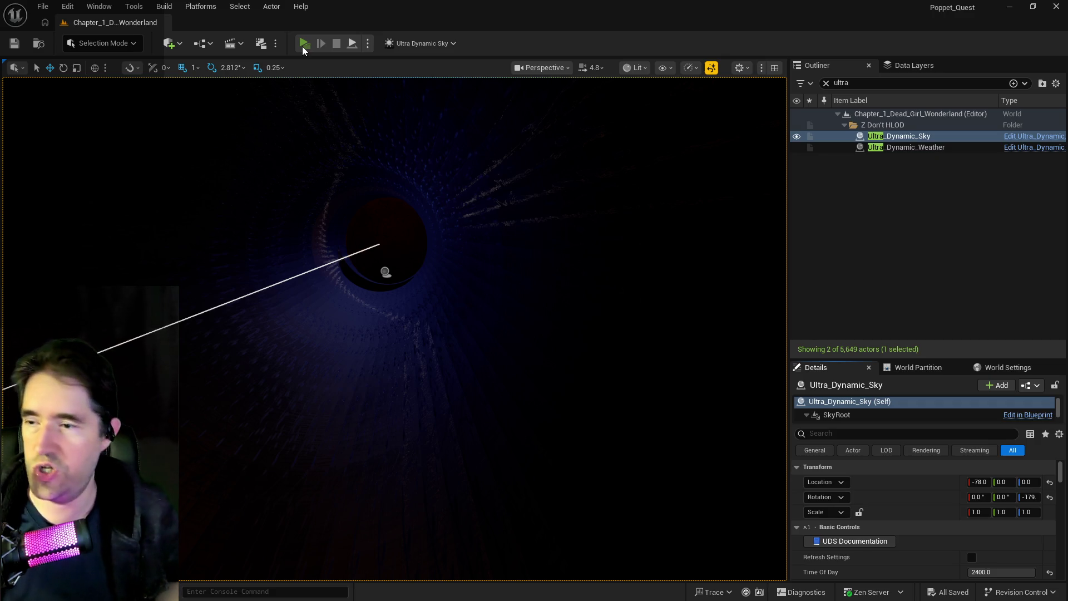
pyautogui.click(302, 45)
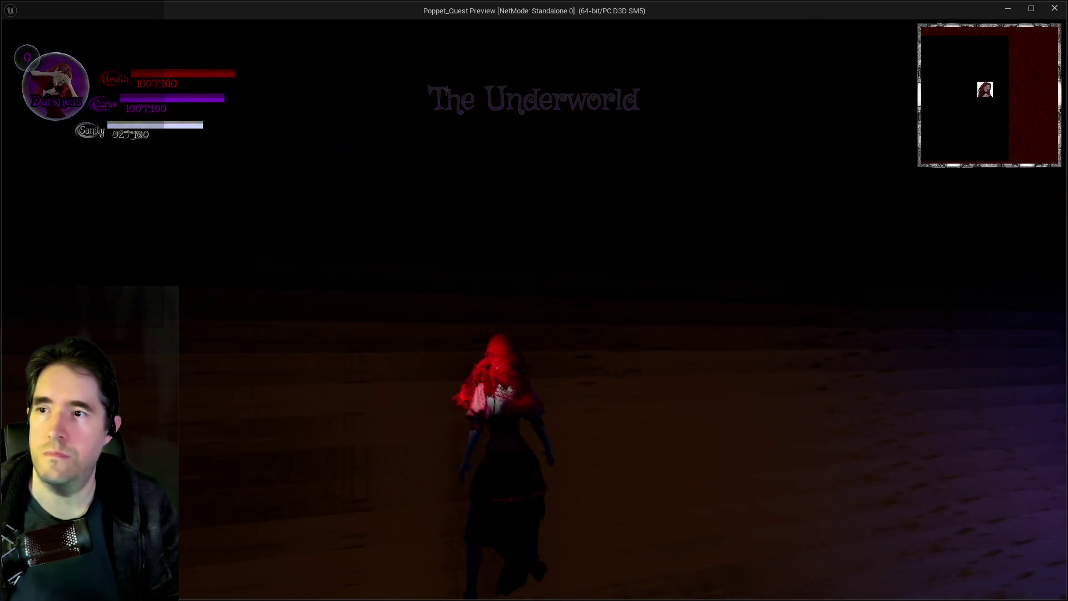
# - Run the character through the blue tunnel and drop into Garden Pump Room 3, then cross it
pyautogui.press('w')
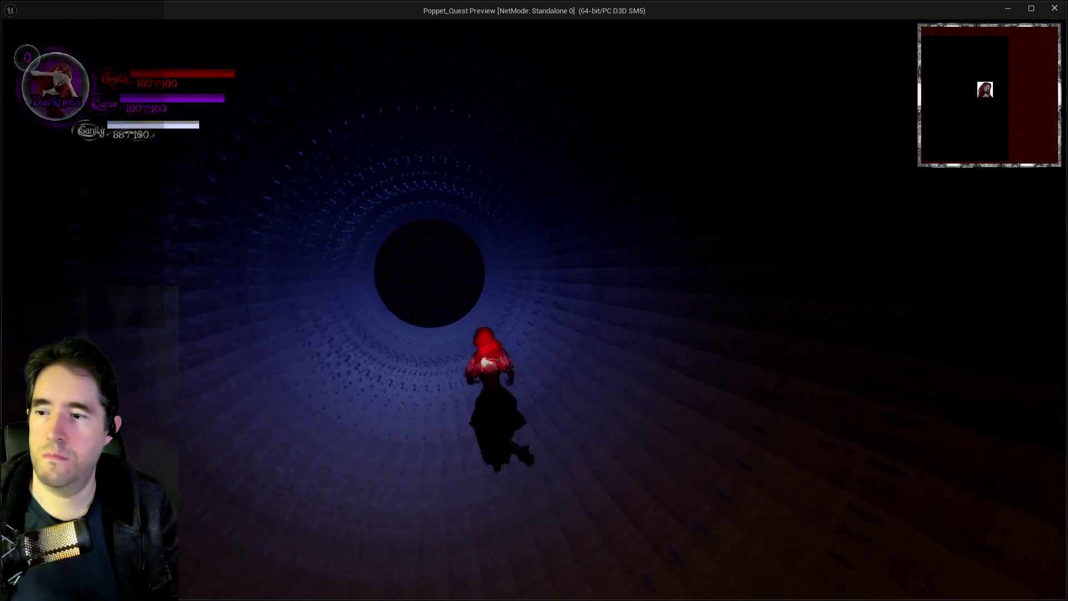
pyautogui.press('w')
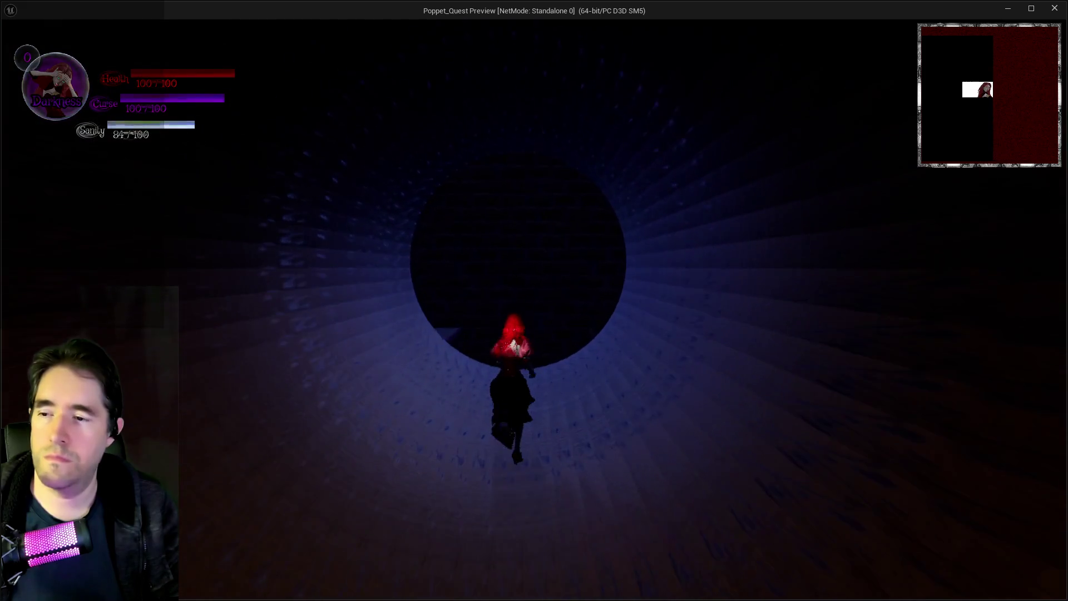
pyautogui.press('w')
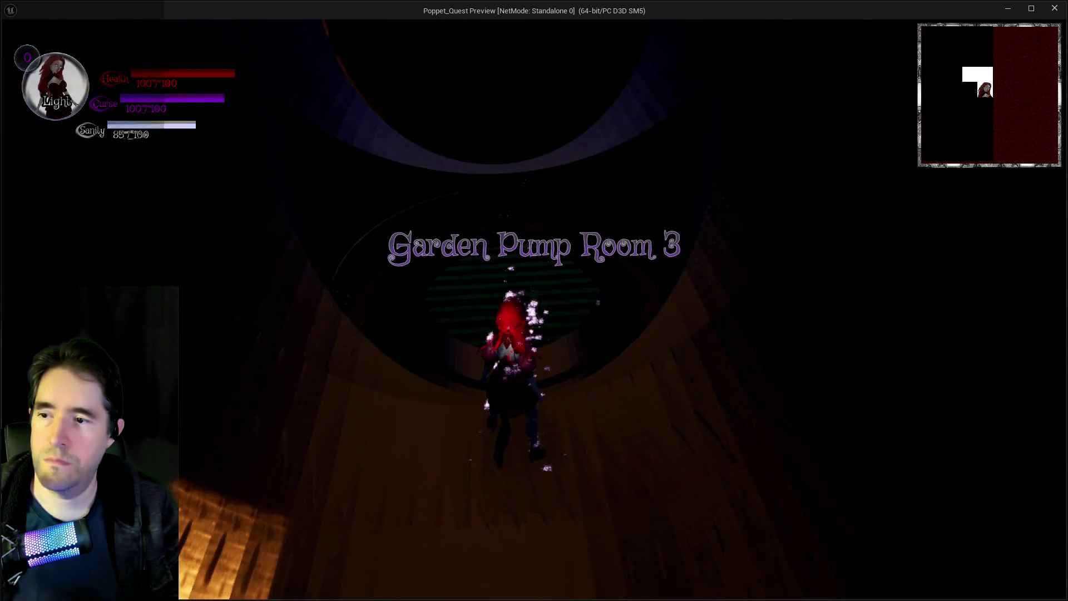
pyautogui.press('w')
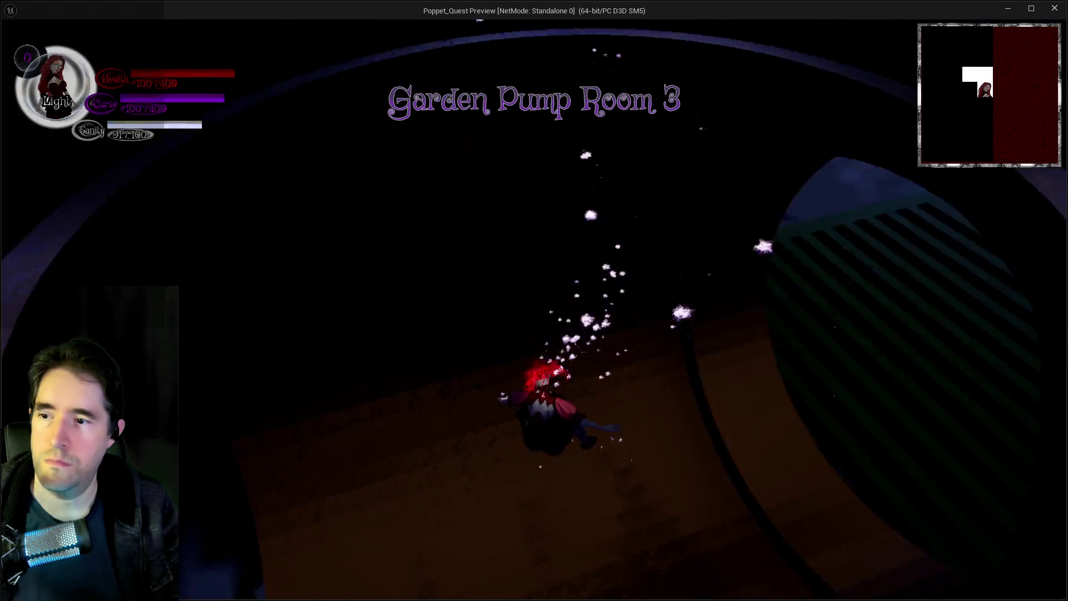
pyautogui.press('w')
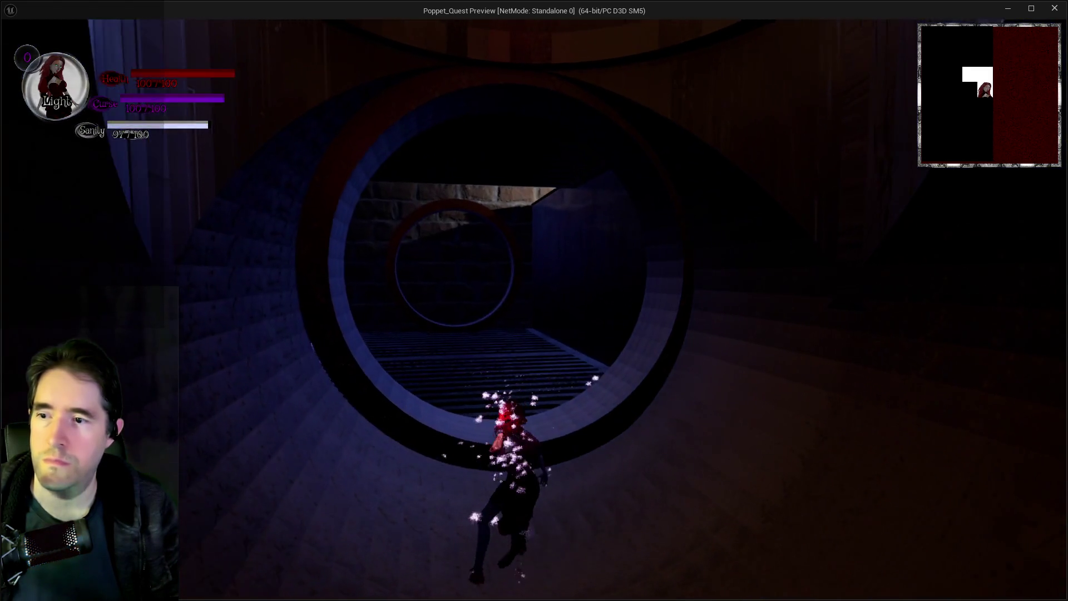
pyautogui.press('w')
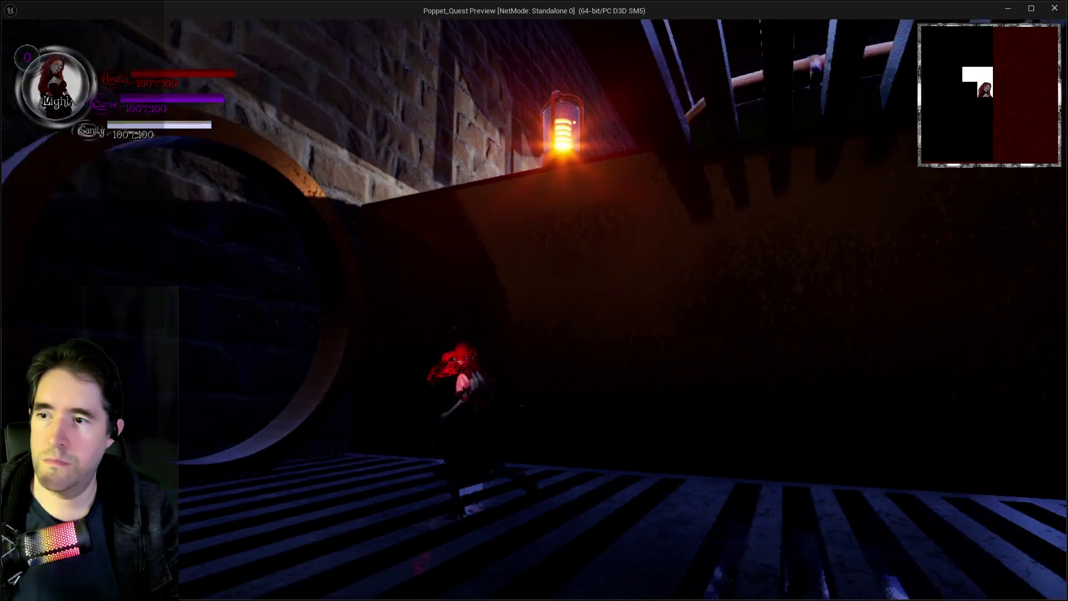
pyautogui.press('w')
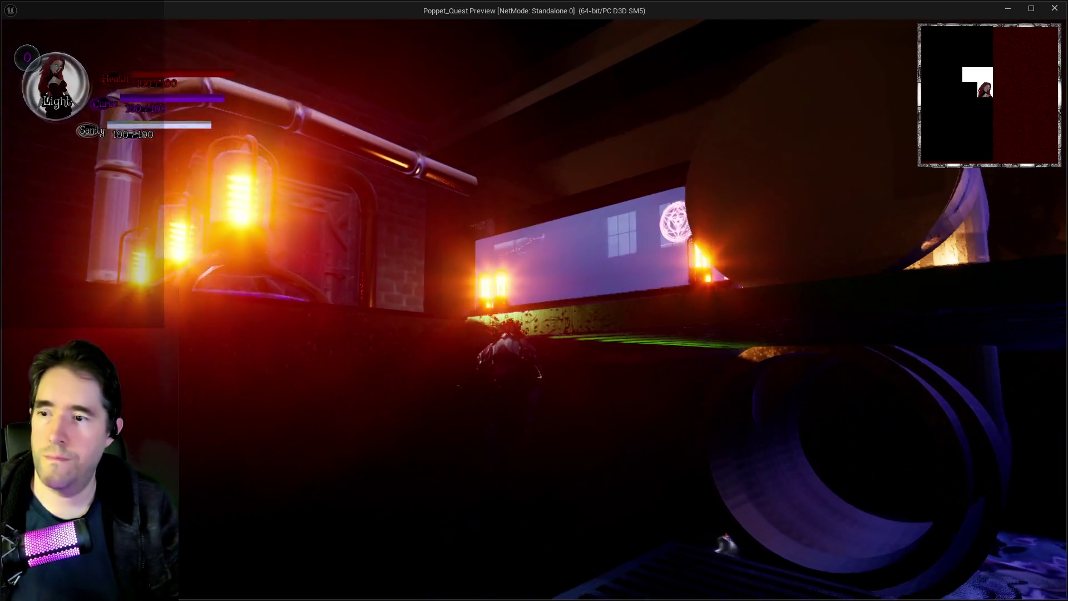
# - Open and close the in-game menu, then bring the editor back in front
pyautogui.press('i')
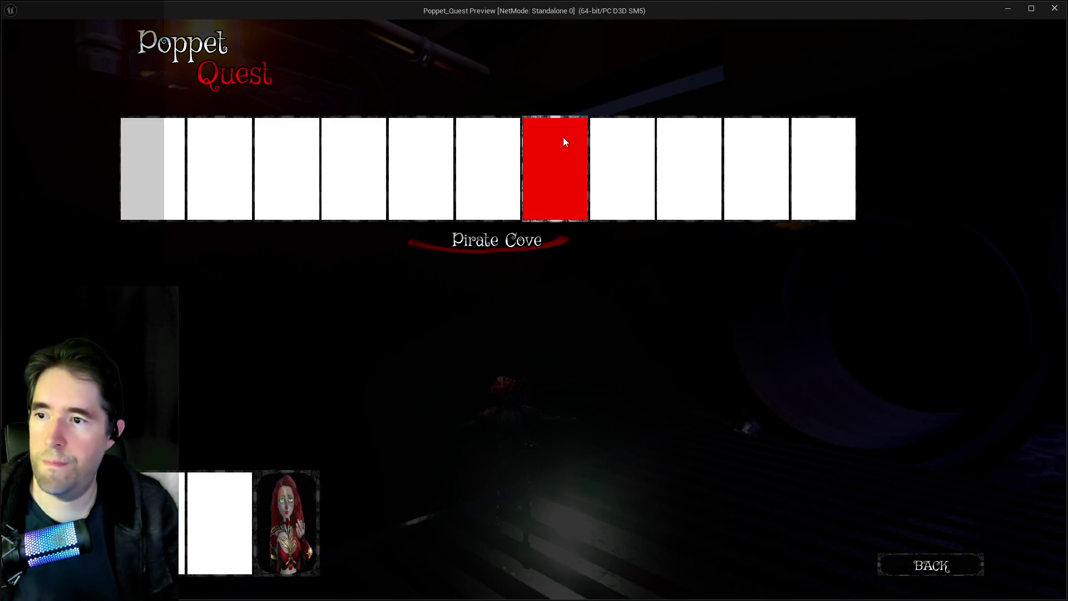
pyautogui.click(563, 138)
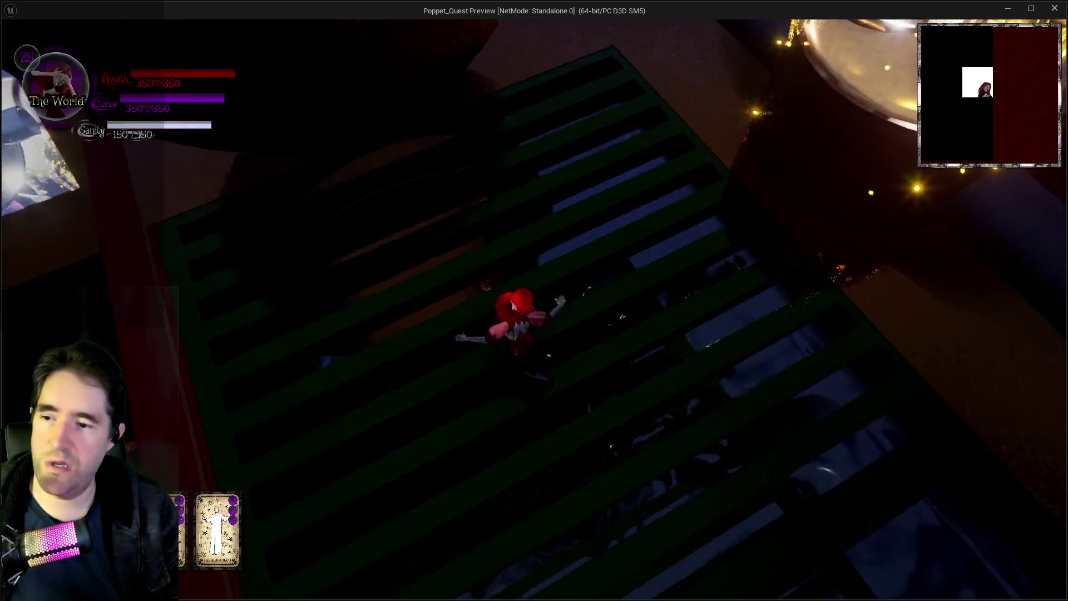
pyautogui.hotkey('alt', 'Tab')
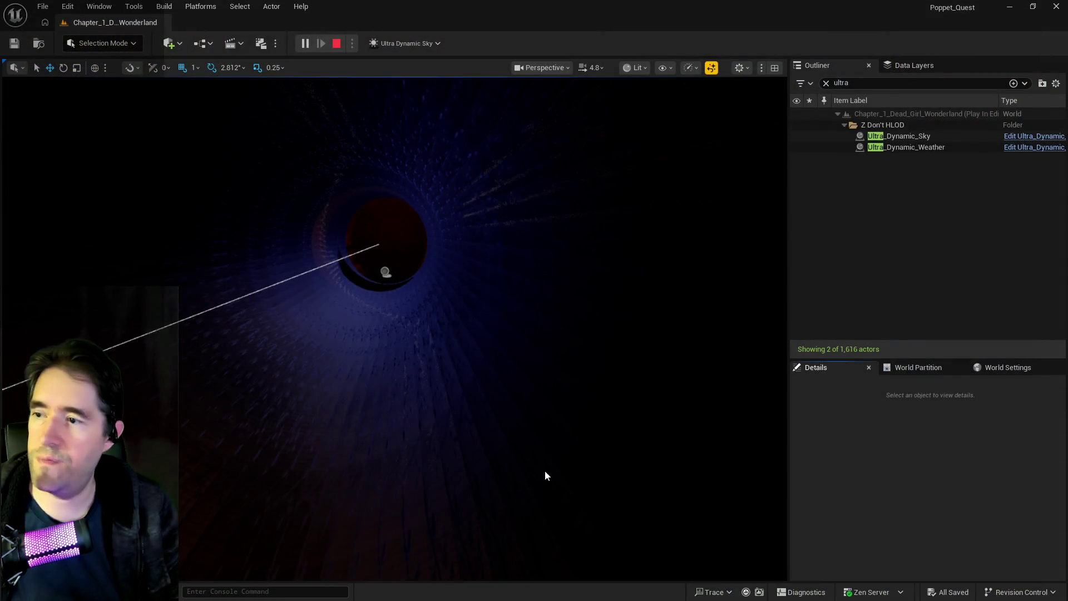
# - Stop the play session and select BlockingVolume14 under the grated pump-room floor
pyautogui.press('Escape')
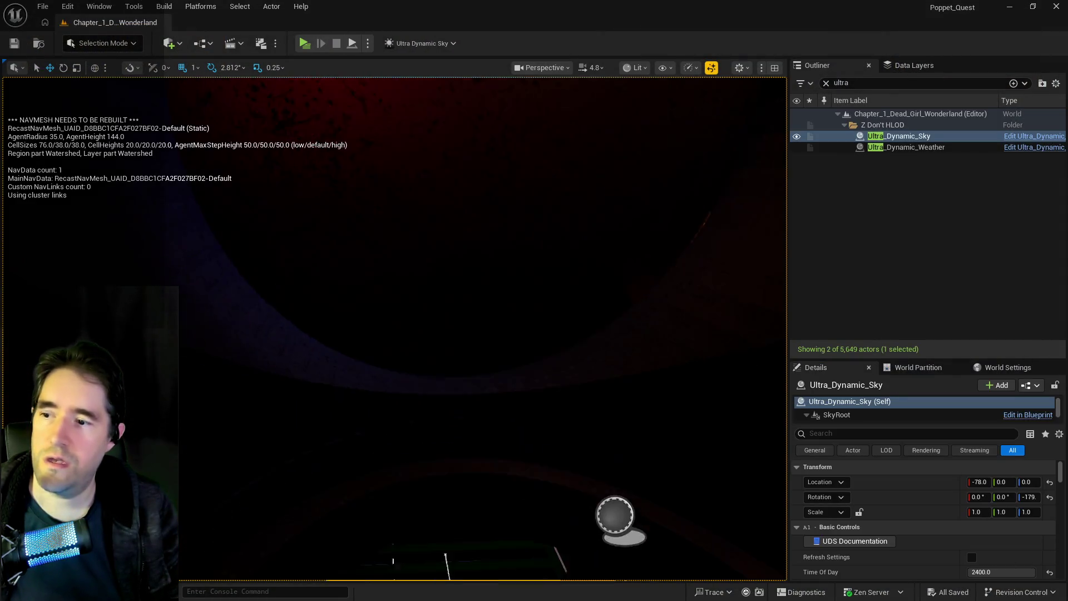
pyautogui.press('f')
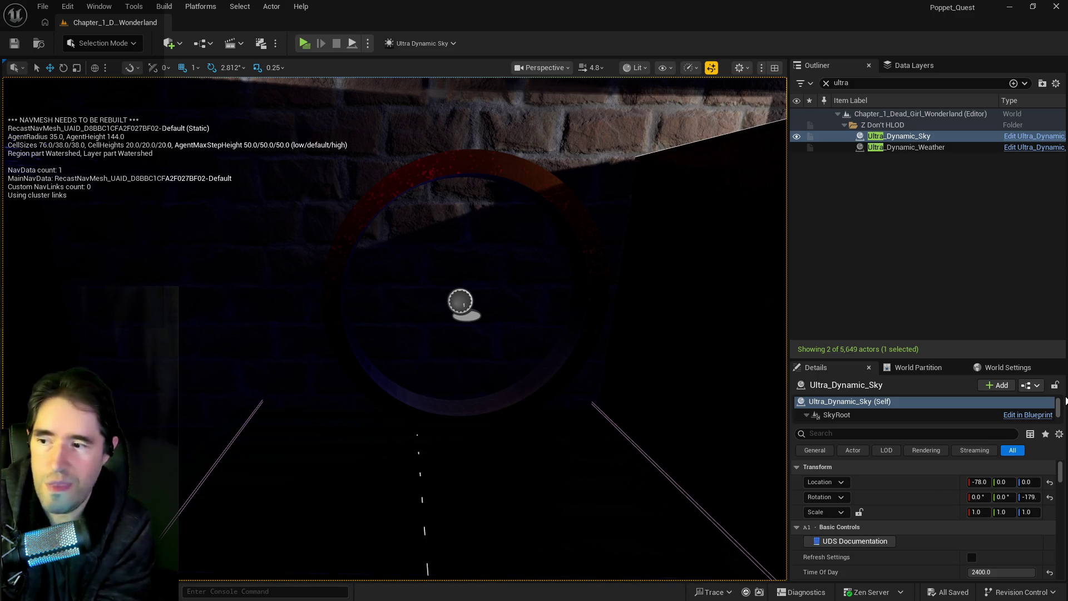
pyautogui.moveTo(711, 401)
pyautogui.mouseDown()
pyautogui.moveTo(482, 338)
pyautogui.moveTo(485, 372)
pyautogui.moveTo(434, 359)
pyautogui.moveTo(519, 363)
pyautogui.mouseUp()
pyautogui.click(484, 373)
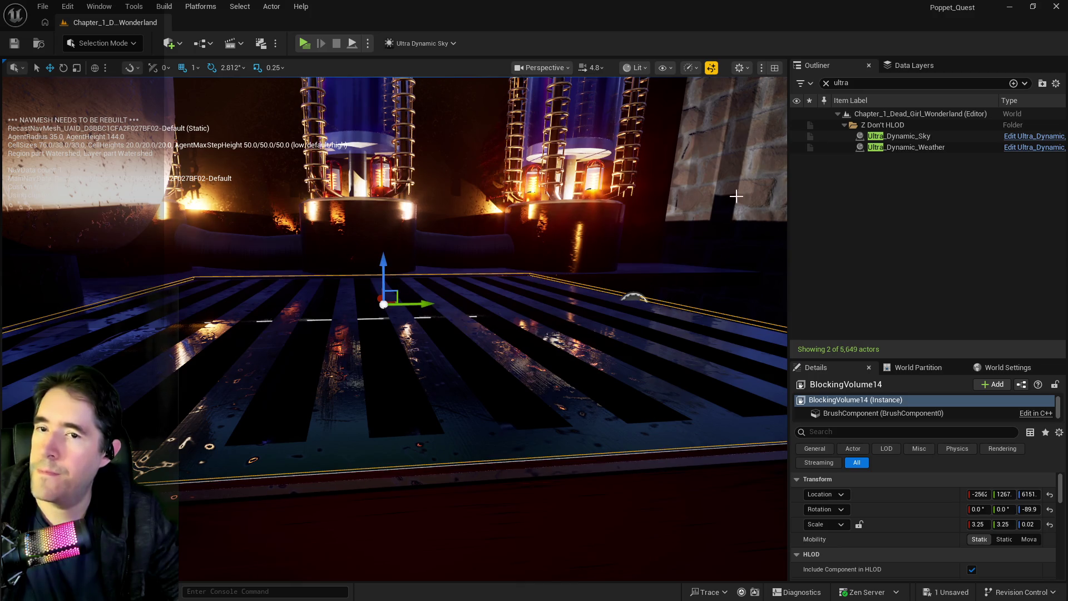
# - Move BlockingVolume14 from DL_C2_Grotto_Pump_Room_3 into DL_C2_Garden_Pump_Room_3, then start a play-test
pyautogui.click(887, 66)
pyautogui.click(870, 178)
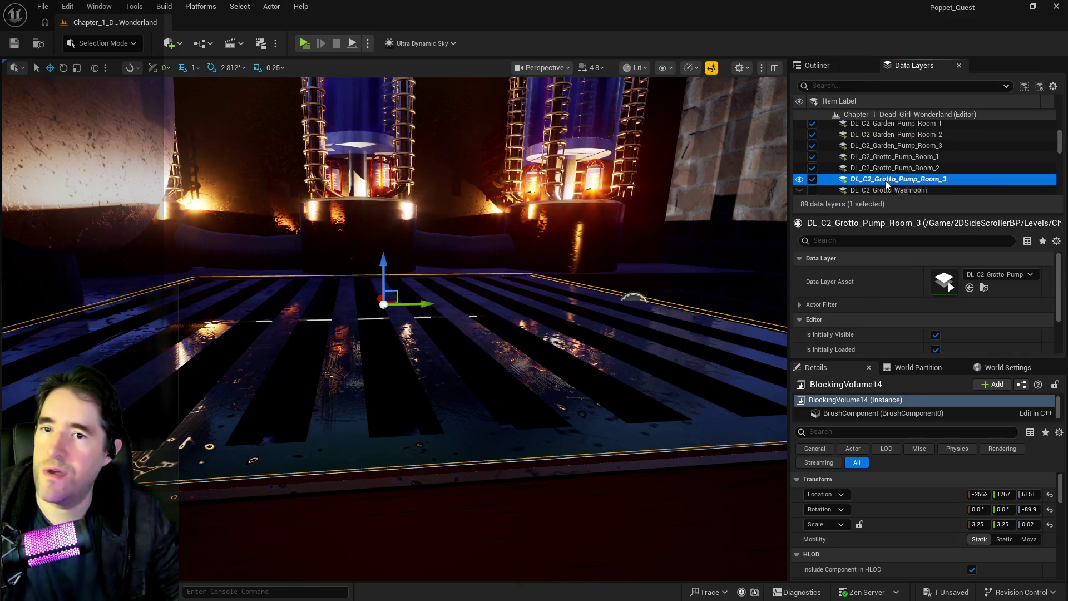
pyautogui.rightClick(870, 178)
pyautogui.click(900, 290)
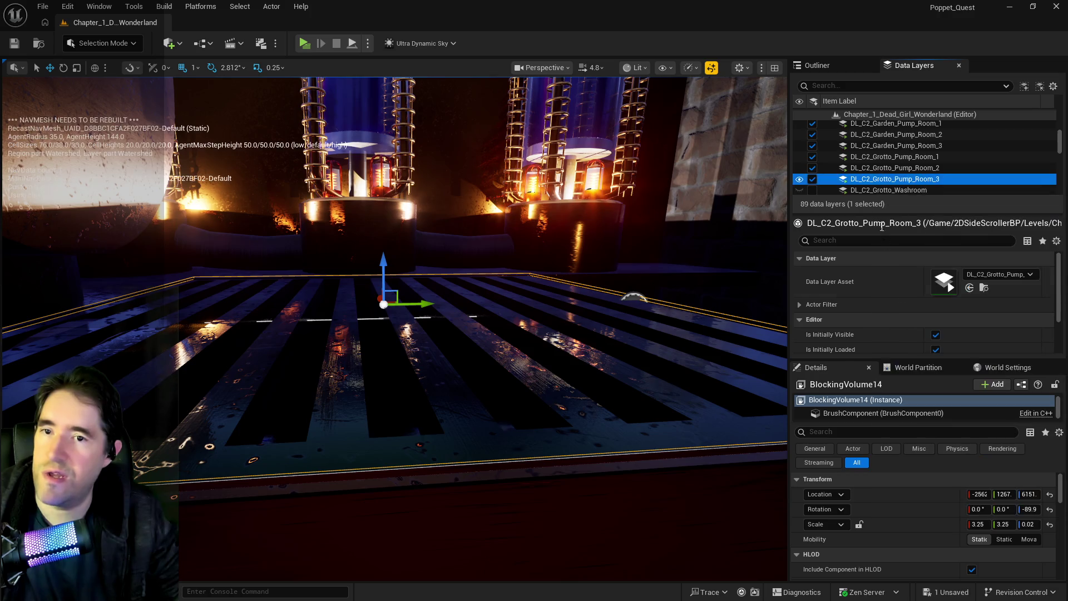
pyautogui.rightClick(878, 149)
pyautogui.click(900, 246)
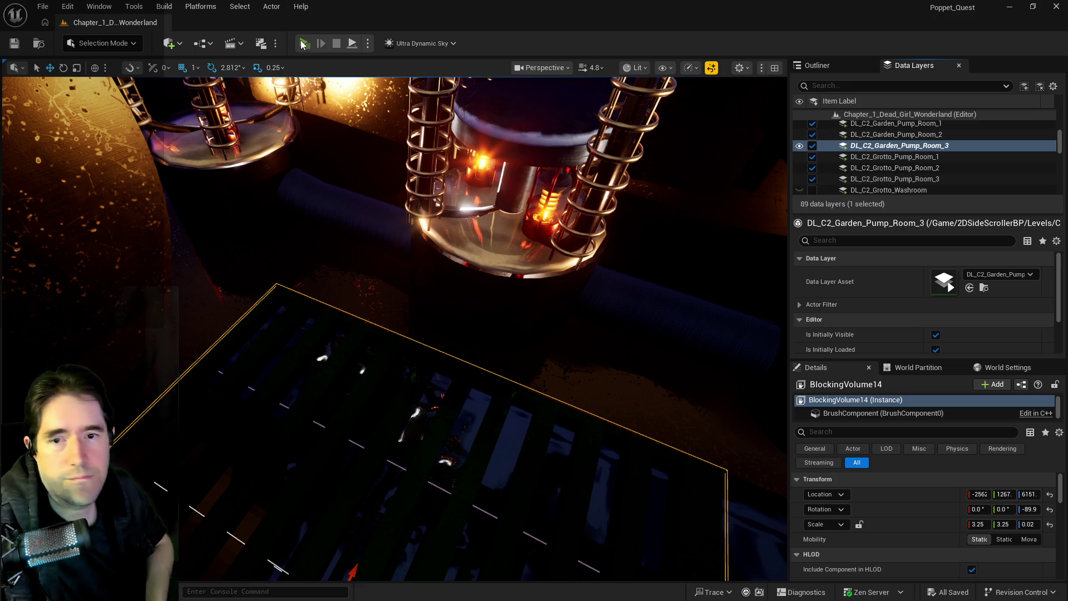
pyautogui.click(303, 43)
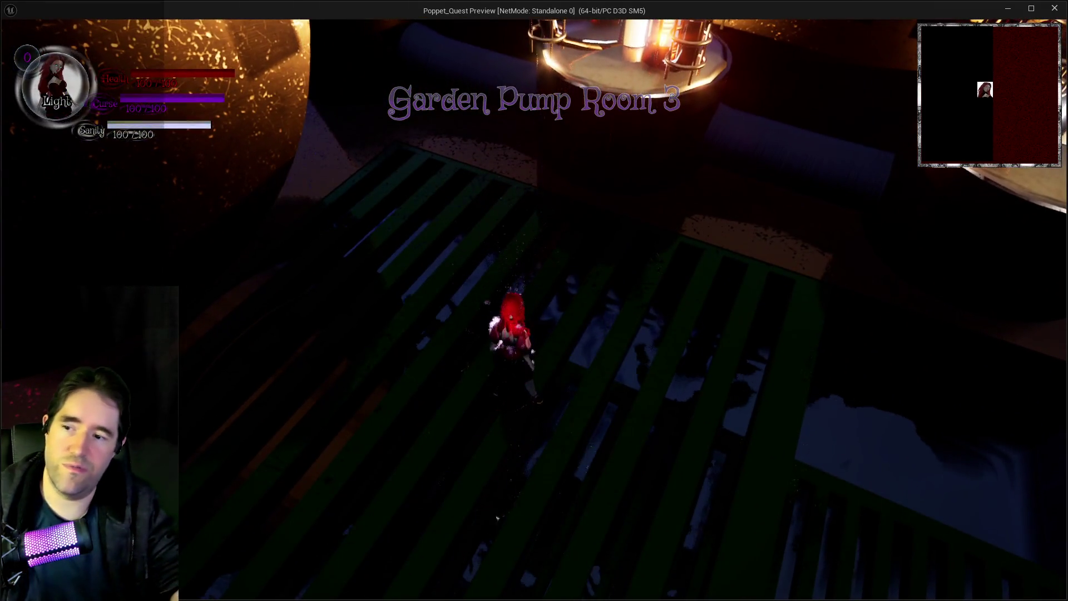
# - Walk the character along the grated walkway and stairs, over the display table to the slatted panel
pyautogui.click(543, 168)
pyautogui.press('w')
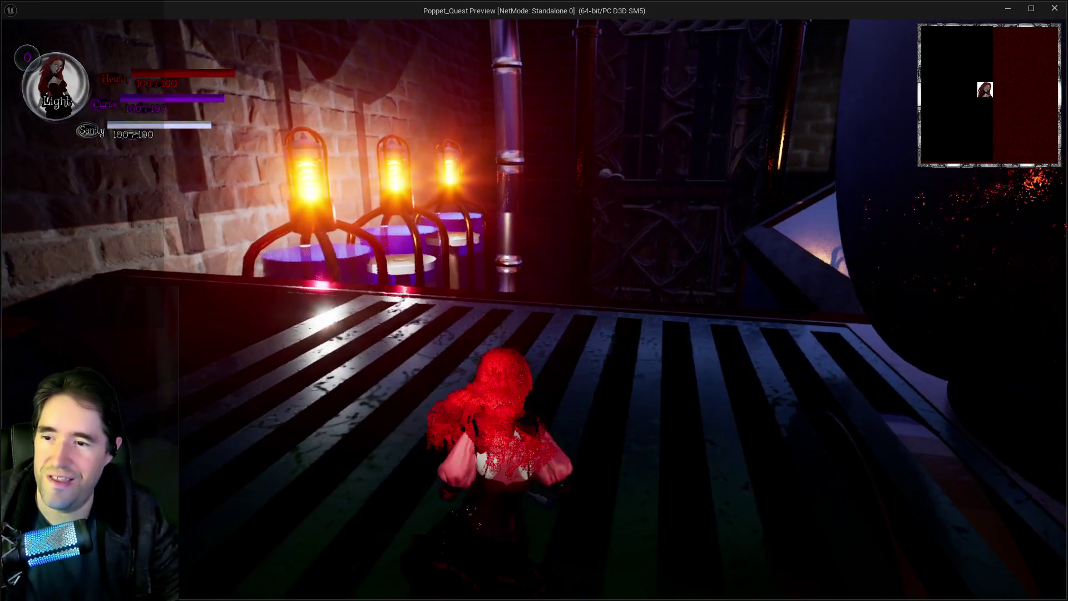
pyautogui.press('w')
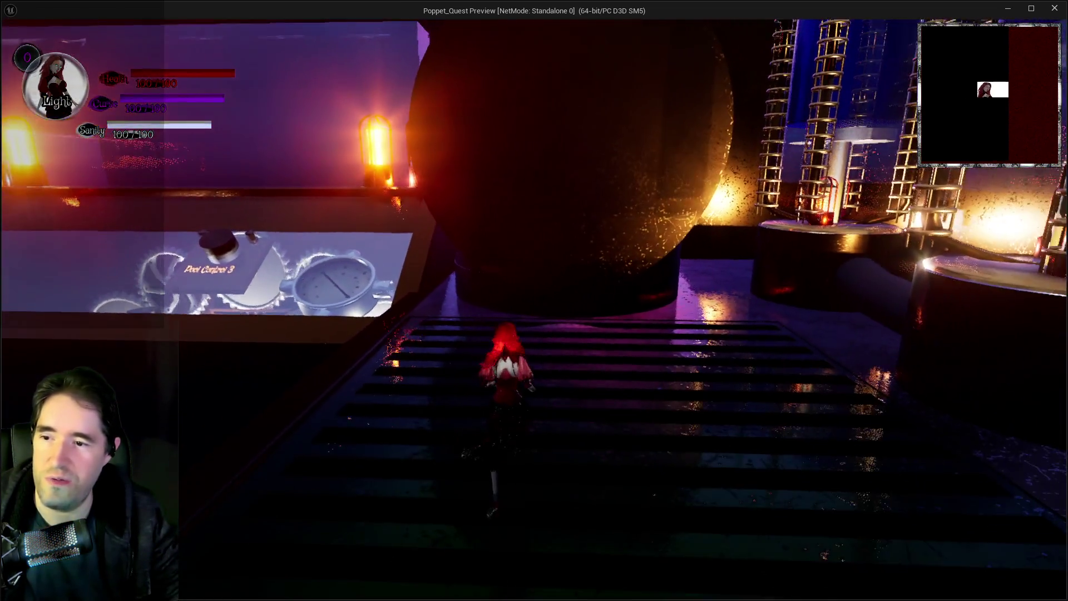
pyautogui.press('w')
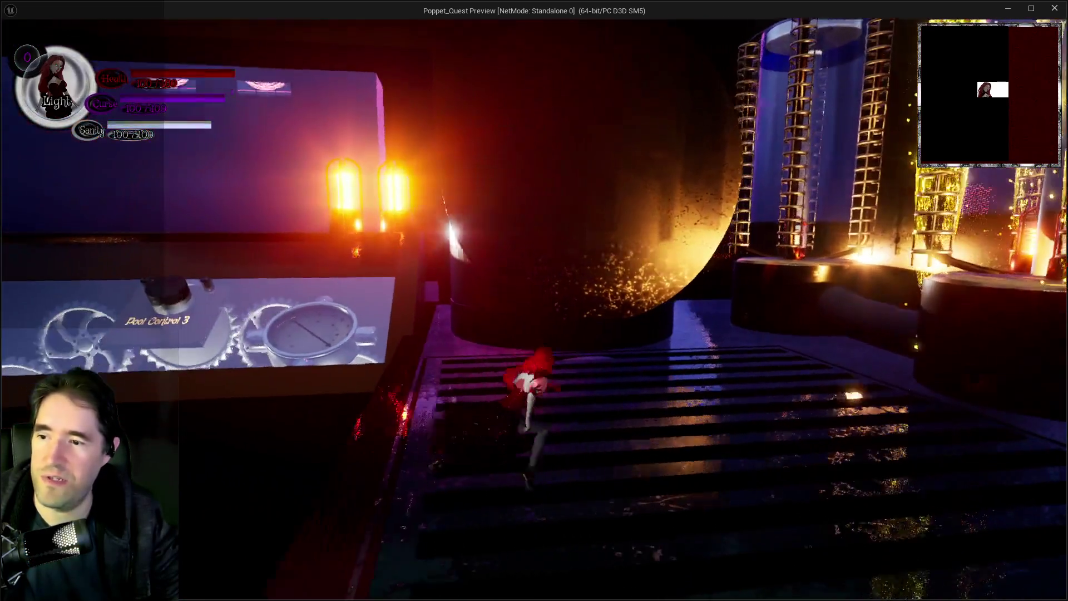
pyautogui.press('w')
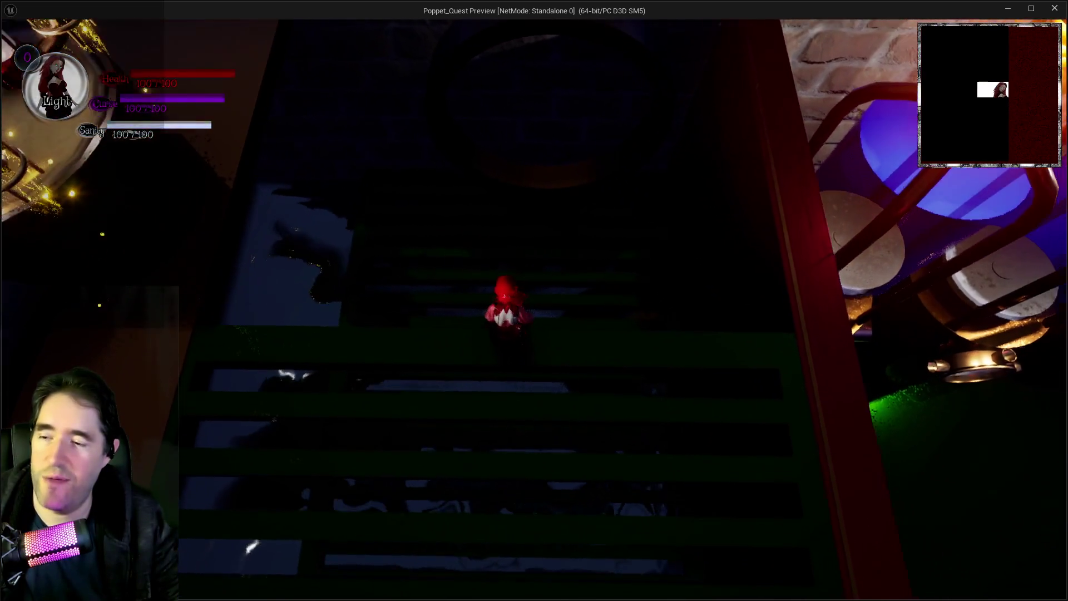
pyautogui.press('w')
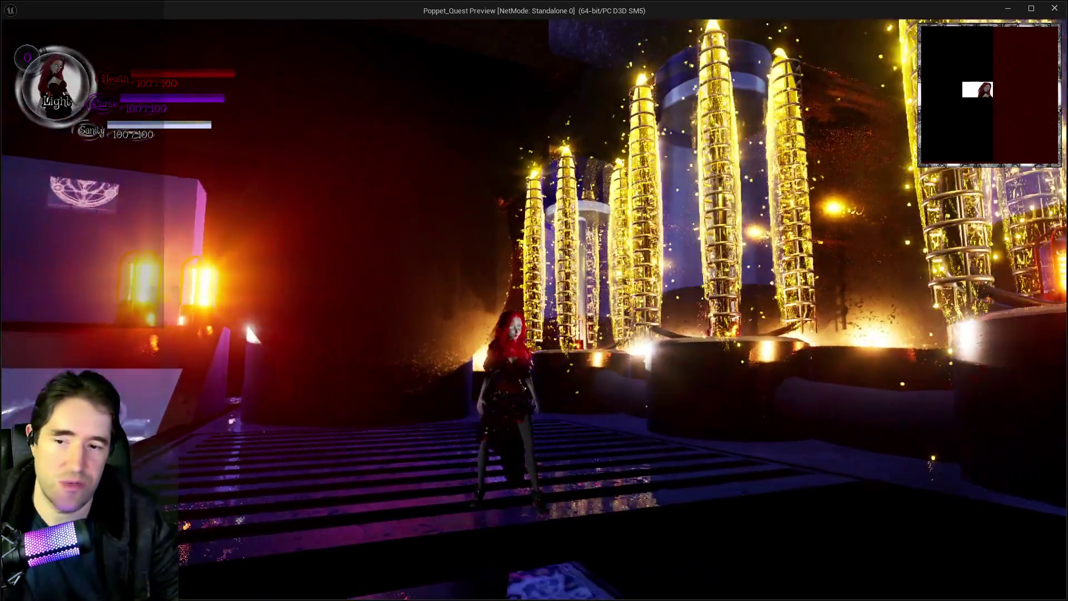
pyautogui.press('w')
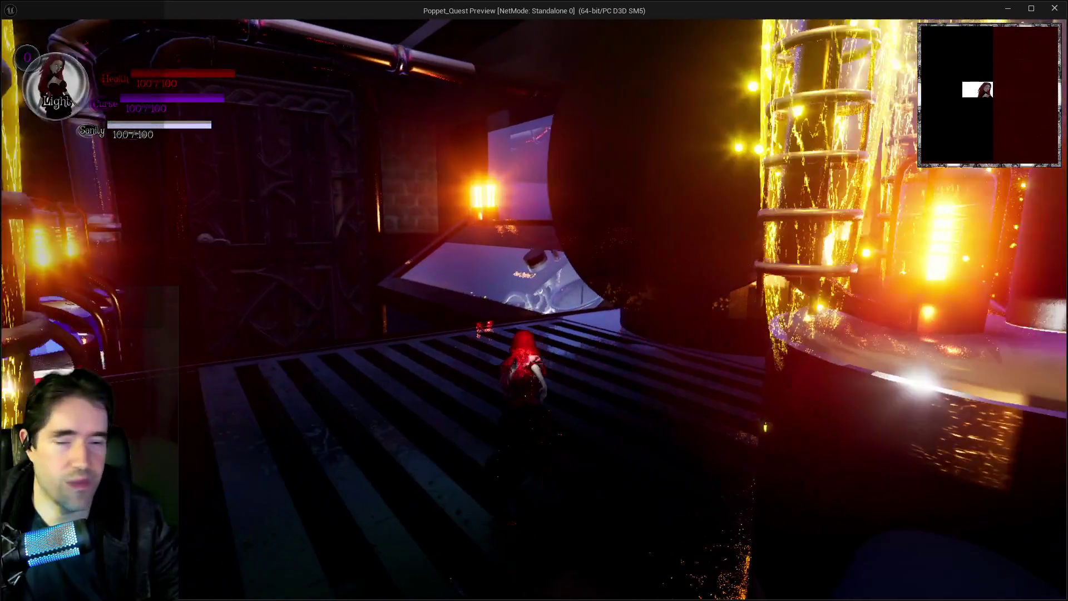
pyautogui.press('w')
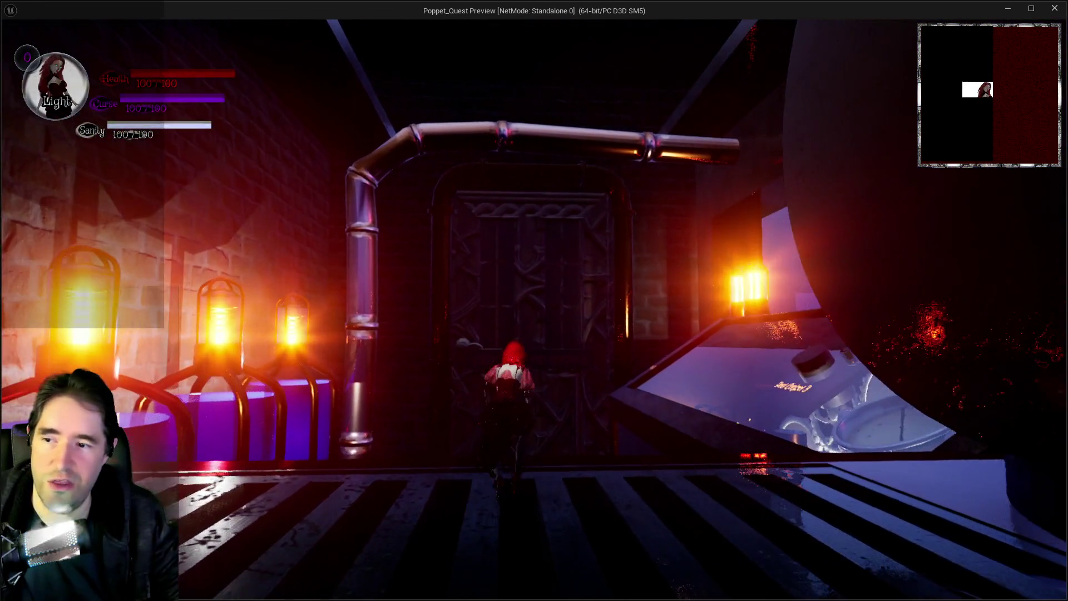
pyautogui.press('w')
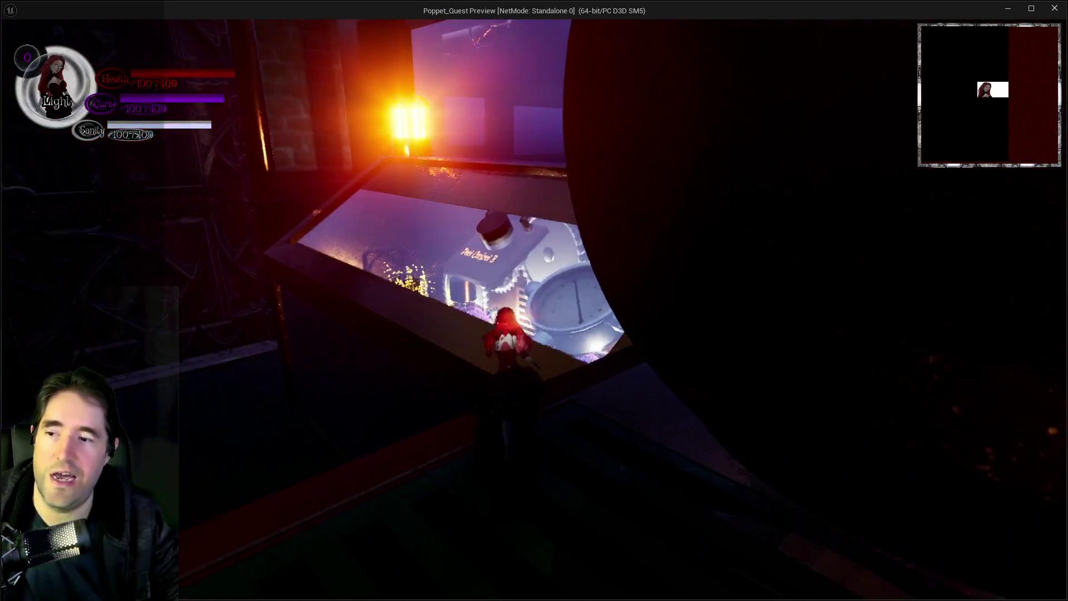
pyautogui.press('w')
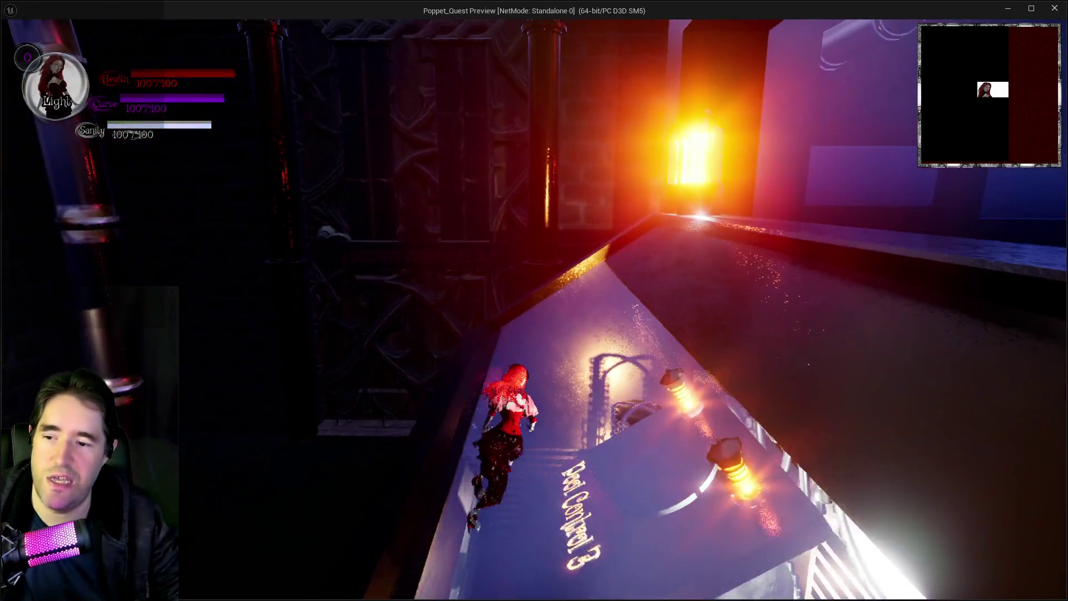
pyautogui.press('w')
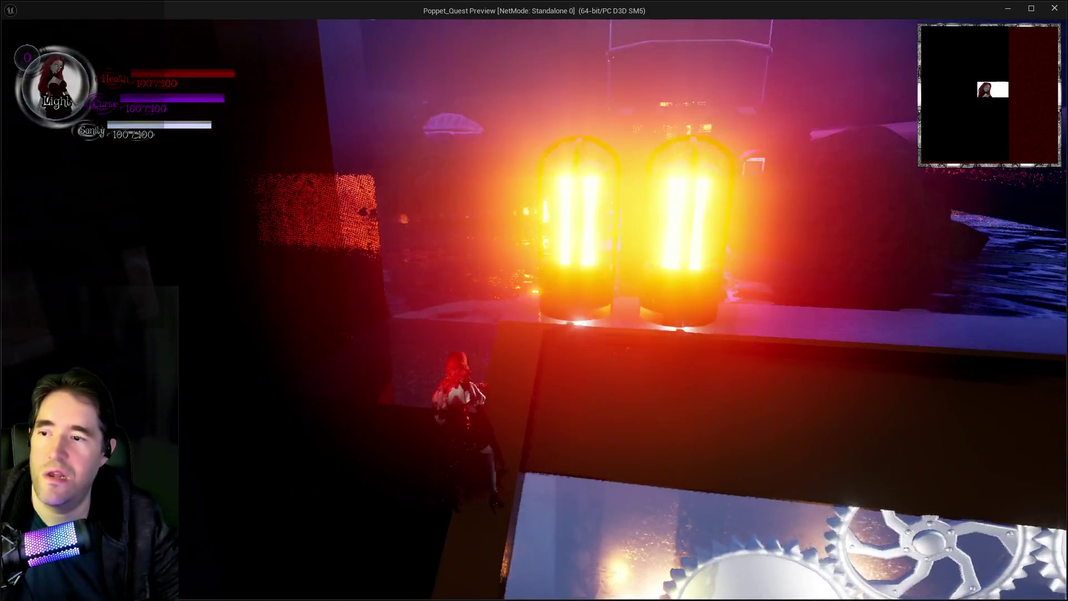
pyautogui.press('w')
# - Check the inventory menu, then smash through the slatted light panel with ability 1
pyautogui.press('s')
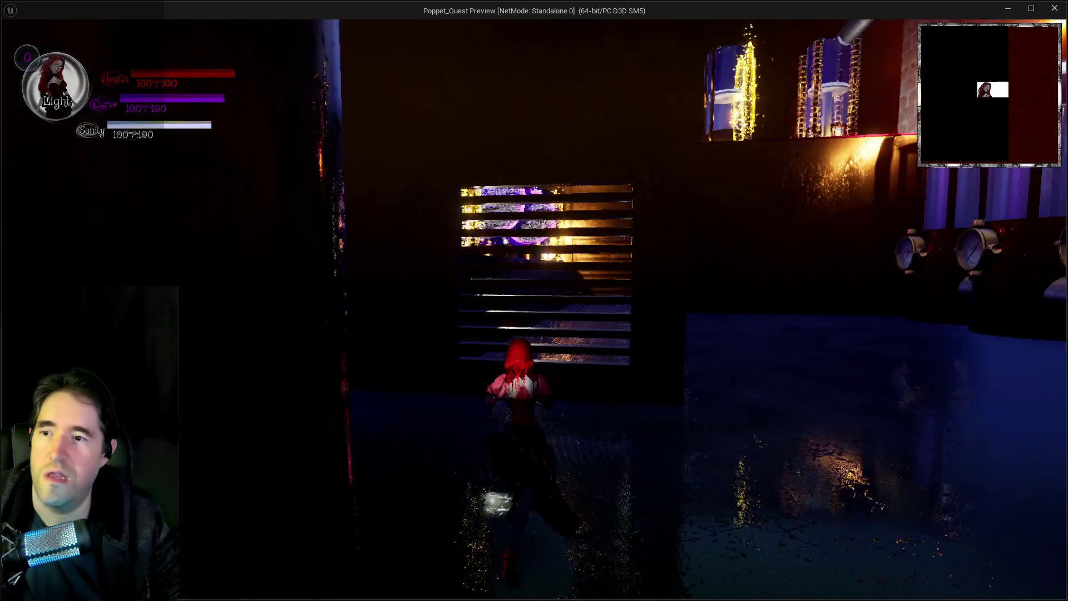
pyautogui.press('w')
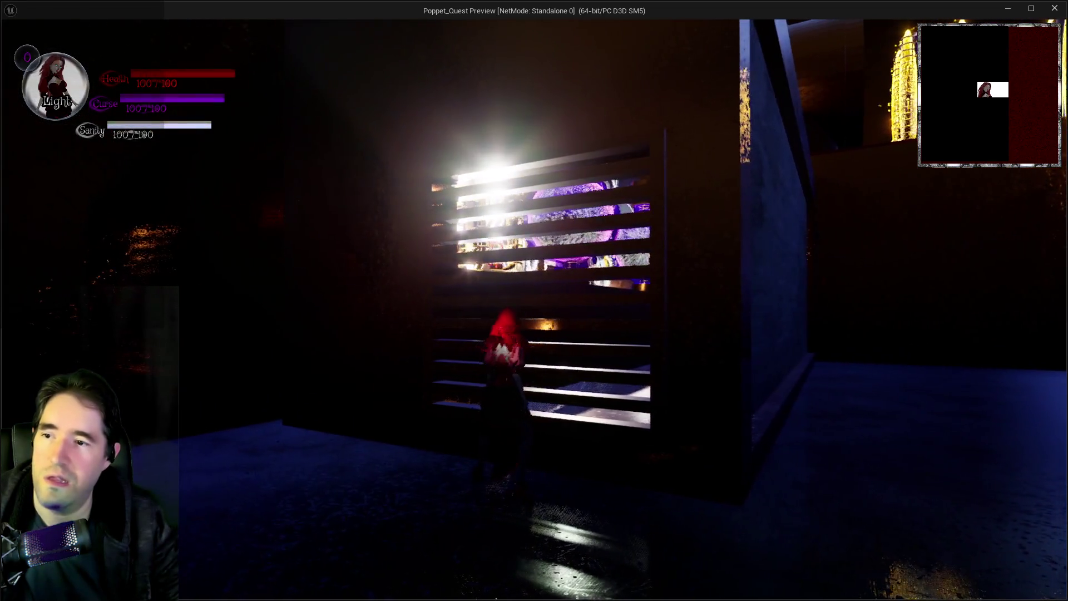
pyautogui.press('i')
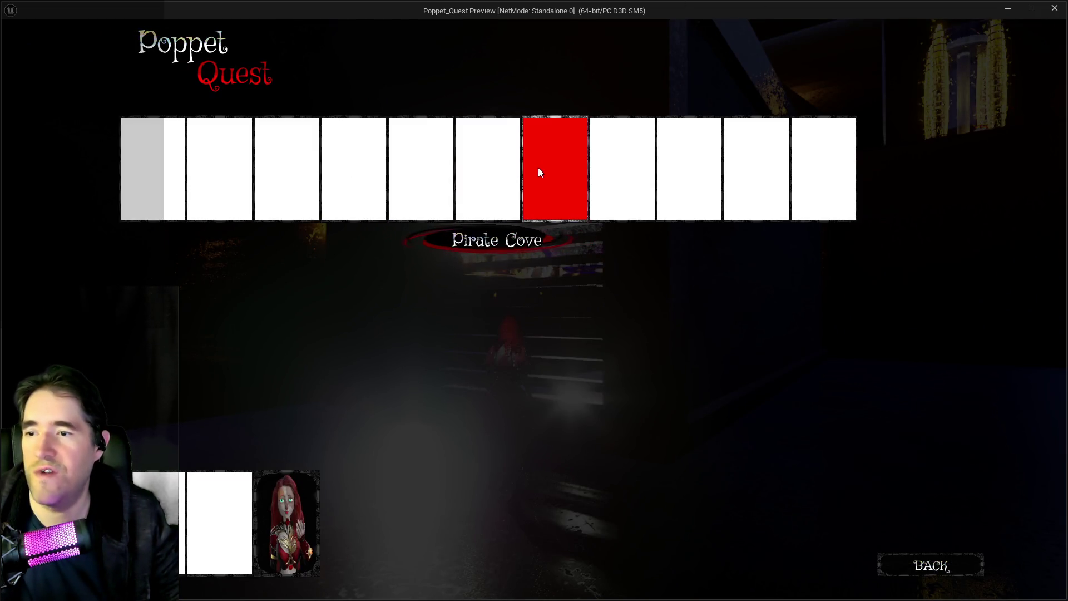
pyautogui.press('i')
pyautogui.press('s')
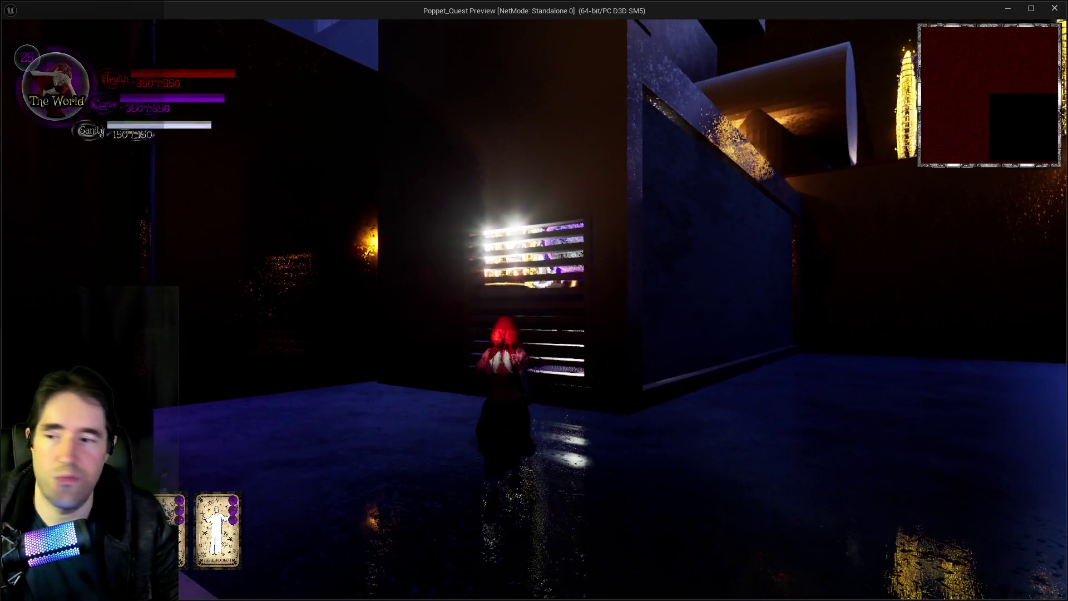
pyautogui.press('1')
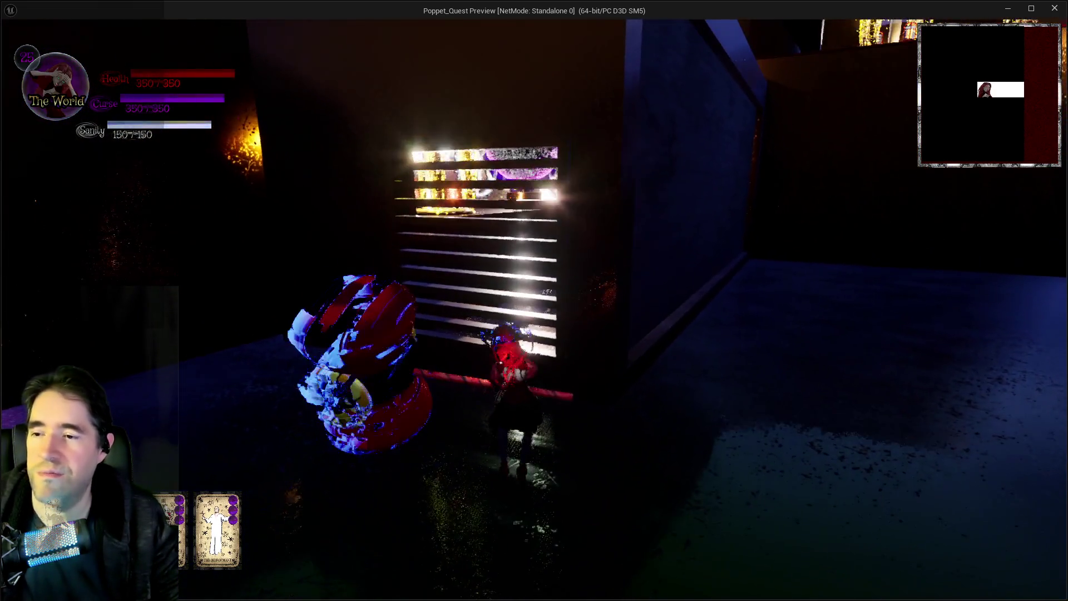
pyautogui.press('w')
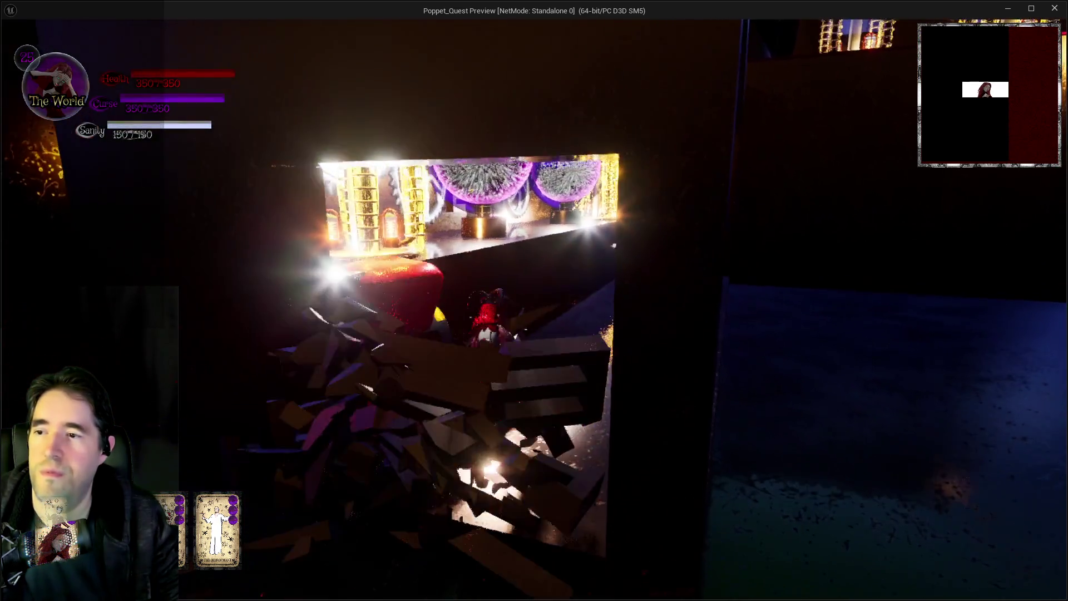
# - Continue into the glowing-tank room, check the tarot card menu, glide off, and stop play
pyautogui.press('w')
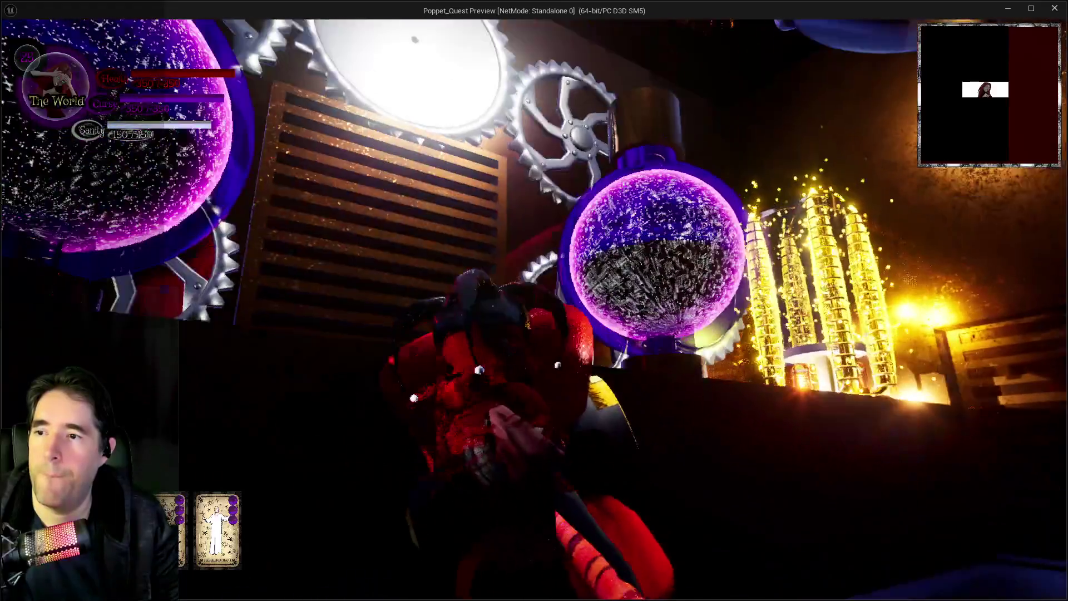
pyautogui.press('w')
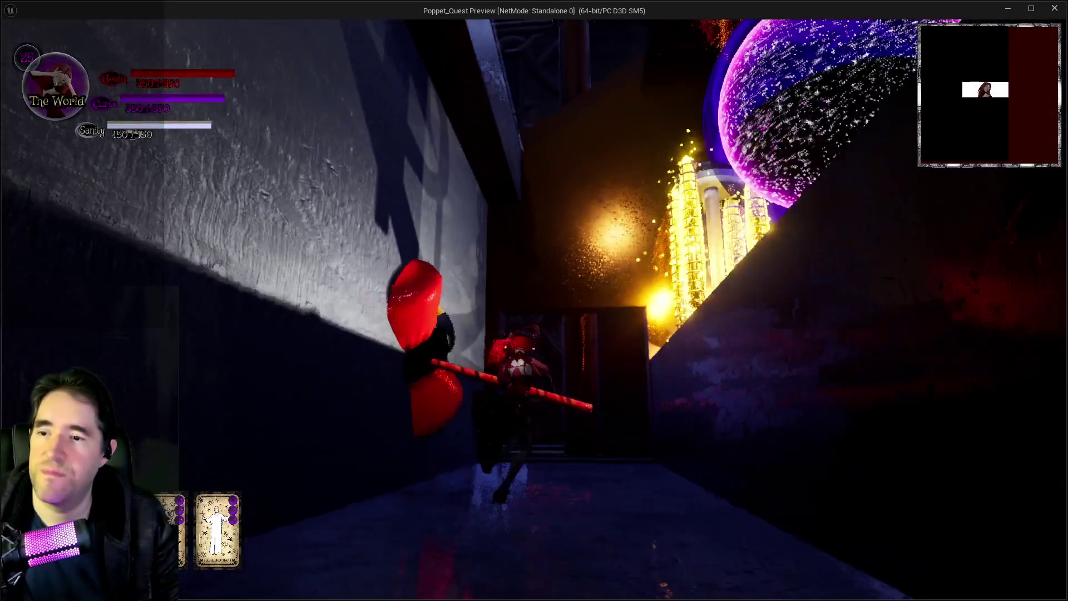
pyautogui.press('w')
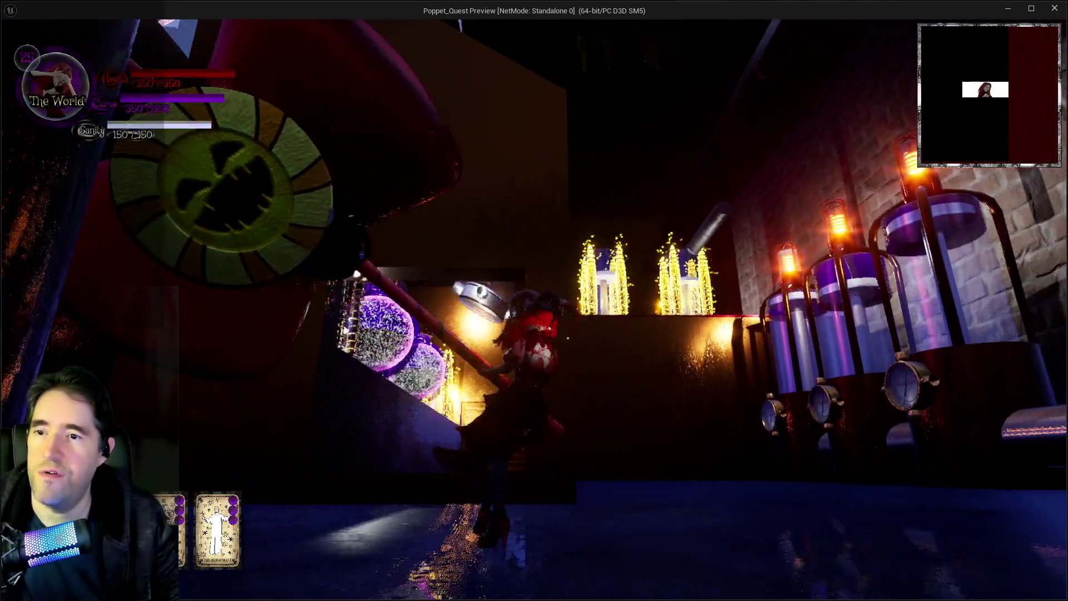
pyautogui.press('w')
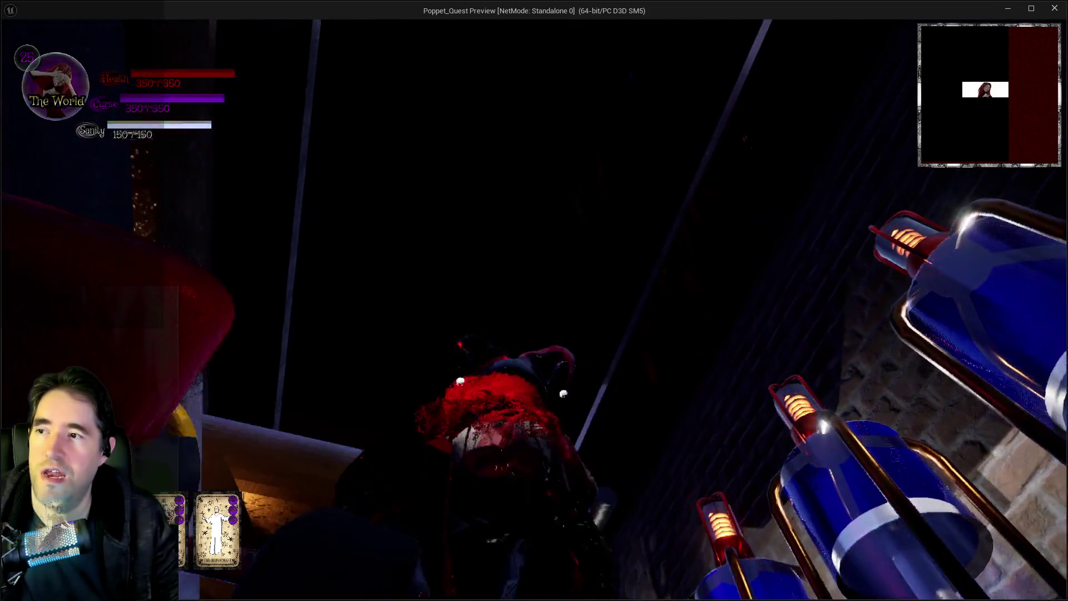
pyautogui.press('w')
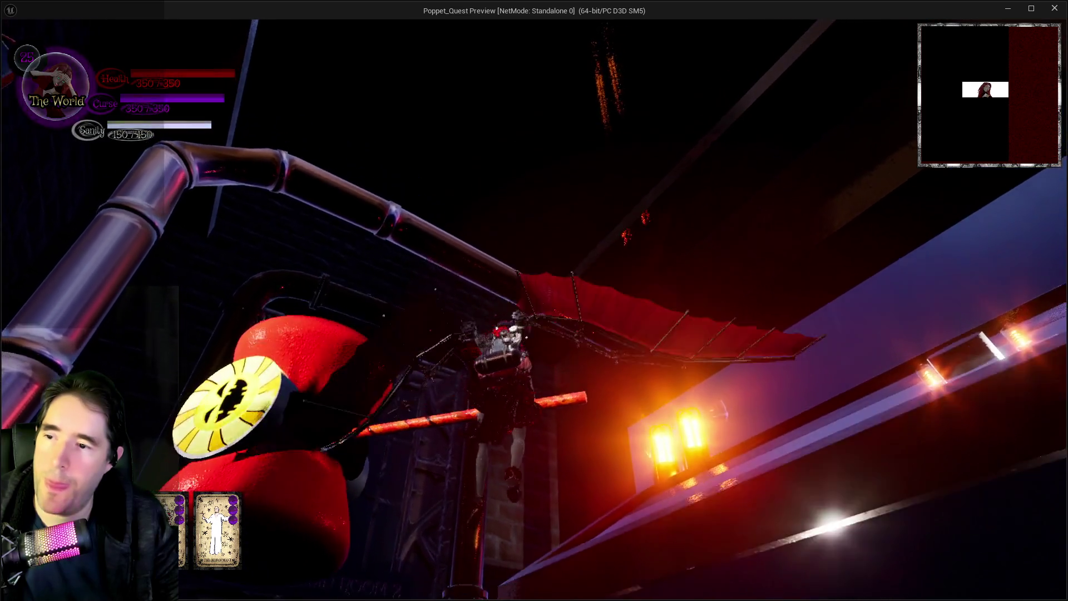
pyautogui.press('Tab')
pyautogui.press('Tab')
pyautogui.press('Tab')
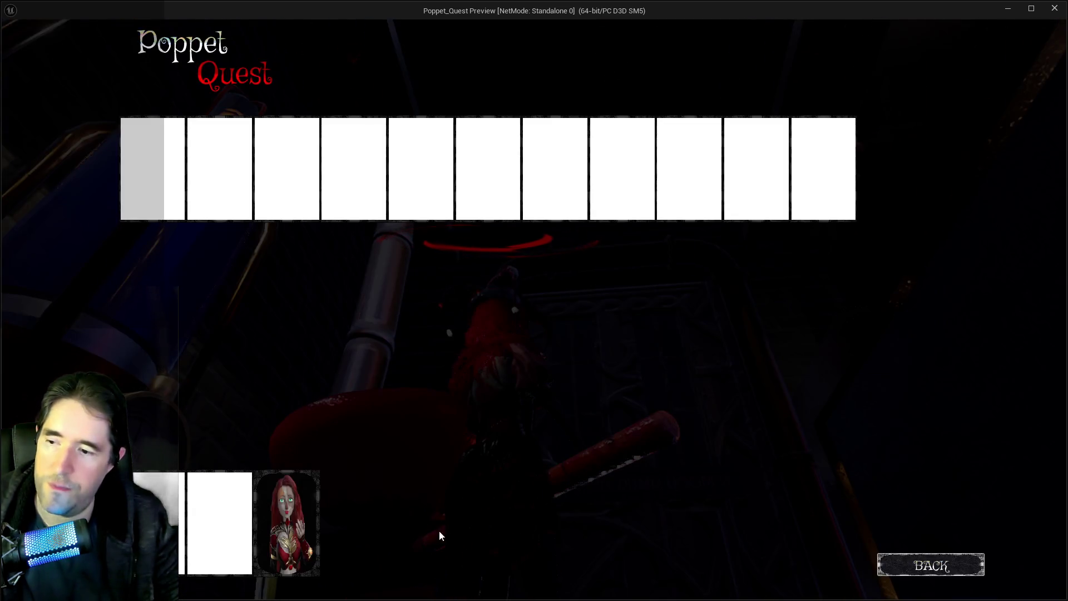
pyautogui.click(290, 542)
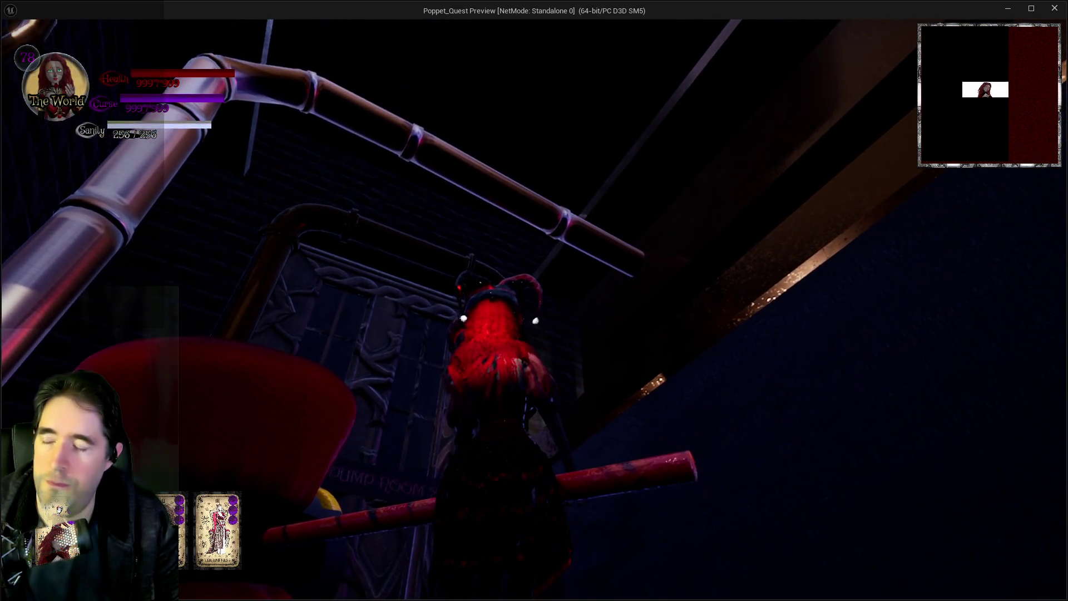
pyautogui.press('space')
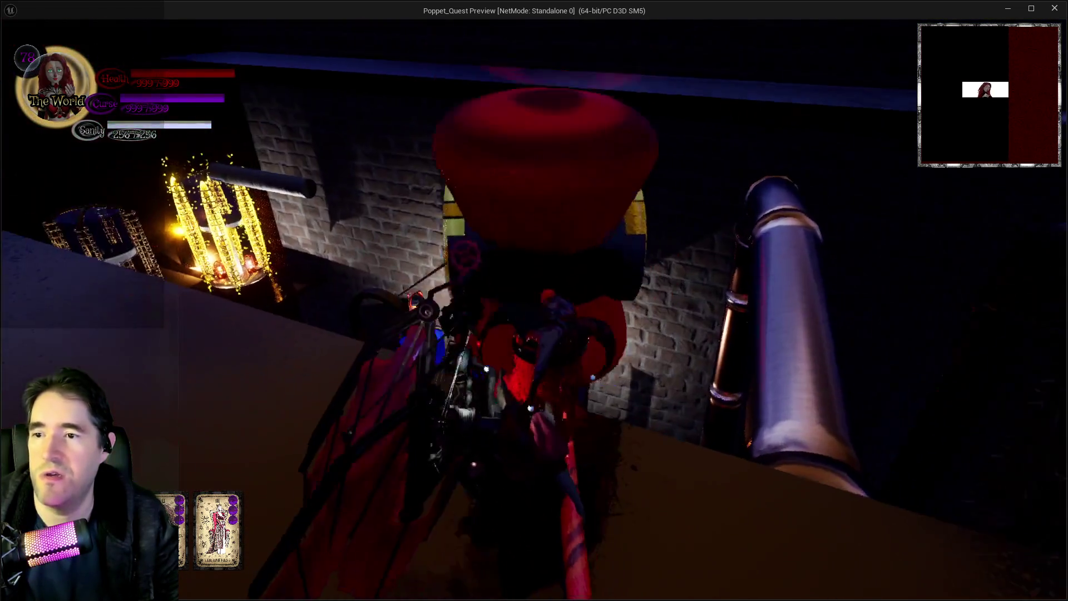
pyautogui.press('Escape')
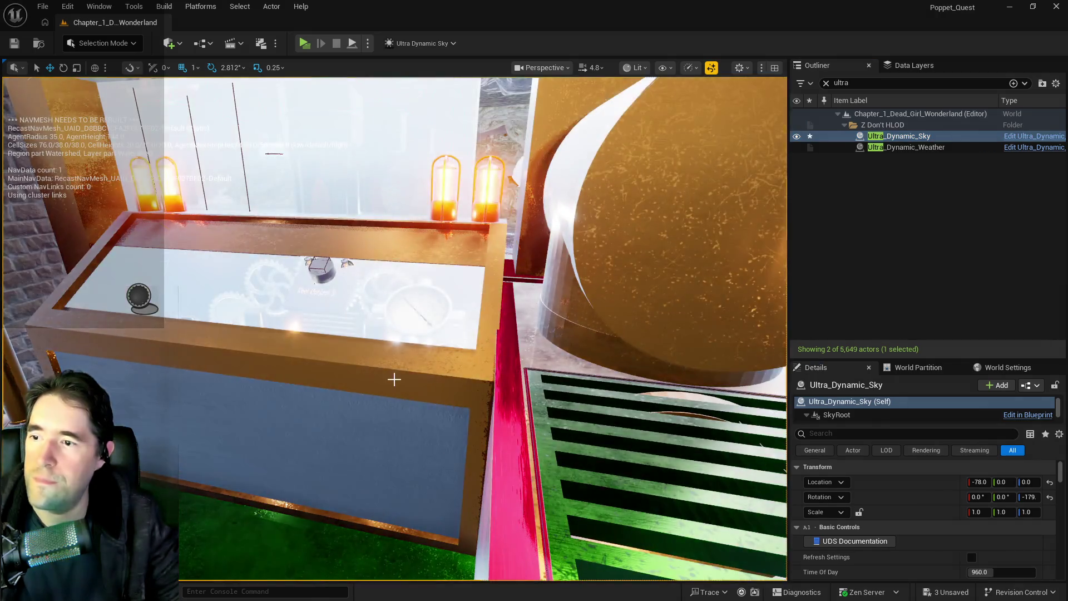
# - Shift BP_Activation_Button15 to about Y 629.5, Z 6199 on BP_Control_Console8's top and save
pyautogui.click(315, 338)
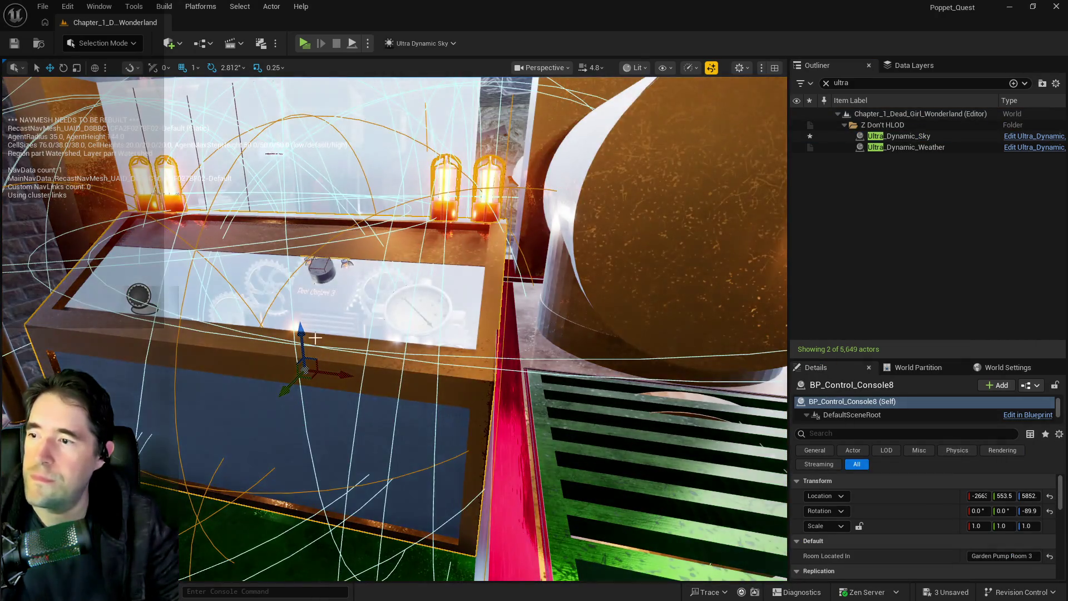
pyautogui.keyDown('ctrl'); pyautogui.click(328, 271); pyautogui.keyUp('ctrl')
pyautogui.moveTo(360, 289); pyautogui.dragTo(359, 289)
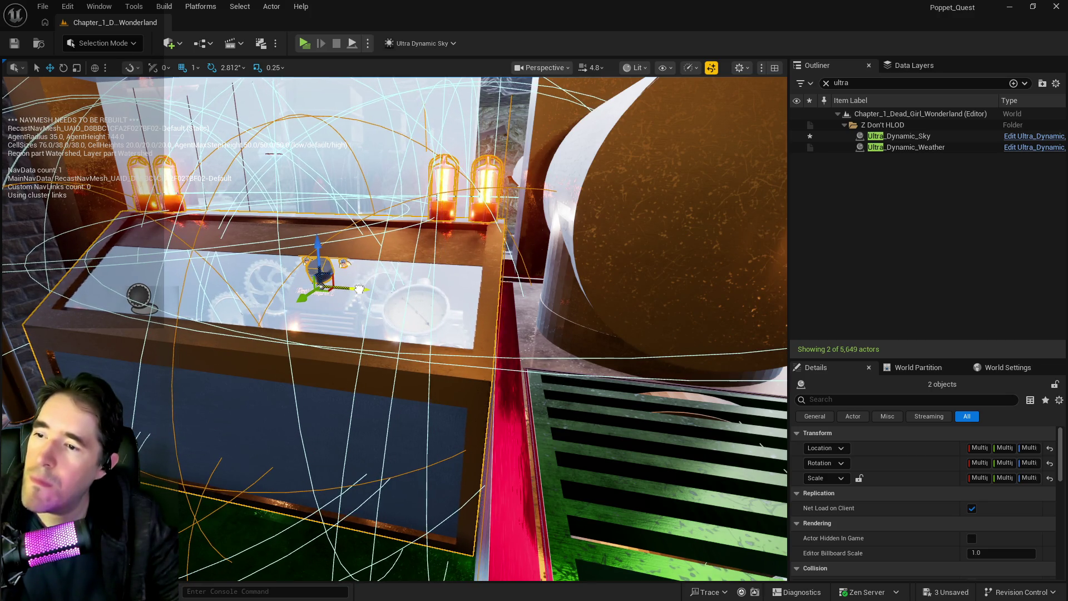
pyautogui.click(323, 262)
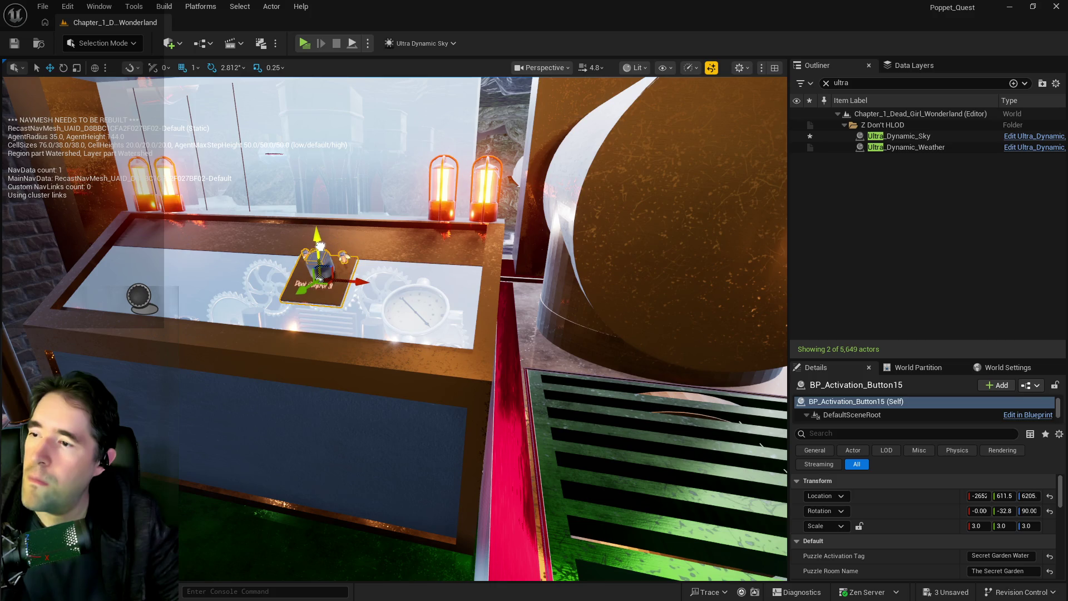
pyautogui.moveTo(366, 332); pyautogui.dragTo(368, 332)
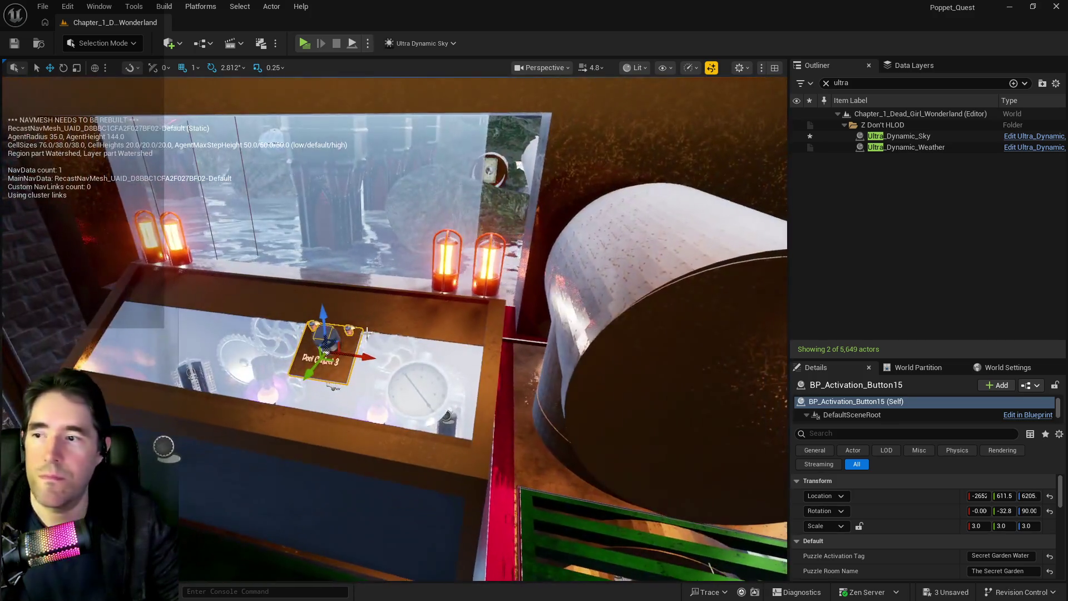
pyautogui.hotkey('ctrl', 's')
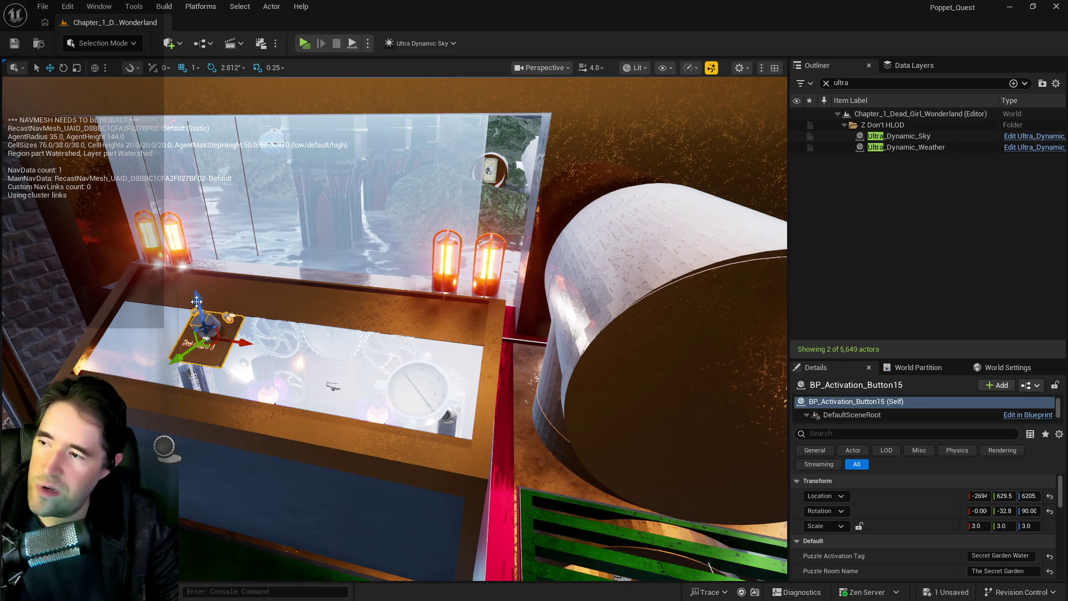
pyautogui.moveTo(367, 332); pyautogui.dragTo(367, 332)
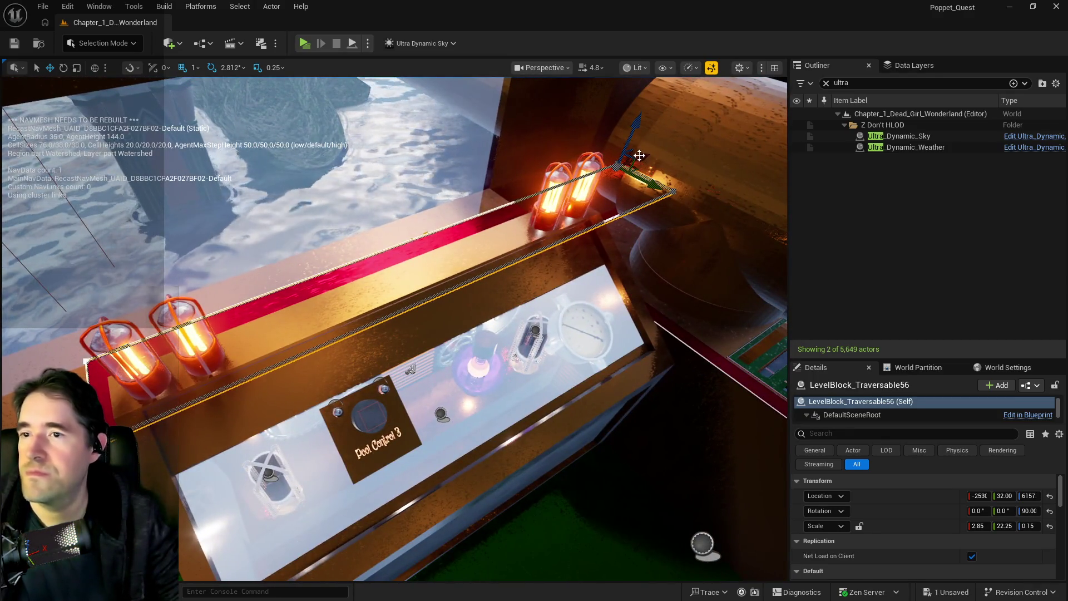
# - Save LevelBlock_Traversable56 at scale 2.85 × 19.0 × 0.15 and fly around the pump room inspecting it
pyautogui.moveTo(367, 332); pyautogui.dragTo(368, 332)
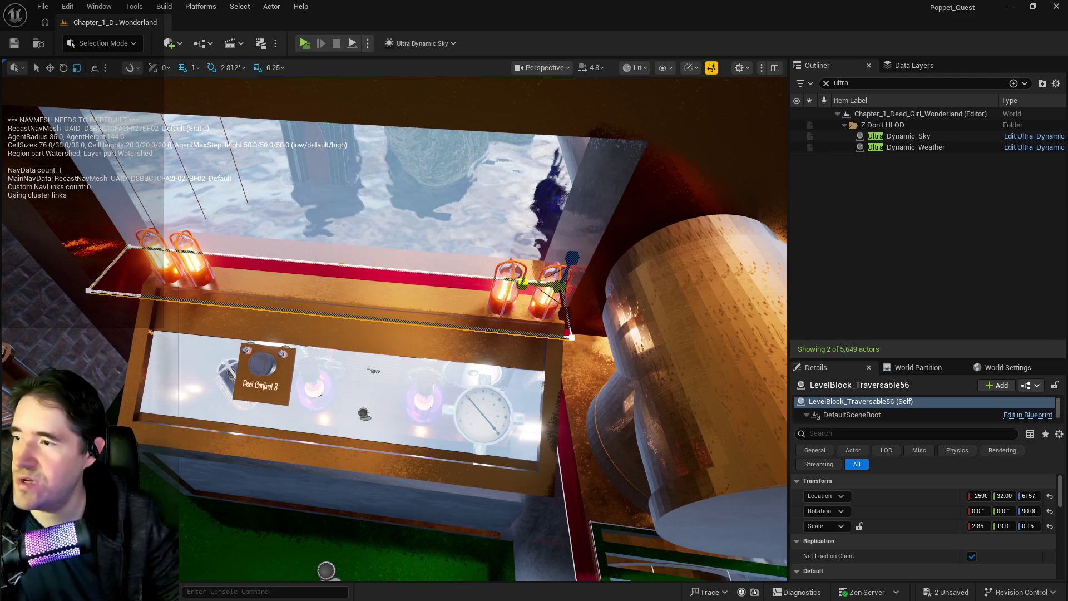
pyautogui.scroll(5, 395, 328)
pyautogui.scroll(-8, 467, 297)
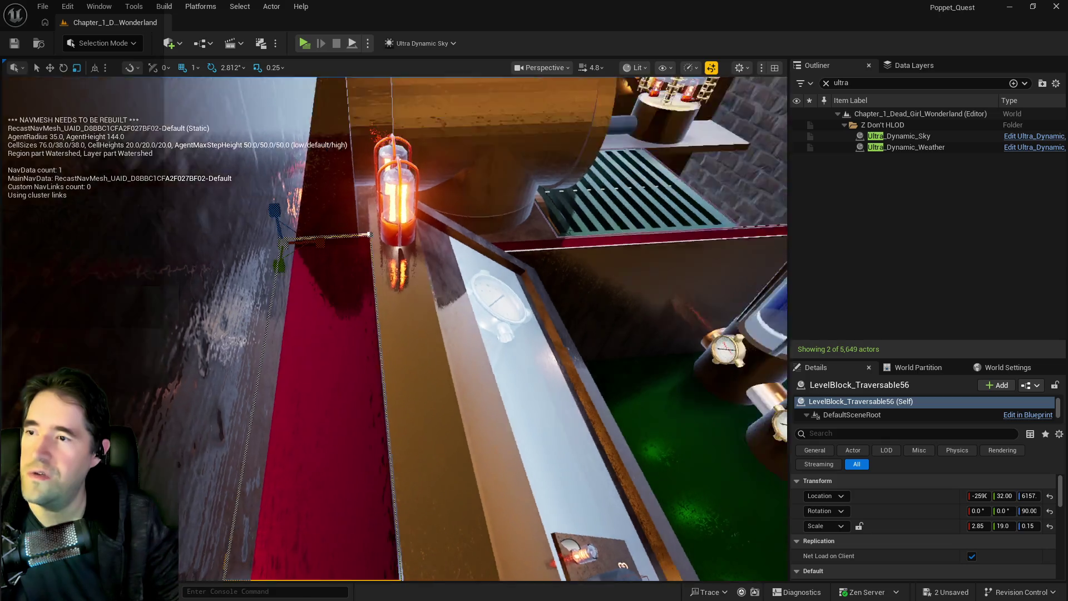
pyautogui.moveTo(423, 312); pyautogui.dragTo(458, 276)
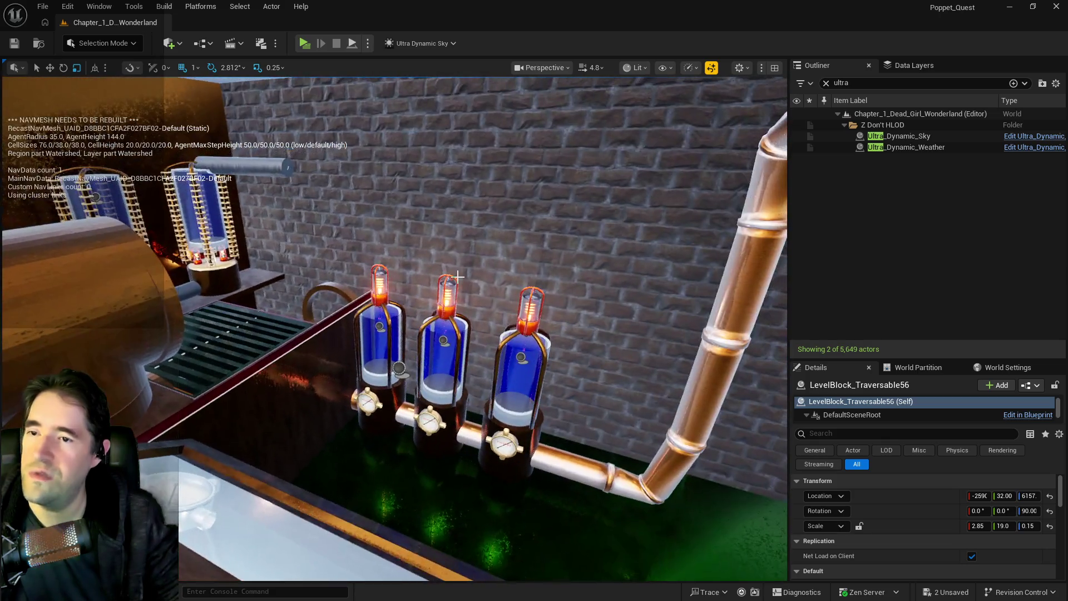
pyautogui.hotkey('ctrl', 's')
pyautogui.moveTo(335, 178)
pyautogui.mouseDown()
pyautogui.moveTo(379, 144)
pyautogui.moveTo(395, 111)
pyautogui.mouseUp()
pyautogui.moveTo(330, 196)
pyautogui.mouseDown()
pyautogui.moveTo(320, 196)
pyautogui.moveTo(339, 198)
pyautogui.moveTo(330, 196)
pyautogui.mouseUp()
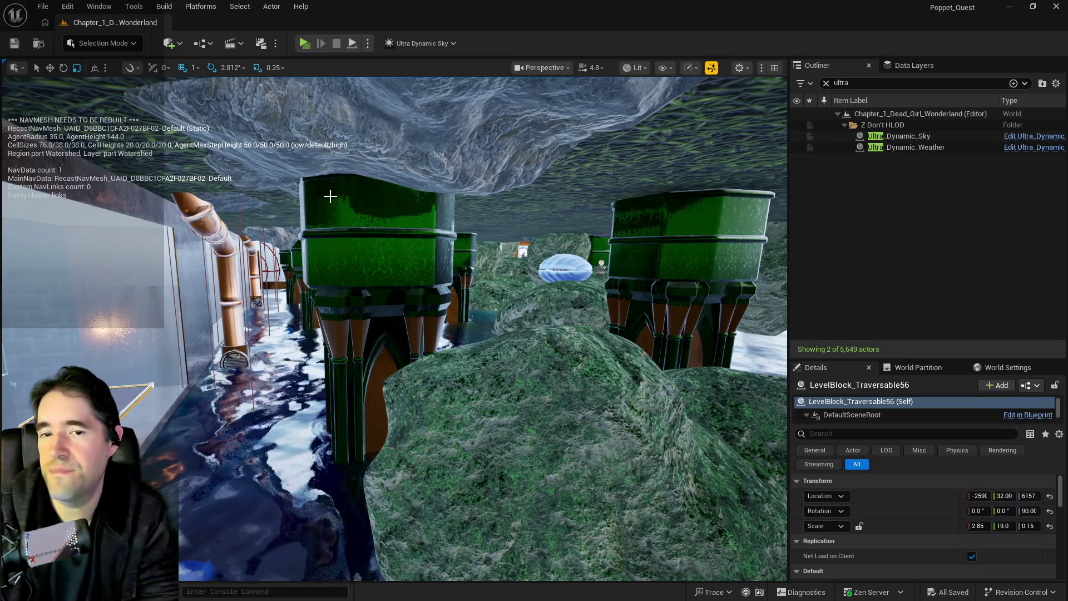
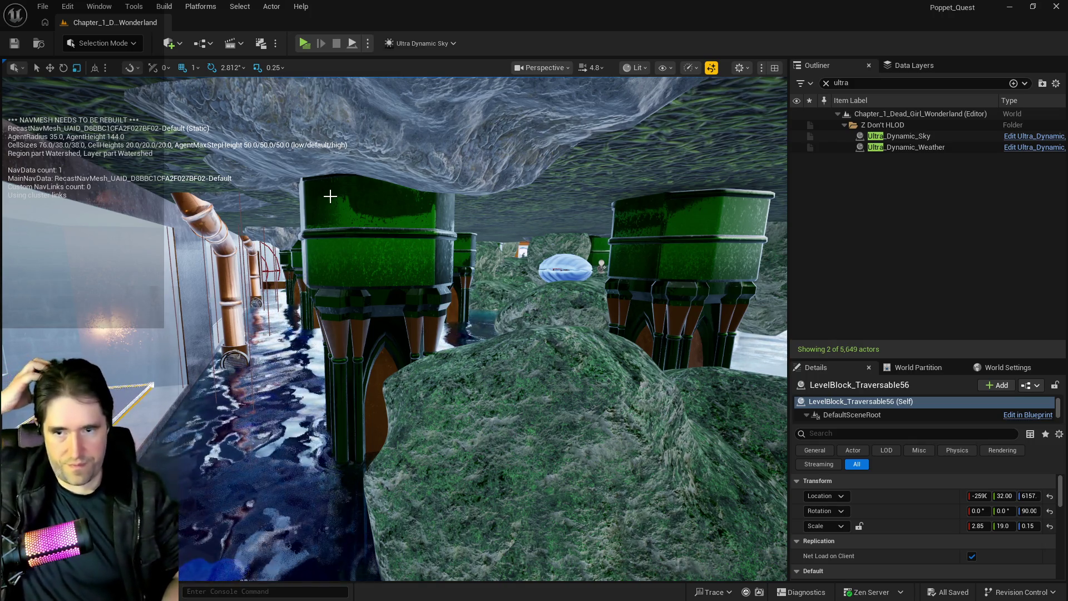
# - Select SM_Hidden_Grotto_Pool_Wall_10 by the green pillars and switch to the Move tool
pyautogui.moveTo(389, 298); pyautogui.dragTo(389, 298)
pyautogui.click(388, 298)
pyautogui.moveTo(201, 237)
pyautogui.mouseDown()
pyautogui.moveTo(187, 232)
pyautogui.moveTo(205, 235)
pyautogui.mouseUp()
pyautogui.press('w')
# - Reselect the hidden grotto pool wall and set its Y scale to 0.8
pyautogui.rightClick(236, 268)
pyautogui.click(227, 234)
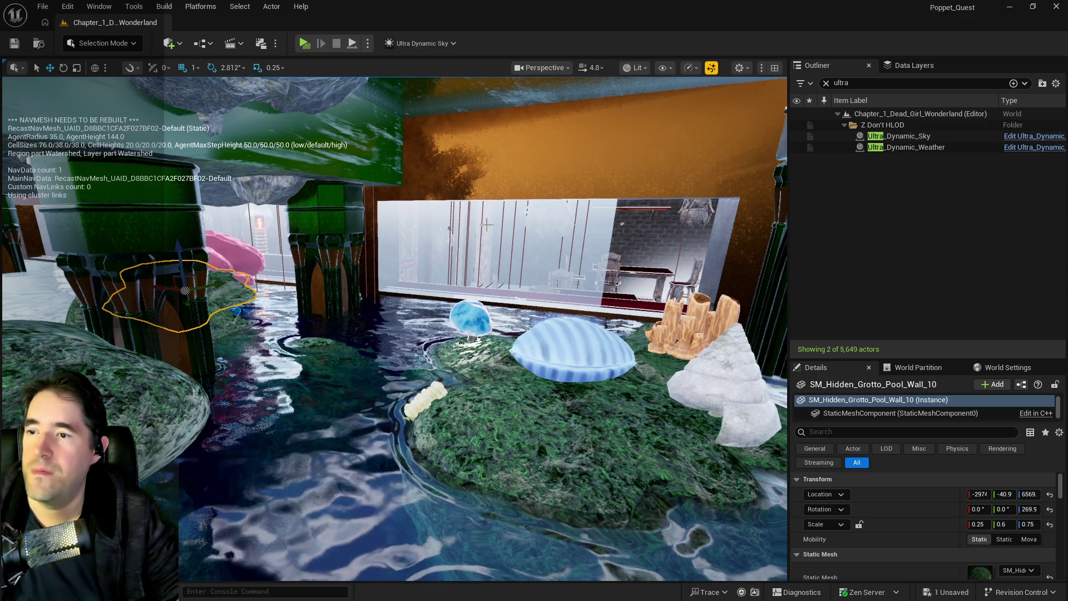
pyautogui.press('r')
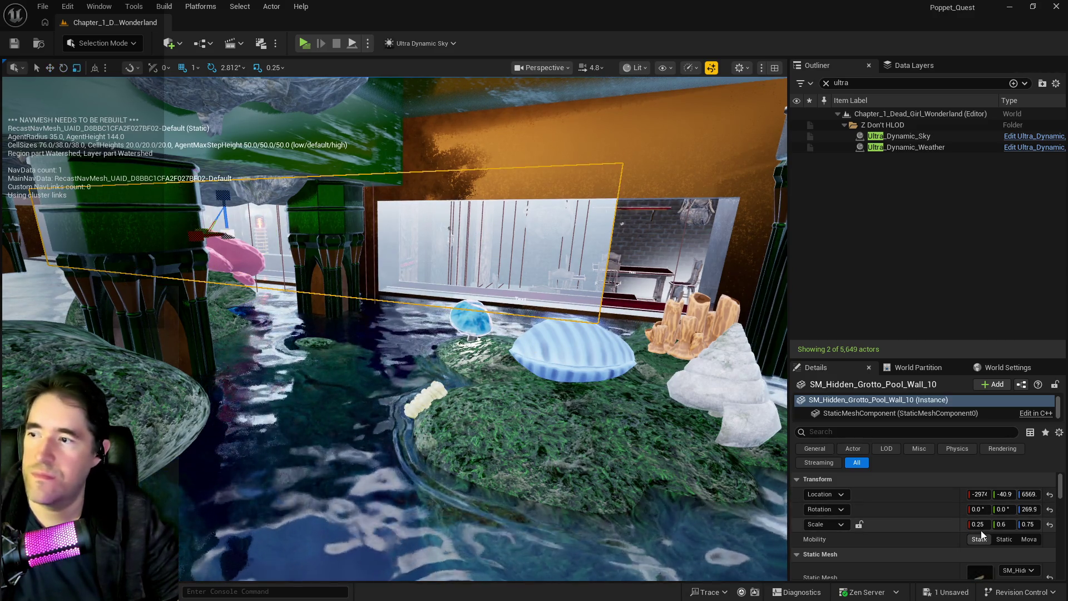
pyautogui.click(1001, 526)
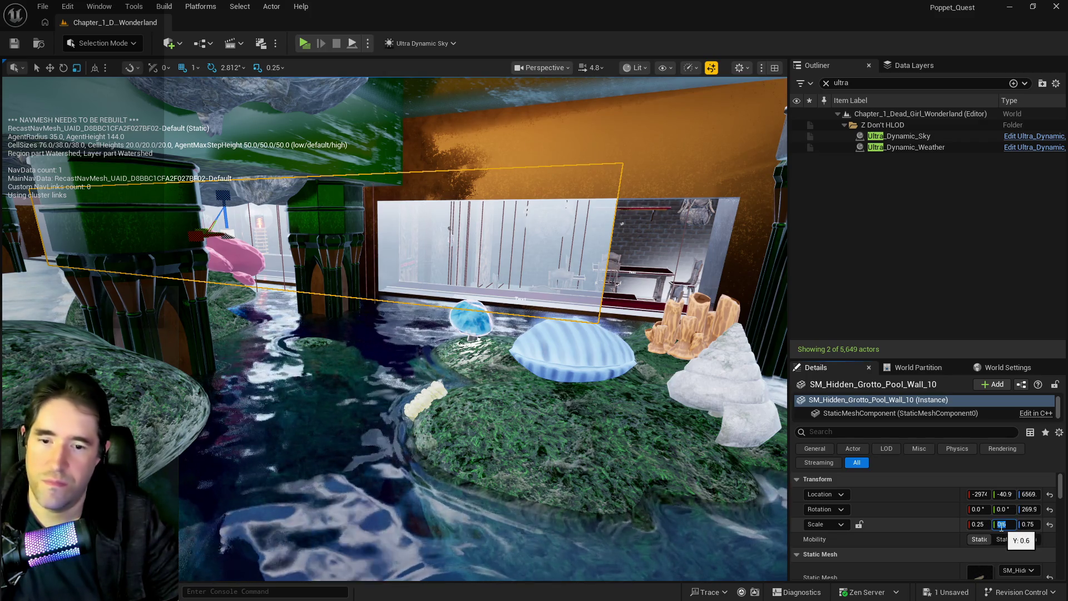
pyautogui.write('6')
pyautogui.press('Return')
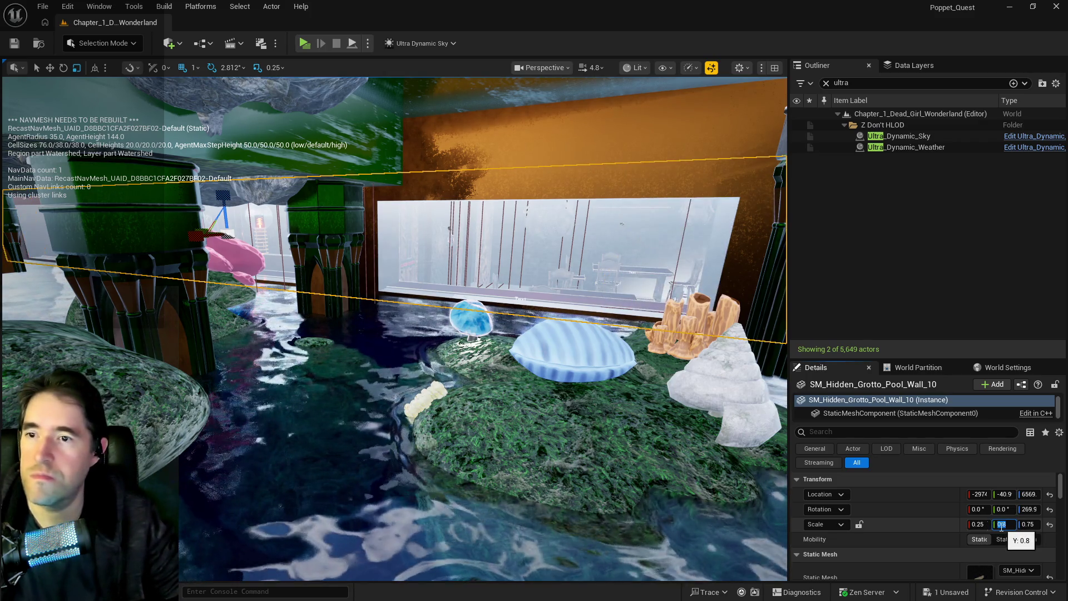
pyautogui.moveTo(556, 333)
pyautogui.mouseDown()
pyautogui.moveTo(556, 312)
pyautogui.moveTo(534, 284)
pyautogui.moveTo(518, 339)
pyautogui.mouseUp()
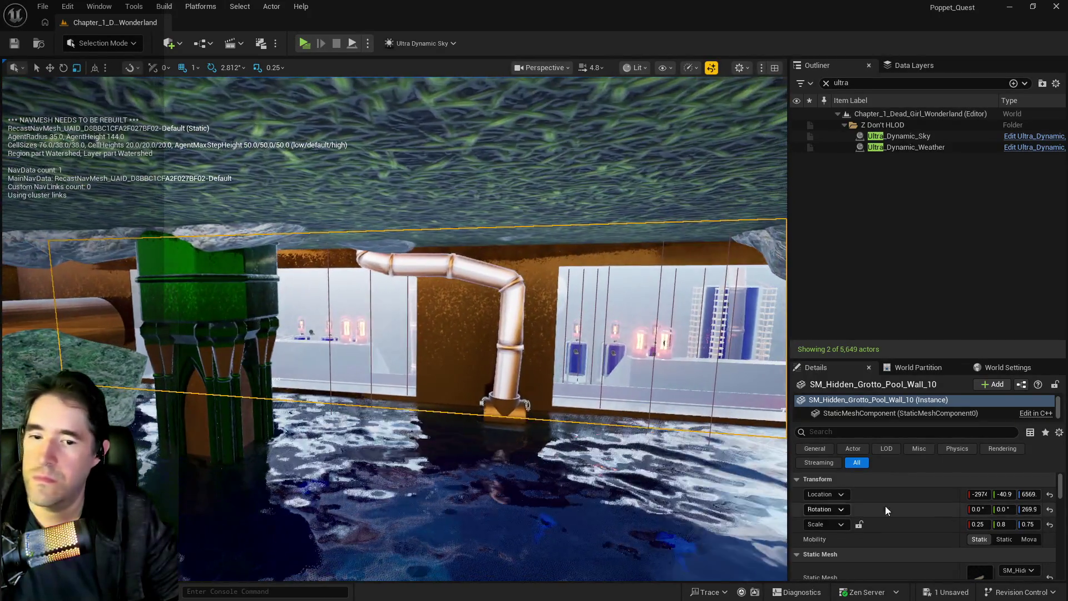
# - Refine the wall's Y scale to 0.7, then 0.71, and save the level
pyautogui.click(1010, 523)
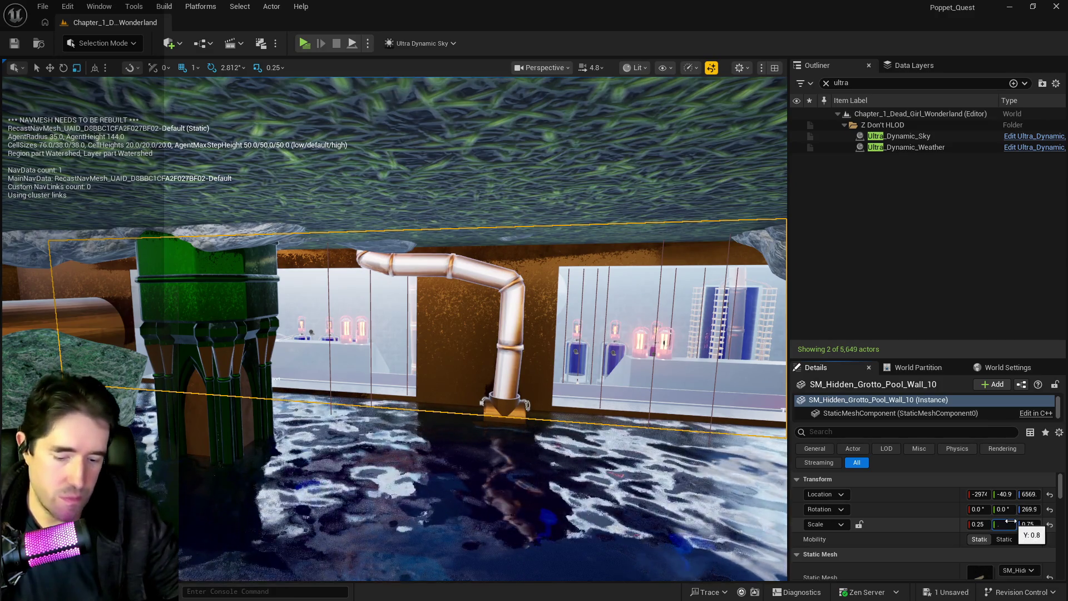
pyautogui.write('7')
pyautogui.press('Return')
pyautogui.moveTo(568, 490)
pyautogui.mouseDown()
pyautogui.moveTo(562, 429)
pyautogui.moveTo(332, 407)
pyautogui.mouseUp()
pyautogui.click(1011, 523)
pyautogui.write('0.71')
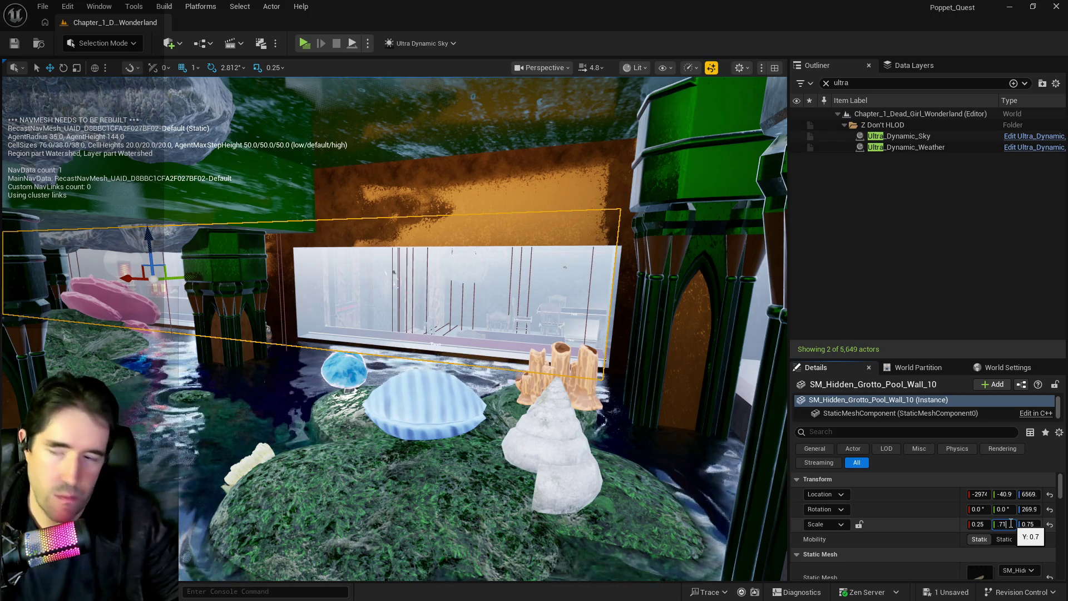
pyautogui.press('Return')
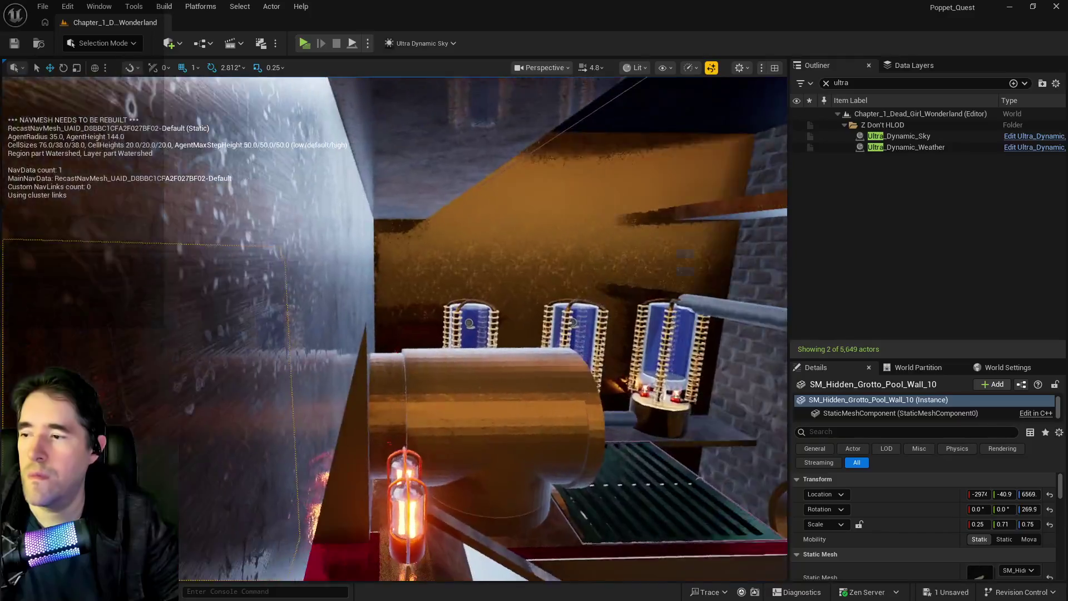
pyautogui.moveTo(389, 334); pyautogui.dragTo(323, 401)
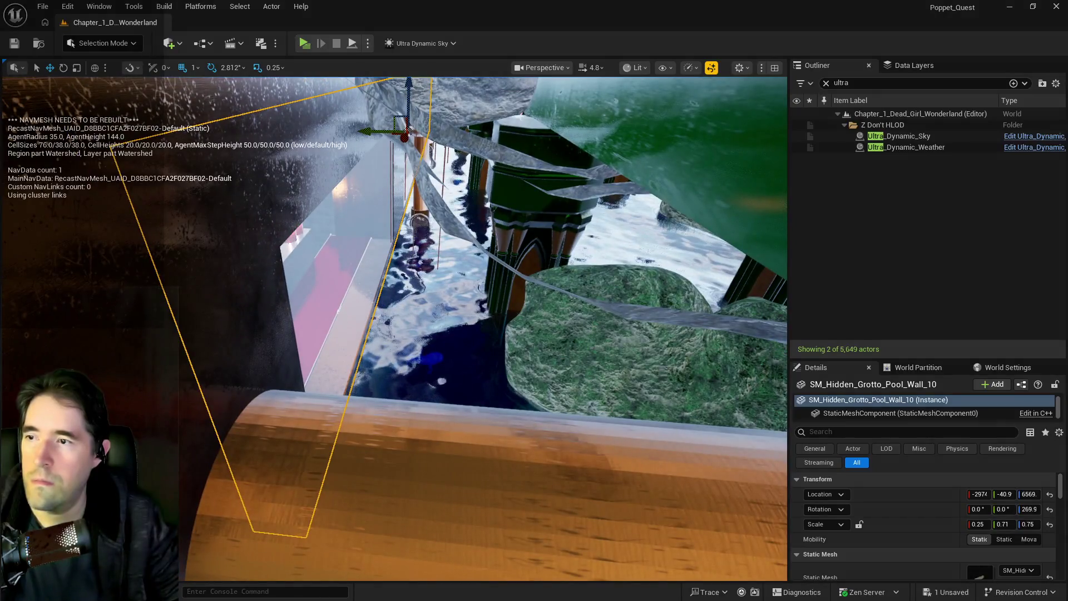
pyautogui.hotkey('ctrl', 's')
pyautogui.moveTo(395, 333)
pyautogui.mouseDown()
pyautogui.moveTo(395, 295)
pyautogui.moveTo(417, 295)
pyautogui.moveTo(406, 295)
pyautogui.moveTo(406, 256)
pyautogui.moveTo(406, 267)
pyautogui.moveTo(428, 256)
pyautogui.moveTo(389, 262)
pyautogui.moveTo(429, 250)
pyautogui.moveTo(406, 255)
pyautogui.moveTo(414, 259)
pyautogui.mouseUp()
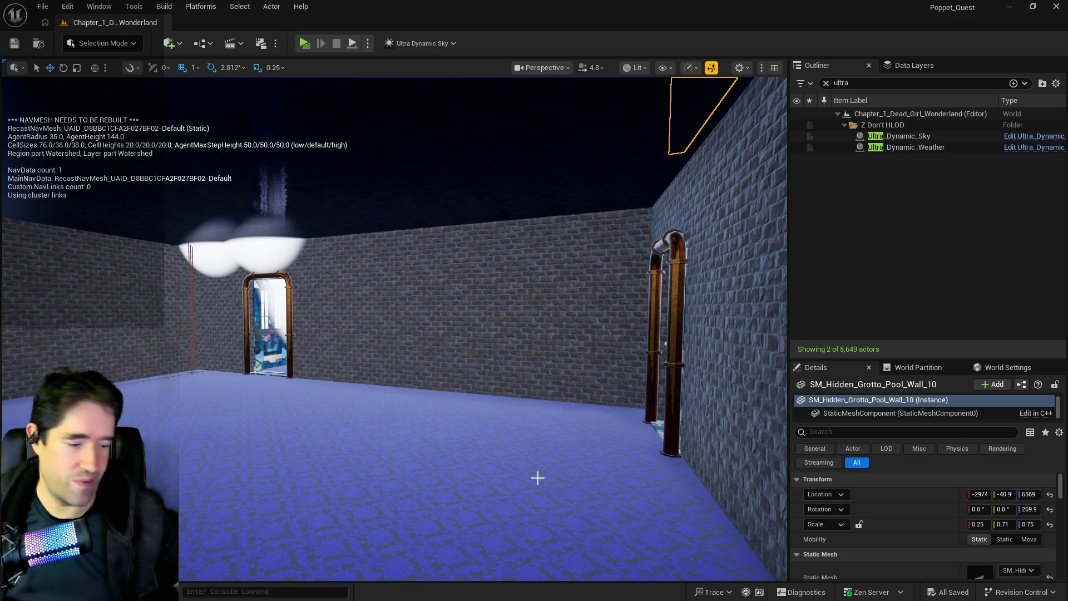
# - Select SM_Rock211 at the brick wall and reduce its Y scale slightly
pyautogui.moveTo(539, 508)
pyautogui.mouseDown()
pyautogui.moveTo(601, 456)
pyautogui.moveTo(556, 439)
pyautogui.moveTo(490, 439)
pyautogui.moveTo(479, 389)
pyautogui.moveTo(420, 412)
pyautogui.moveTo(418, 445)
pyautogui.moveTo(420, 389)
pyautogui.mouseUp()
pyautogui.click(418, 387)
pyautogui.press('f')
pyautogui.press('f')
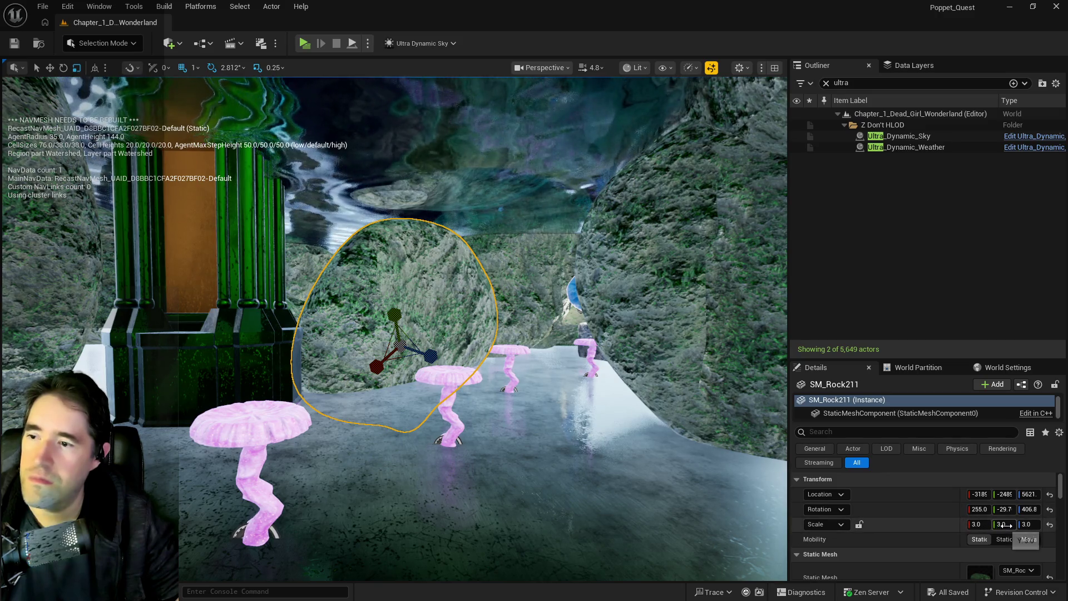
pyautogui.moveTo(1009, 524); pyautogui.dragTo(540, 329)
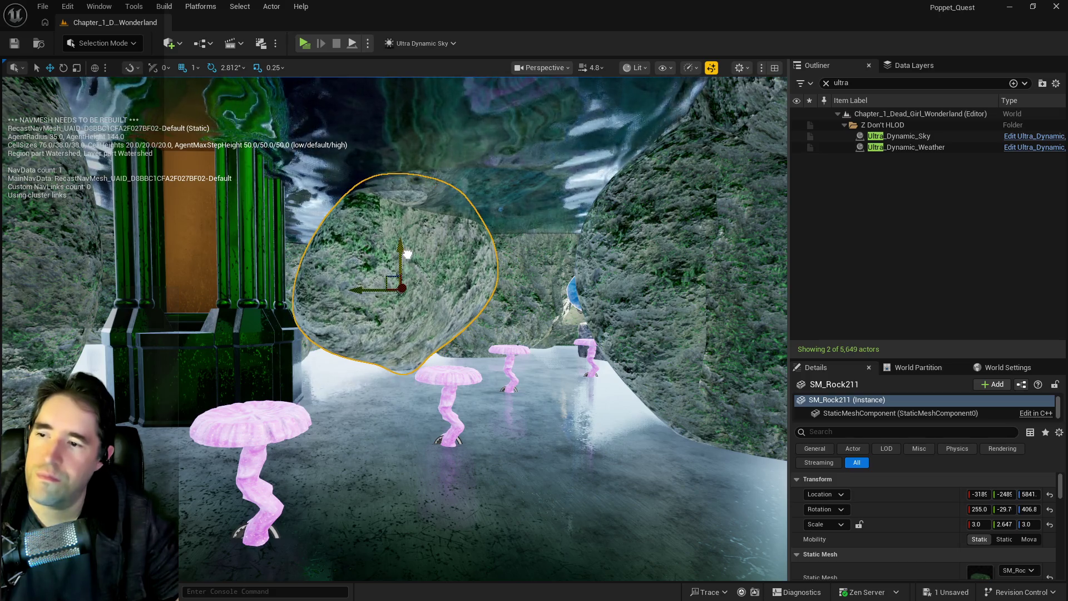
# - Shrink ceiling rock SM_Rock57 vertically from a Z scale of 4.5 to 4.0
pyautogui.moveTo(407, 258); pyautogui.dragTo(470, 268)
pyautogui.click(324, 262)
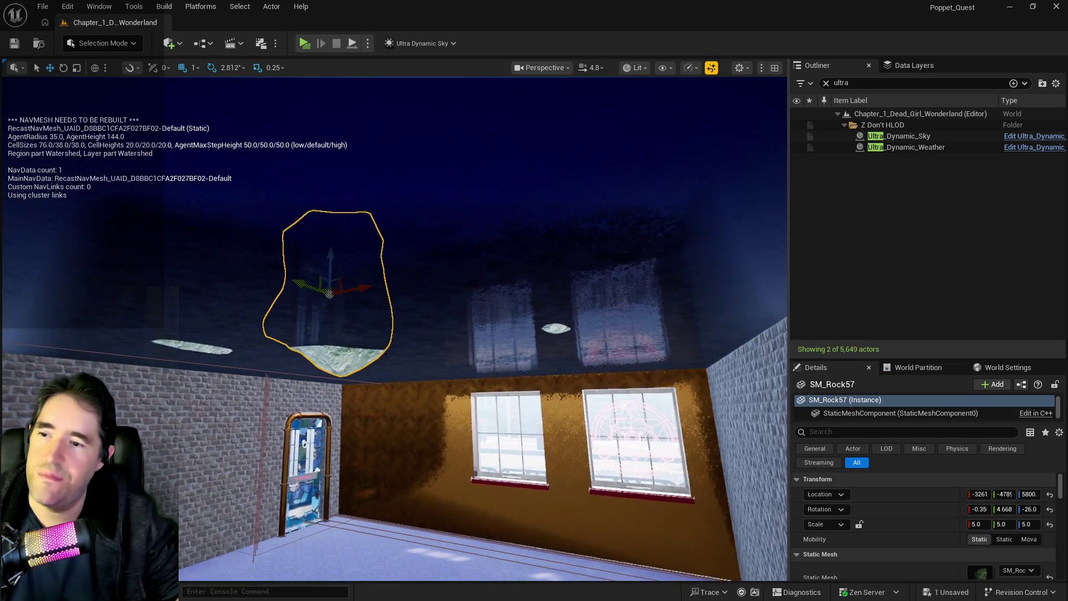
pyautogui.moveTo(327, 259); pyautogui.dragTo(330, 201)
pyautogui.moveTo(580, 389); pyautogui.dragTo(580, 416)
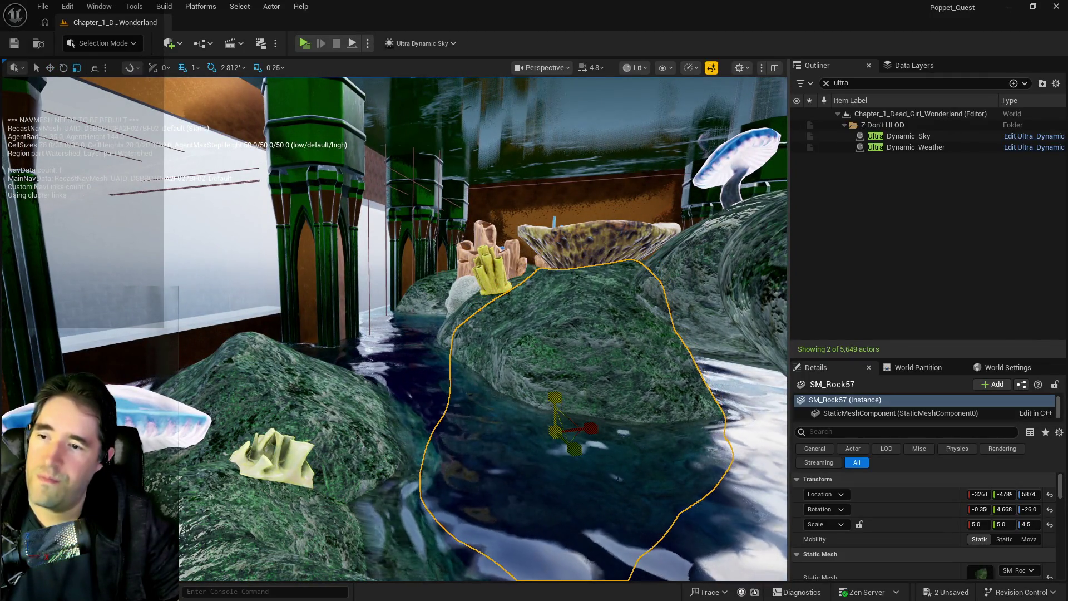
pyautogui.moveTo(580, 417); pyautogui.dragTo(580, 439)
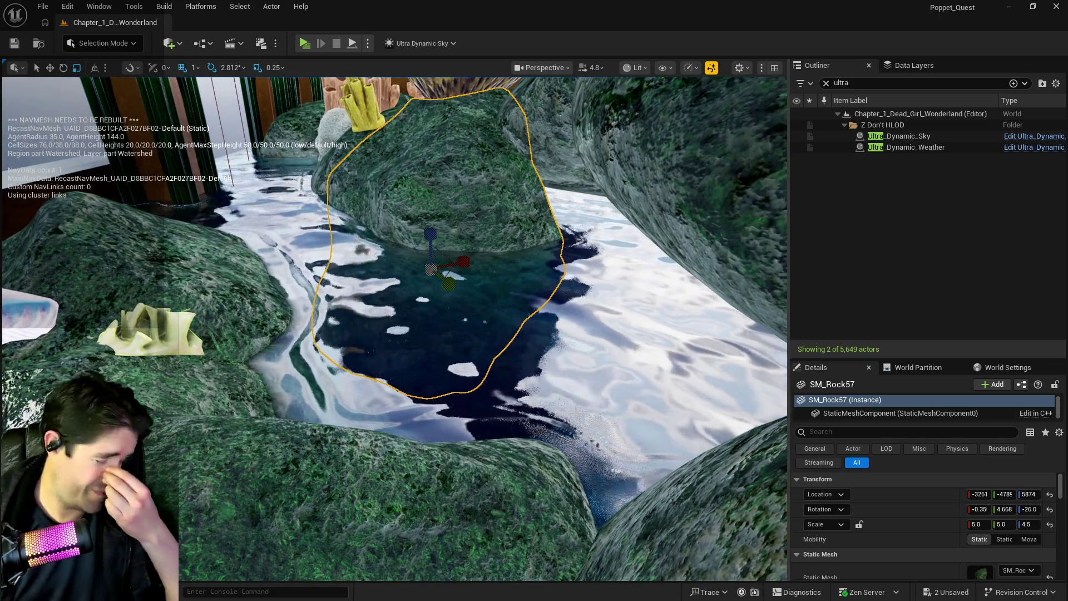
pyautogui.moveTo(440, 386)
pyautogui.mouseDown()
pyautogui.moveTo(440, 445)
pyautogui.moveTo(293, 314)
pyautogui.mouseUp()
pyautogui.moveTo(311, 161)
pyautogui.mouseDown()
pyautogui.moveTo(312, 174)
pyautogui.moveTo(311, 139)
pyautogui.moveTo(334, 144)
pyautogui.moveTo(322, 212)
pyautogui.moveTo(323, 167)
pyautogui.moveTo(339, 156)
pyautogui.moveTo(326, 224)
pyautogui.mouseUp()
pyautogui.press('f')
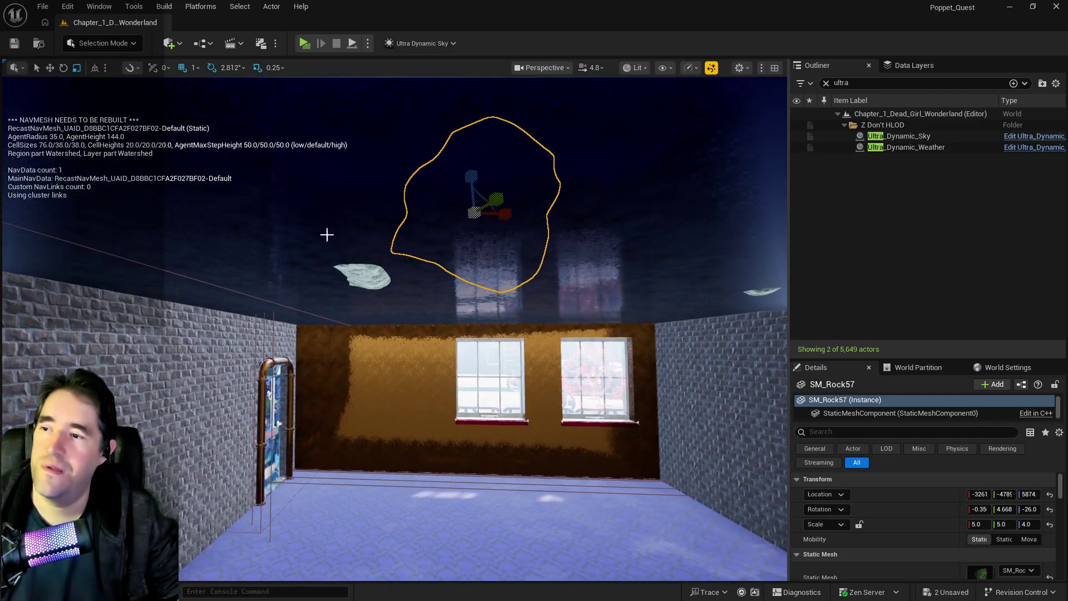
# - Select and frame SM_Rock69, lowering its height to a 7.75 Z scale
pyautogui.click(362, 275)
pyautogui.press('f')
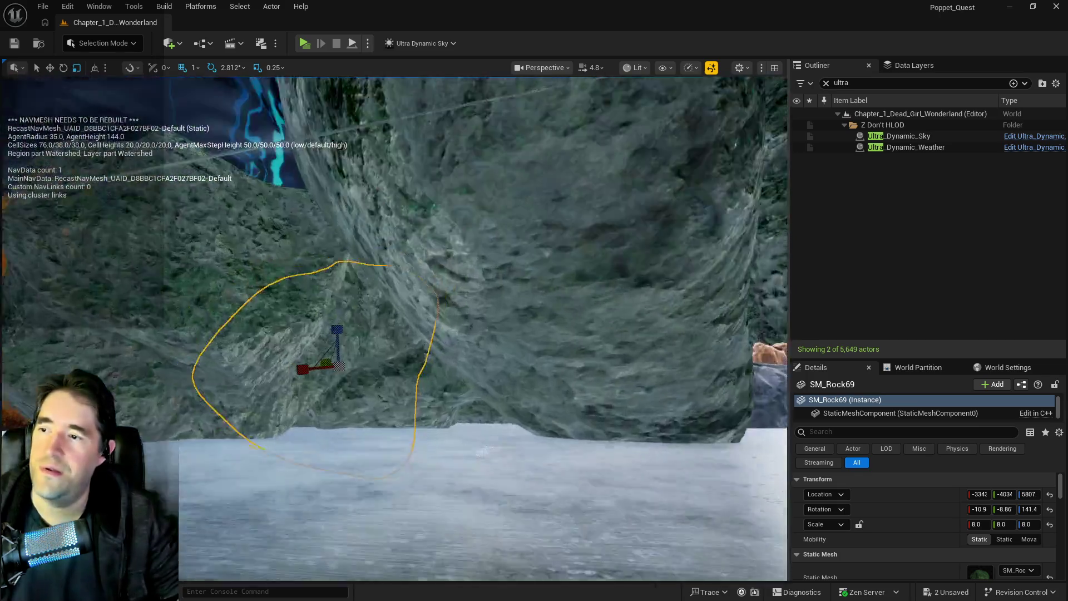
pyautogui.moveTo(369, 243); pyautogui.dragTo(367, 212)
# - Raise SM_Rock63 to Z 5880, save the level, and hide the navmesh debug text
pyautogui.press('w')
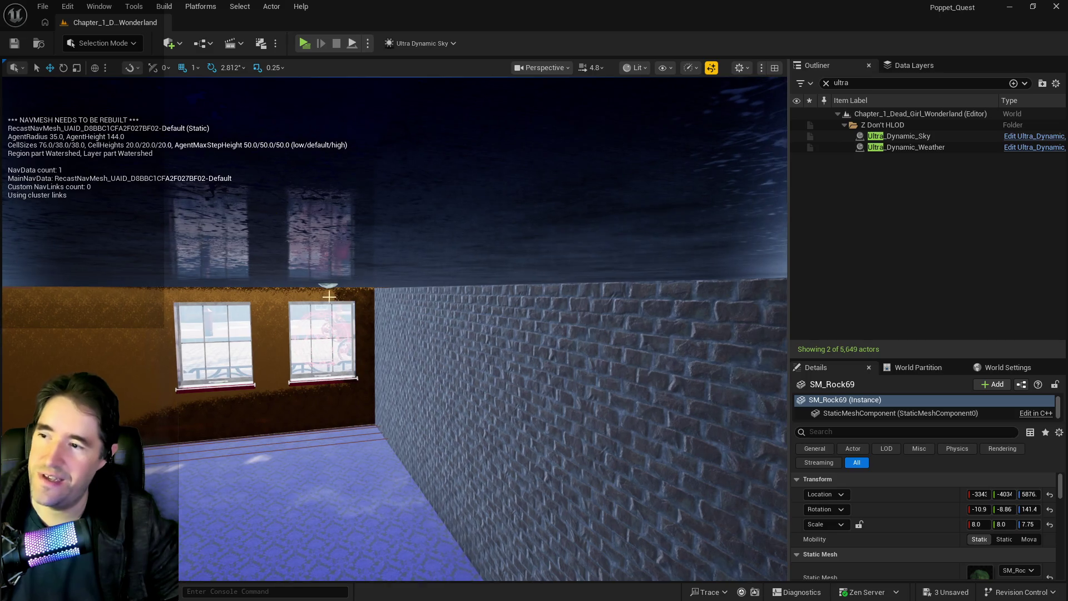
pyautogui.click(328, 293)
pyautogui.press('f')
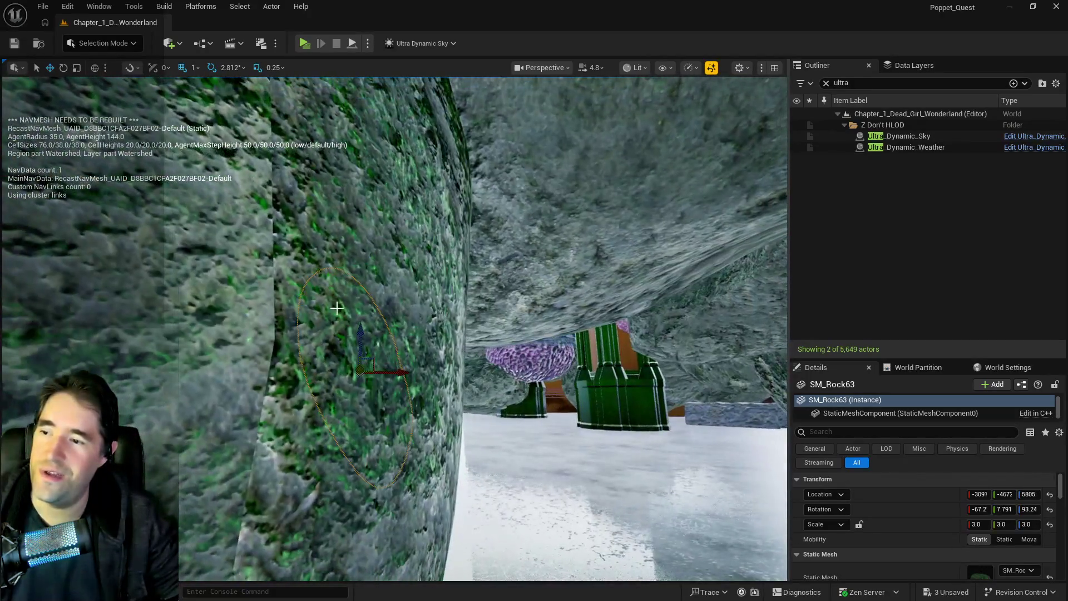
pyautogui.click(364, 332)
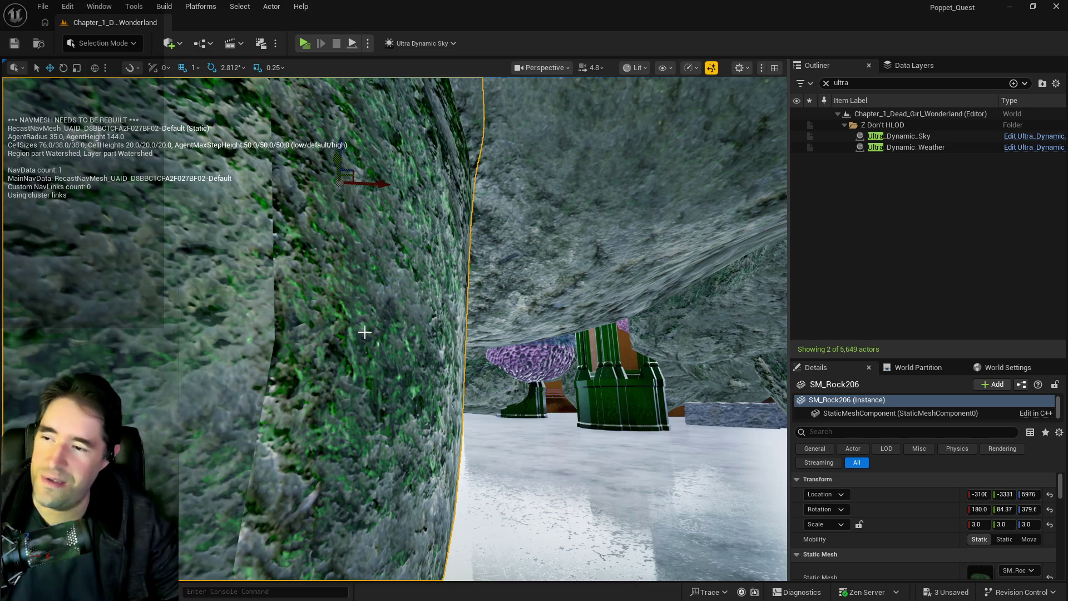
pyautogui.hotkey('ctrl', 'z')
pyautogui.moveTo(365, 330); pyautogui.dragTo(365, 264)
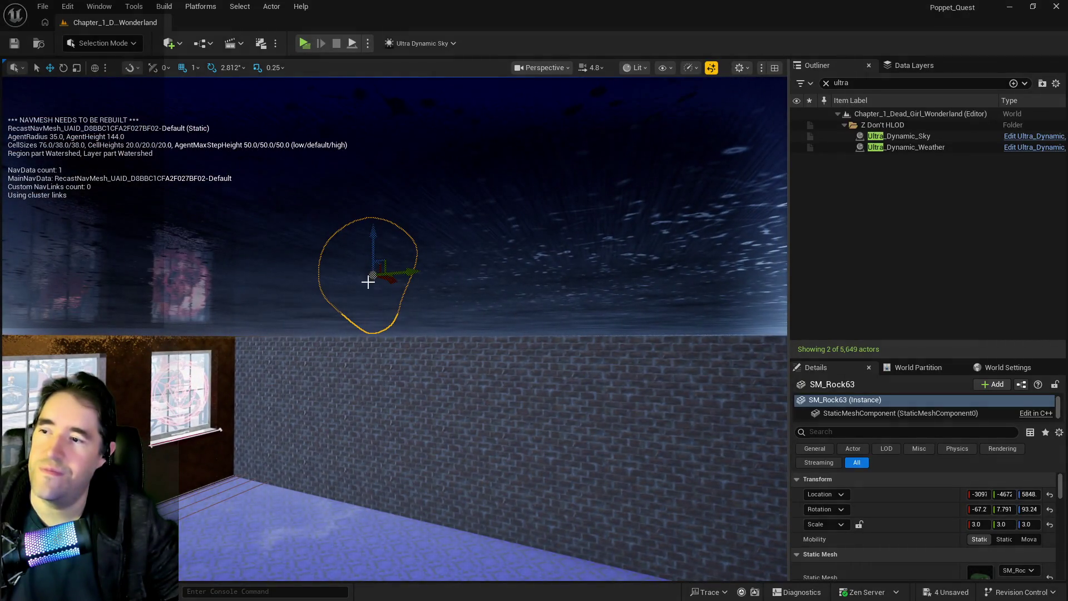
pyautogui.moveTo(373, 231); pyautogui.dragTo(372, 225)
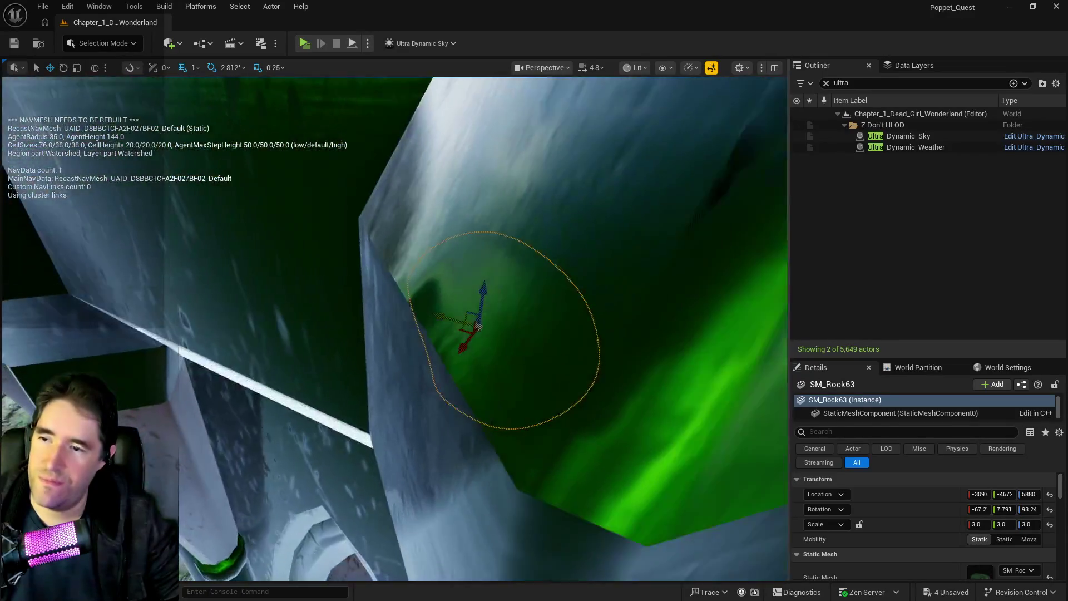
pyautogui.hotkey('ctrl', 's')
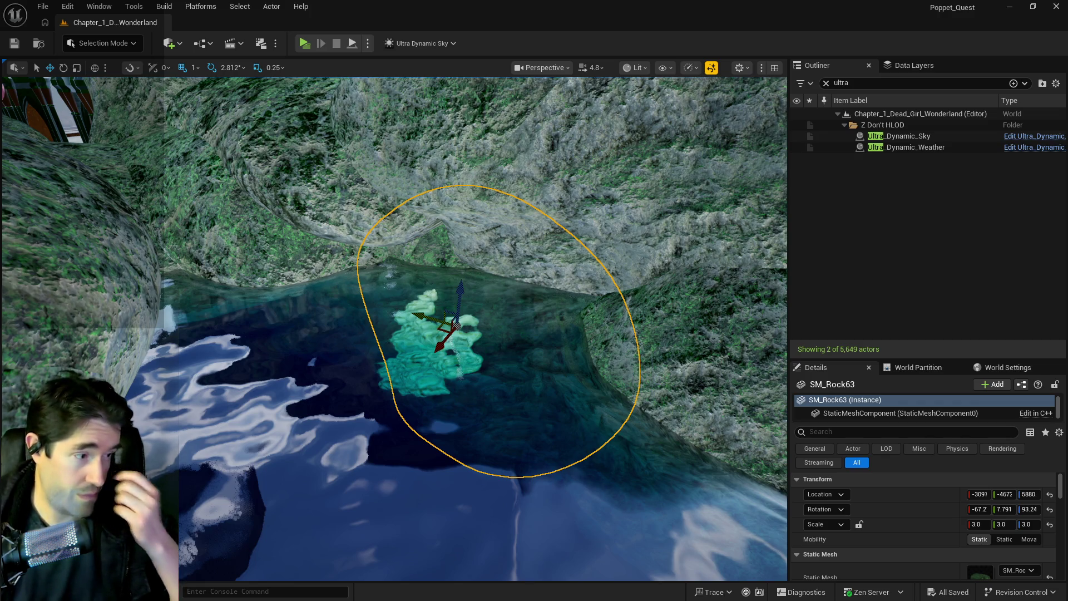
pyautogui.moveTo(479, 334)
pyautogui.mouseDown()
pyautogui.moveTo(467, 261)
pyautogui.moveTo(478, 253)
pyautogui.mouseUp()
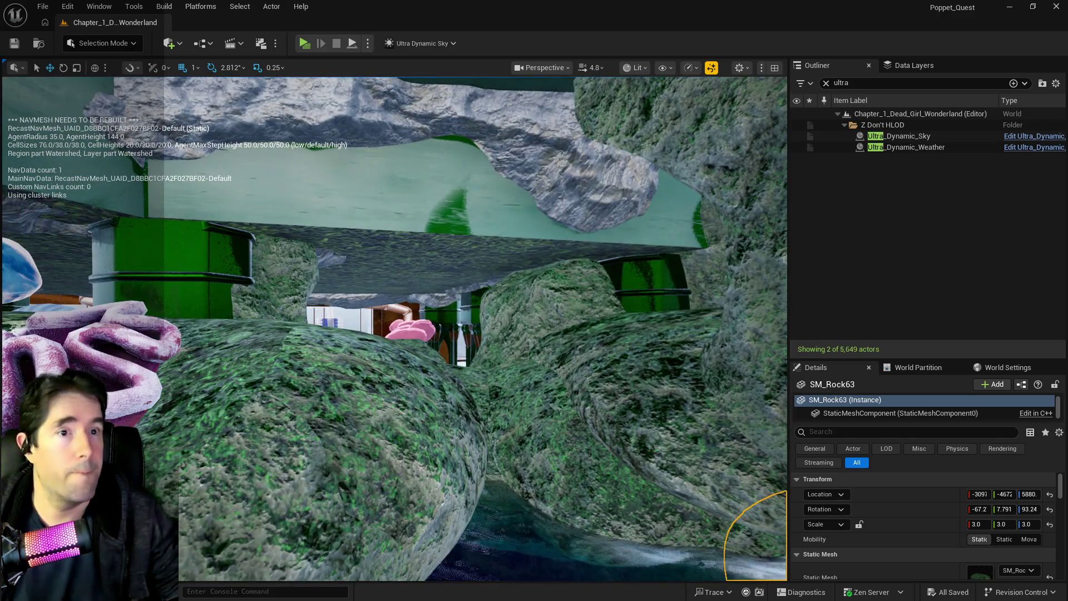
pyautogui.press('p')
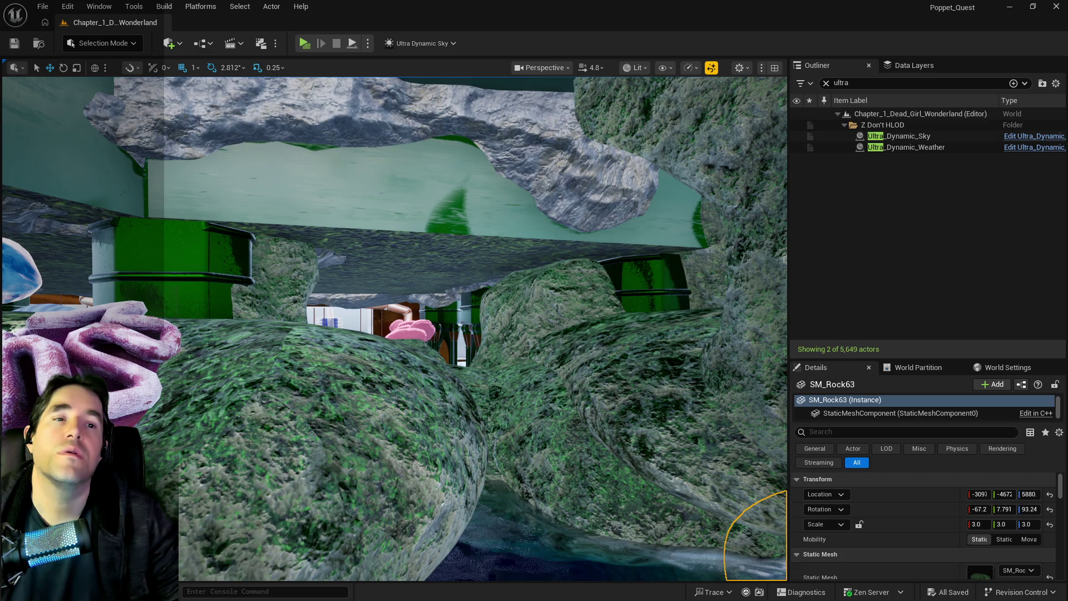
pyautogui.press('w')
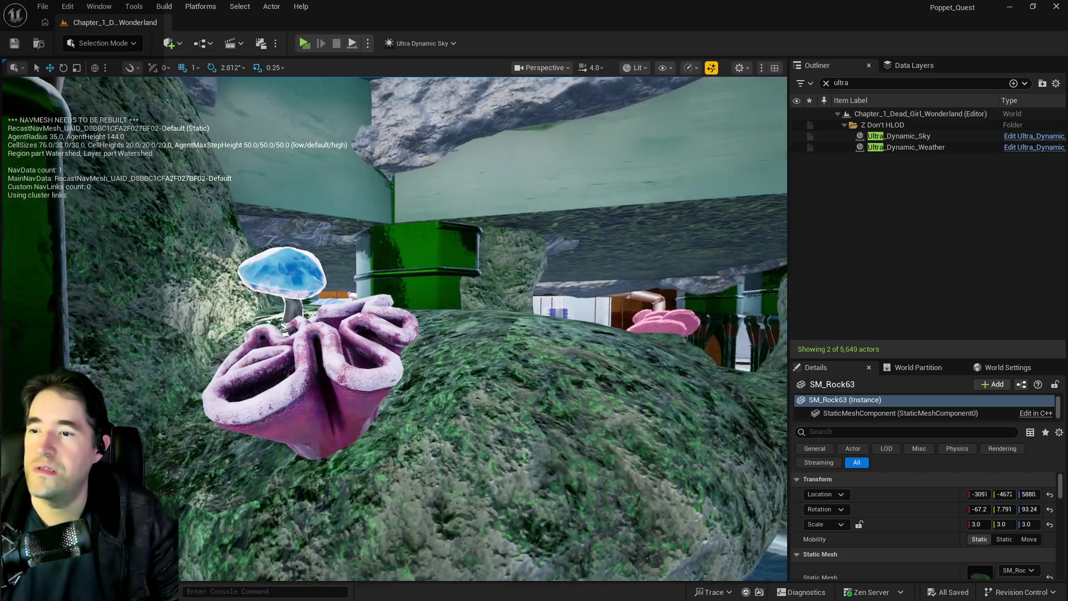
pyautogui.press('w')
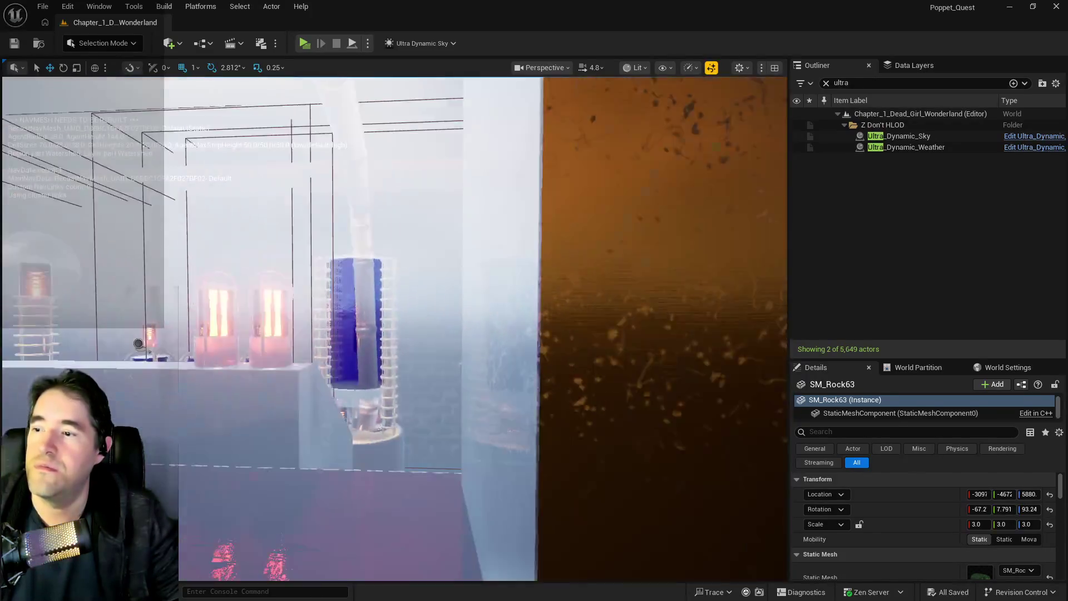
pyautogui.press('w')
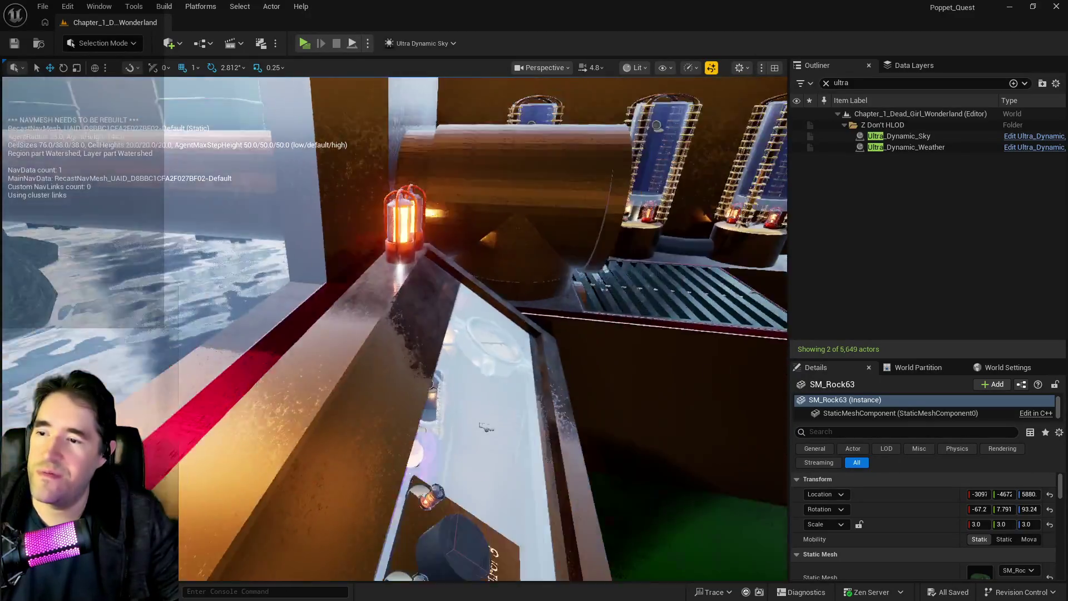
pyautogui.press('w')
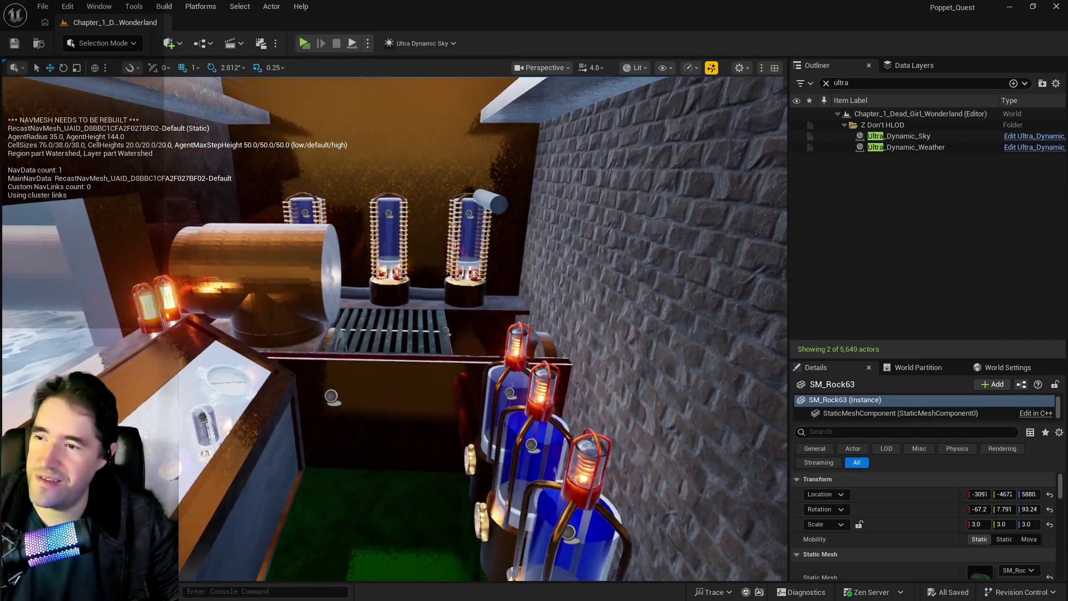
pyautogui.press('w')
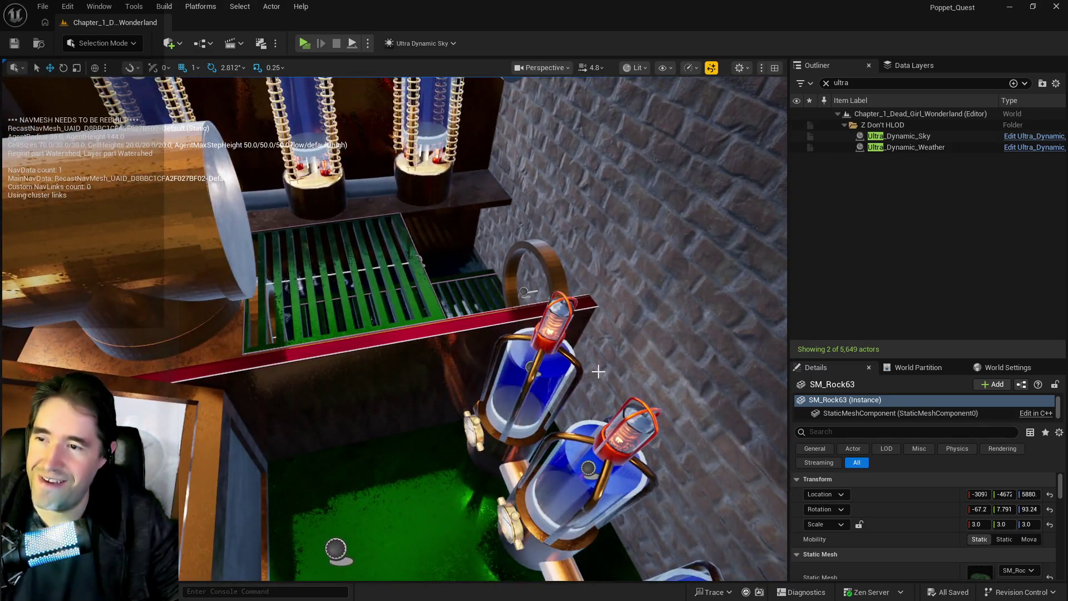
pyautogui.press('w')
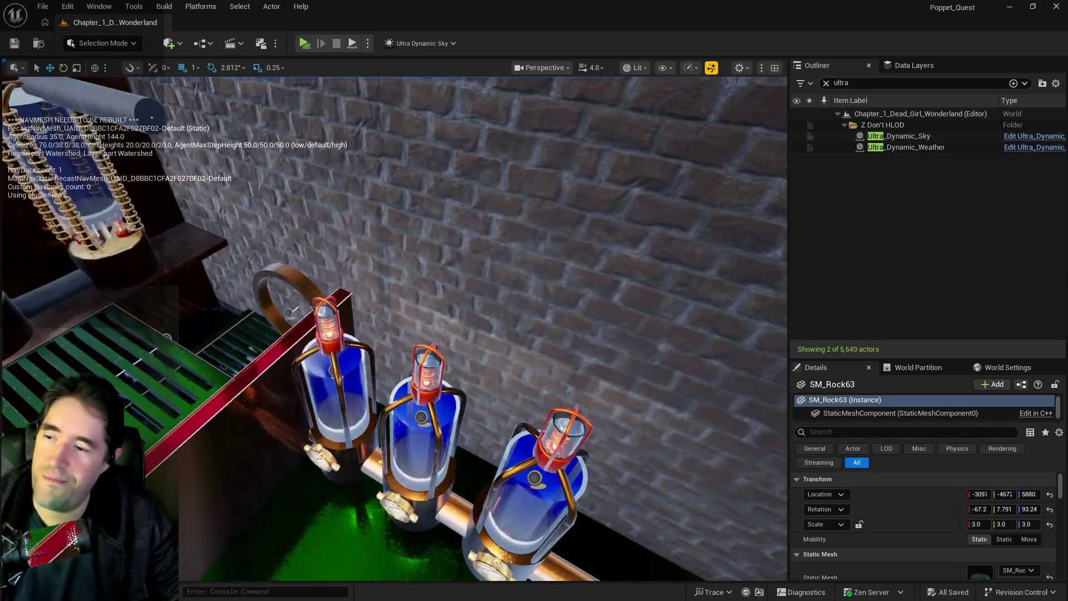
pyautogui.press('s')
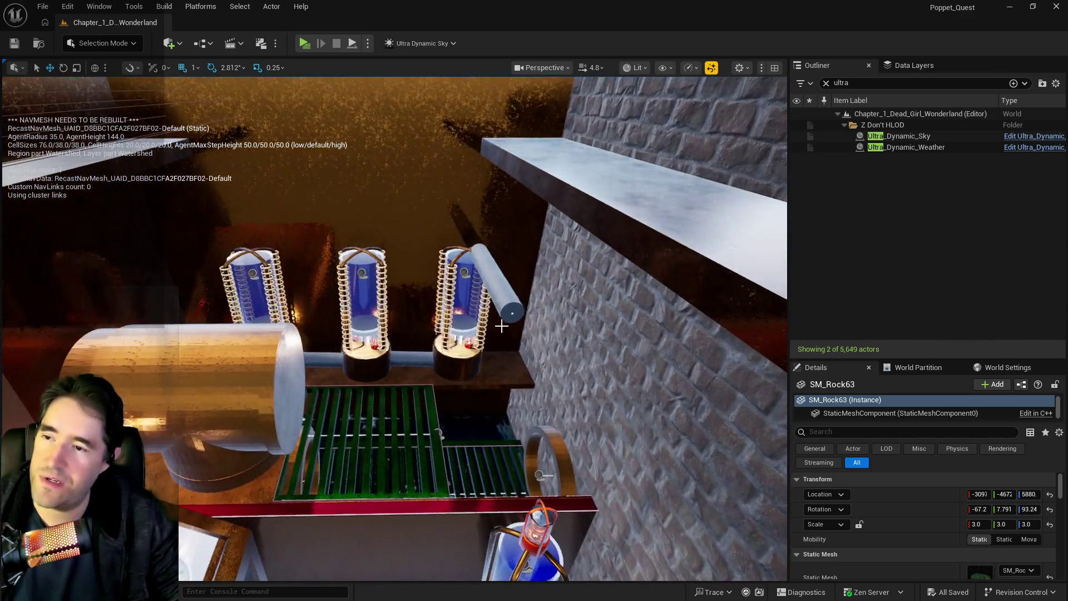
pyautogui.click(512, 313)
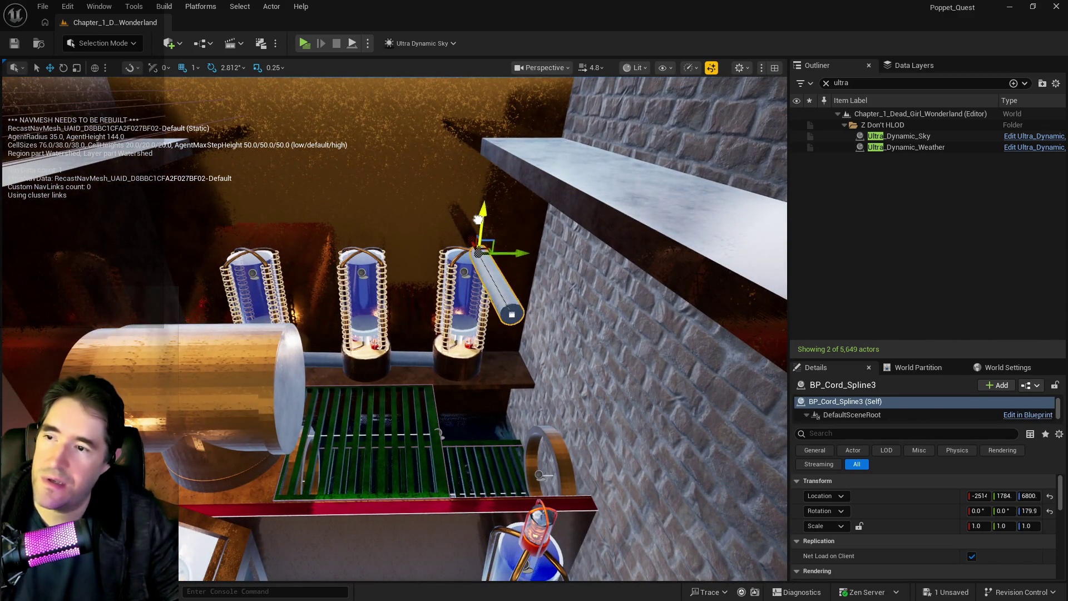
# - Move BP_Cord_Spline3 lower and add a spline point pulled to the tank base
pyautogui.moveTo(473, 297)
pyautogui.mouseDown()
pyautogui.moveTo(474, 345)
pyautogui.moveTo(511, 372)
pyautogui.moveTo(541, 373)
pyautogui.moveTo(517, 333)
pyautogui.mouseUp()
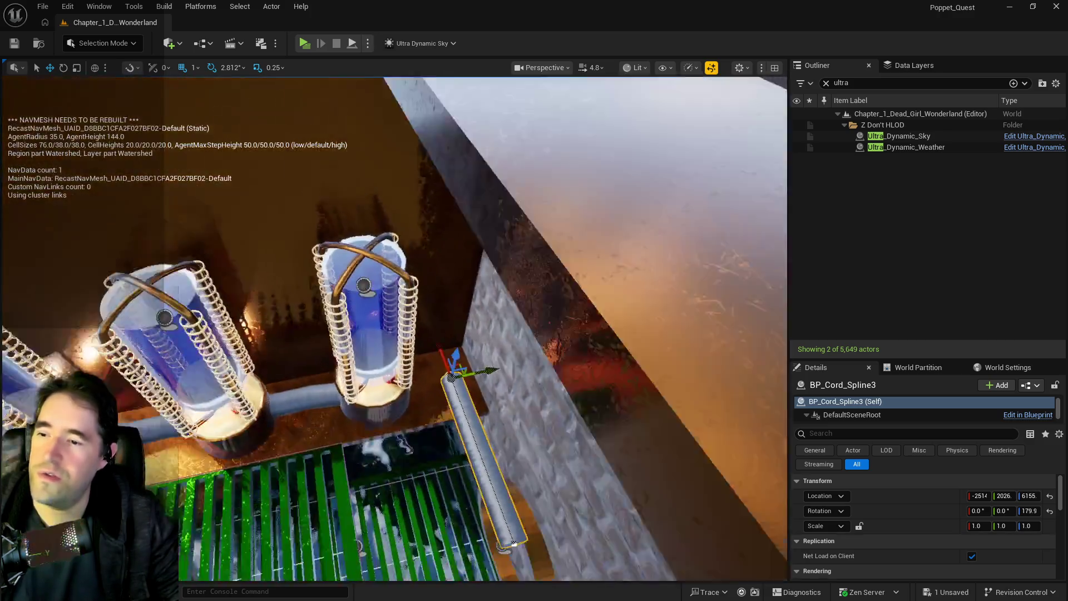
pyautogui.moveTo(446, 384); pyautogui.dragTo(447, 401)
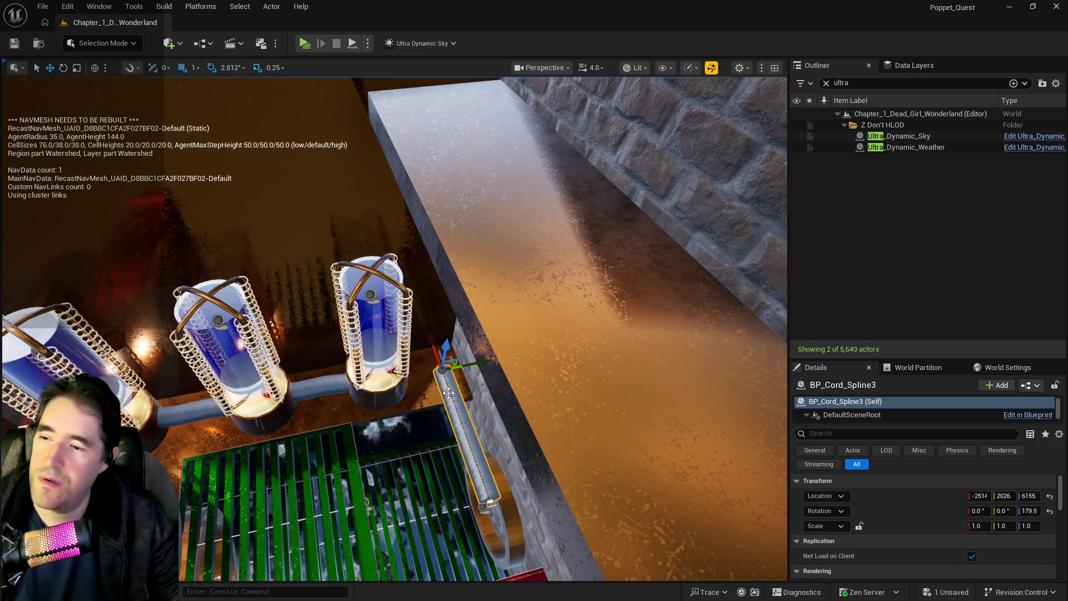
pyautogui.rightClick(449, 392)
pyautogui.click(477, 415)
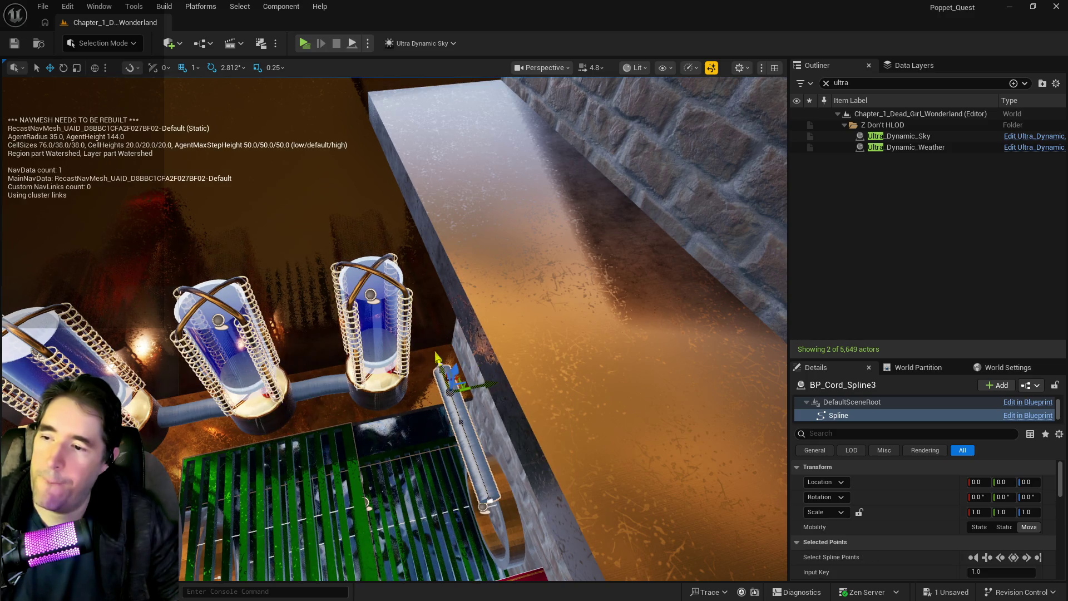
pyautogui.moveTo(437, 356)
pyautogui.mouseDown()
pyautogui.moveTo(431, 371)
pyautogui.moveTo(472, 393)
pyautogui.moveTo(523, 367)
pyautogui.moveTo(566, 365)
pyautogui.mouseUp()
# - Reposition the cord's bend and end points so it runs over the red rail
pyautogui.click(449, 393)
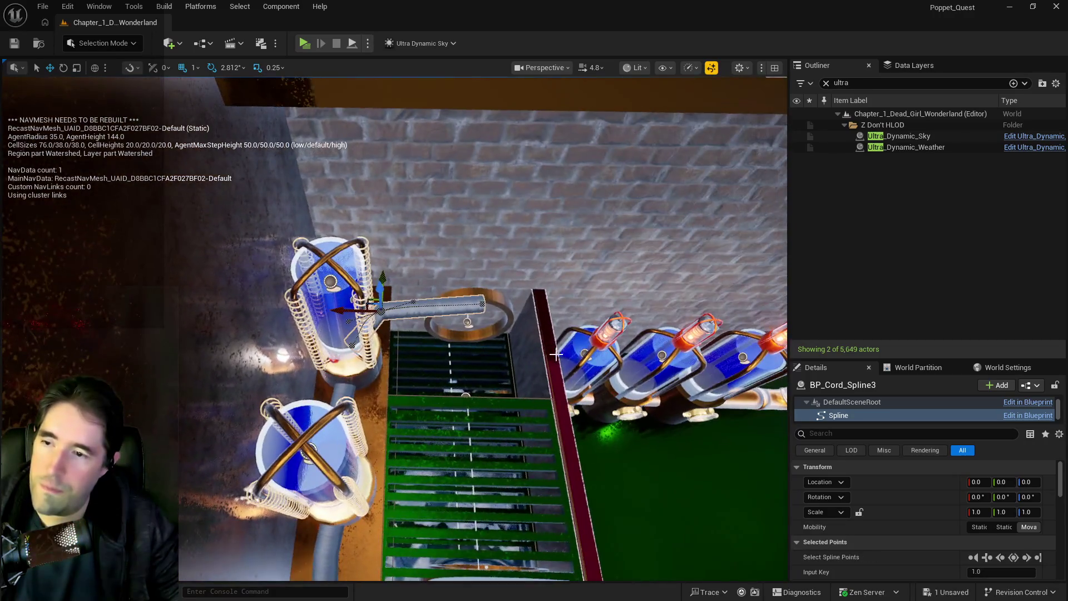
pyautogui.click(482, 304)
pyautogui.moveTo(500, 361); pyautogui.dragTo(567, 356)
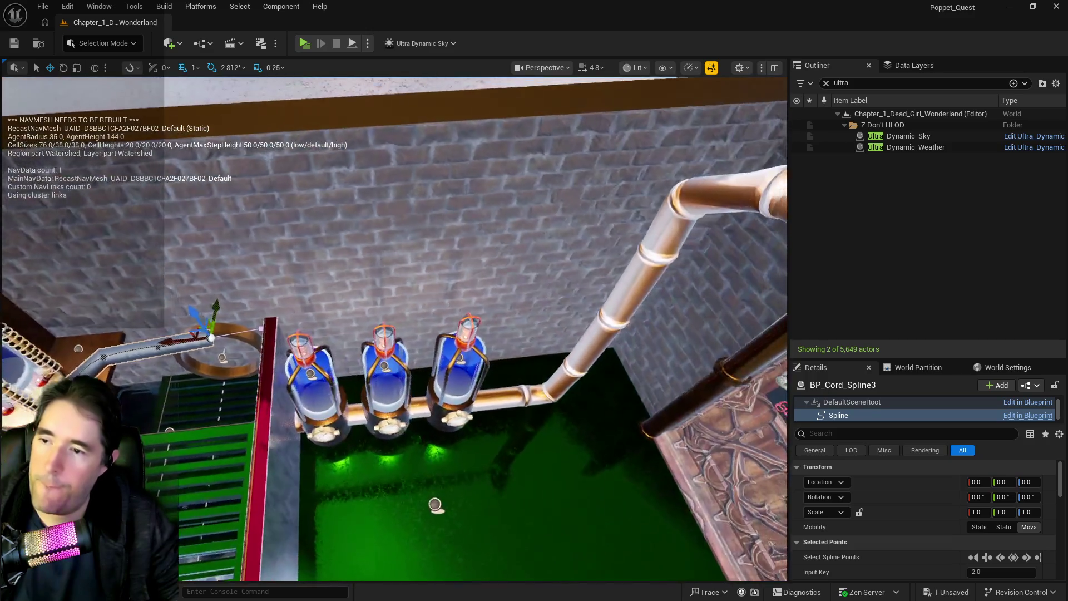
pyautogui.moveTo(312, 299); pyautogui.dragTo(295, 301)
pyautogui.click(204, 328)
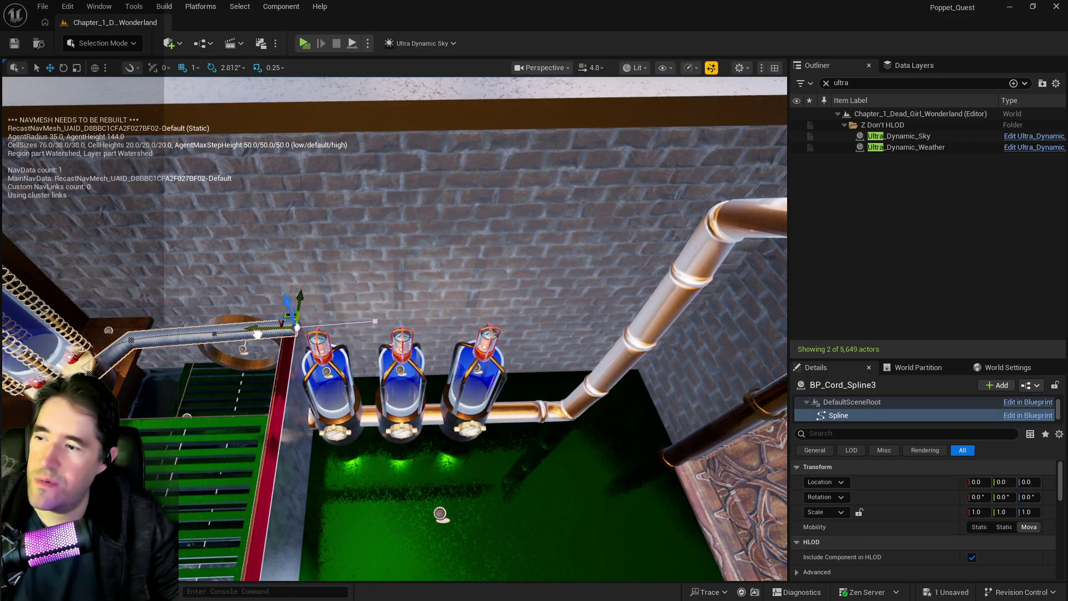
pyautogui.click(300, 334)
pyautogui.moveTo(301, 335)
pyautogui.mouseDown()
pyautogui.moveTo(381, 320)
pyautogui.moveTo(382, 300)
pyautogui.mouseUp()
pyautogui.click(381, 317)
# - Place a 200×200×200 Geometry > Box brush into the room near the gear wall
pyautogui.scroll(-4, 810, 486)
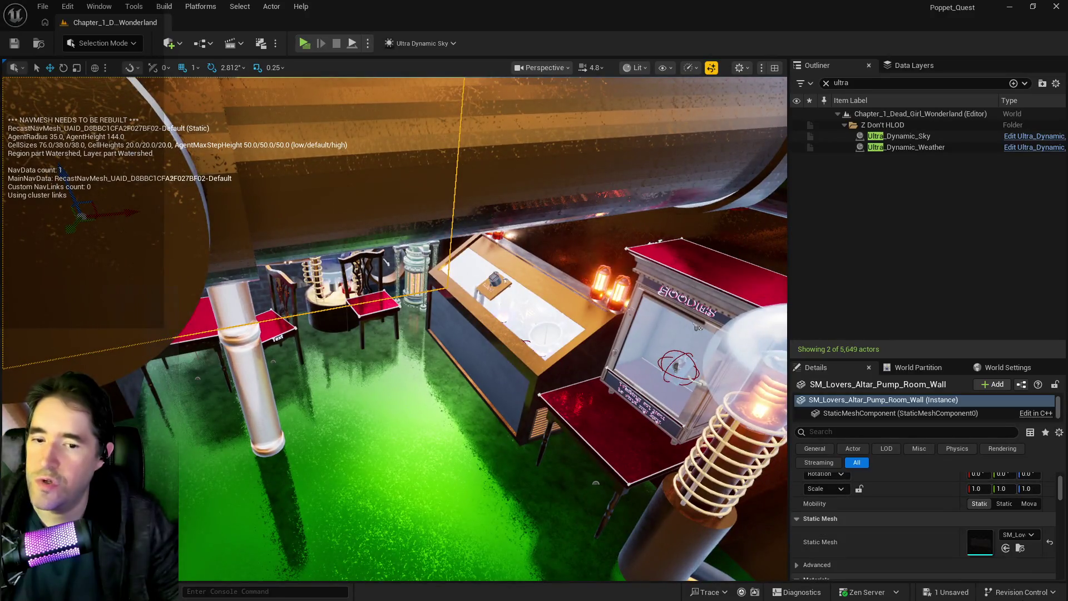
pyautogui.moveTo(382, 300); pyautogui.dragTo(382, 301)
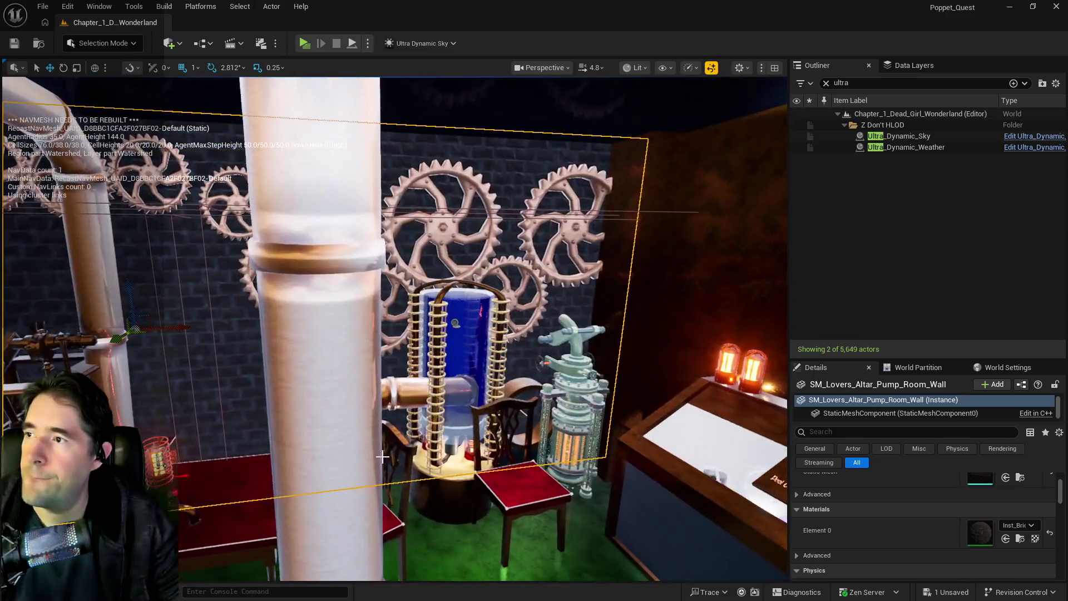
pyautogui.click(168, 43)
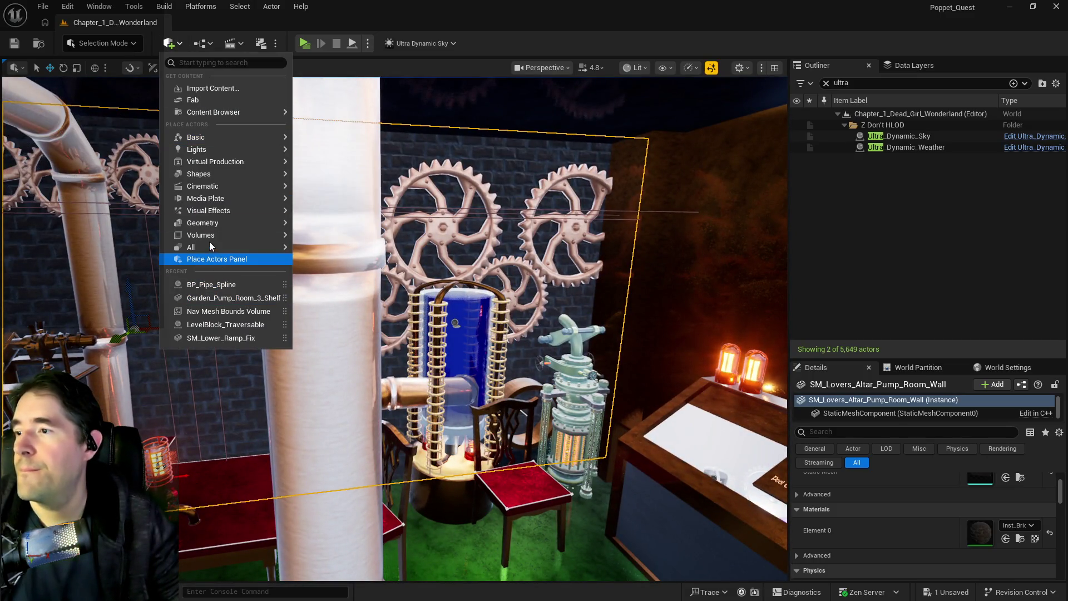
pyautogui.moveTo(209, 225)
pyautogui.moveTo(348, 229)
pyautogui.mouseDown()
pyautogui.moveTo(465, 465)
pyautogui.moveTo(763, 328)
pyautogui.moveTo(612, 434)
pyautogui.mouseUp()
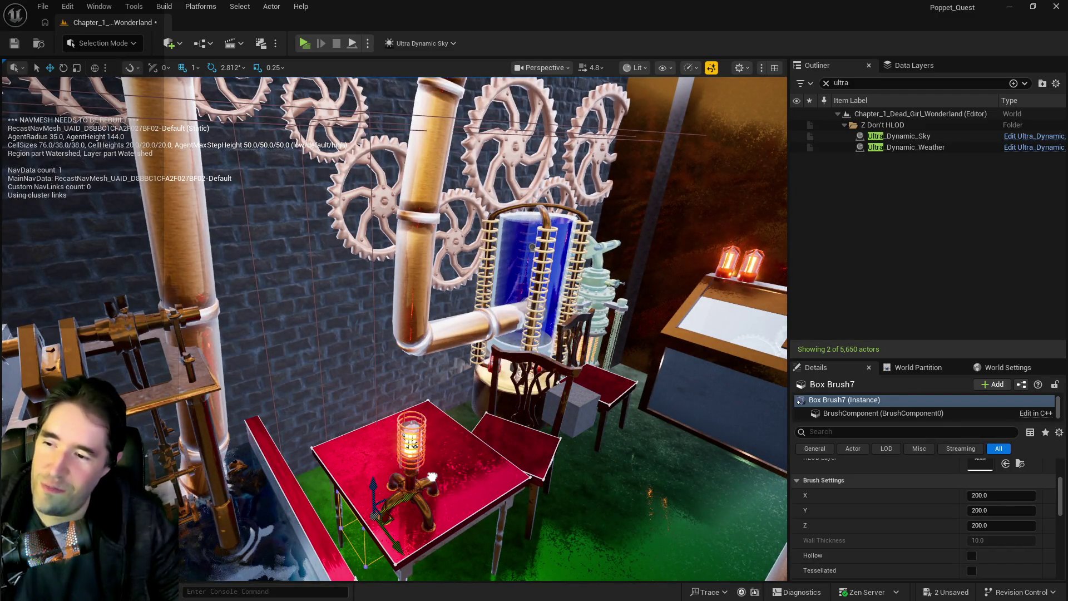
# - Raise Box Brush7 above the lamp beside the gear wall
pyautogui.moveTo(429, 454); pyautogui.dragTo(378, 352)
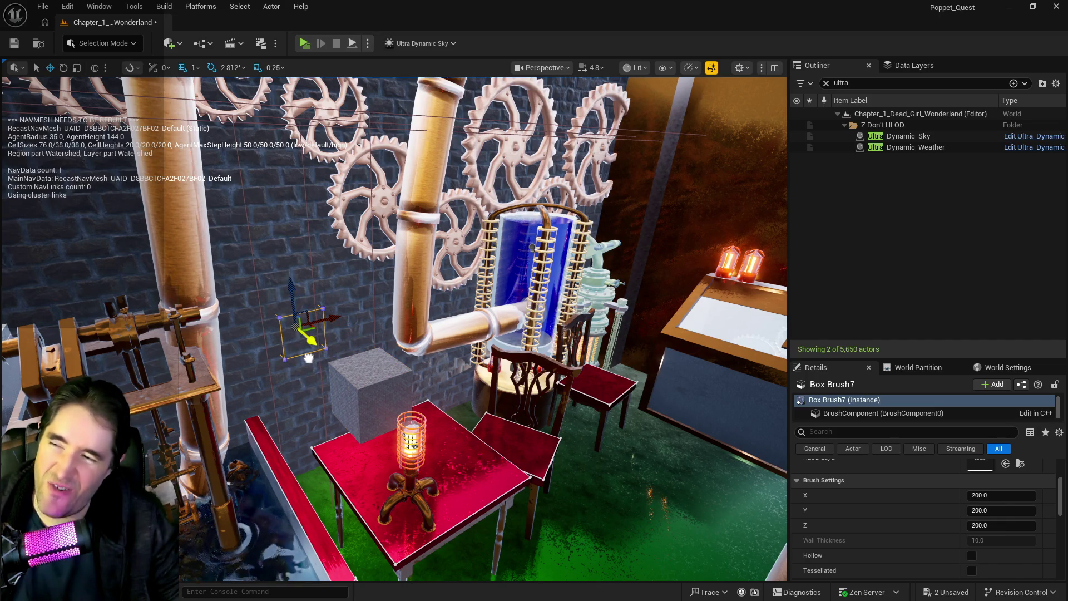
pyautogui.press('w')
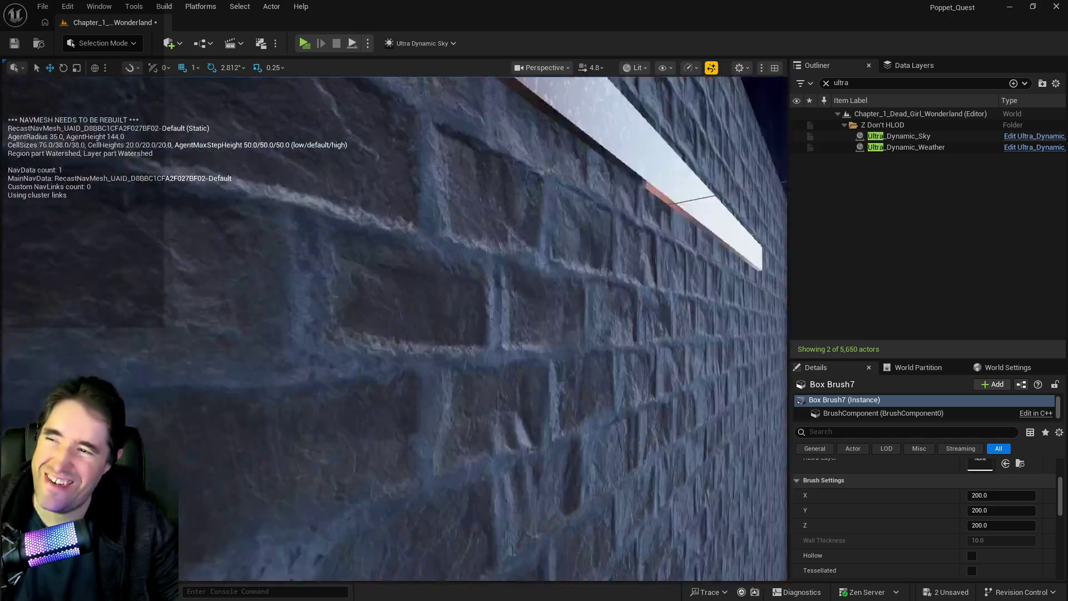
pyautogui.press('w')
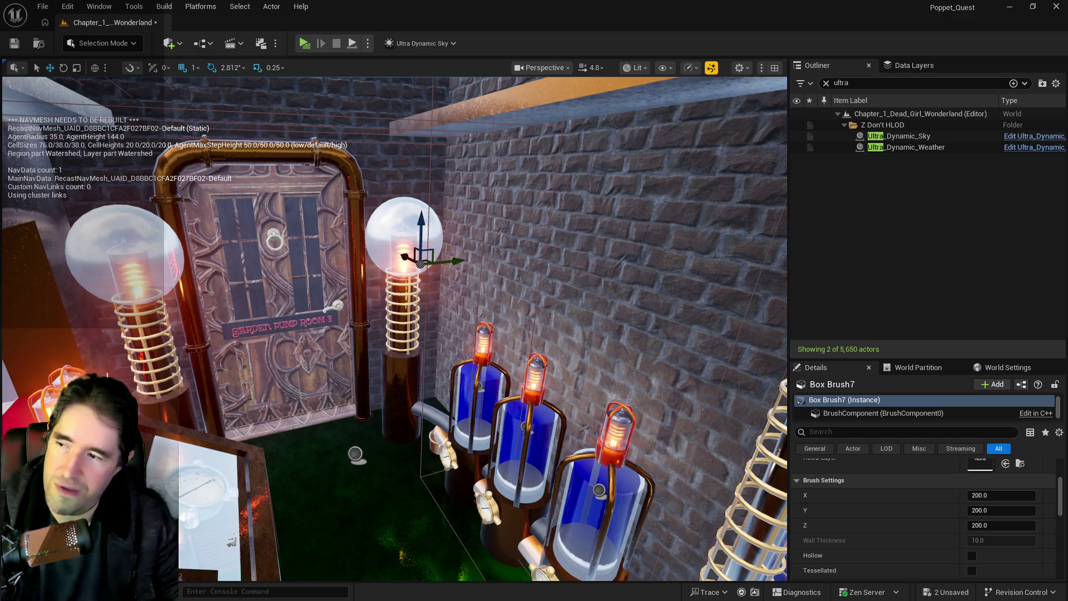
# - Undo the accidental deletion of Box Brush7 and reselect it
pyautogui.press('Delete')
pyautogui.click(164, 237)
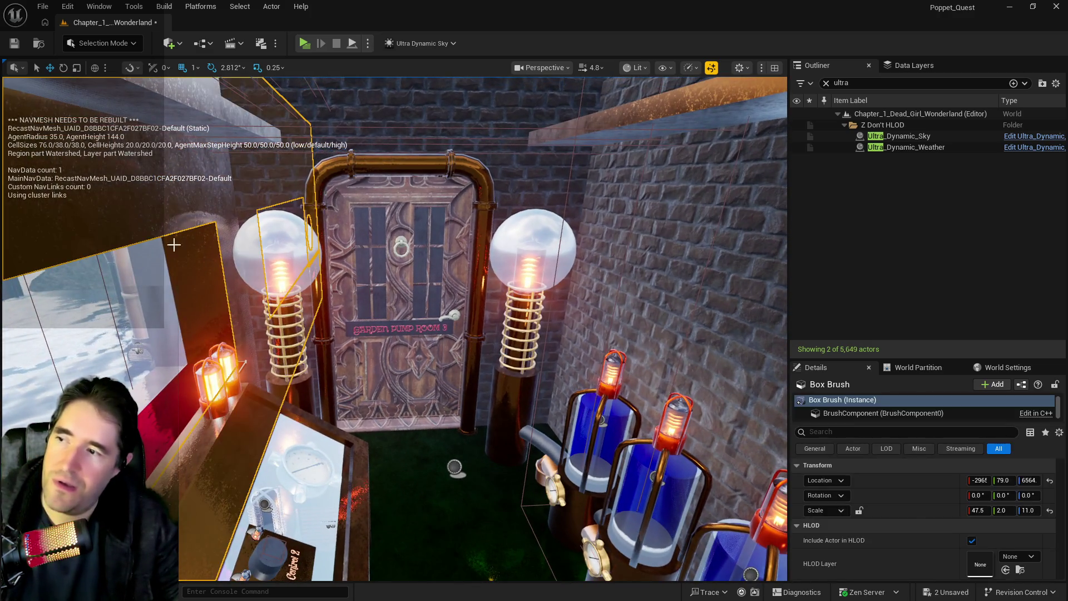
pyautogui.press('w')
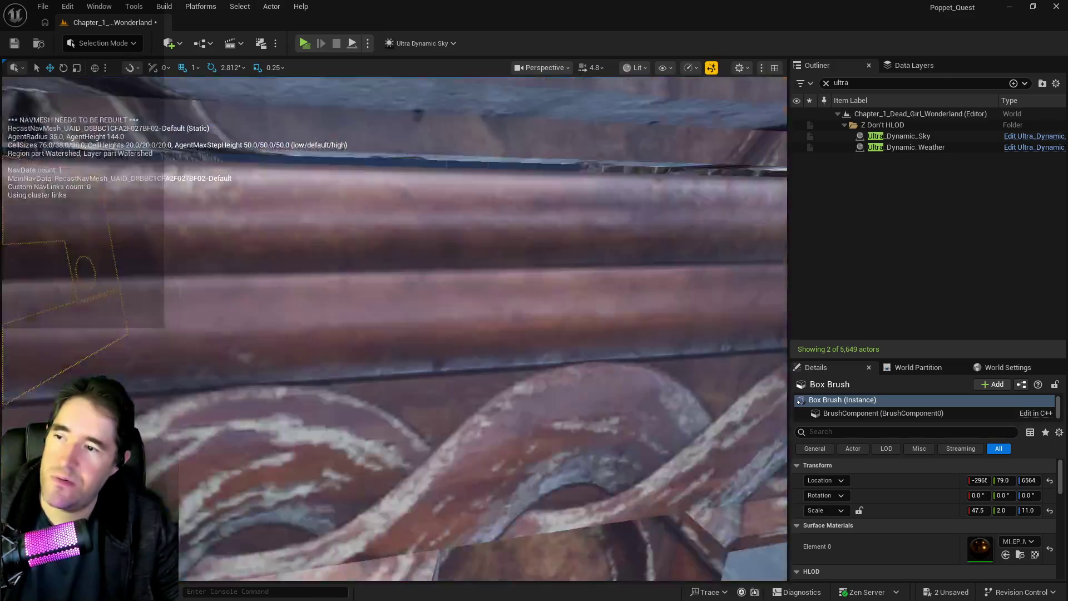
pyautogui.press('w')
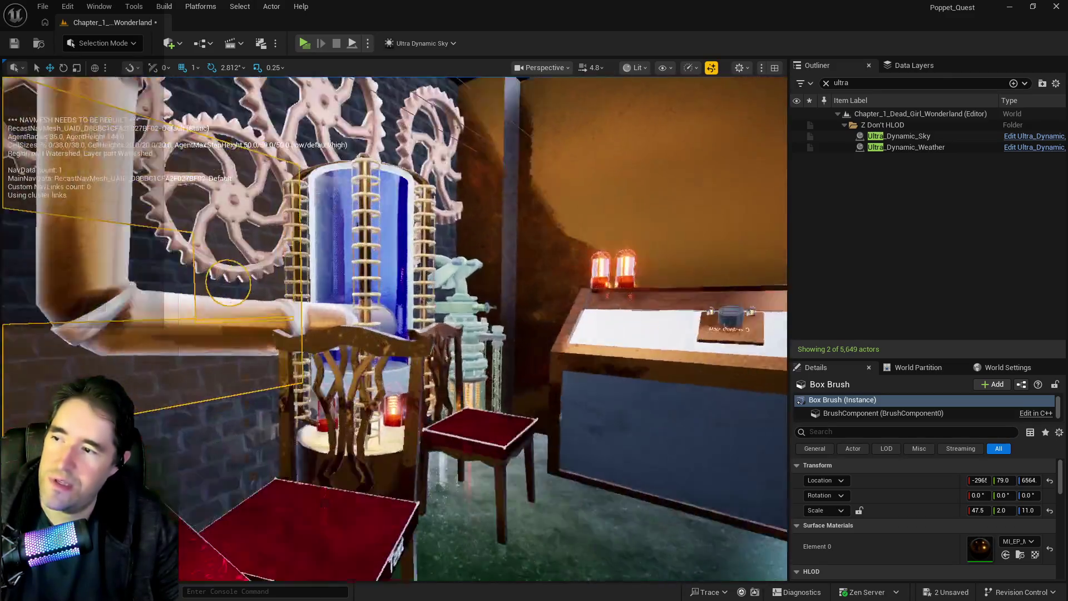
pyautogui.press('s')
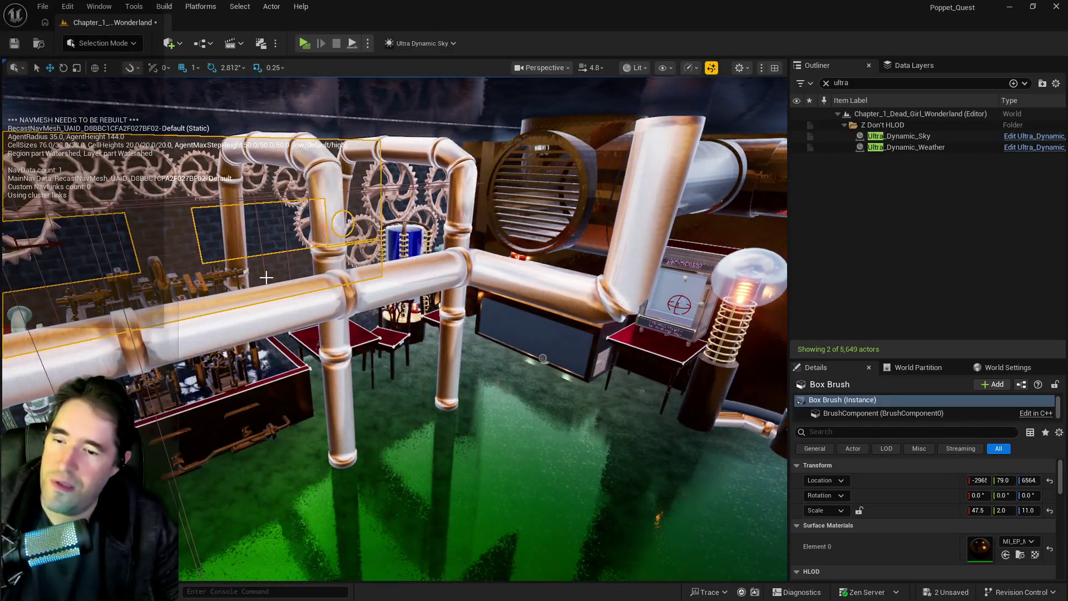
pyautogui.hotkey('ctrl', 'z')
pyautogui.press('w')
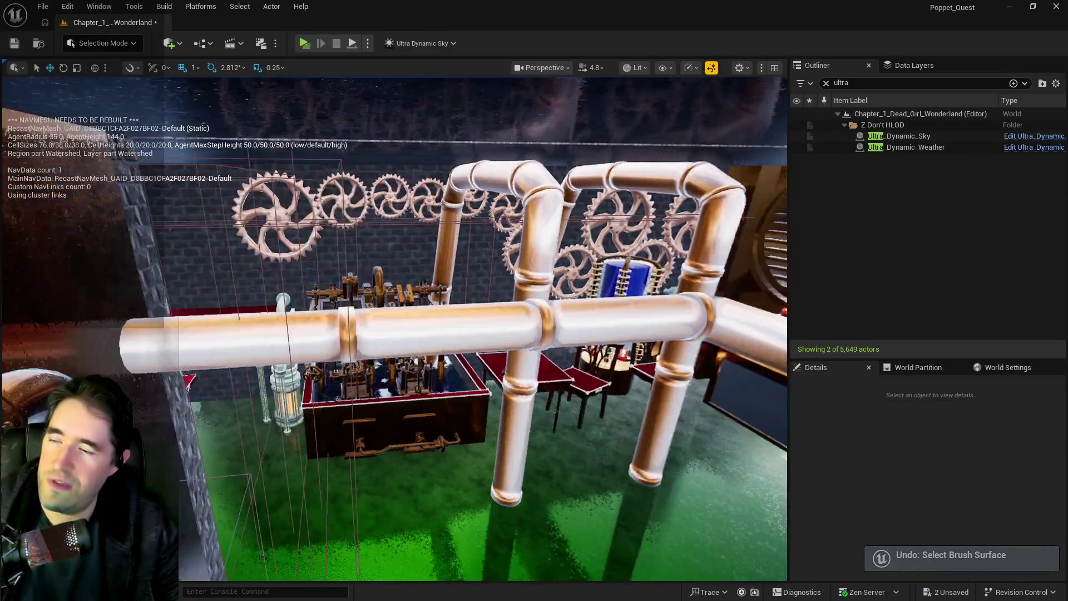
pyautogui.press('w')
pyautogui.click(409, 411)
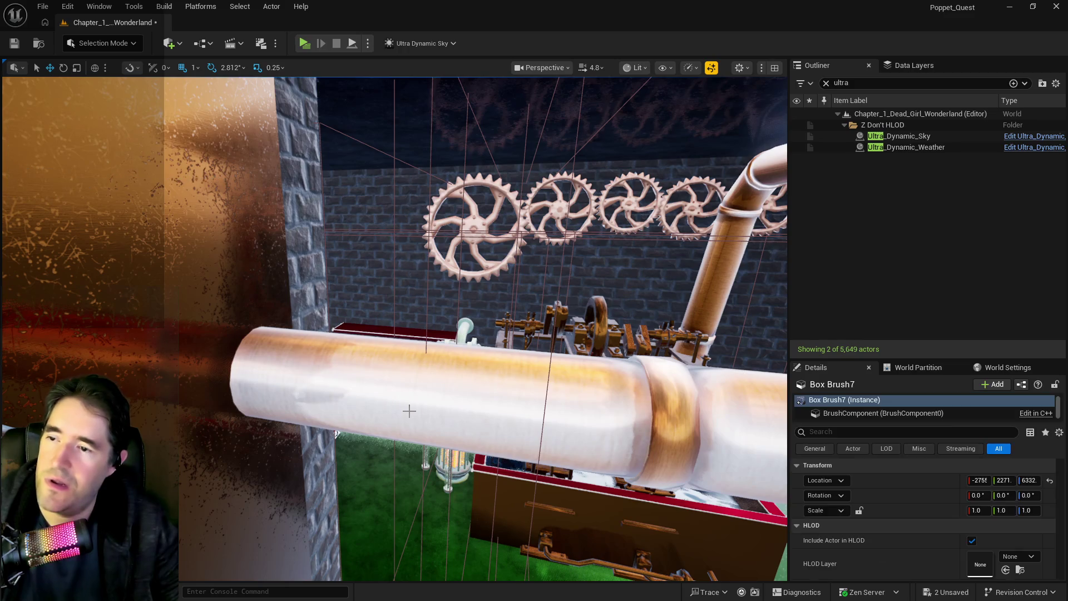
# - Clear the Outliner search filter so all actors are listed again
pyautogui.press('p')
pyautogui.press('w')
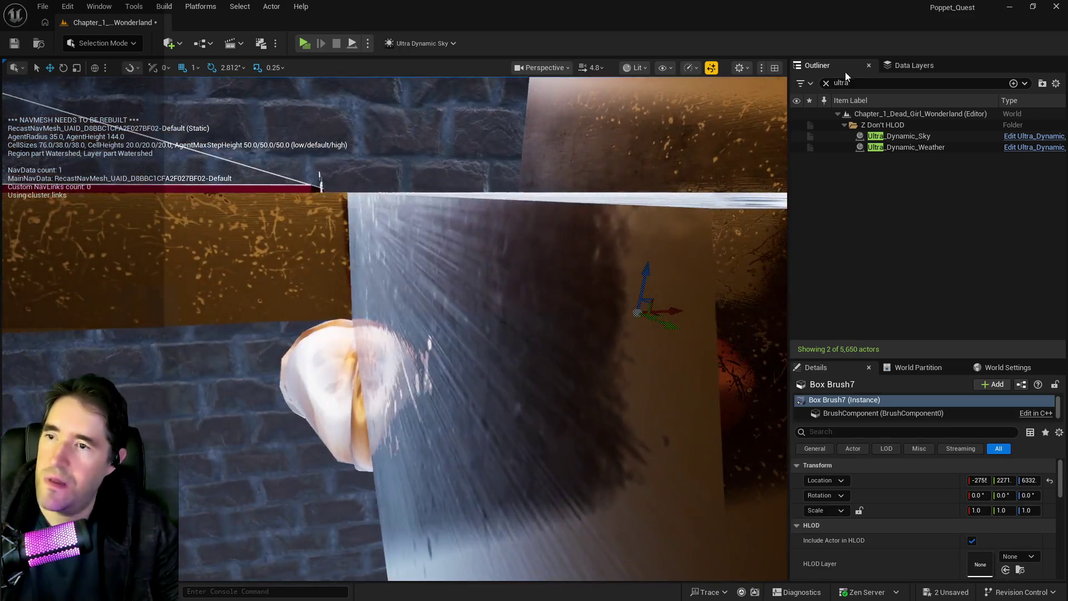
pyautogui.click(825, 83)
pyautogui.press('w')
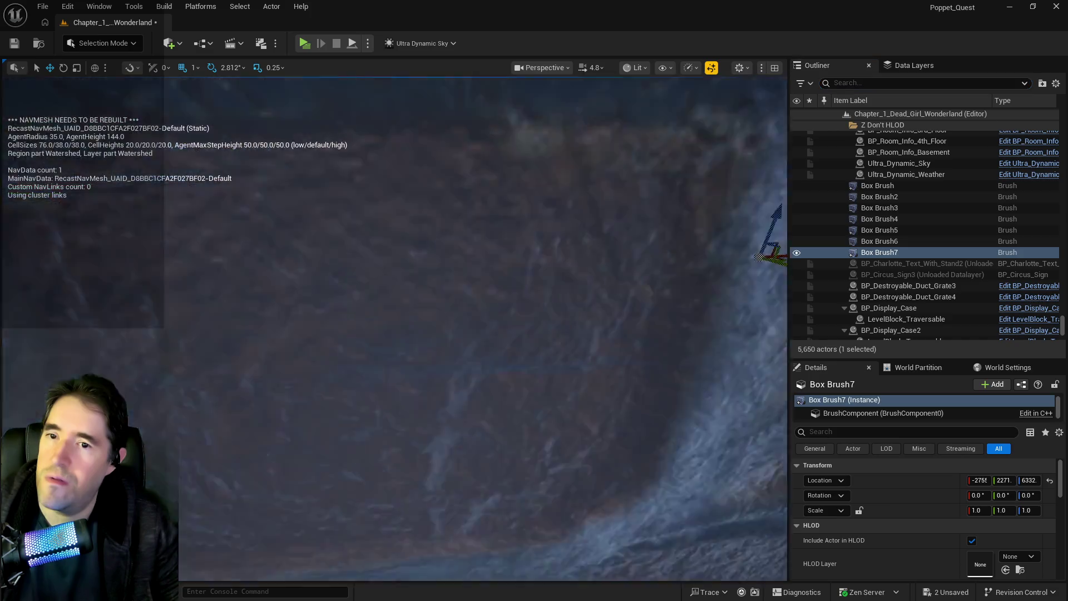
pyautogui.press('s')
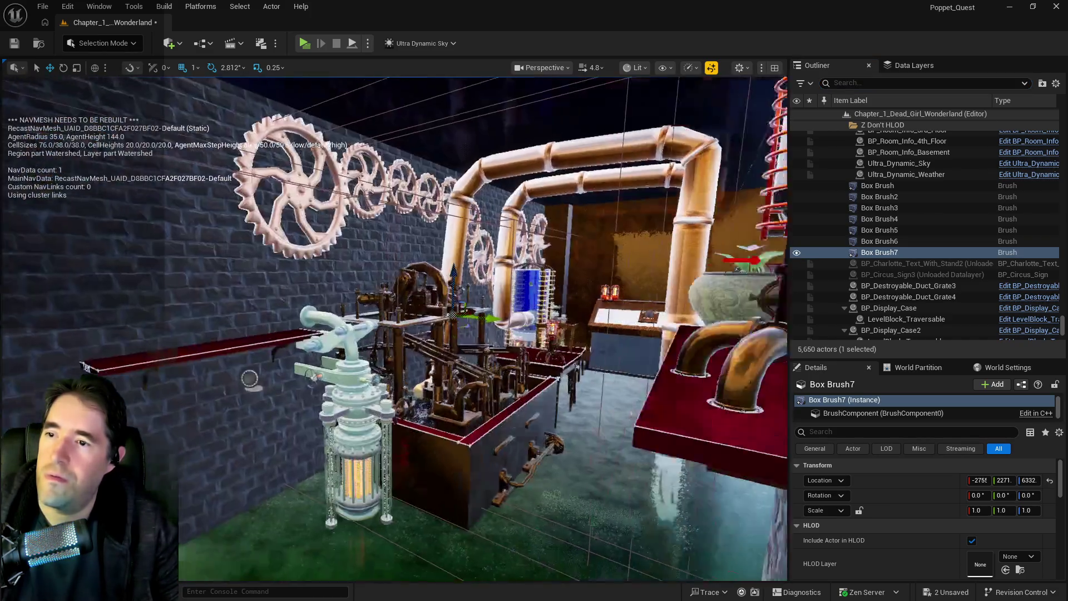
# - Set Box Brush7's Z scale to 11.0, making it a tall column
pyautogui.click(1028, 511)
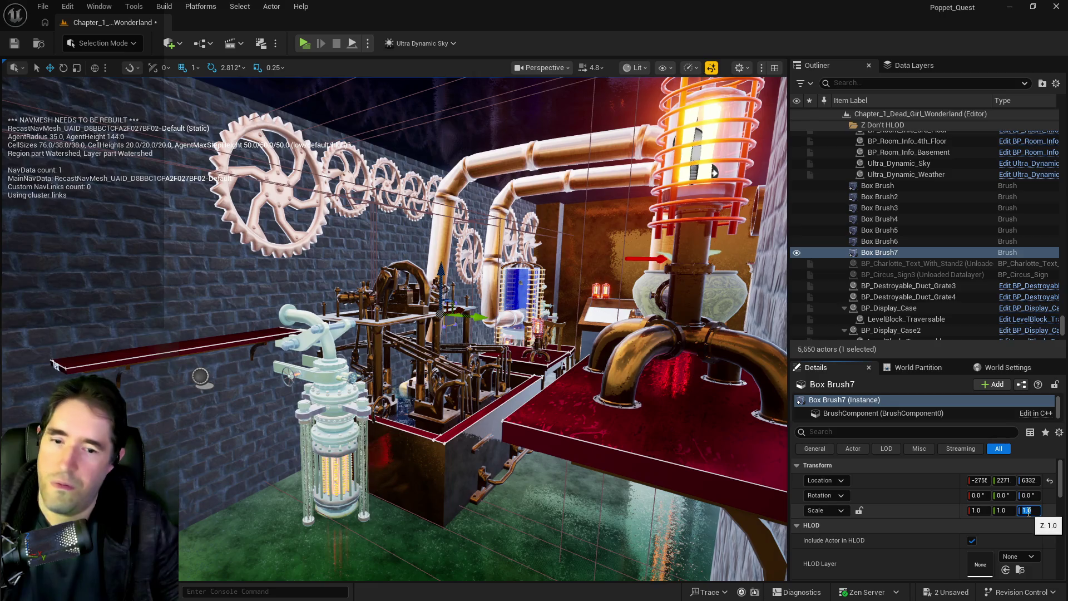
pyautogui.press('Return')
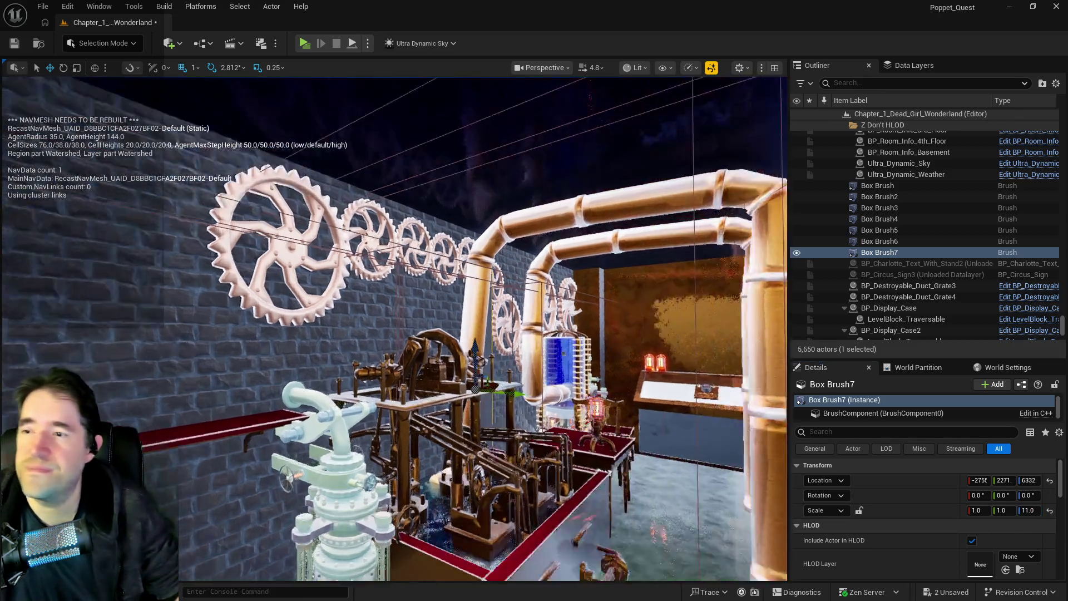
pyautogui.scroll(5, 674, 477)
pyautogui.moveTo(267, 356)
pyautogui.mouseDown()
pyautogui.moveTo(309, 354)
pyautogui.moveTo(305, 297)
pyautogui.mouseUp()
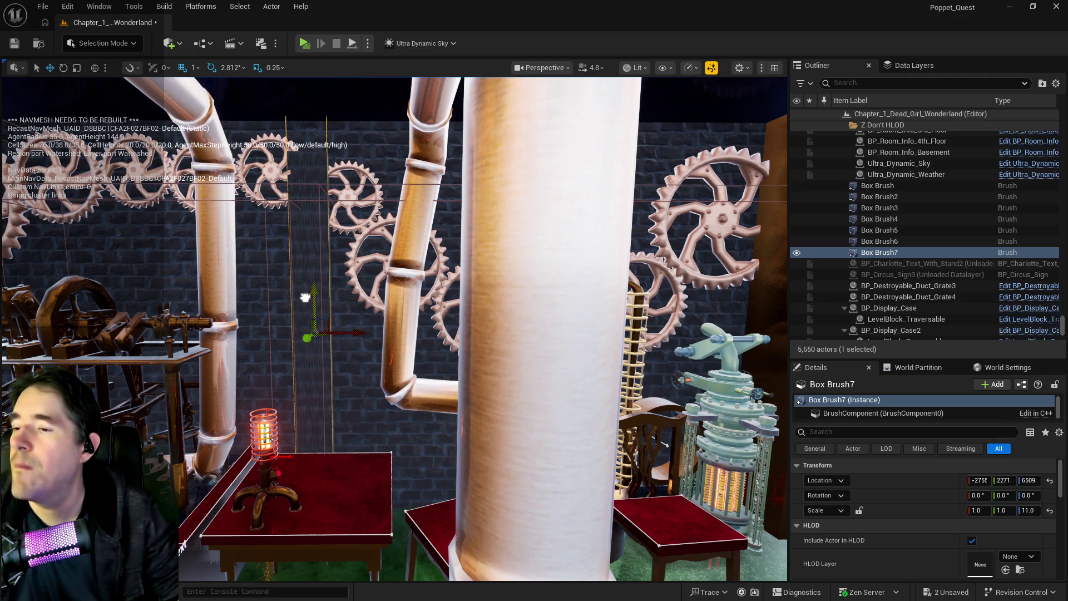
pyautogui.click(374, 402)
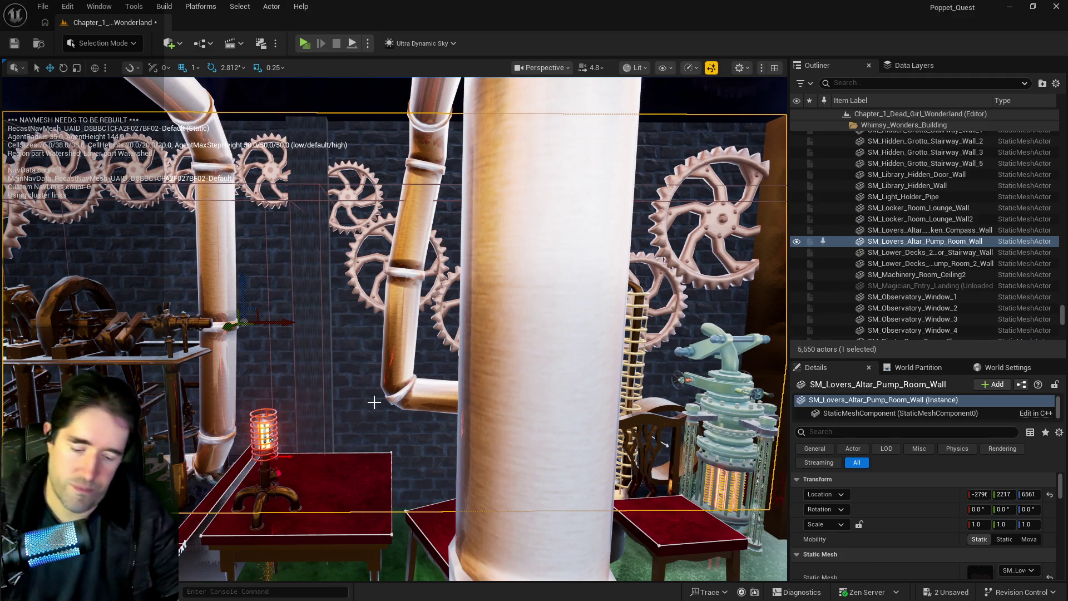
# - Reselect and frame Box Brush7, setting its X scale to 25.5
pyautogui.press('Delete')
pyautogui.click(305, 400)
pyautogui.press('f')
pyautogui.moveTo(393, 329)
pyautogui.mouseDown()
pyautogui.moveTo(372, 340)
pyautogui.moveTo(383, 331)
pyautogui.moveTo(374, 304)
pyautogui.mouseUp()
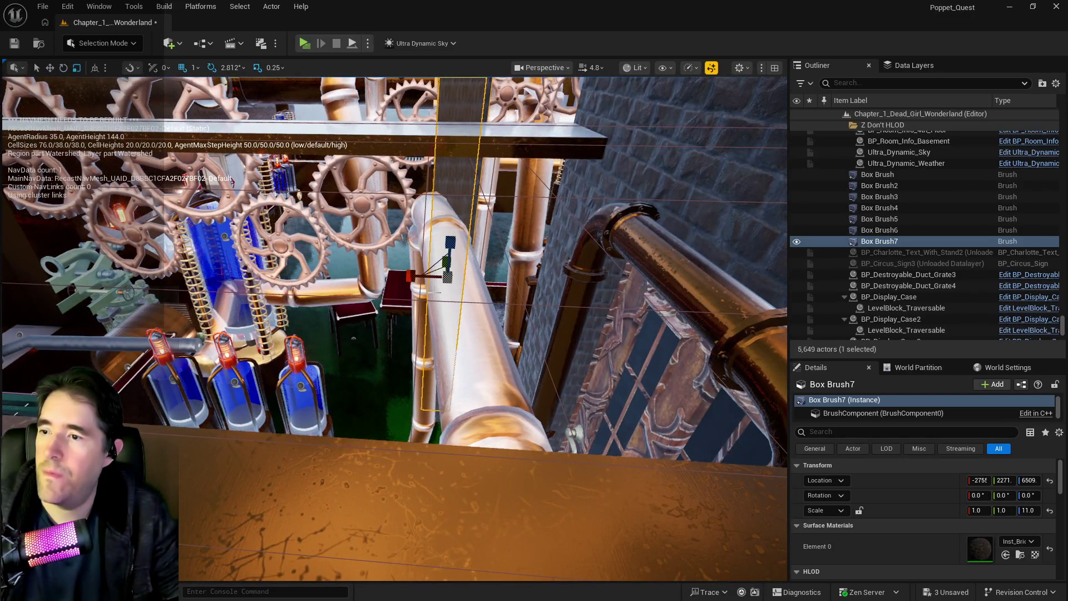
pyautogui.write('25.5')
pyautogui.press('Return')
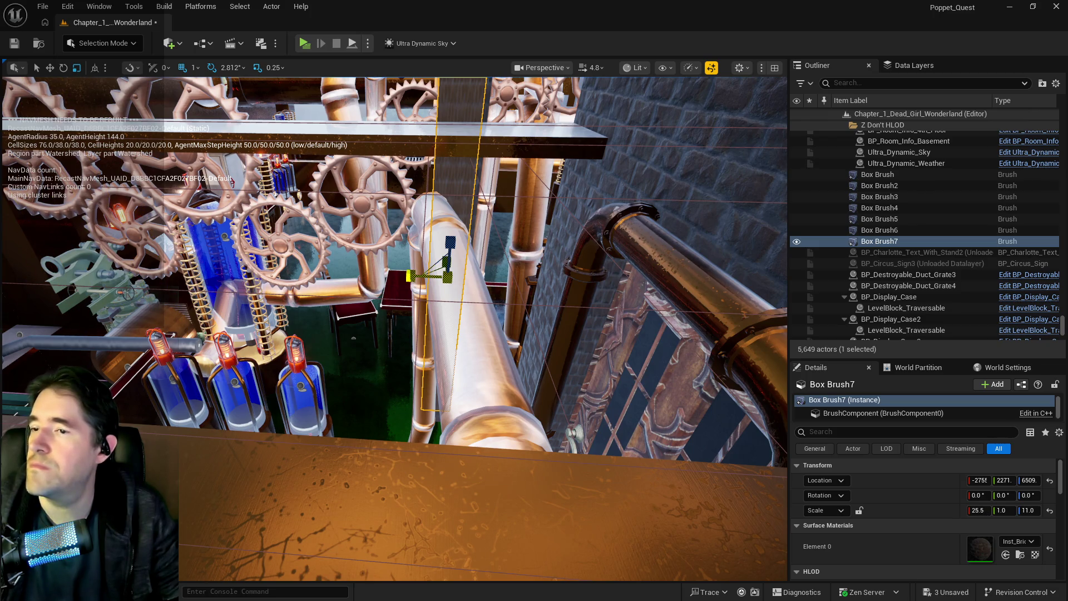
# - Move to the Box Brush7 wall behind the bottles and widen it to X scale 29.0
pyautogui.moveTo(385, 215)
pyautogui.mouseDown()
pyautogui.moveTo(331, 220)
pyautogui.moveTo(363, 206)
pyautogui.mouseUp()
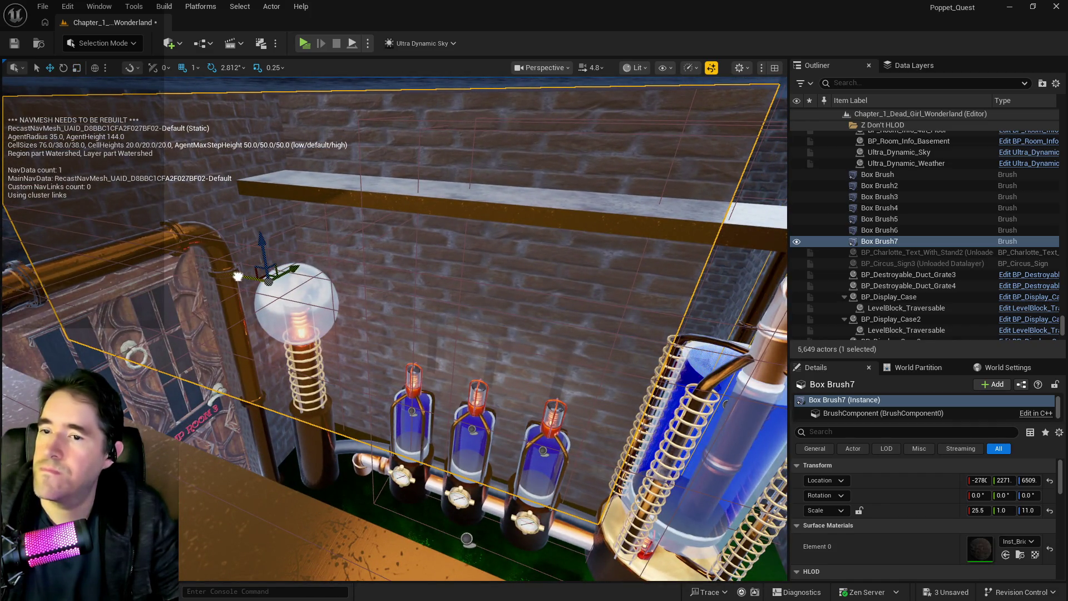
pyautogui.moveTo(258, 279); pyautogui.dragTo(295, 278)
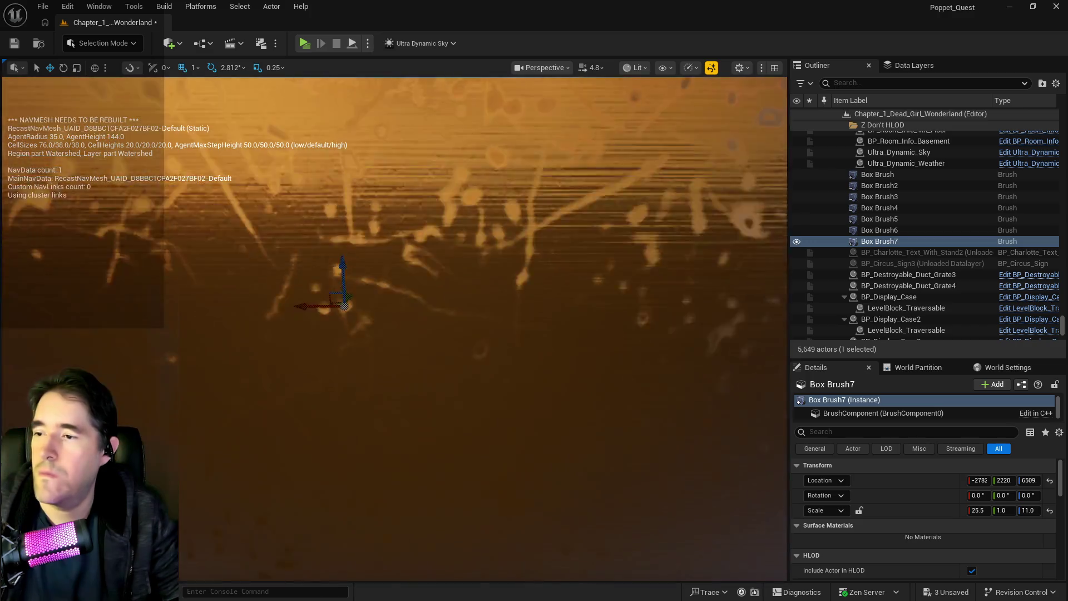
pyautogui.press('d')
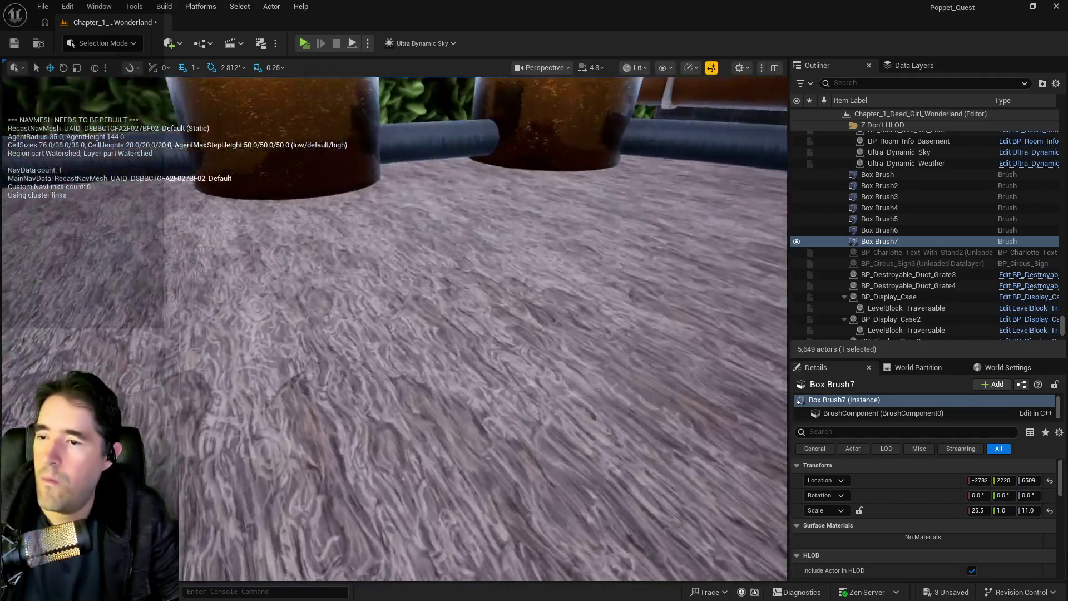
pyautogui.doubleClick(852, 242)
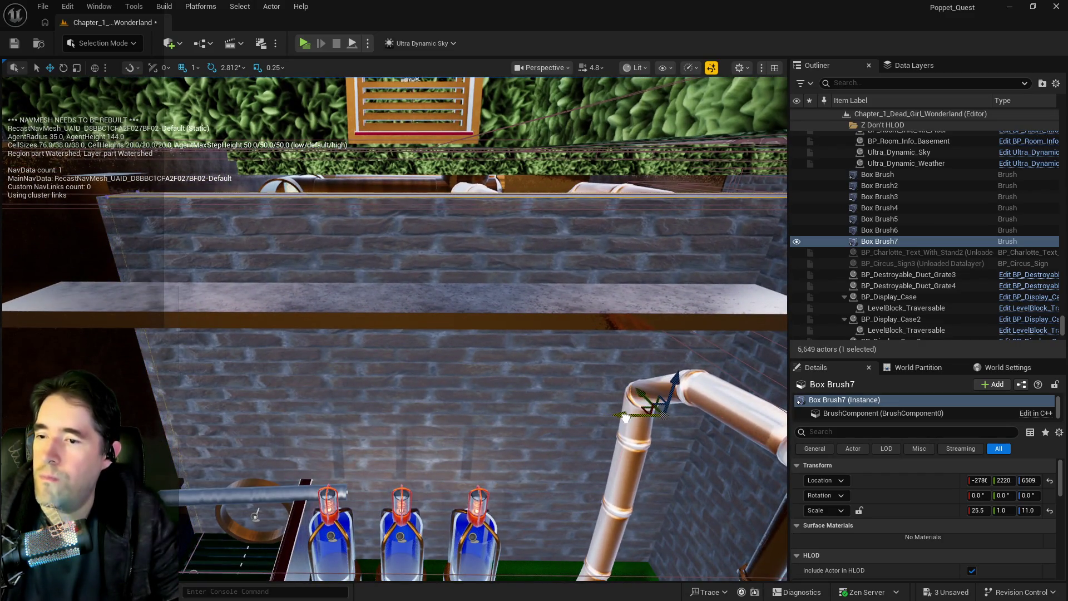
pyautogui.press('e')
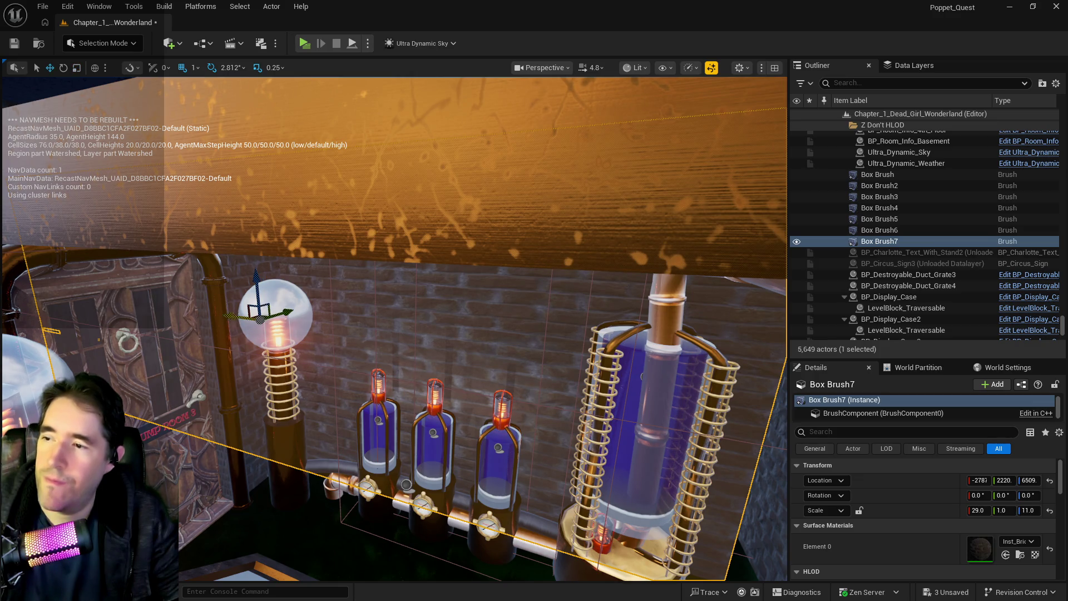
# - Nudge Box Brush7 sideways and raise its X scale to 30.25
pyautogui.moveTo(242, 317); pyautogui.dragTo(248, 319)
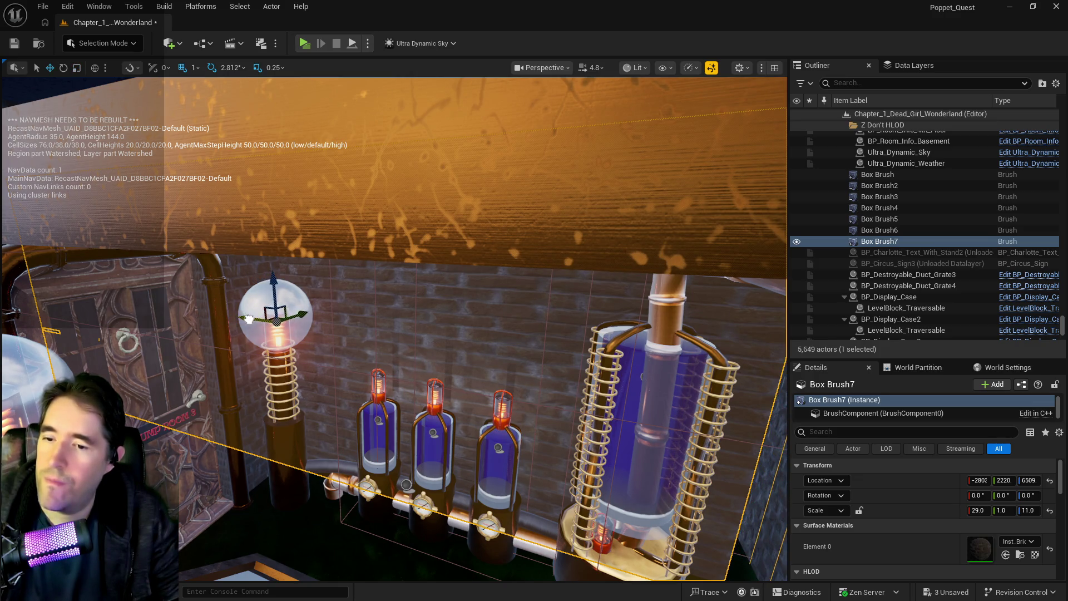
pyautogui.press('e')
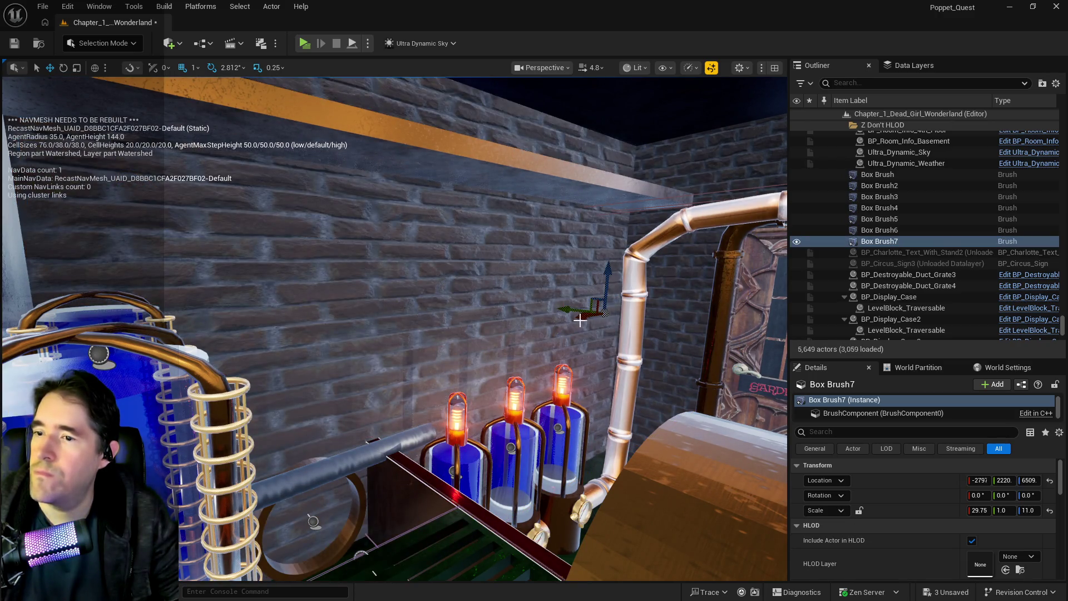
pyautogui.click(580, 320)
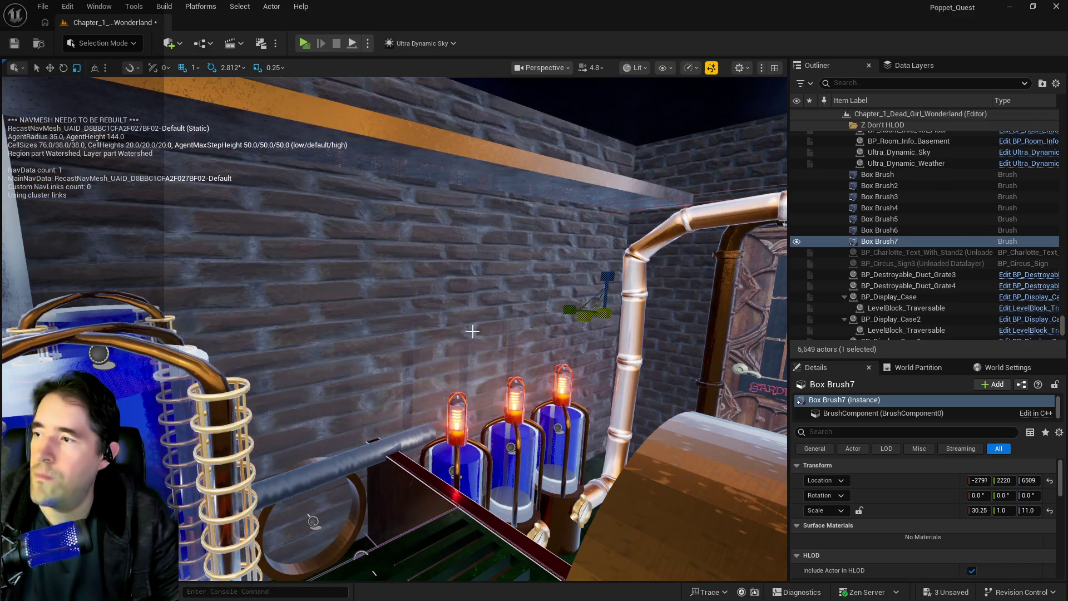
pyautogui.scroll(5, 489, 329)
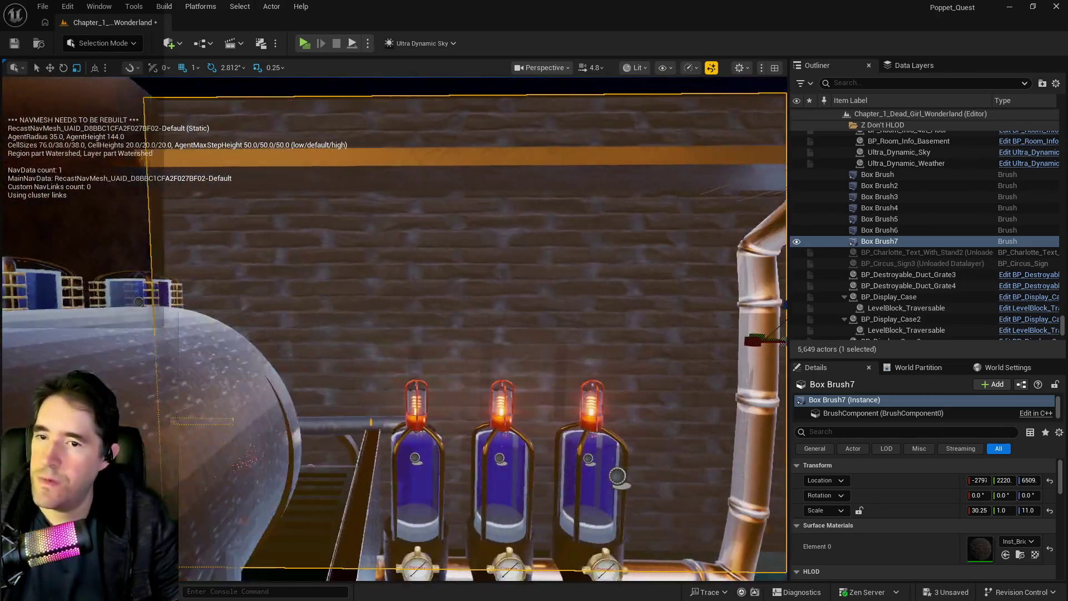
# - Filter the actor list by 'brush' and unload the DL_C2_Grotto_Pump_Room_3 data layer
pyautogui.click(866, 82)
pyautogui.write('brush')
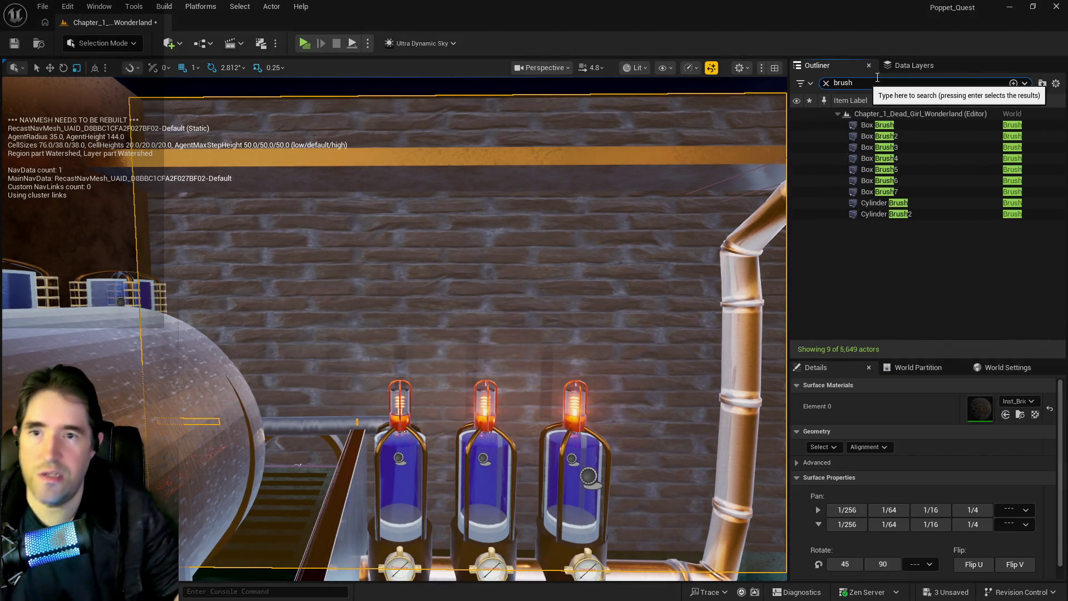
pyautogui.click(912, 65)
pyautogui.scroll(2, 870, 153)
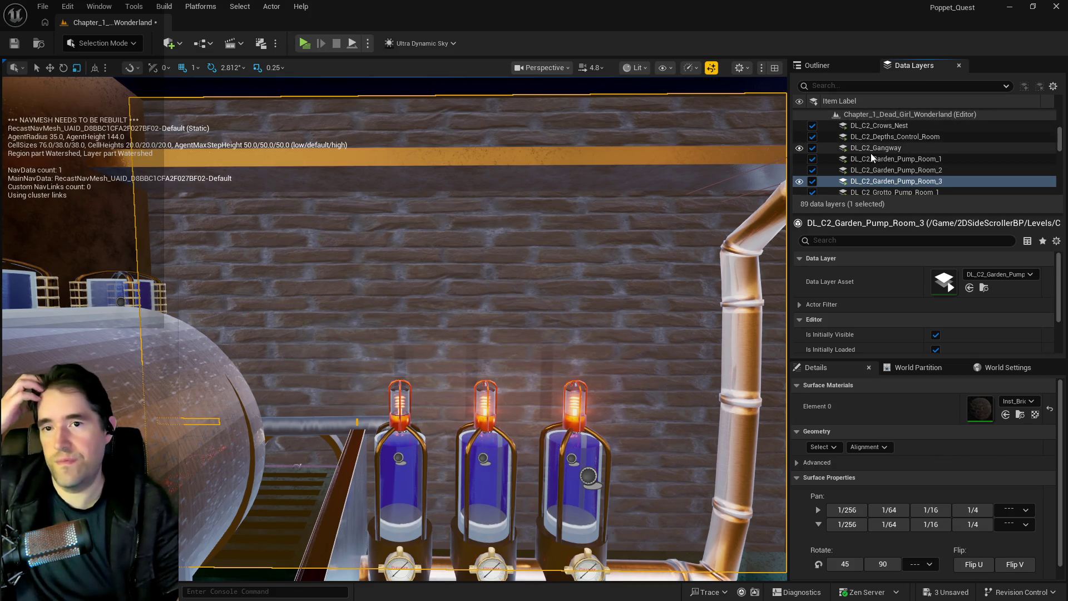
pyautogui.scroll(-3, 866, 163)
pyautogui.click(867, 169)
pyautogui.click(866, 179)
pyautogui.click(813, 179)
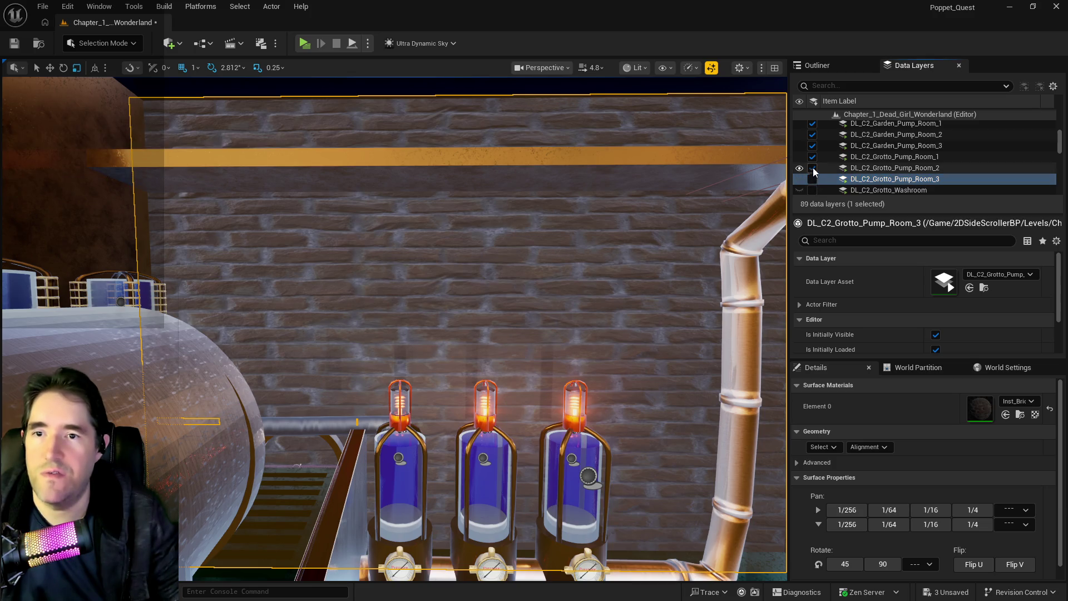
# - Unload the DL_C2_Crows_Nest, DL_C2_Gangway and DL_C2_The_Broken_Compass data layers
pyautogui.scroll(5, 849, 153)
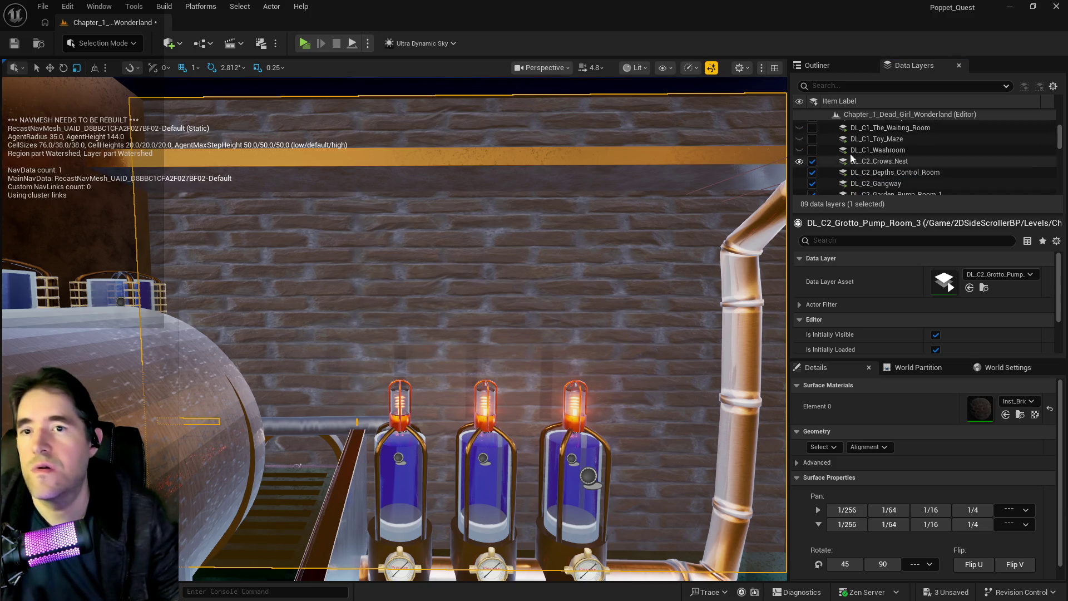
pyautogui.click(813, 162)
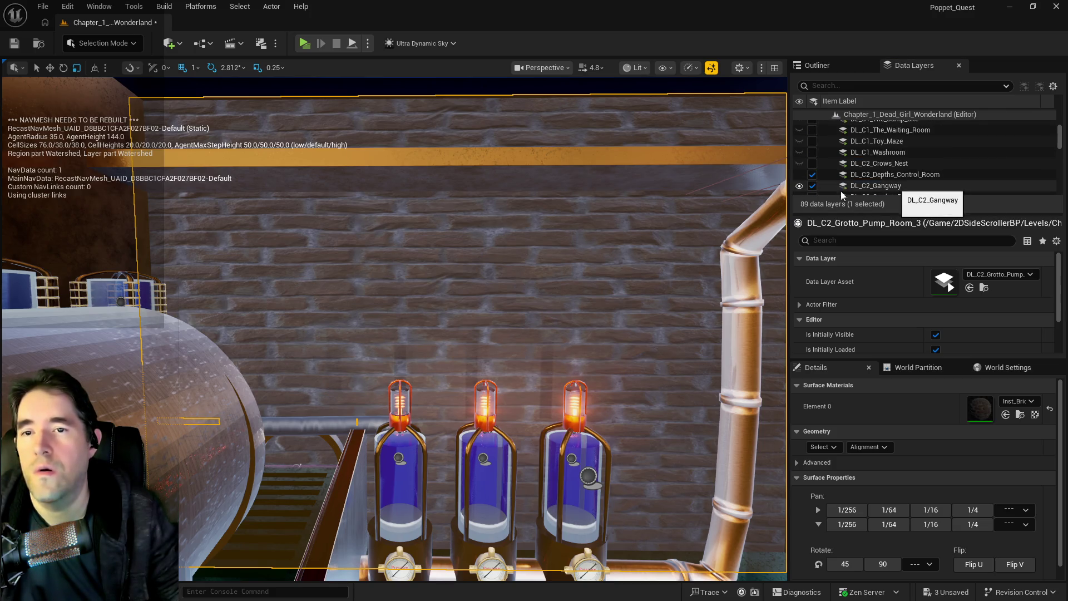
pyautogui.click(812, 185)
pyautogui.scroll(-2, 813, 185)
pyautogui.scroll(4, 829, 188)
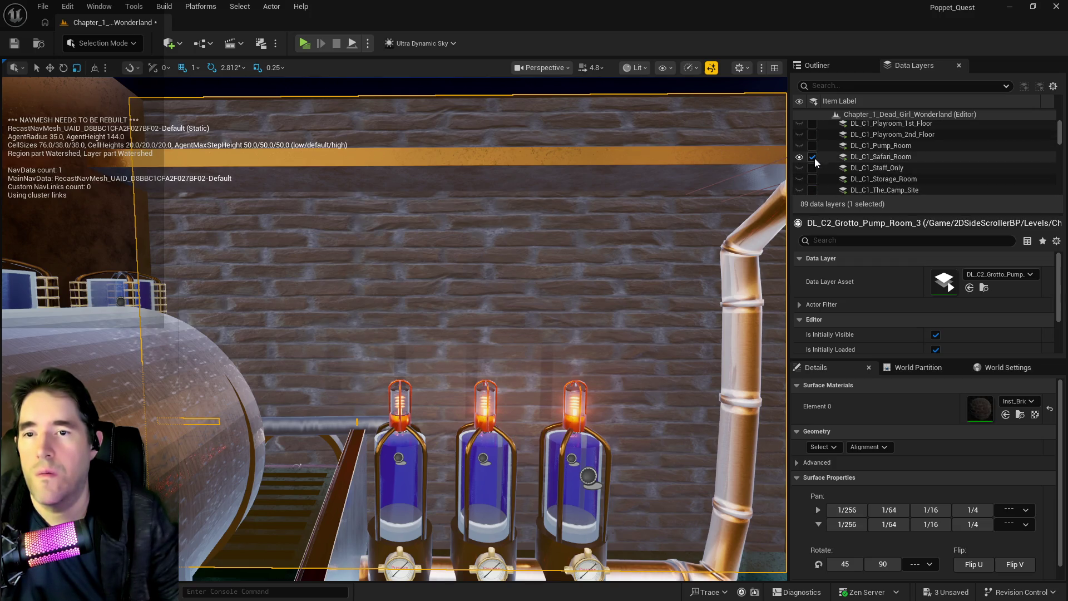
pyautogui.scroll(-4, 818, 159)
pyautogui.scroll(-3, 856, 174)
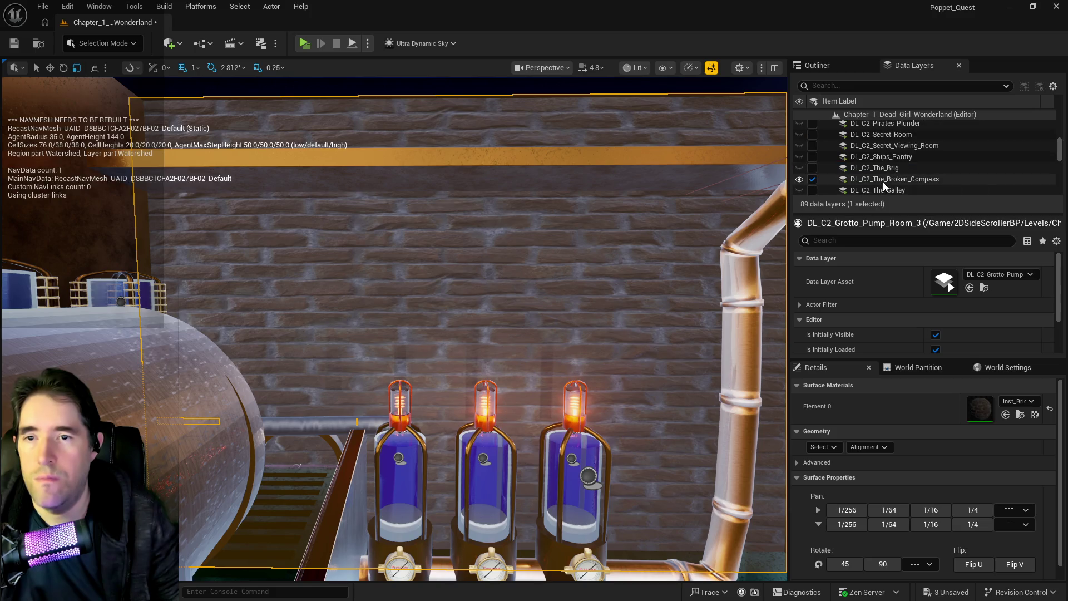
pyautogui.click(866, 179)
pyautogui.click(812, 179)
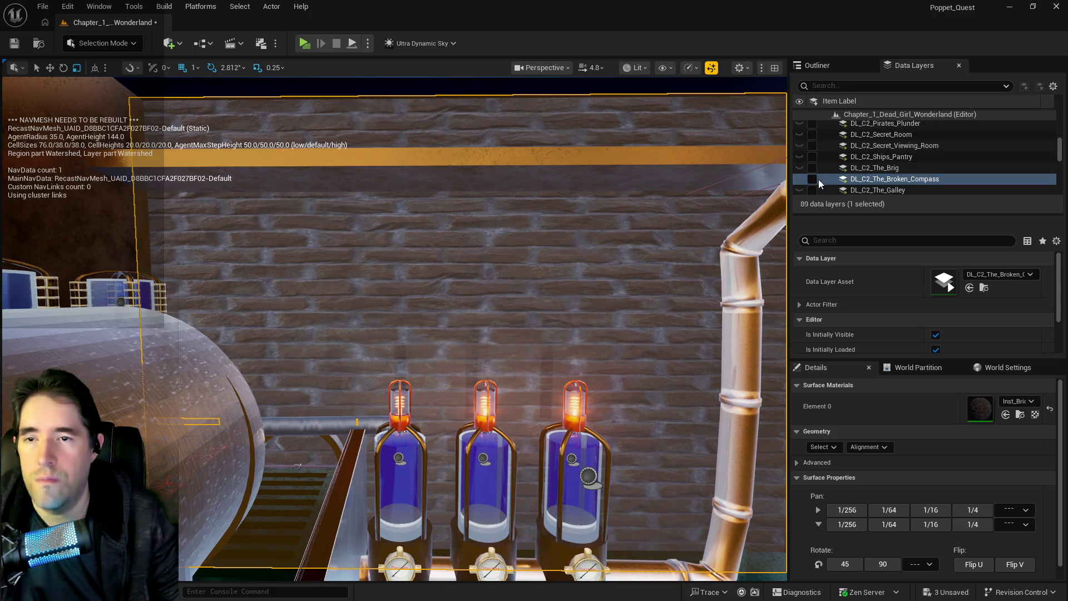
# - Select the DL_C2_The_Secret_Garden layer and save all changes
pyautogui.scroll(-3, 848, 177)
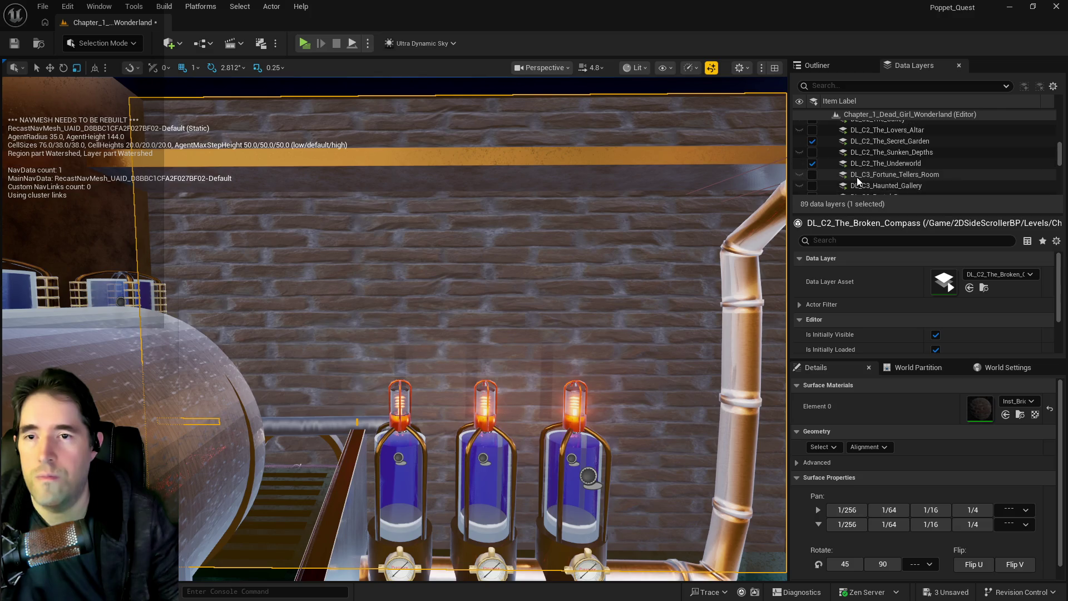
pyautogui.click(868, 163)
pyautogui.click(863, 141)
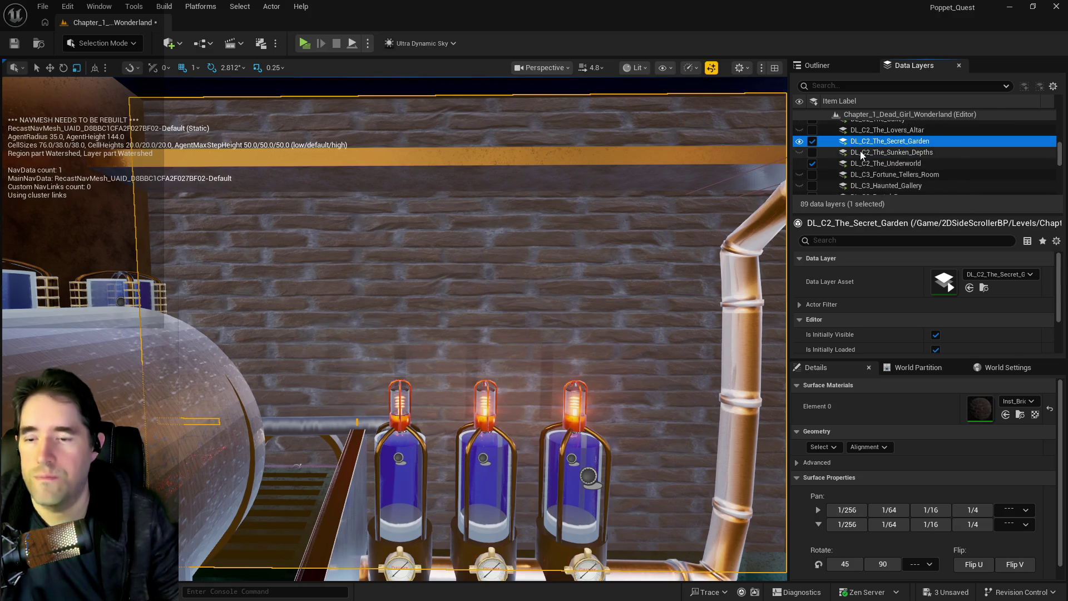
pyautogui.hotkey('ctrl', 's')
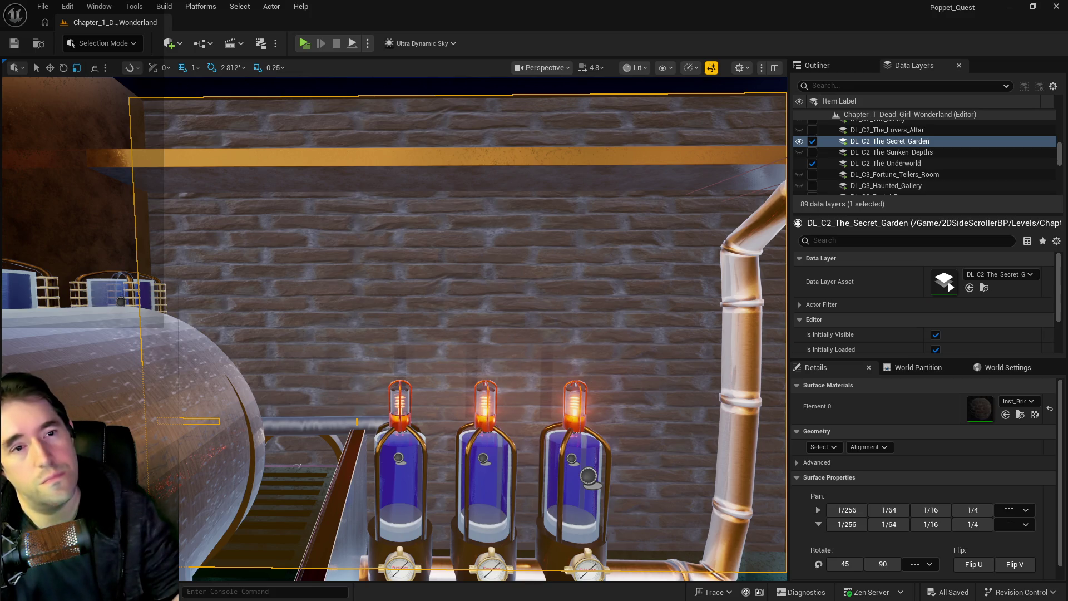
# - Fly back to the three lit tanks and show the Quick Add Geometry brush shapes
pyautogui.press('w')
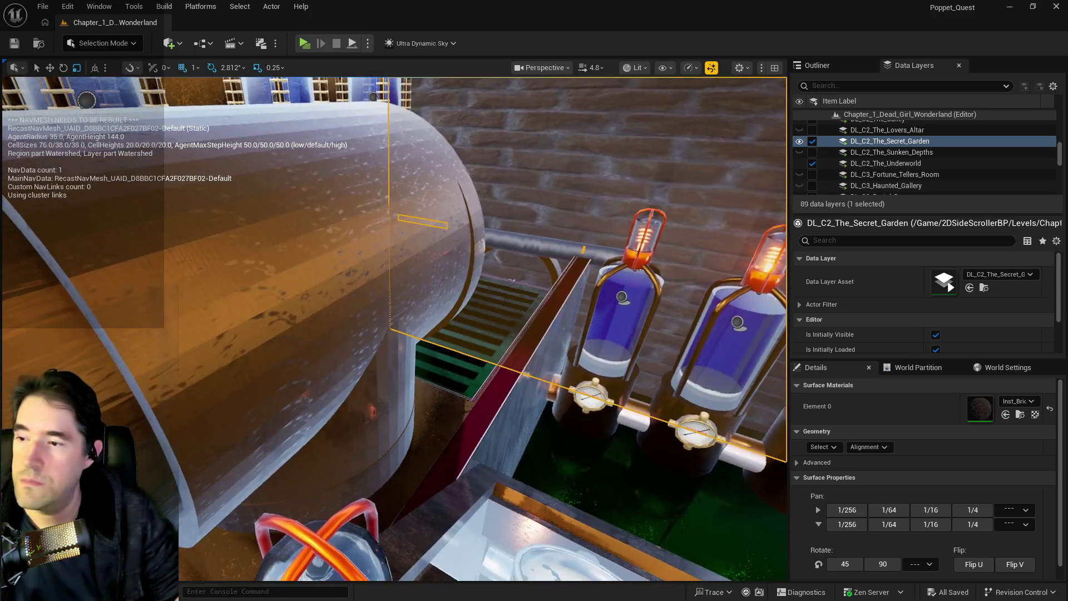
pyautogui.press('s')
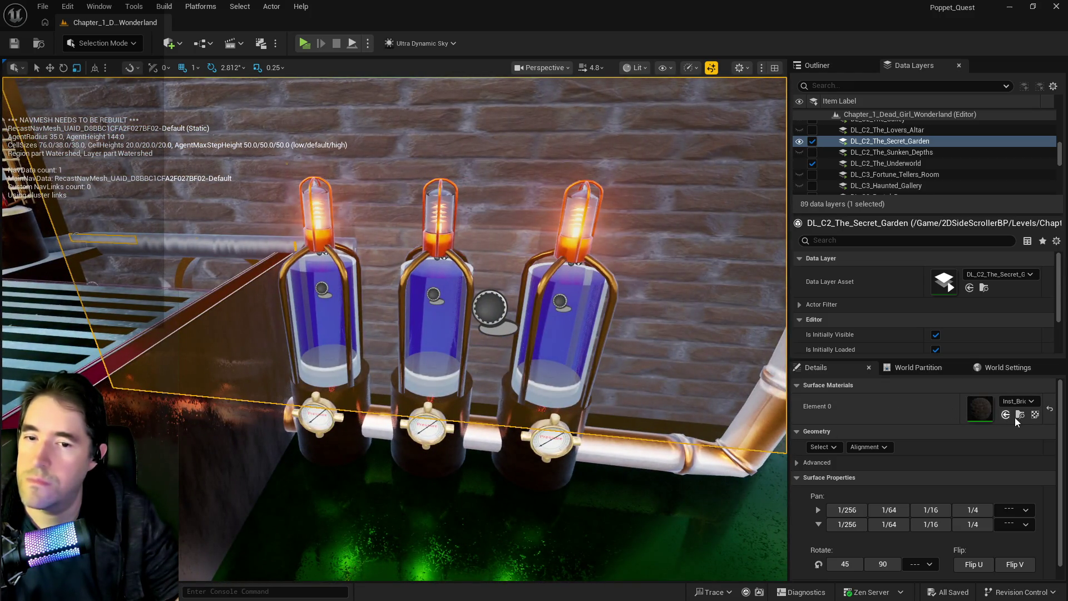
pyautogui.click(171, 44)
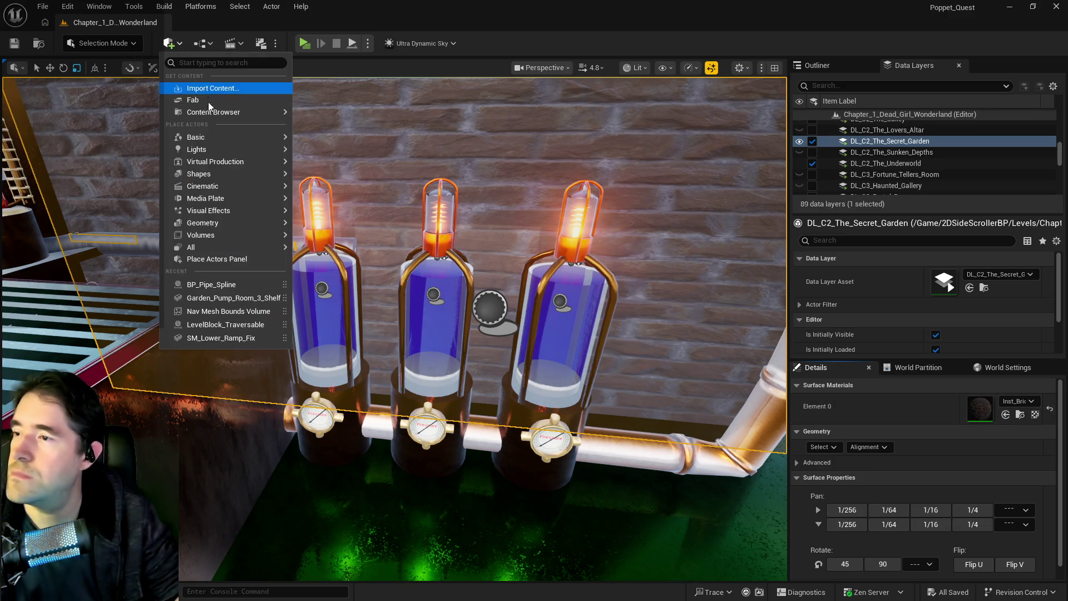
pyautogui.moveTo(225, 223)
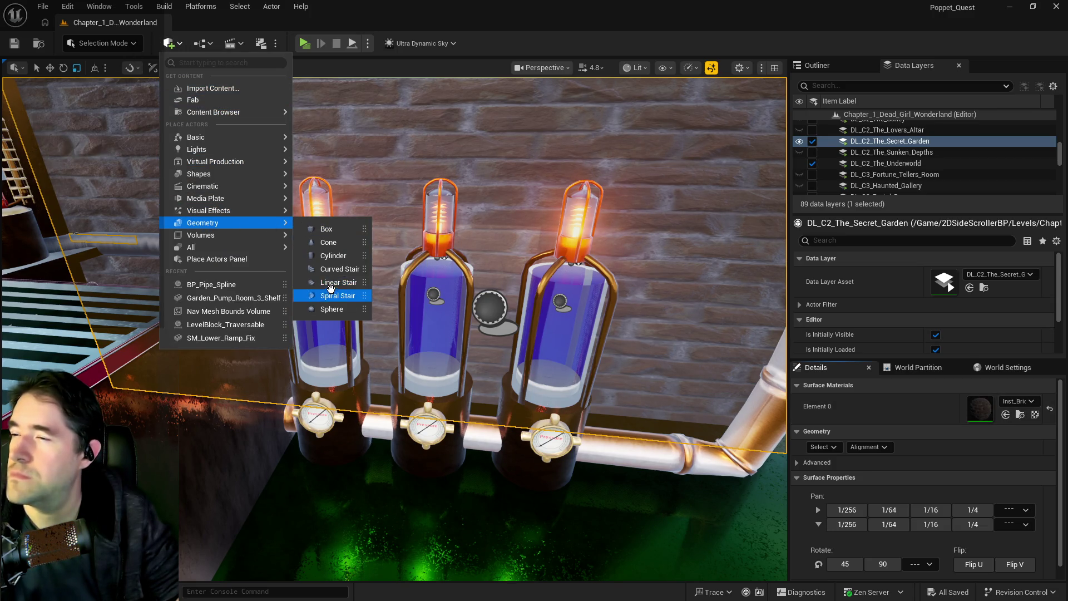
# - Place a cylinder brush in front of the tanks and give it 60 sides
pyautogui.moveTo(331, 257); pyautogui.dragTo(374, 289)
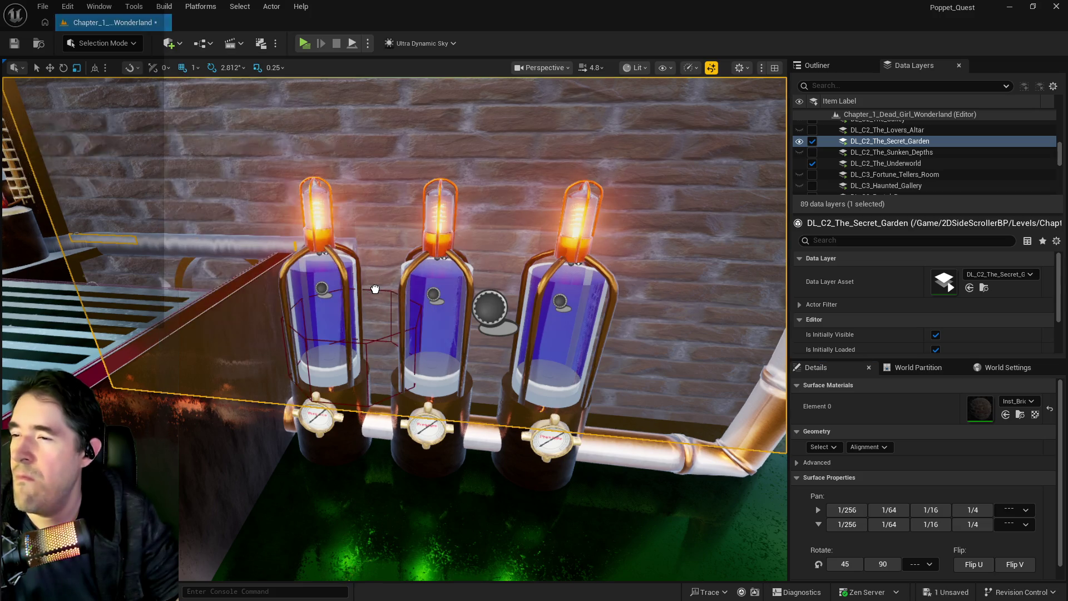
pyautogui.scroll(-5, 935, 507)
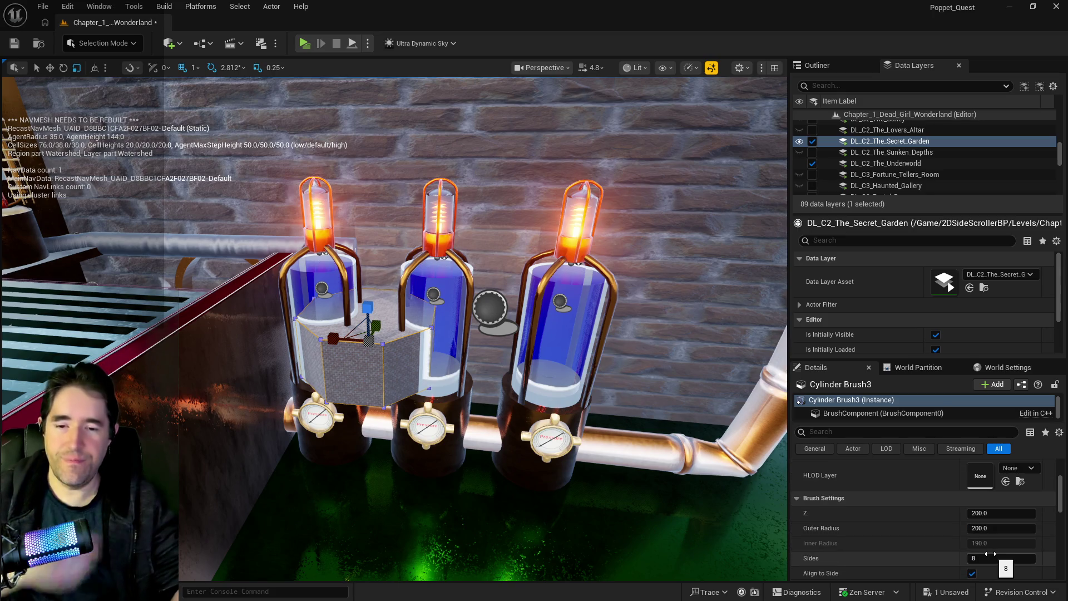
pyautogui.write('60')
pyautogui.press('Return')
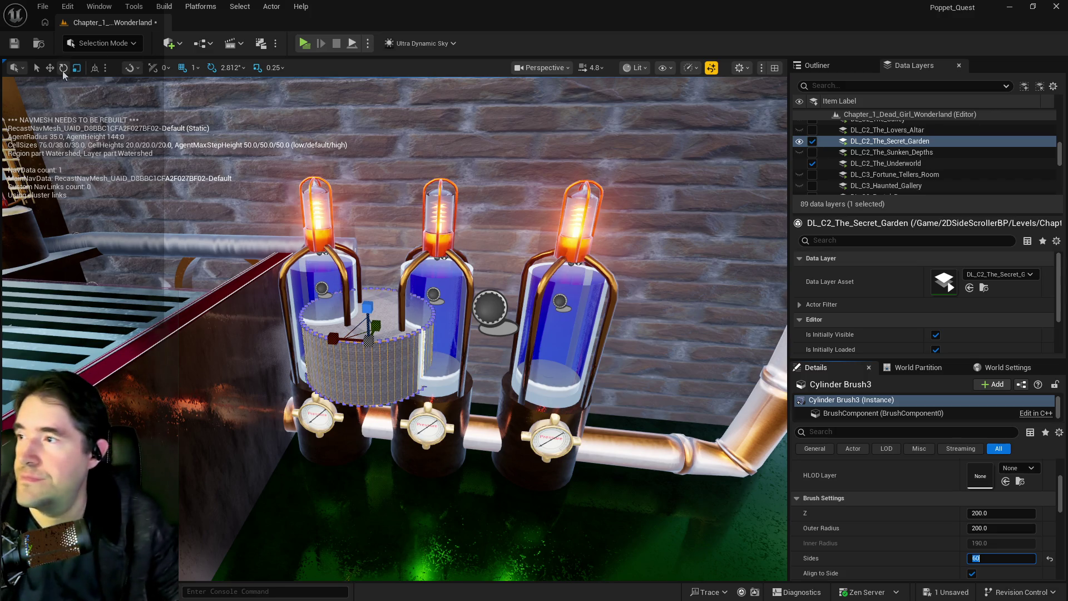
# - Rotate the cylinder brush onto its side at -90 degrees on X
pyautogui.click(63, 67)
pyautogui.moveTo(371, 279)
pyautogui.mouseDown()
pyautogui.moveTo(334, 301)
pyautogui.moveTo(334, 341)
pyautogui.mouseUp()
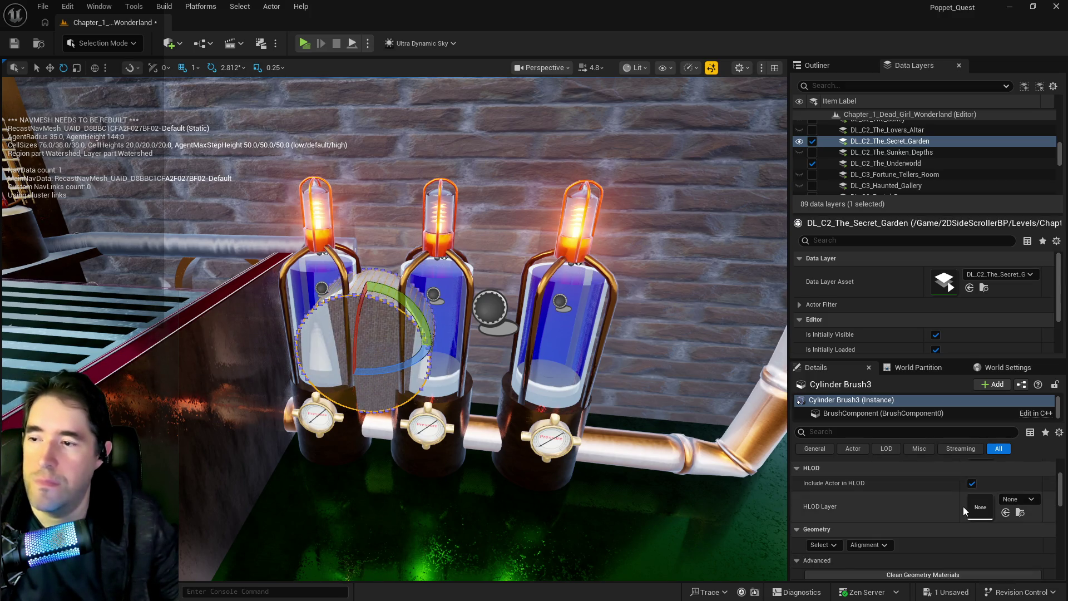
pyautogui.scroll(3, 963, 506)
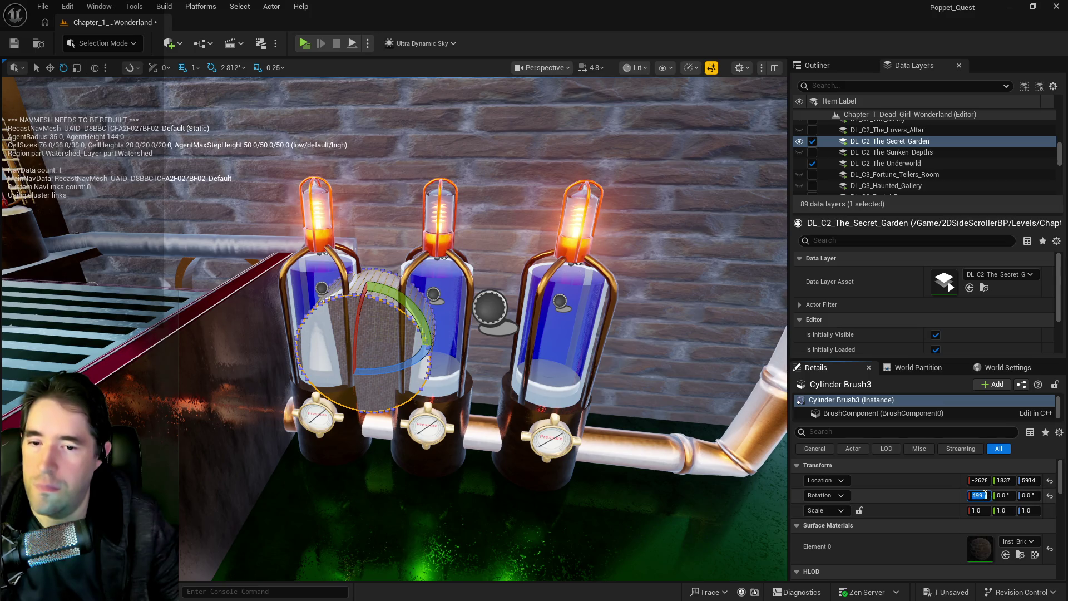
pyautogui.press('Return')
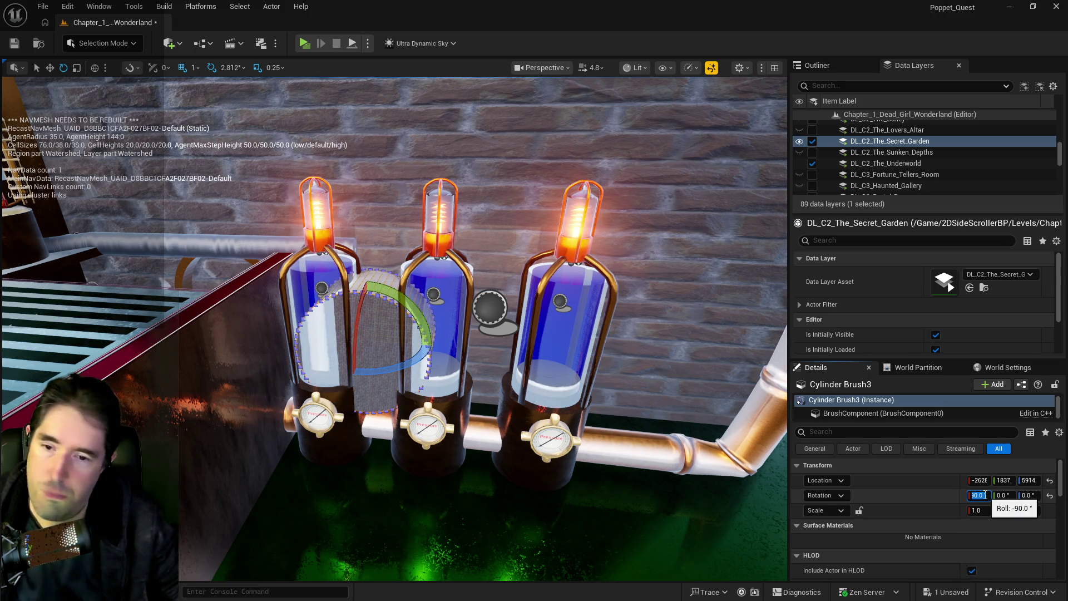
# - Set Cylinder Brush3's Brush Type to Subtractive
pyautogui.scroll(-5, 959, 527)
pyautogui.scroll(-1, 957, 530)
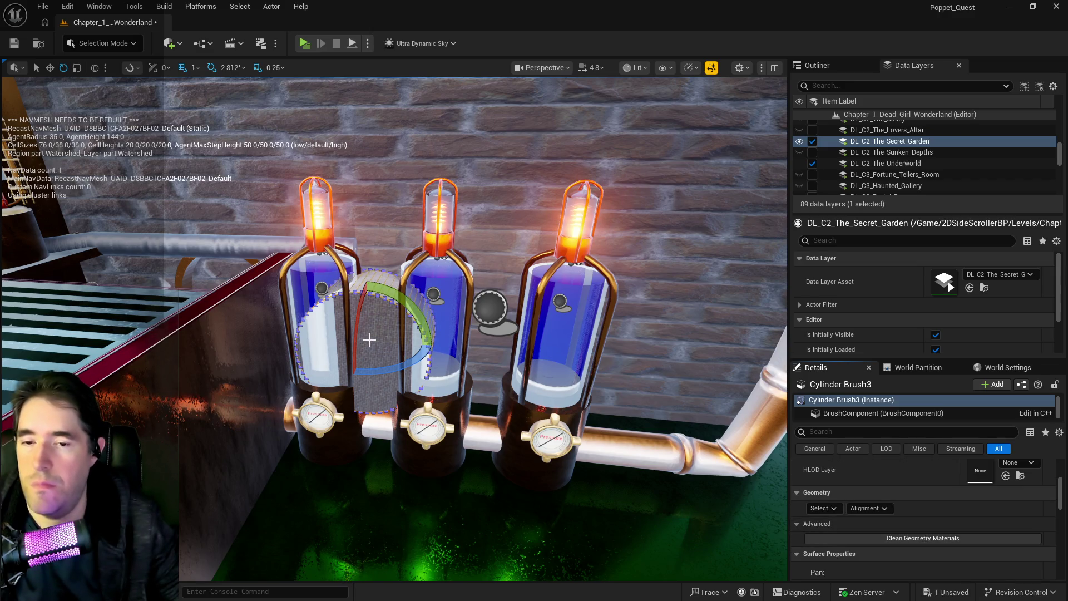
pyautogui.scroll(-3, 942, 488)
pyautogui.scroll(-5, 943, 489)
pyautogui.scroll(6, 953, 514)
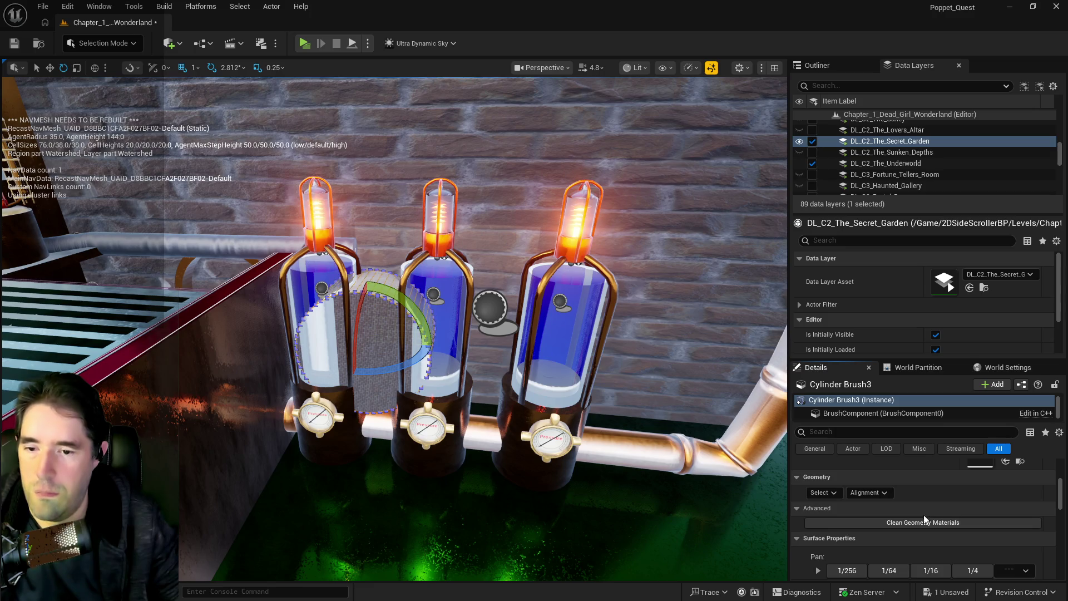
pyautogui.scroll(-3, 892, 516)
pyautogui.scroll(8, 892, 516)
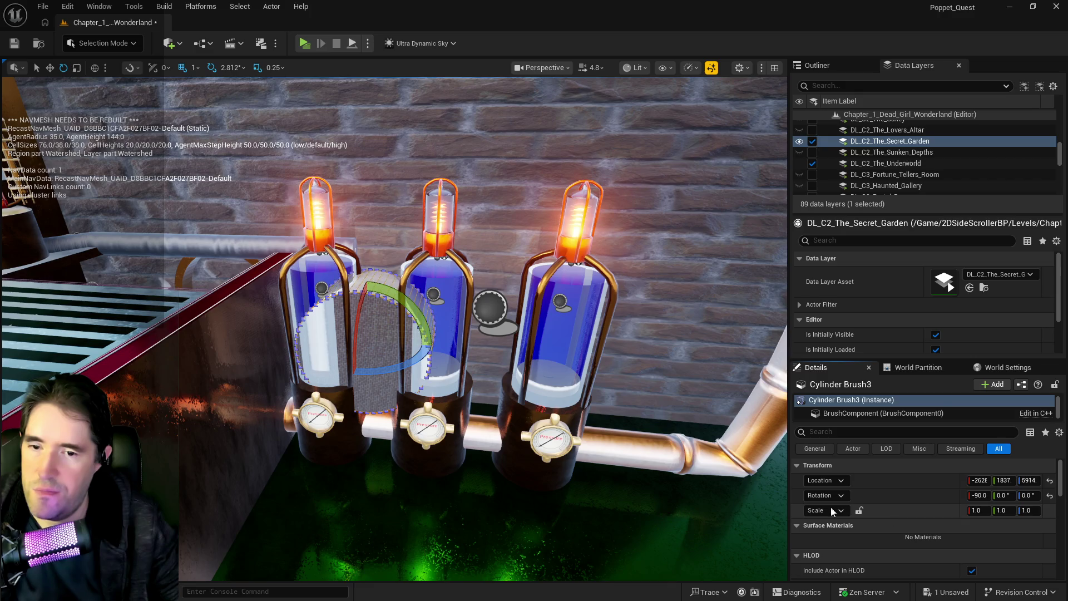
pyautogui.scroll(-8, 1013, 507)
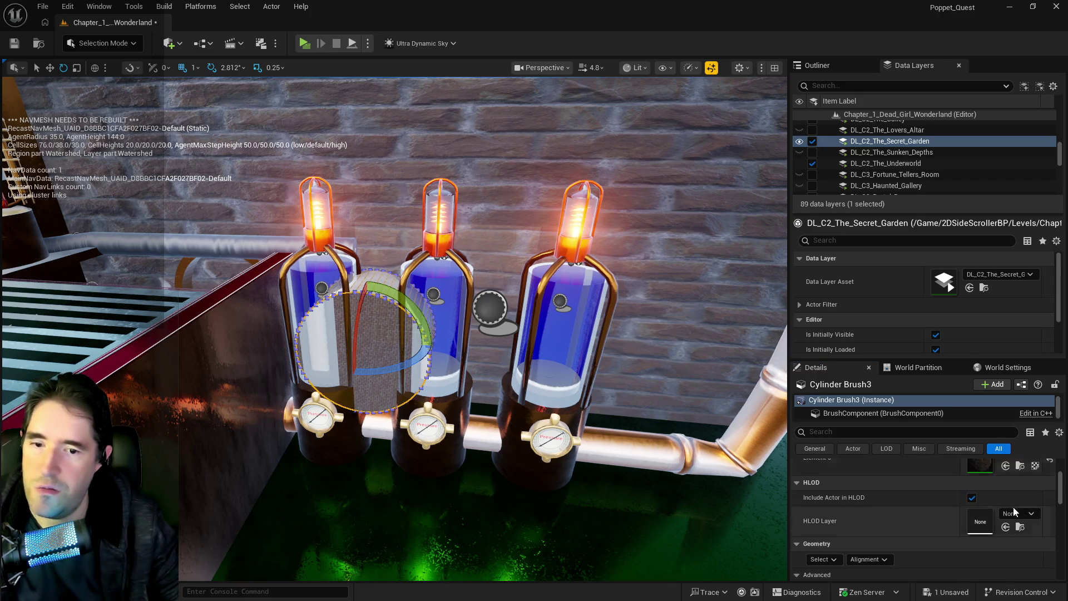
pyautogui.scroll(-6, 1001, 515)
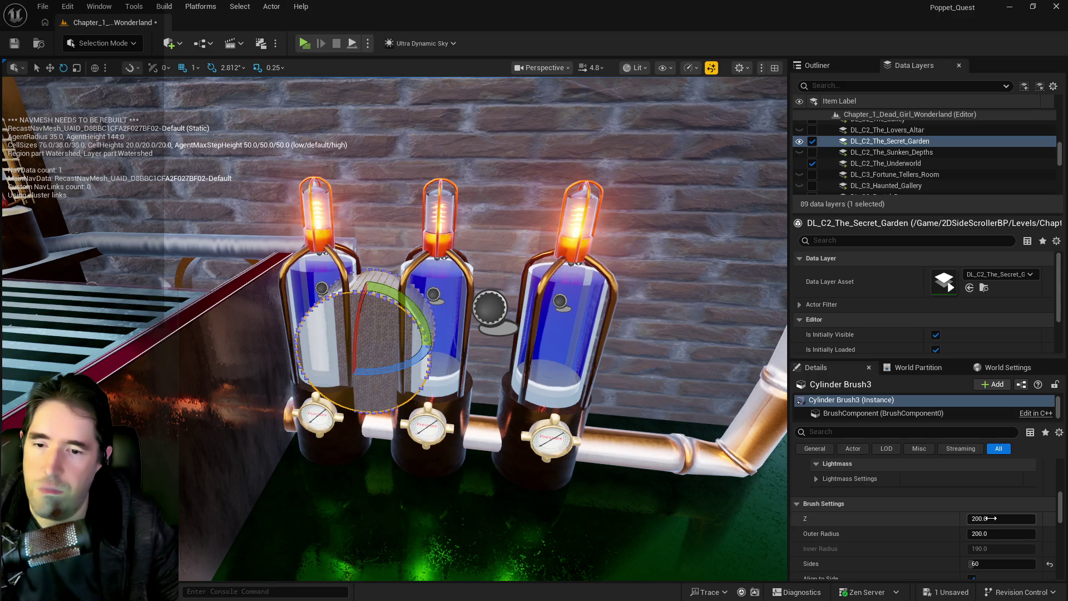
pyautogui.click(991, 537)
pyautogui.click(988, 563)
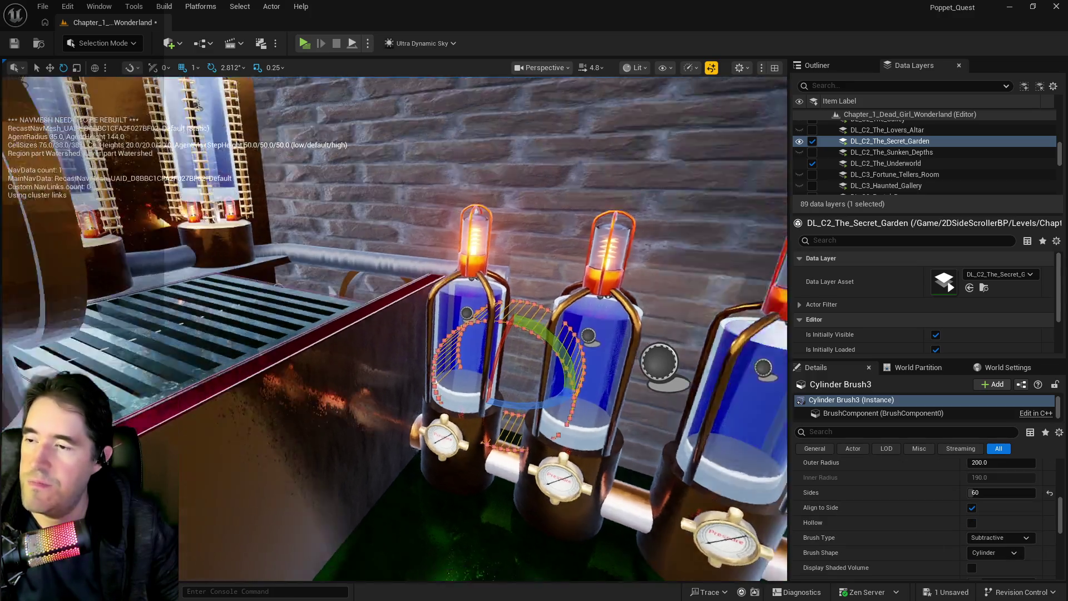
# - Move the subtractive cylinder against the wall, raise it along Z to bore the tunnel, and save
pyautogui.moveTo(198, 104); pyautogui.dragTo(477, 310)
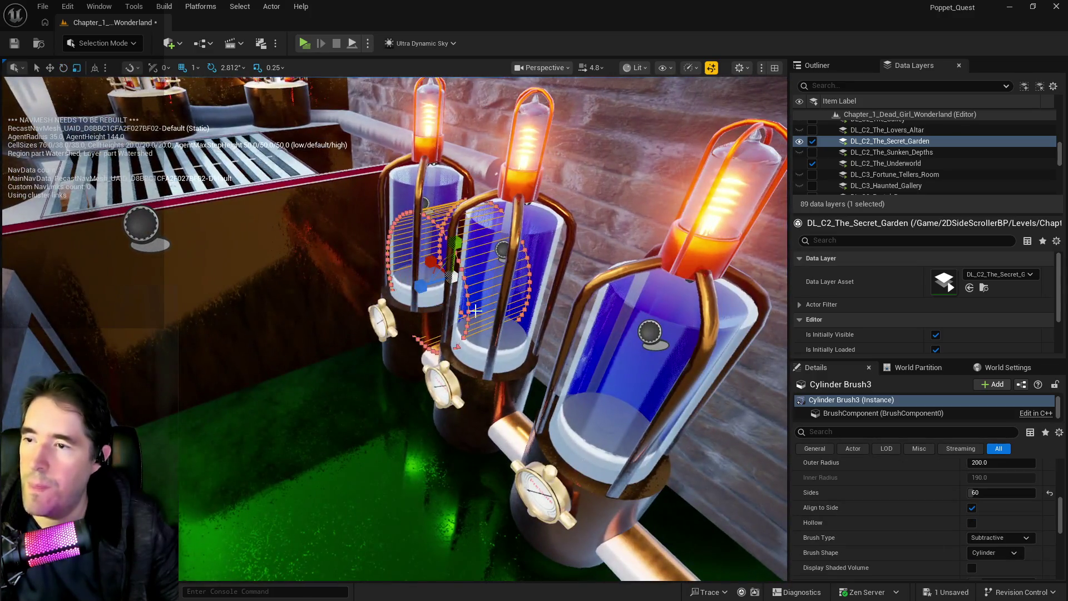
pyautogui.moveTo(420, 292)
pyautogui.mouseDown()
pyautogui.moveTo(532, 260)
pyautogui.moveTo(500, 239)
pyautogui.moveTo(479, 261)
pyautogui.moveTo(462, 244)
pyautogui.moveTo(445, 256)
pyautogui.moveTo(524, 249)
pyautogui.moveTo(254, 287)
pyautogui.mouseUp()
pyautogui.moveTo(304, 236); pyautogui.dragTo(305, 207)
pyautogui.scroll(10, 277, 252)
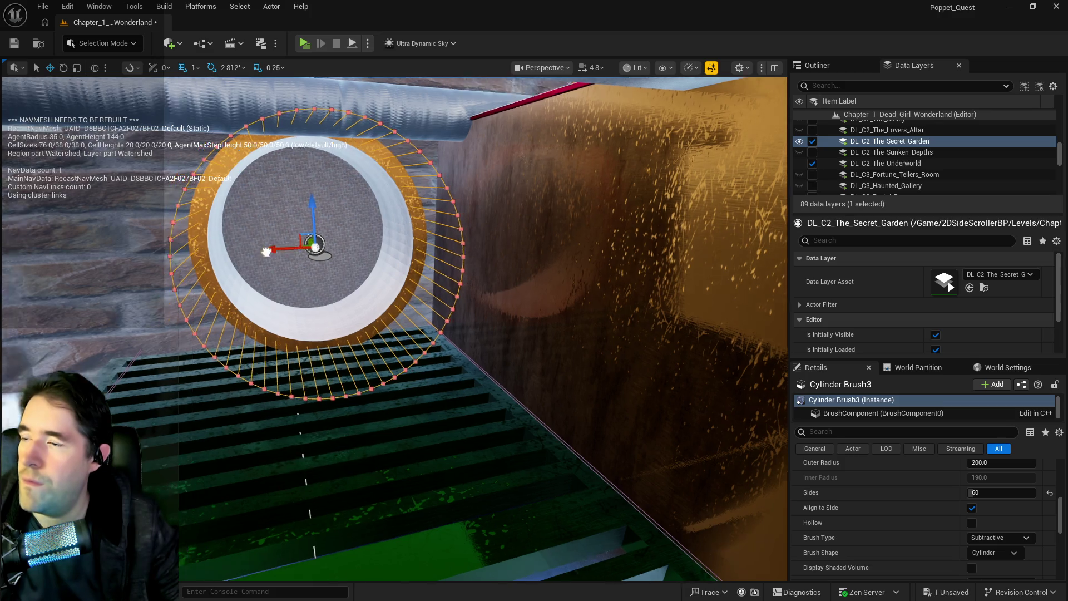
pyautogui.scroll(-6, 246, 277)
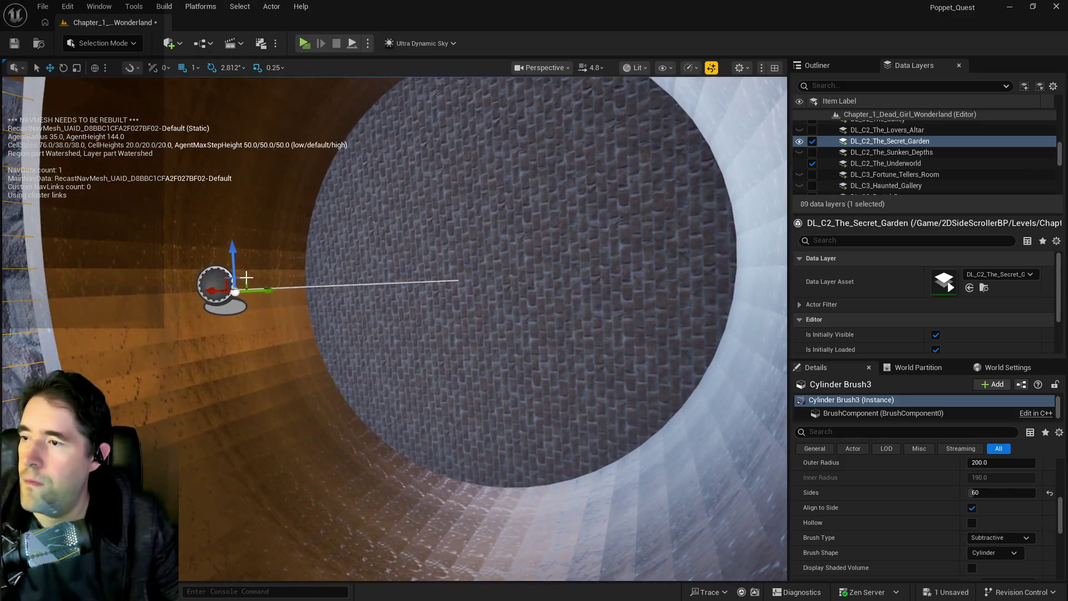
pyautogui.scroll(10, 380, 270)
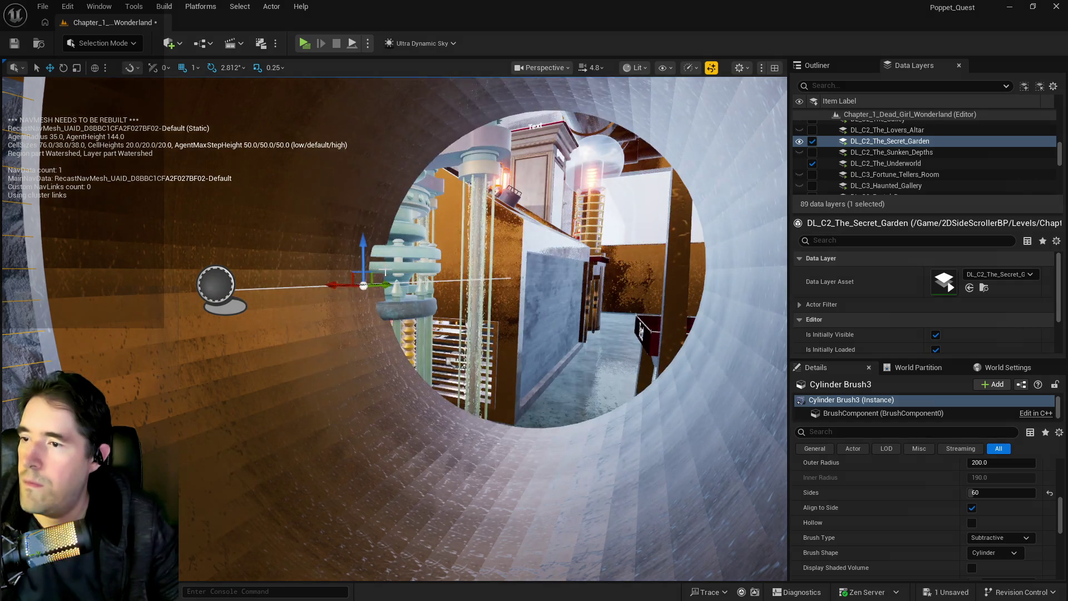
pyautogui.scroll(-8, 718, 525)
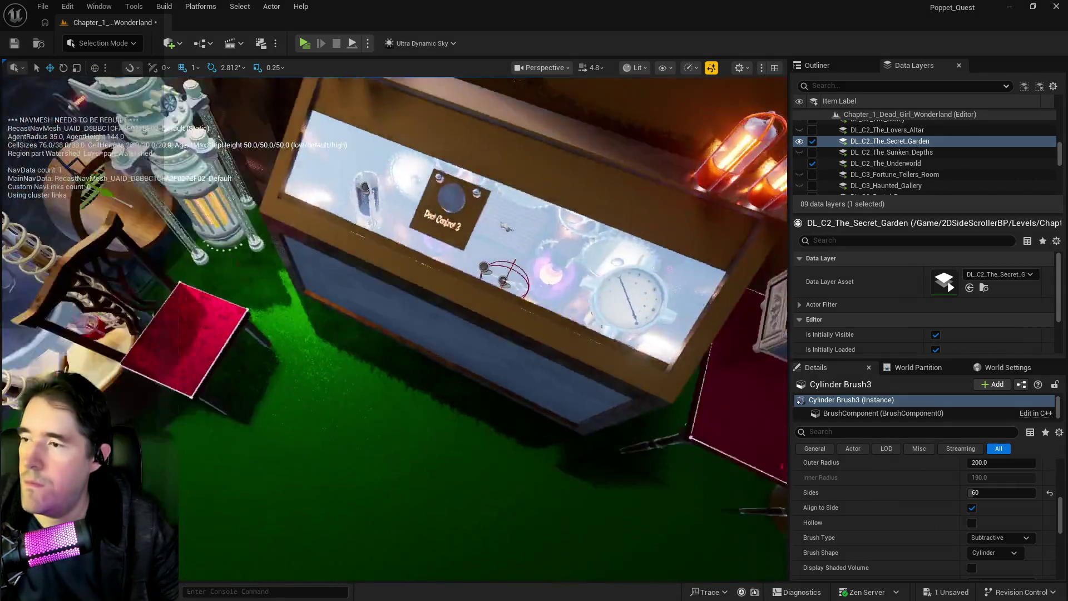
pyautogui.hotkey('ctrl', 's')
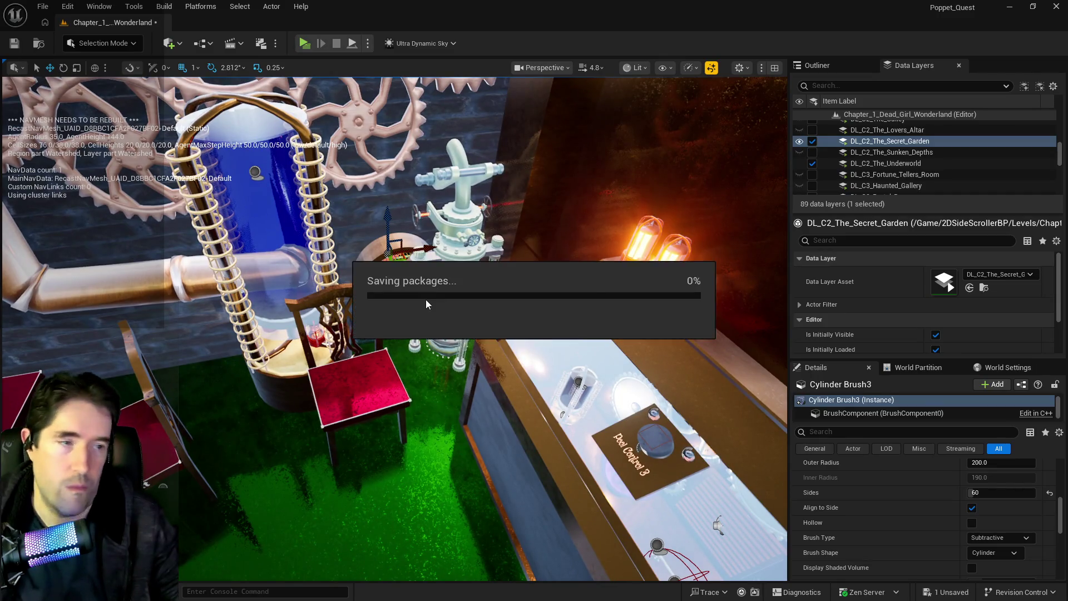
# - Select The Moon card objects, paste them at the pipe ring, then undo the paste
pyautogui.moveTo(425, 300)
pyautogui.mouseDown()
pyautogui.moveTo(334, 295)
pyautogui.moveTo(303, 239)
pyautogui.moveTo(326, 256)
pyautogui.moveTo(282, 325)
pyautogui.mouseUp()
pyautogui.click(282, 325)
pyautogui.keyDown('ctrl'); pyautogui.click(201, 309); pyautogui.keyUp('ctrl')
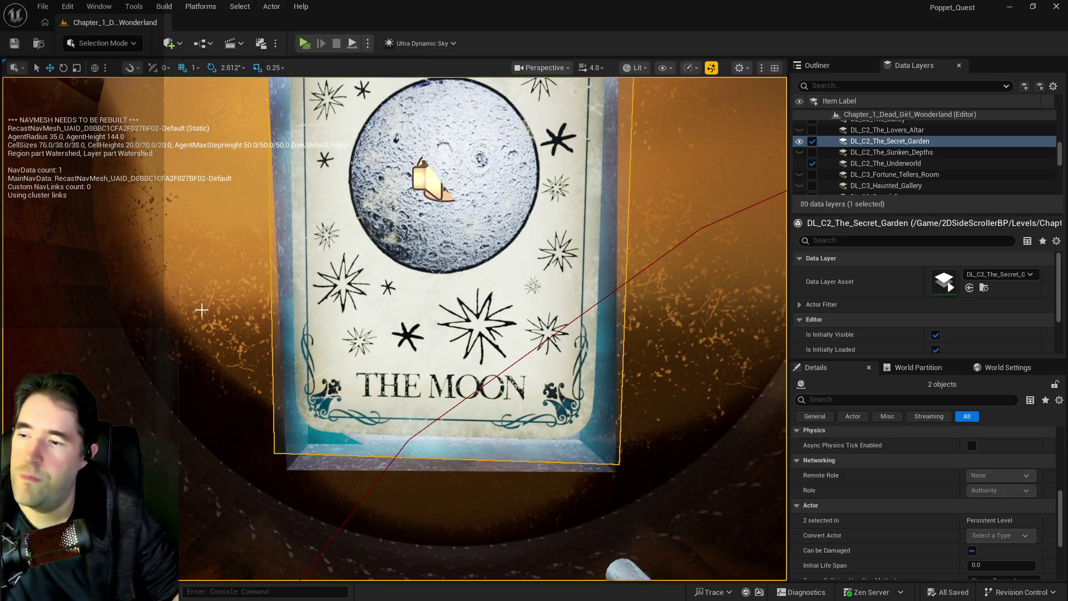
pyautogui.moveTo(208, 310); pyautogui.dragTo(245, 311)
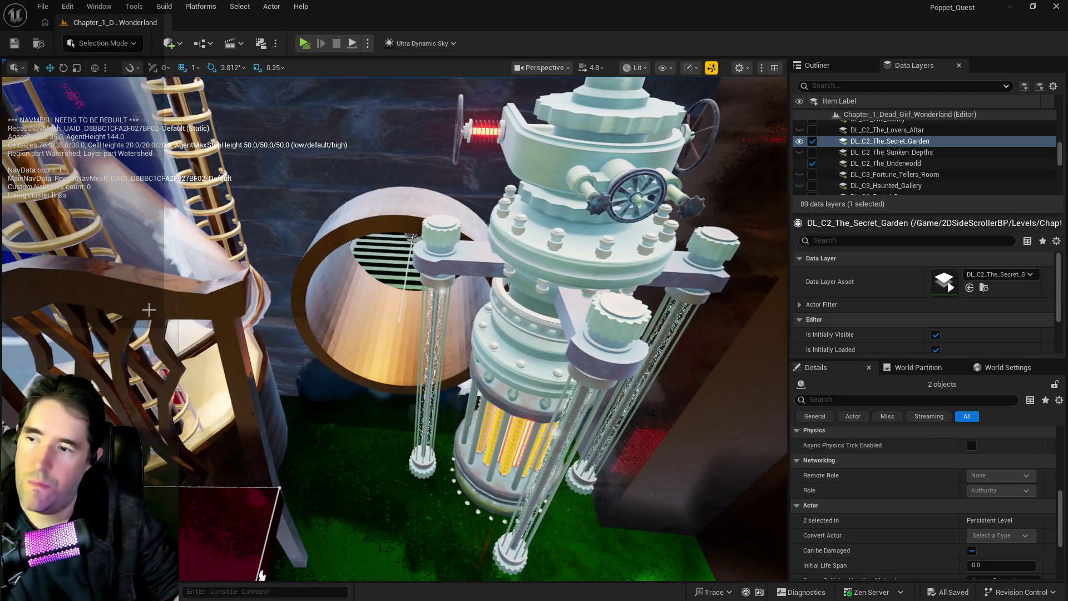
pyautogui.rightClick(417, 364)
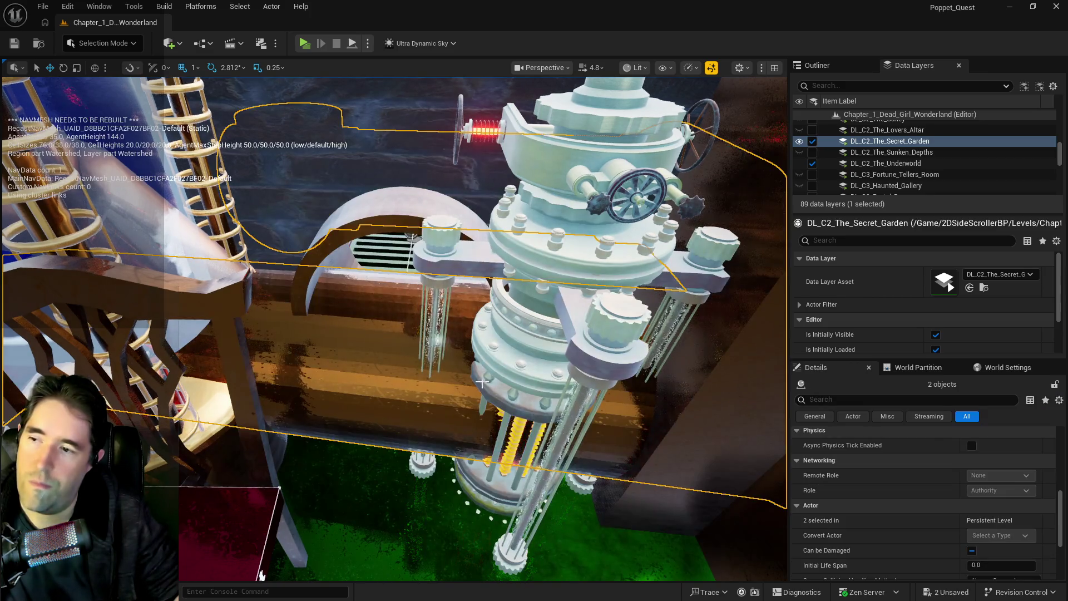
pyautogui.click(68, 6)
pyautogui.click(92, 52)
pyautogui.hotkey('ctrl', 'z')
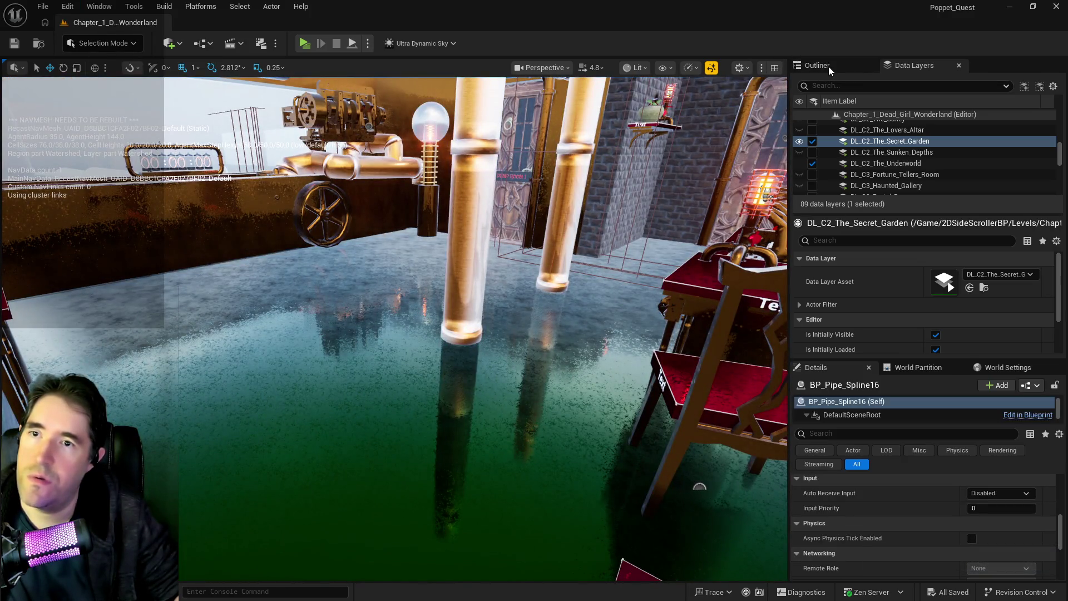
# - Show the Outliner's brush actor list and select the machinery room pipe maze
pyautogui.click(828, 66)
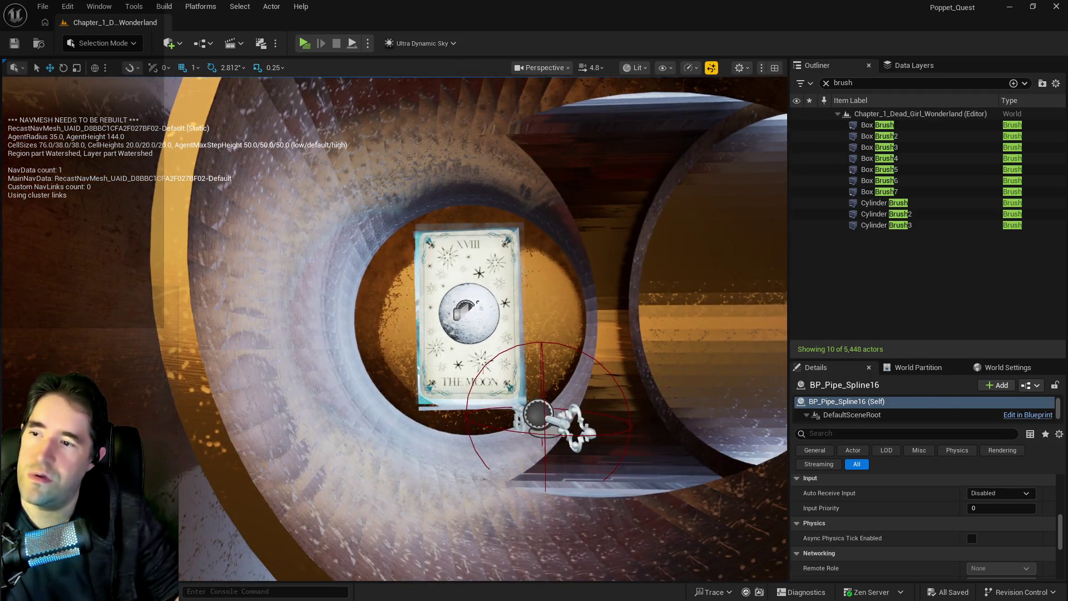
pyautogui.click(467, 308)
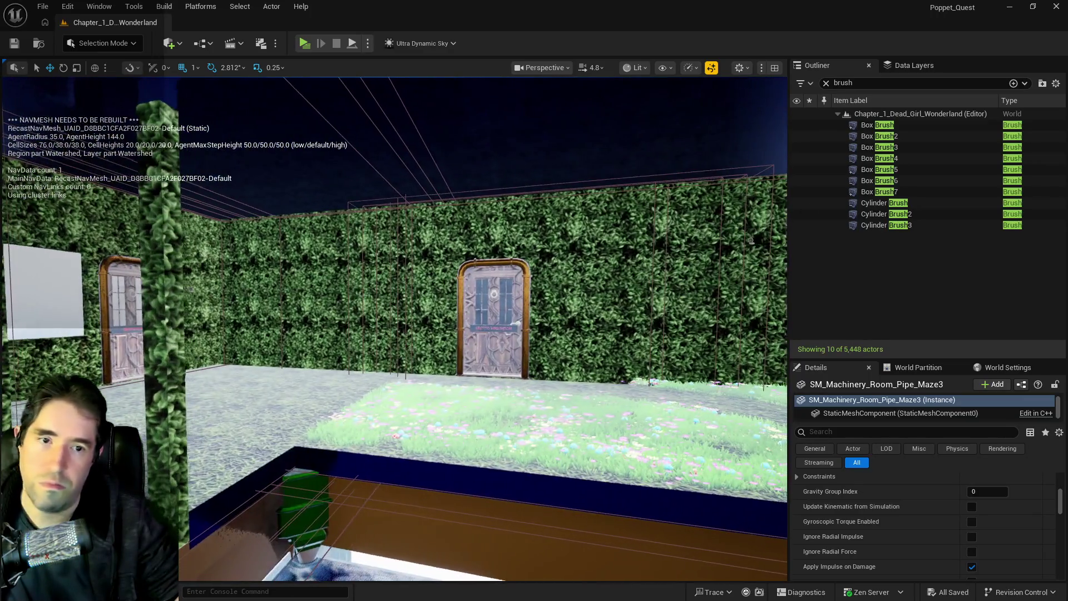
pyautogui.hotkey('ctrl', 'space')
# - Search 2DSideScrollerBP for 'moon do', select L_Pipe_Cap_With_Moon_Door, then close the Content Browser
pyautogui.moveTo(145, 131); pyautogui.dragTo(84, 120)
pyautogui.moveTo(150, 122)
pyautogui.mouseDown()
pyautogui.moveTo(482, 117)
pyautogui.moveTo(388, 127)
pyautogui.mouseUp()
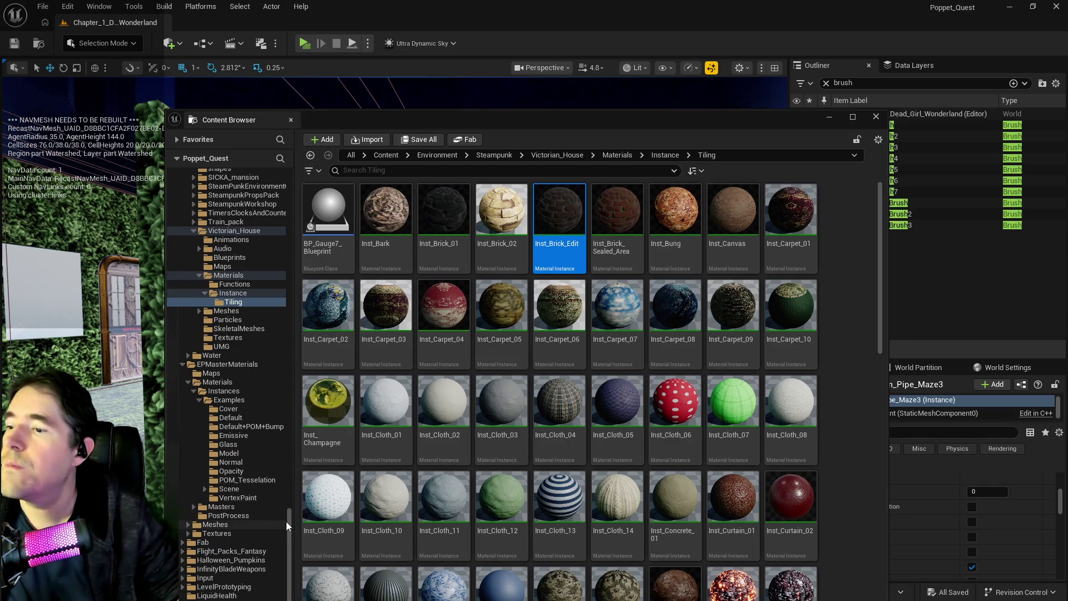
pyautogui.moveTo(288, 521)
pyautogui.mouseDown()
pyautogui.moveTo(299, 204)
pyautogui.moveTo(275, 162)
pyautogui.mouseUp()
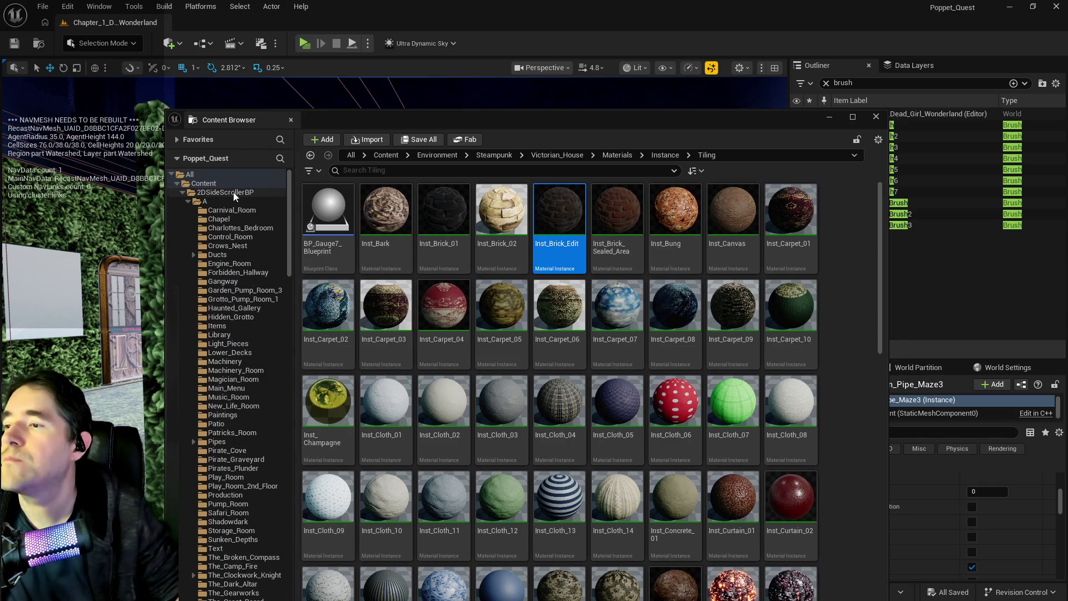
pyautogui.click(235, 192)
pyautogui.click(376, 158)
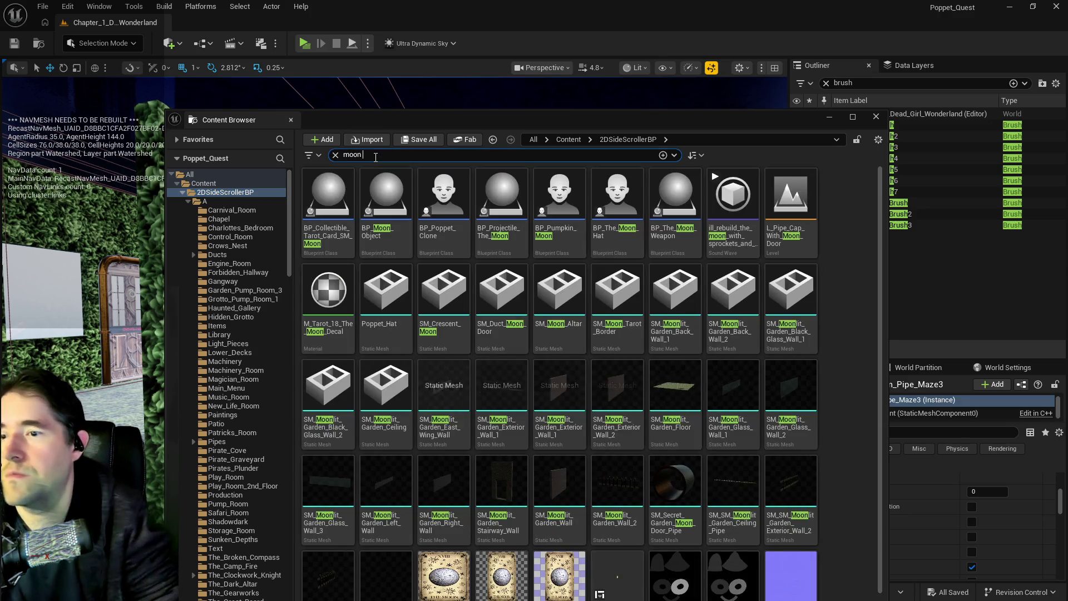
pyautogui.write('do')
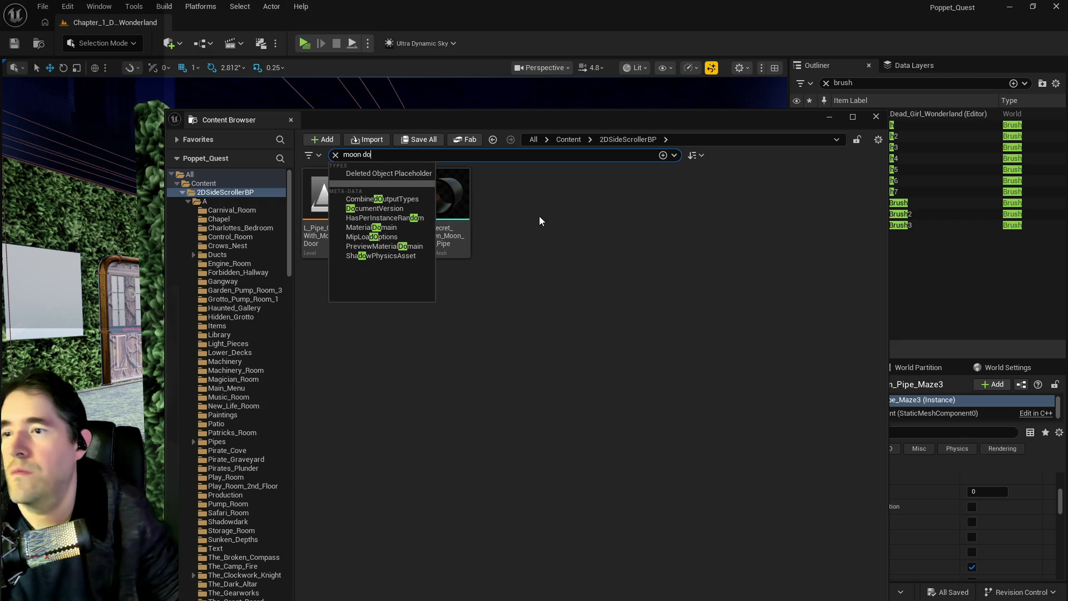
pyautogui.click(531, 222)
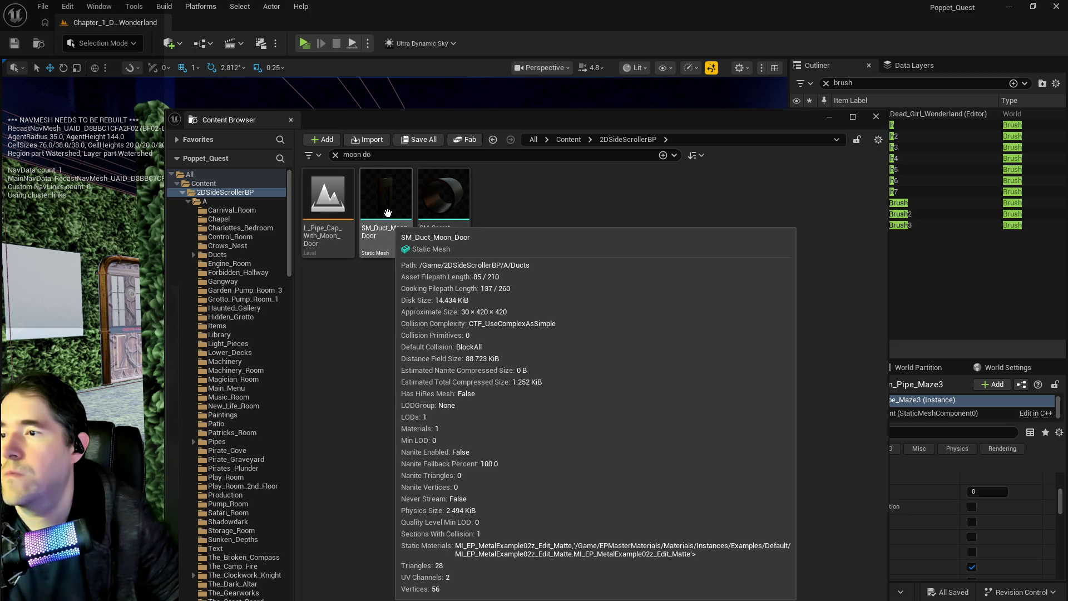
pyautogui.click(383, 157)
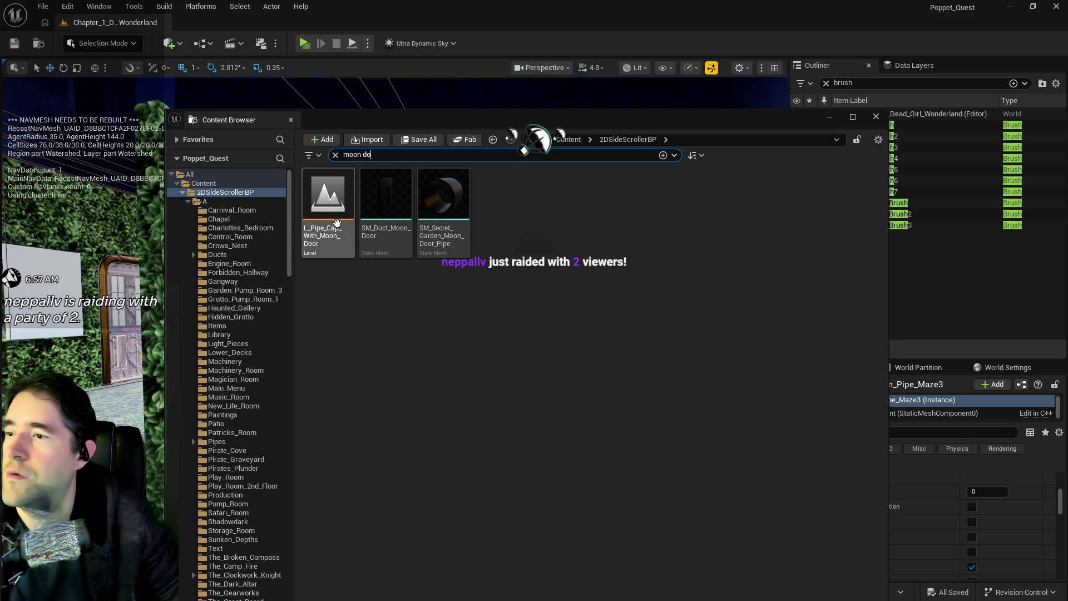
pyautogui.click(327, 198)
pyautogui.moveTo(389, 120); pyautogui.dragTo(1067, 148)
pyautogui.click(835, 169)
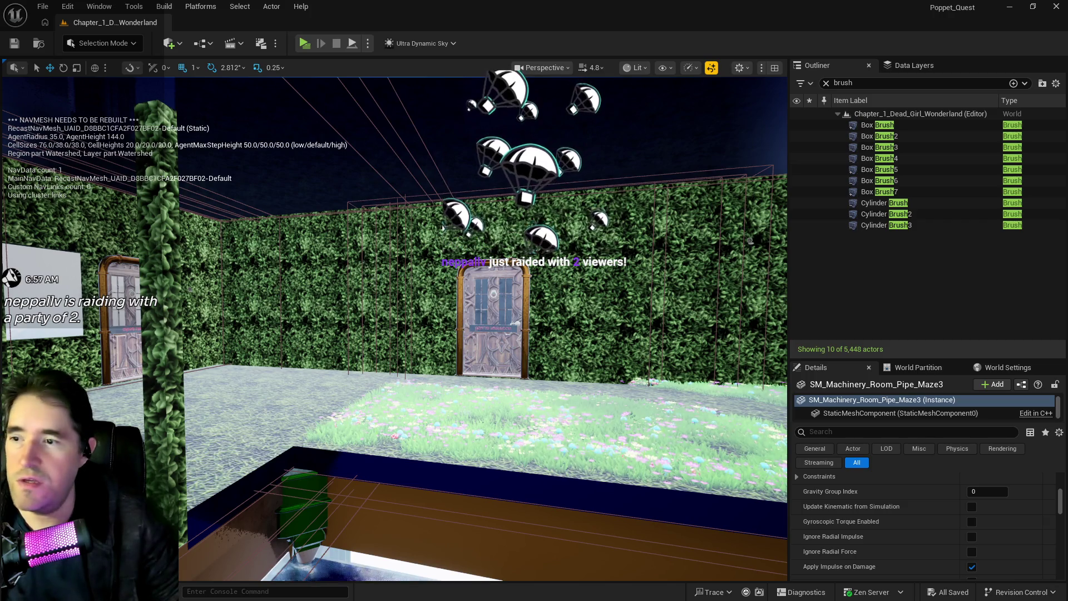
# - Focus the pipe, hide navmesh stats, fly to the pipe end, and paste the moon door cap
pyautogui.press('f')
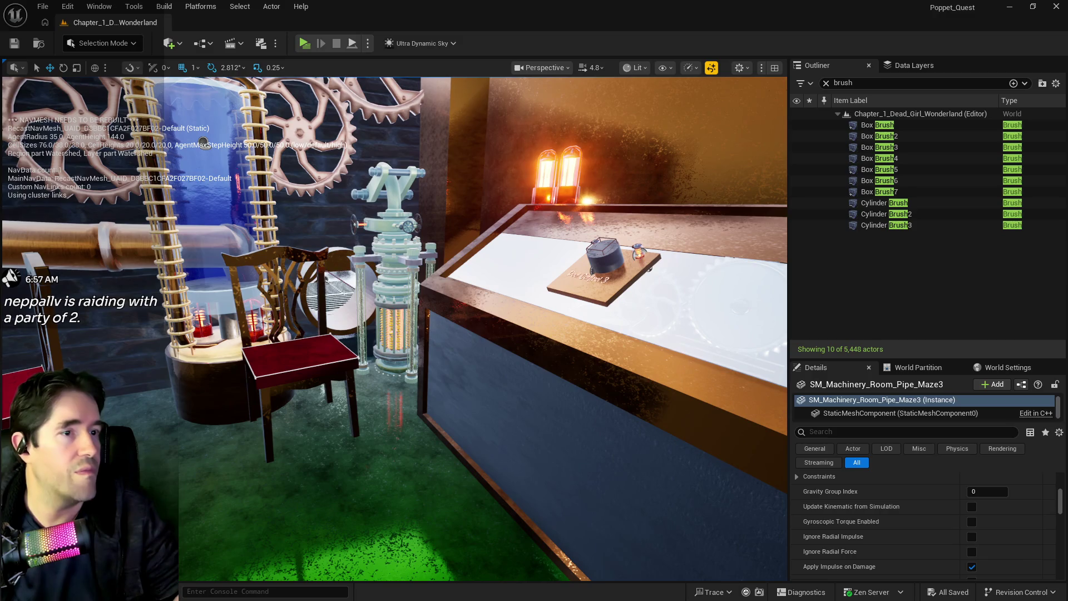
pyautogui.press('p')
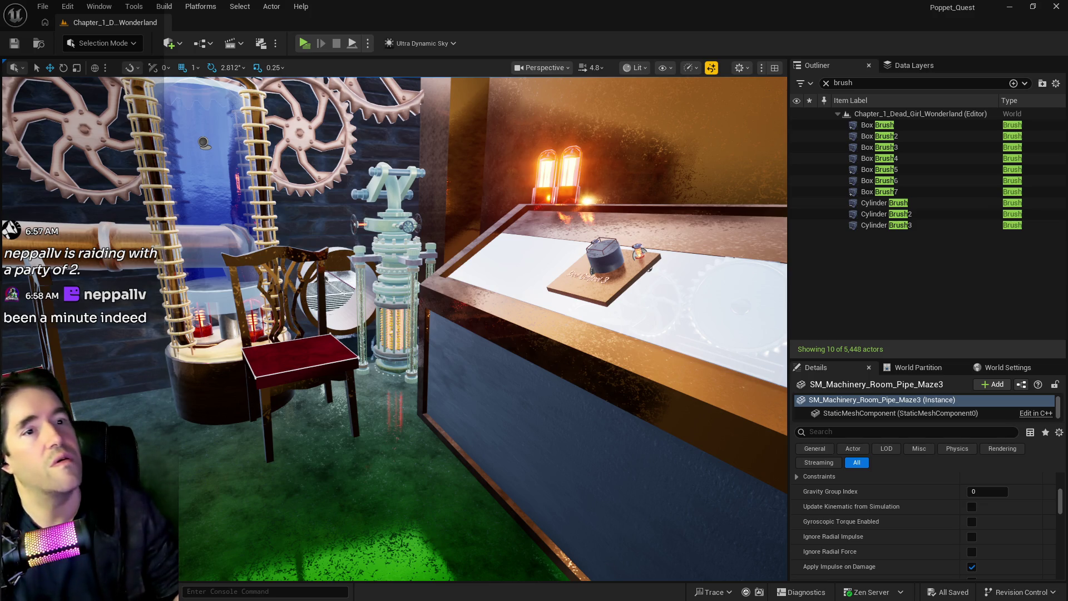
pyautogui.moveTo(570, 393)
pyautogui.mouseDown()
pyautogui.moveTo(565, 440)
pyautogui.moveTo(556, 362)
pyautogui.moveTo(574, 322)
pyautogui.mouseUp()
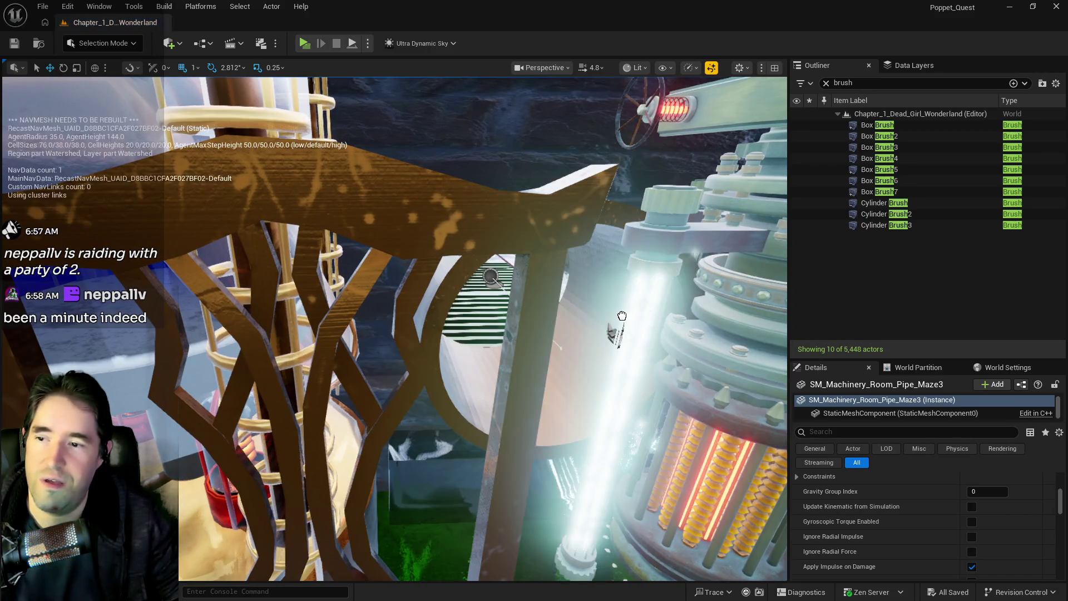
pyautogui.hotkey('ctrl', 'v')
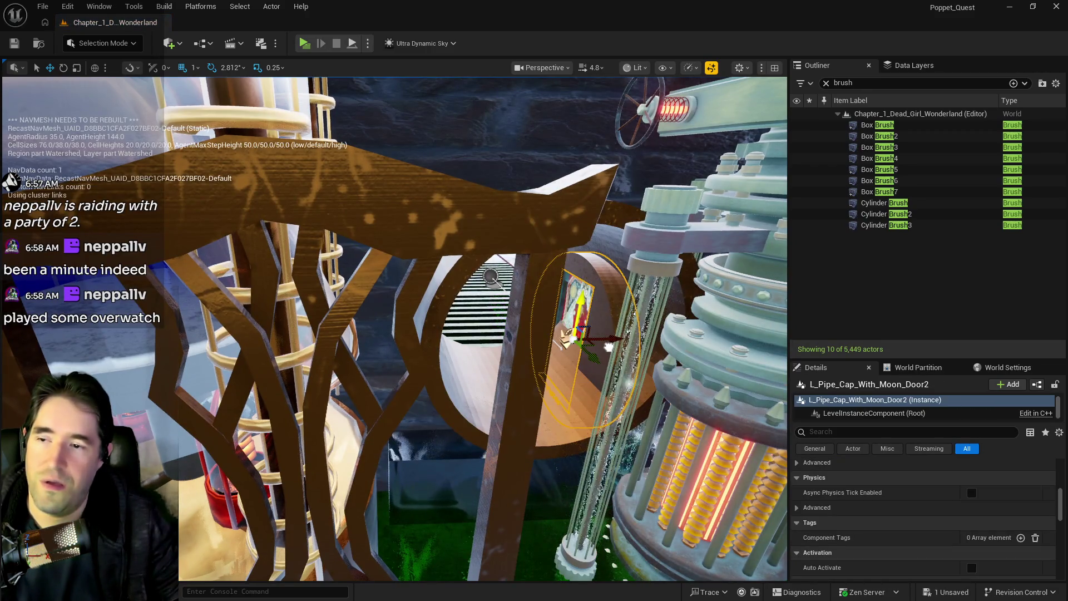
# - Rotate L_Pipe_Cap_With_Moon_Door2 about 73° to face the room and shift it onto the porthole
pyautogui.moveTo(609, 347); pyautogui.dragTo(490, 298)
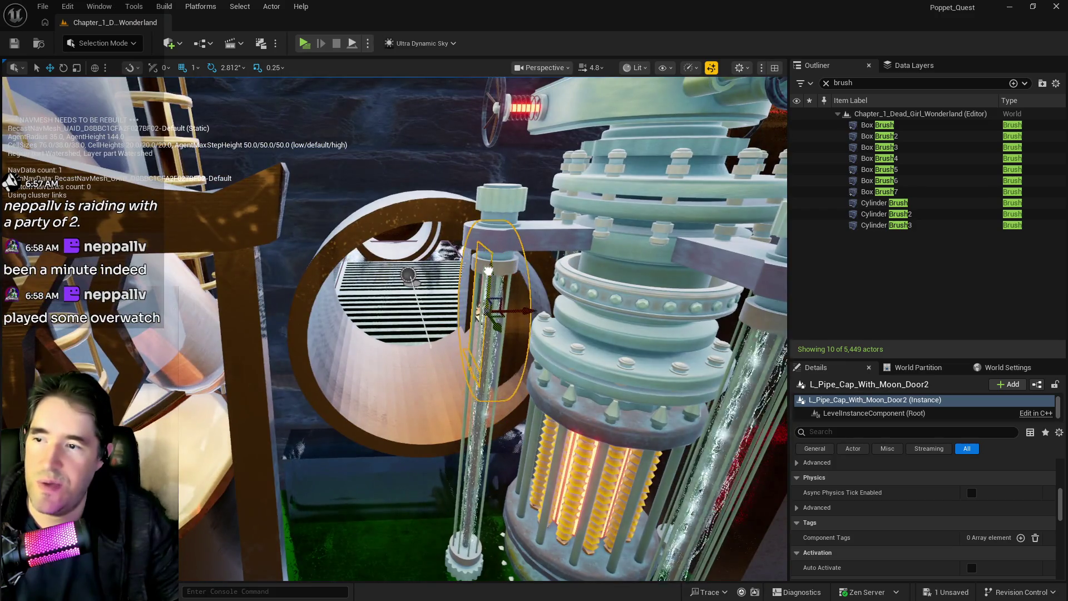
pyautogui.moveTo(557, 298); pyautogui.dragTo(520, 316)
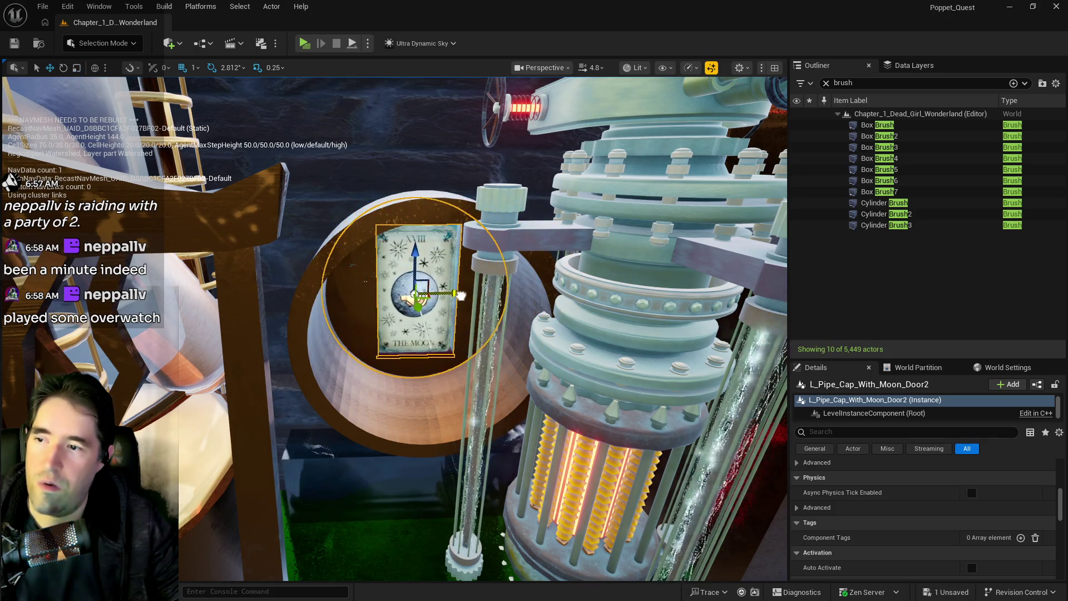
pyautogui.moveTo(415, 308); pyautogui.dragTo(433, 364)
pyautogui.scroll(-6, 432, 366)
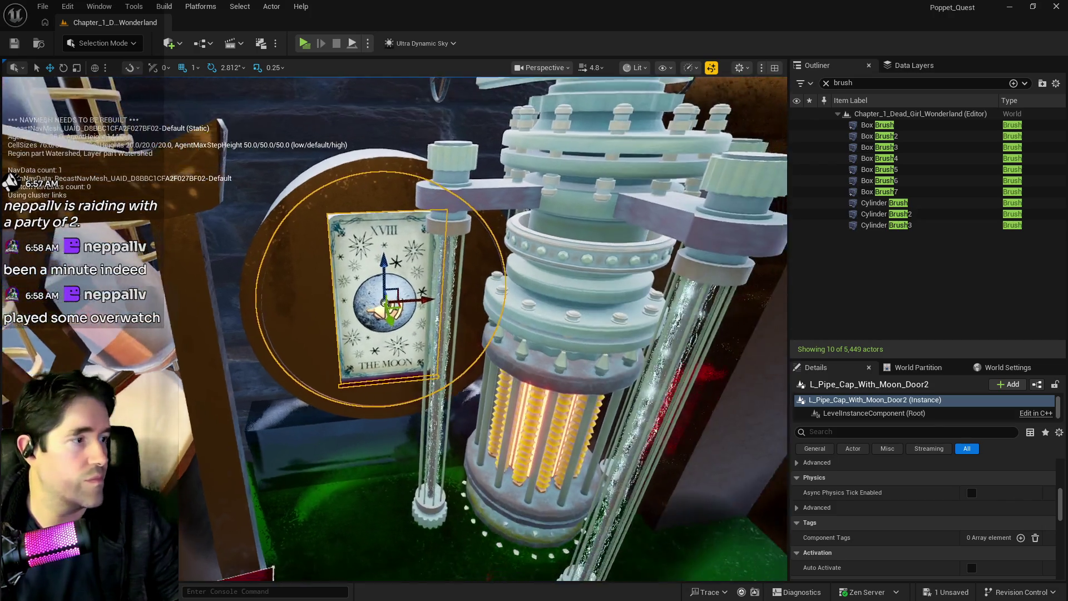
pyautogui.scroll(-5, 576, 354)
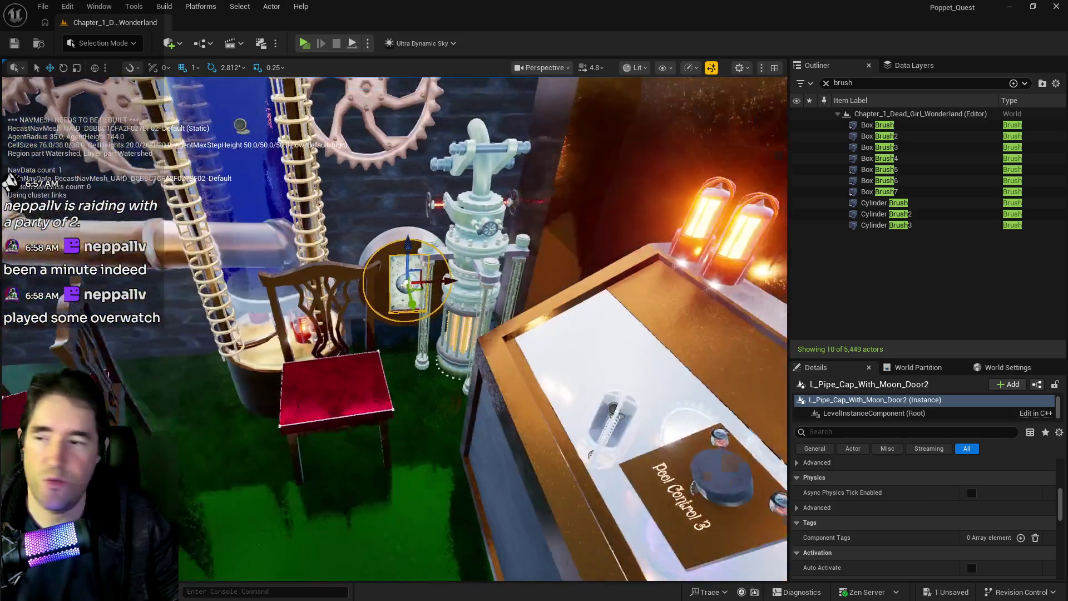
pyautogui.click(483, 284)
# - Drag BP_Lighter02 left toward The Broken Compass door and fly around to inspect it
pyautogui.moveTo(482, 322)
pyautogui.mouseDown()
pyautogui.moveTo(111, 312)
pyautogui.moveTo(178, 345)
pyautogui.mouseUp()
pyautogui.moveTo(389, 334)
pyautogui.mouseDown()
pyautogui.moveTo(423, 300)
pyautogui.moveTo(412, 290)
pyautogui.moveTo(349, 327)
pyautogui.mouseUp()
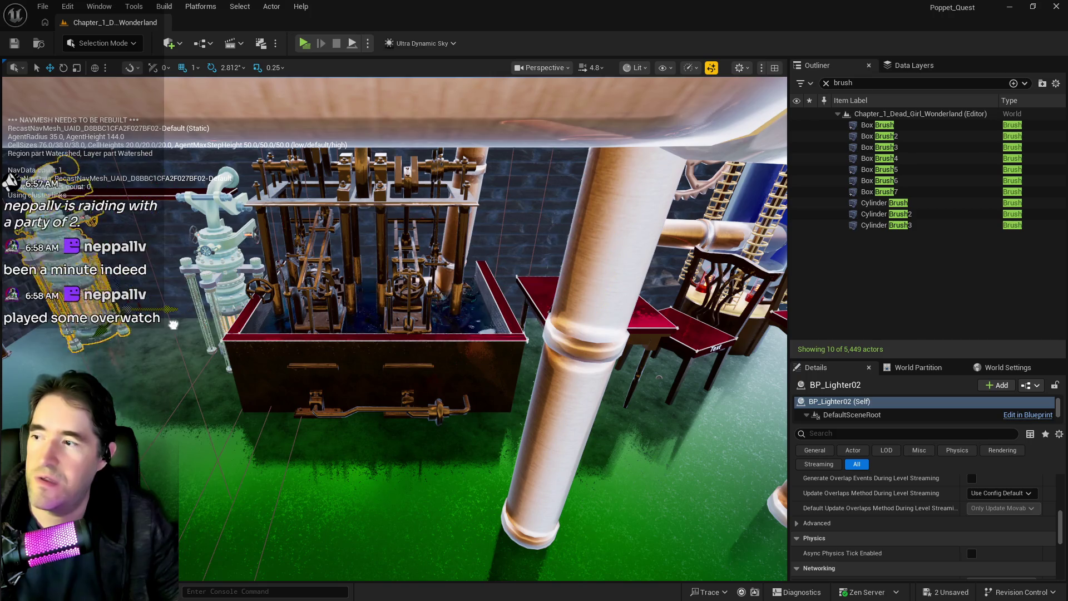
pyautogui.moveTo(148, 325)
pyautogui.mouseDown()
pyautogui.moveTo(211, 220)
pyautogui.moveTo(209, 326)
pyautogui.mouseUp()
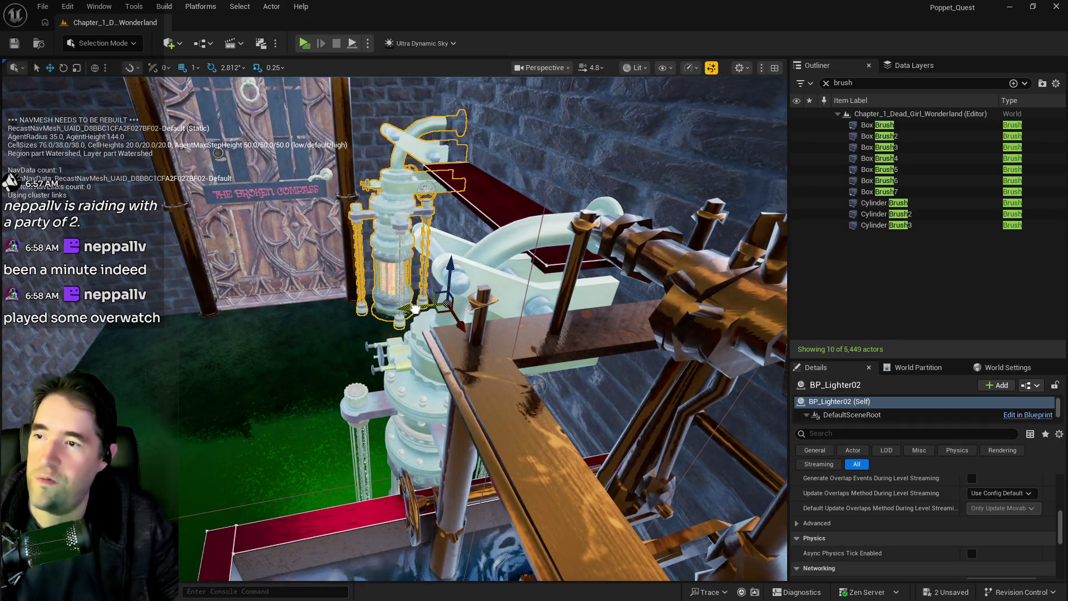
pyautogui.moveTo(418, 309)
pyautogui.mouseDown()
pyautogui.moveTo(334, 329)
pyautogui.moveTo(384, 325)
pyautogui.moveTo(203, 261)
pyautogui.mouseUp()
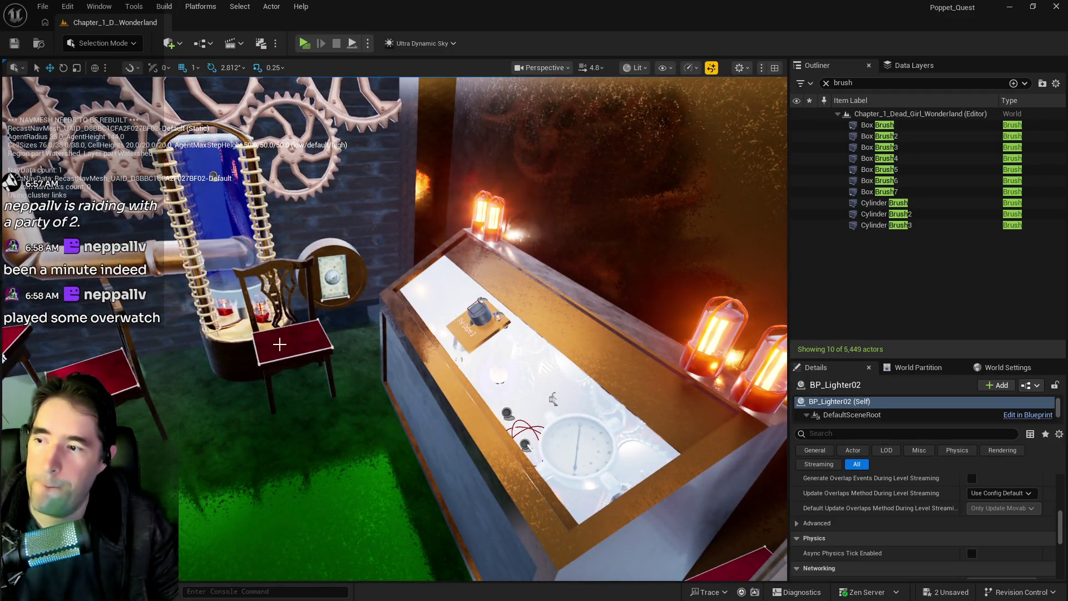
# - Select and frame the red chair BP_Chair40, then turn toward the Pool Control table
pyautogui.click(279, 344)
pyautogui.press('f')
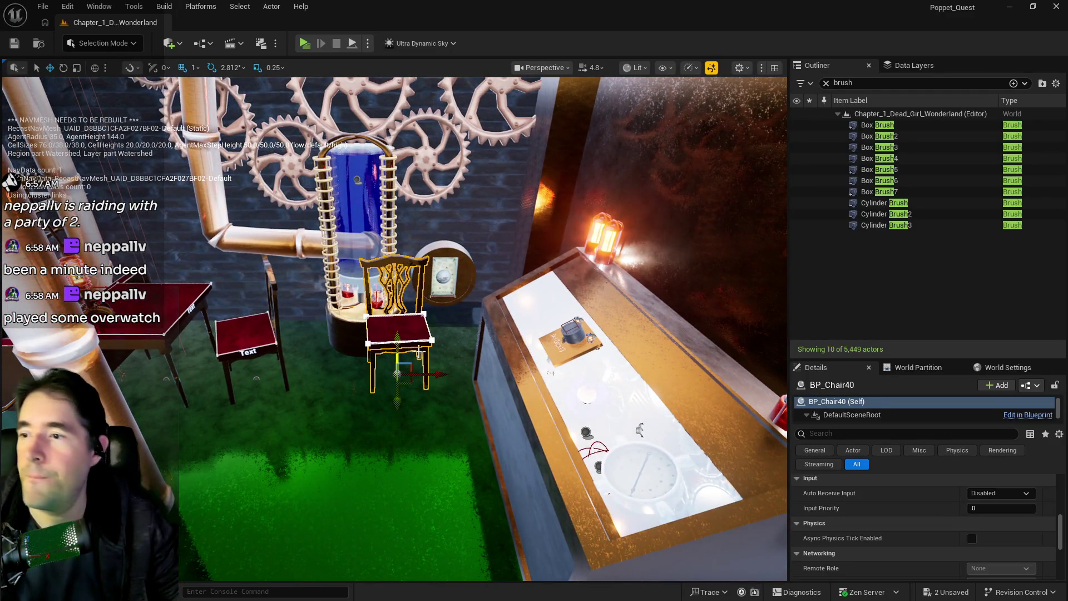
pyautogui.moveTo(376, 379); pyautogui.dragTo(428, 352)
# - Group-select the activation button, a second piece and the key, frame them, and drag them left
pyautogui.click(513, 309)
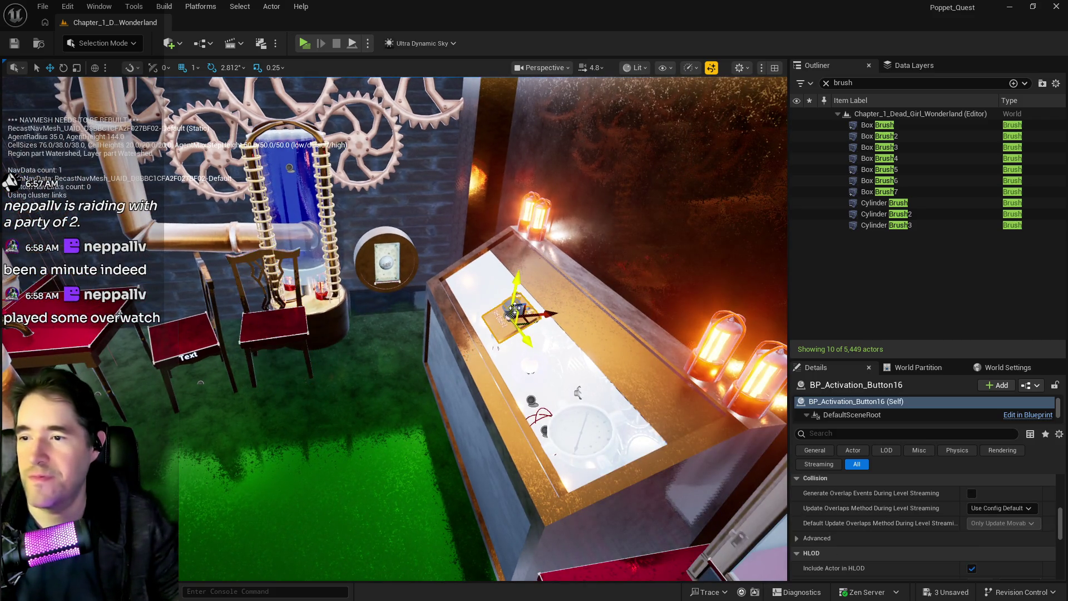
pyautogui.keyDown('ctrl'); pyautogui.click(579, 392); pyautogui.keyUp('ctrl')
pyautogui.press('f')
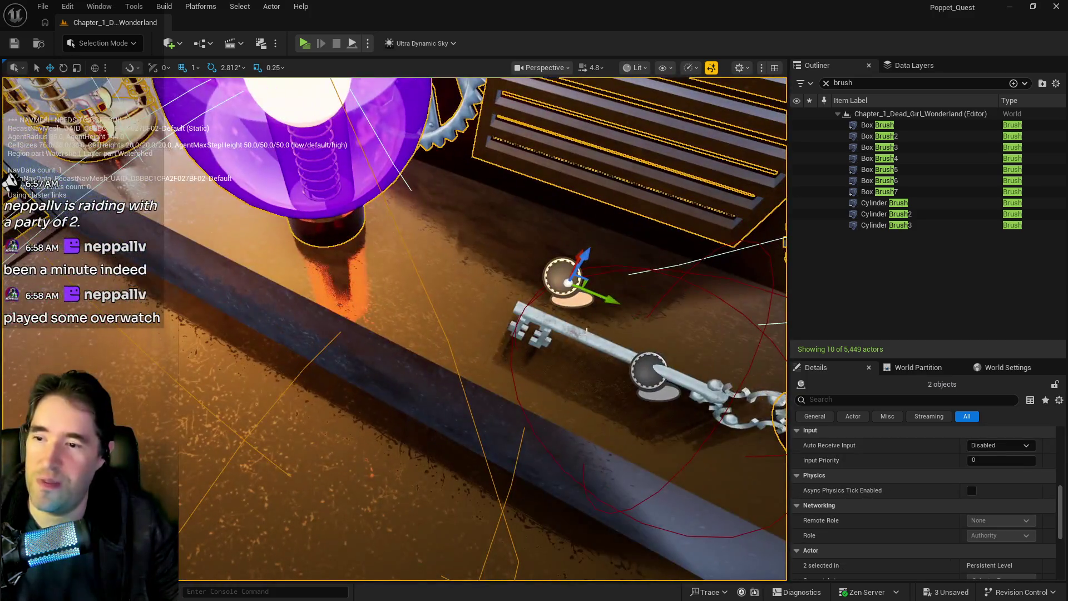
pyautogui.keyDown('ctrl'); pyautogui.click(655, 369); pyautogui.keyUp('ctrl')
pyautogui.press('f')
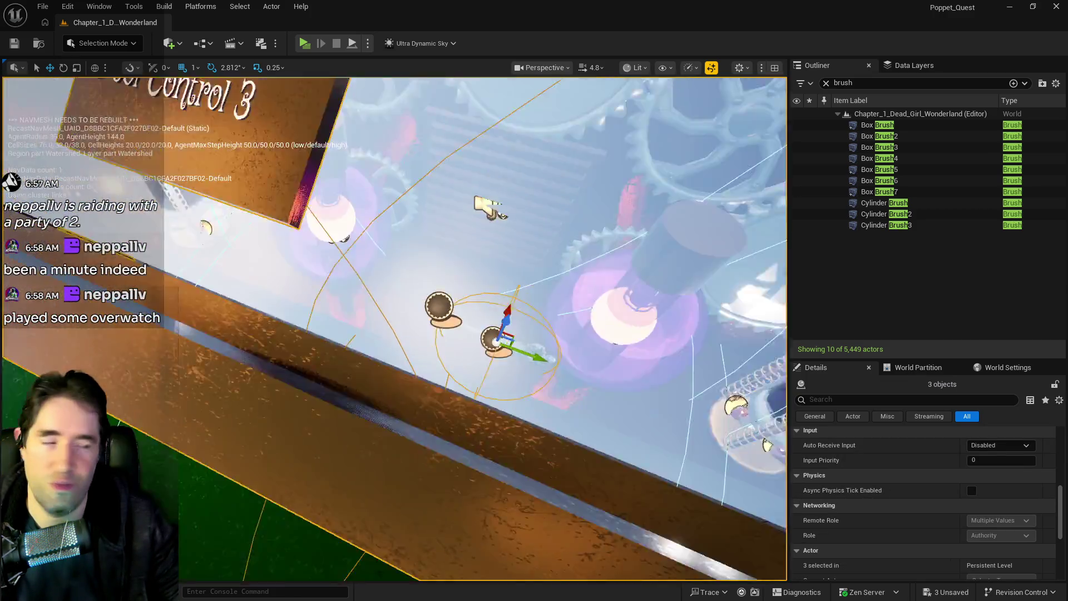
pyautogui.press('f')
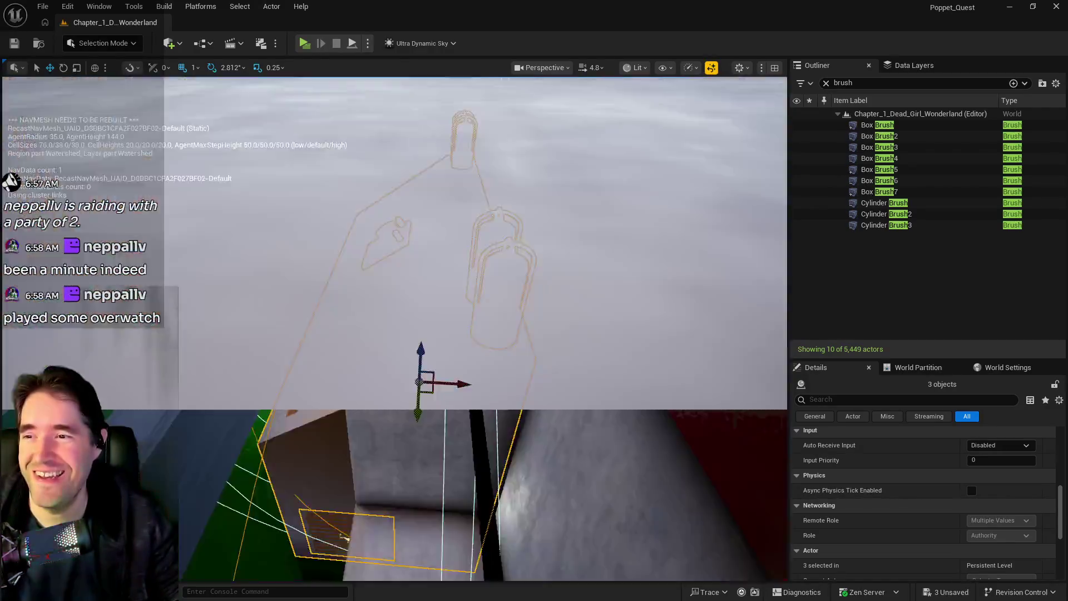
pyautogui.press('f')
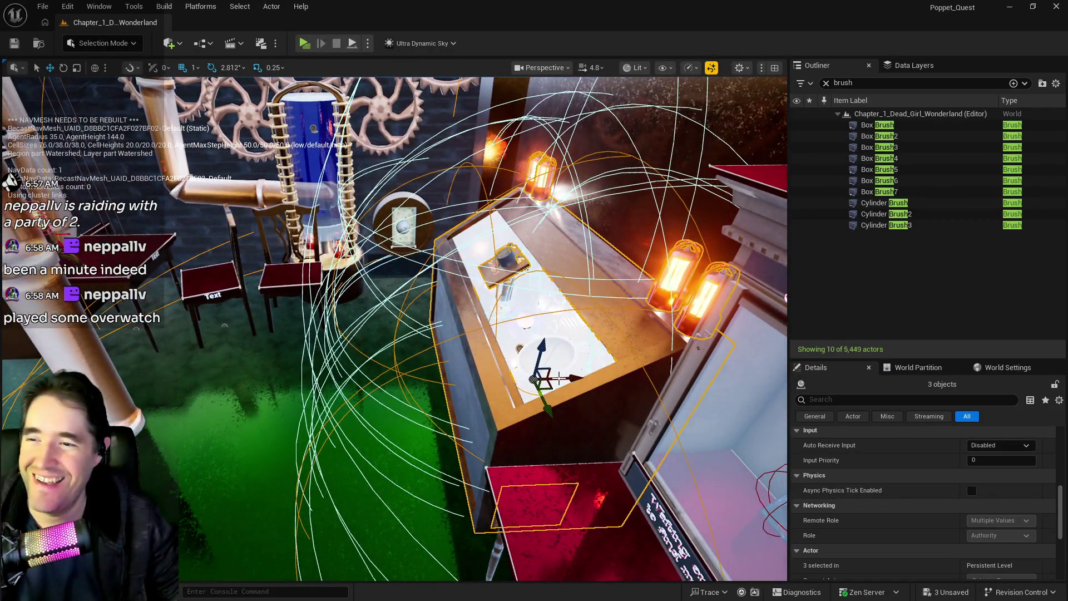
pyautogui.moveTo(569, 379)
pyautogui.mouseDown()
pyautogui.moveTo(329, 378)
pyautogui.moveTo(355, 391)
pyautogui.mouseUp()
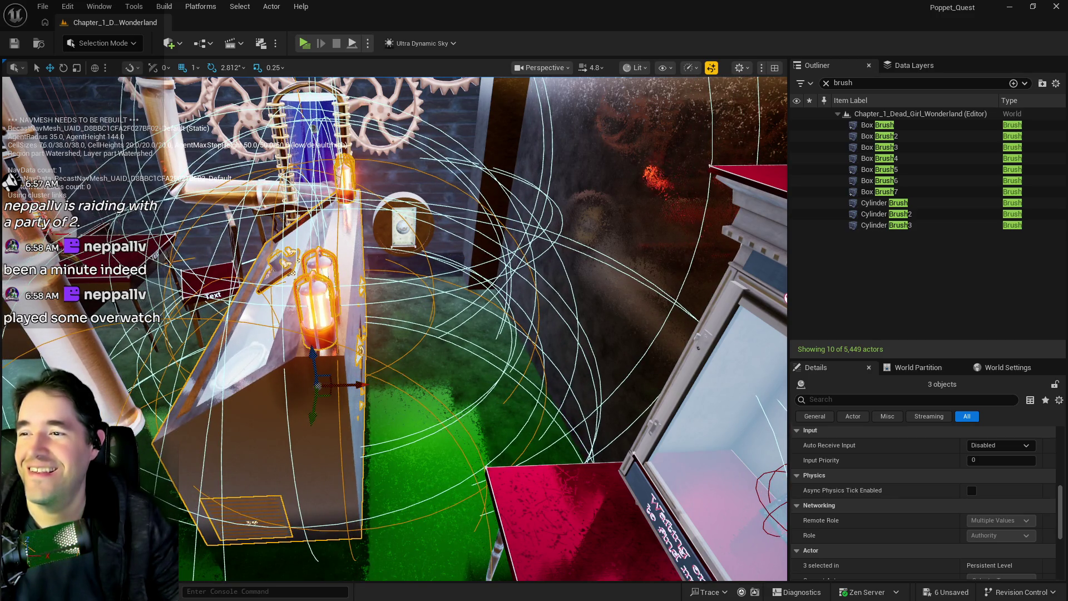
# - Select the small table and the coil lamp above it and frame them in the viewport
pyautogui.press('w')
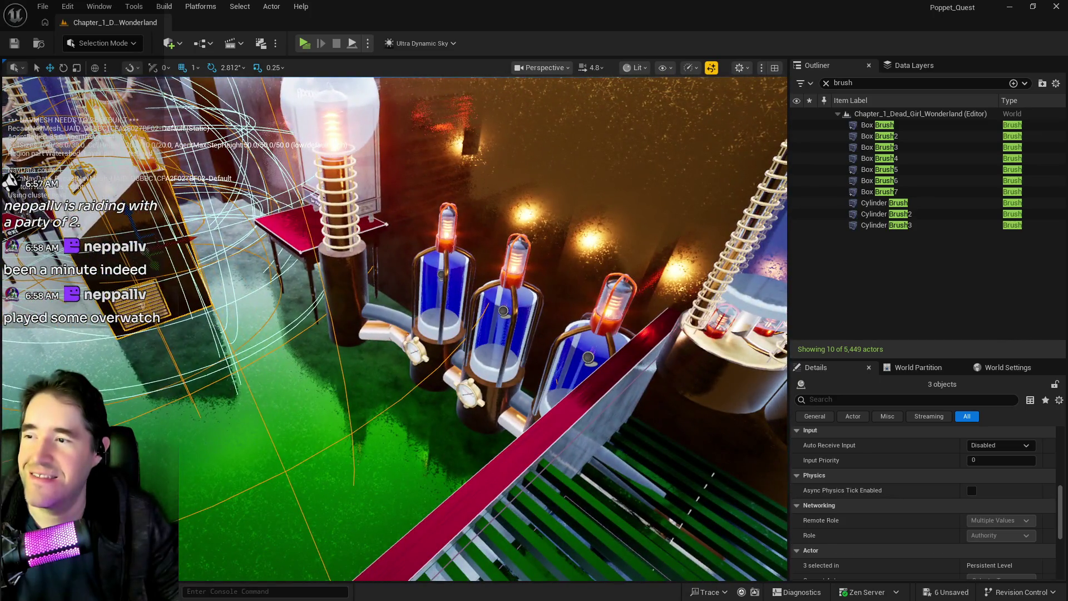
pyautogui.click(329, 233)
pyautogui.keyDown('ctrl'); pyautogui.click(333, 167); pyautogui.keyUp('ctrl')
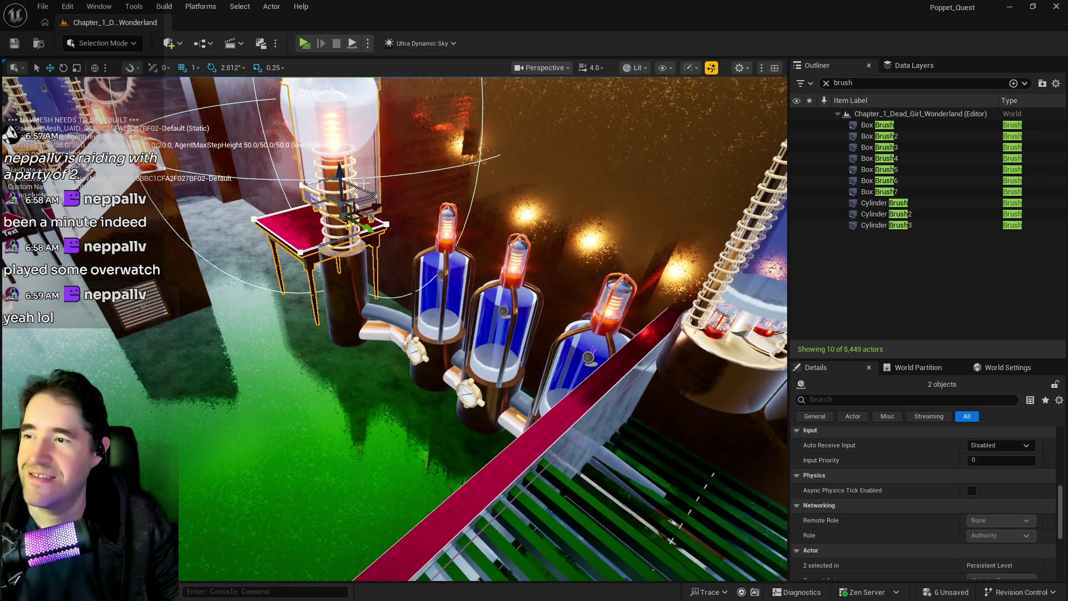
pyautogui.press('f')
# - Inspect the Six of Cups card, then orbit back out and select the blue pump BP_Pump18
pyautogui.press('w')
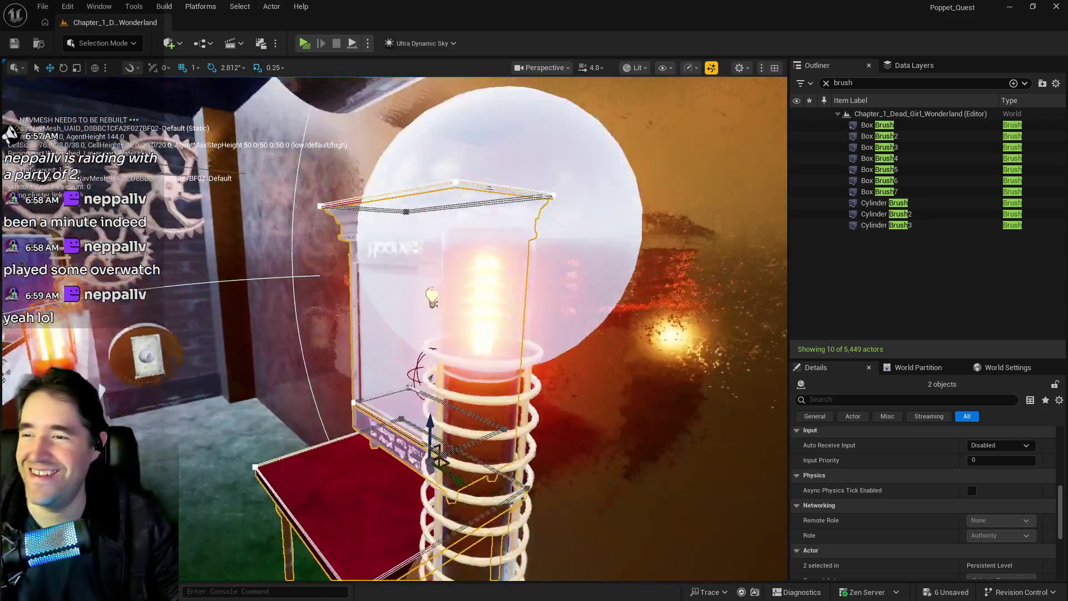
pyautogui.scroll(3, 407, 326)
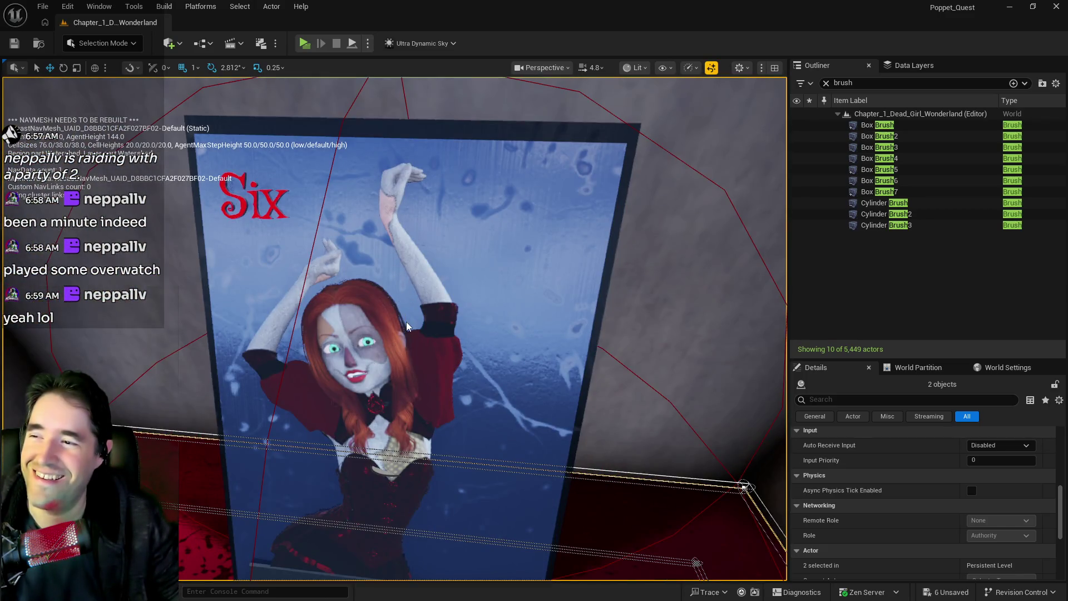
pyautogui.scroll(-5, 406, 322)
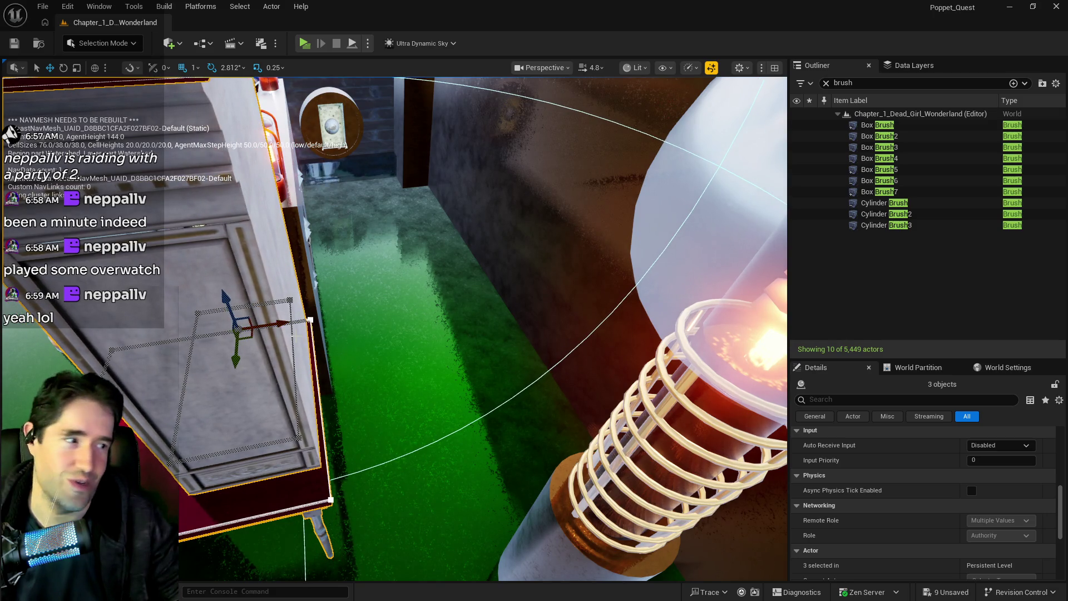
pyautogui.moveTo(395, 329)
pyautogui.mouseDown()
pyautogui.moveTo(384, 311)
pyautogui.moveTo(389, 356)
pyautogui.moveTo(400, 323)
pyautogui.moveTo(426, 328)
pyautogui.moveTo(382, 296)
pyautogui.moveTo(345, 303)
pyautogui.moveTo(359, 289)
pyautogui.moveTo(361, 311)
pyautogui.mouseUp()
pyautogui.click(340, 310)
# - Select retainer wall Wall2, try an Alt-drag copy across, and undo it
pyautogui.click(340, 310)
pyautogui.moveTo(222, 426)
pyautogui.mouseDown()
pyautogui.moveTo(417, 346)
pyautogui.moveTo(513, 368)
pyautogui.moveTo(444, 242)
pyautogui.mouseUp()
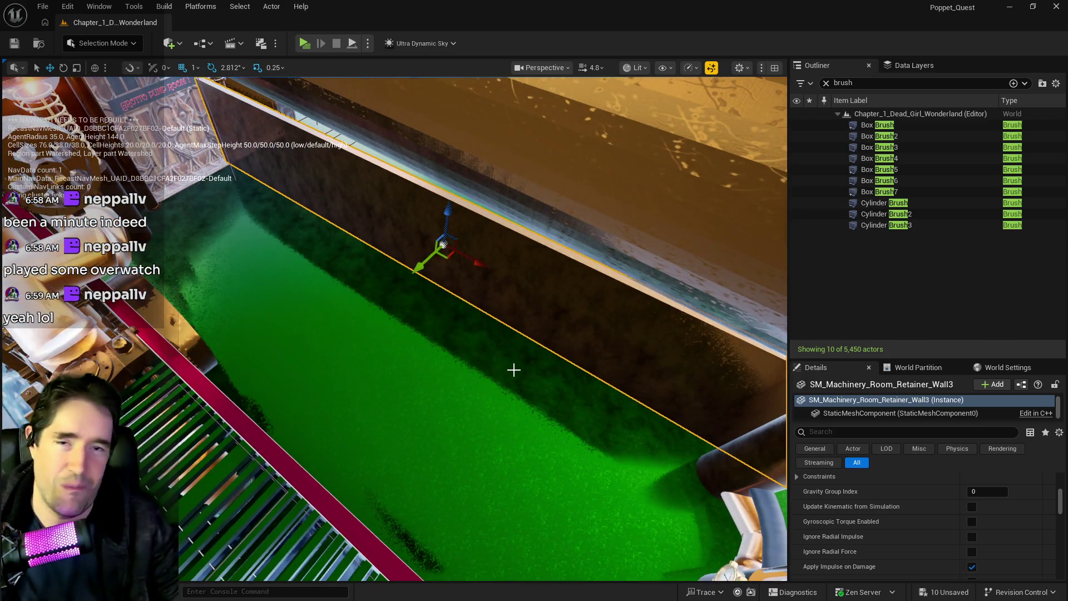
pyautogui.hotkey('ctrl', 'z')
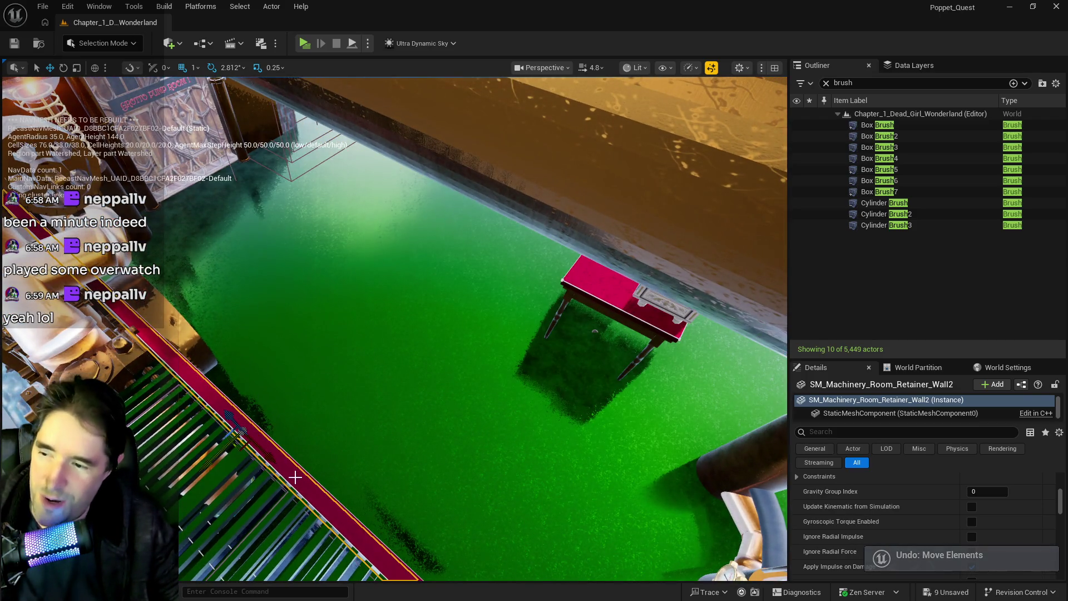
pyautogui.moveTo(296, 472)
pyautogui.mouseDown()
pyautogui.moveTo(275, 450)
pyautogui.moveTo(299, 419)
pyautogui.mouseUp()
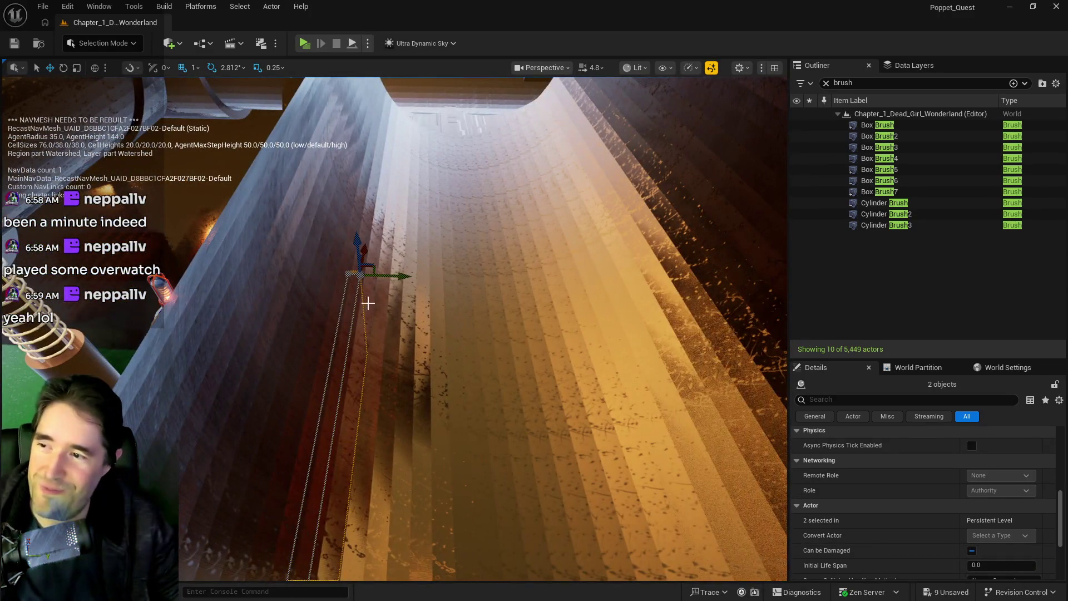
# - Duplicate the retainer wall, rotate the copy 90° and slide it left along the green pool
pyautogui.moveTo(402, 274); pyautogui.dragTo(128, 273)
pyautogui.press('f')
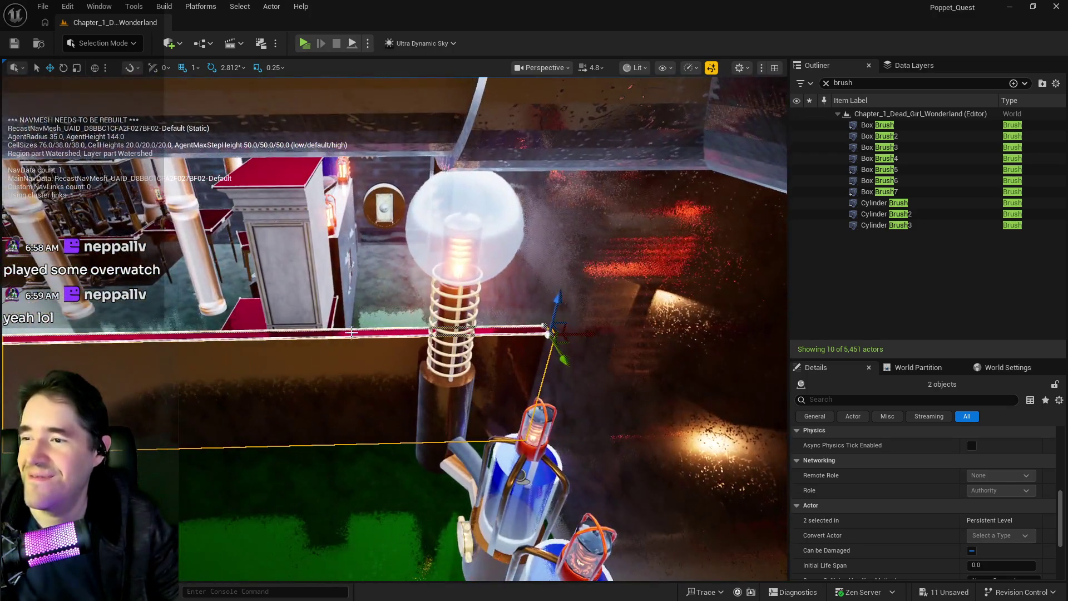
pyautogui.press('e')
pyautogui.moveTo(537, 369); pyautogui.dragTo(453, 373)
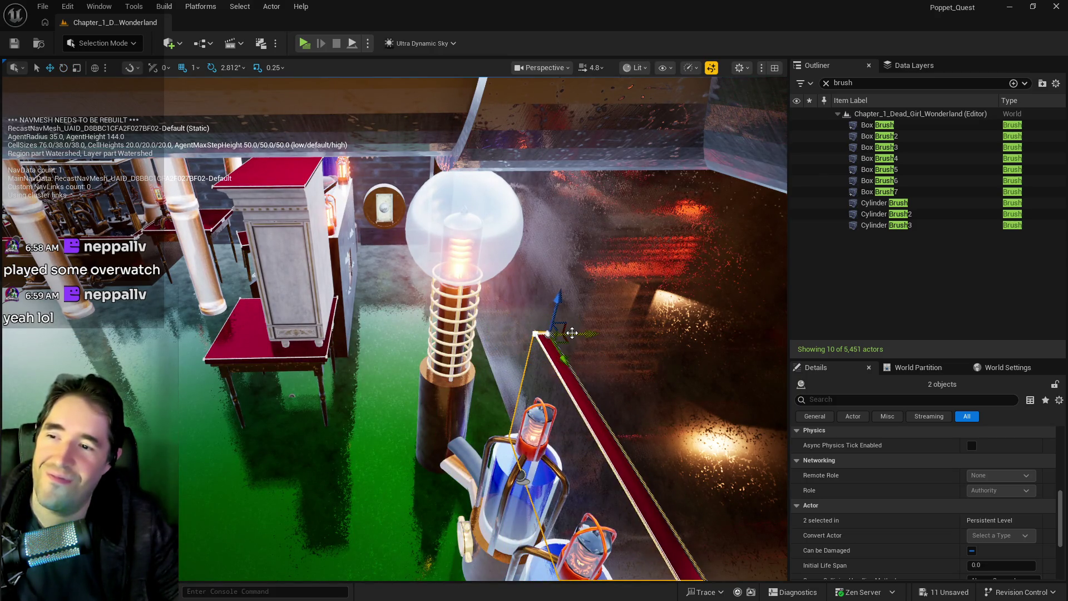
pyautogui.moveTo(586, 332)
pyautogui.mouseDown()
pyautogui.moveTo(379, 345)
pyautogui.moveTo(391, 340)
pyautogui.moveTo(385, 370)
pyautogui.moveTo(355, 266)
pyautogui.mouseUp()
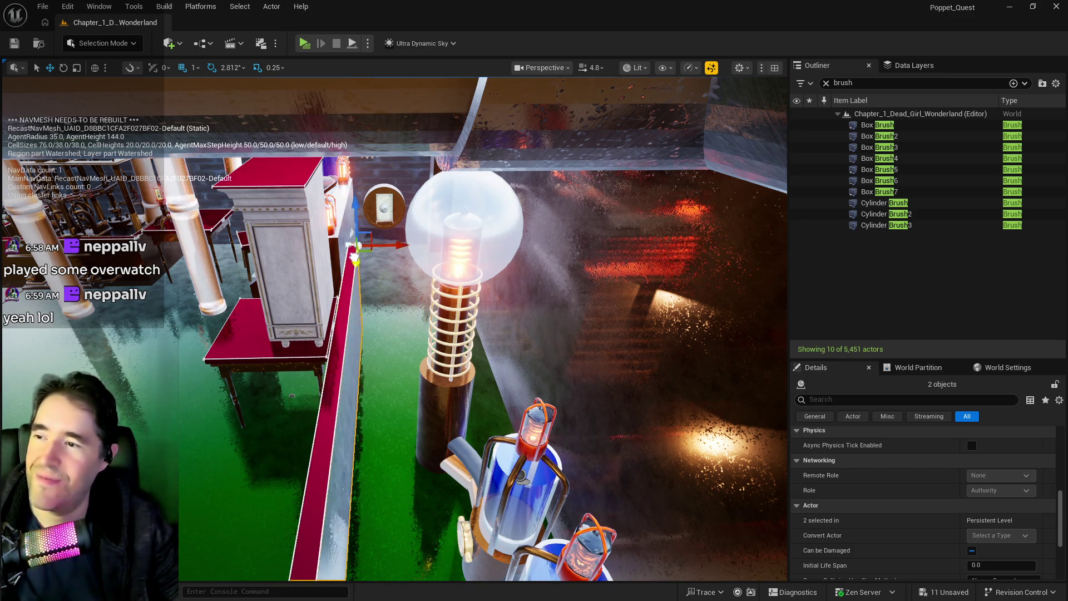
pyautogui.moveTo(449, 348)
pyautogui.mouseDown()
pyautogui.moveTo(448, 278)
pyautogui.moveTo(468, 320)
pyautogui.mouseUp()
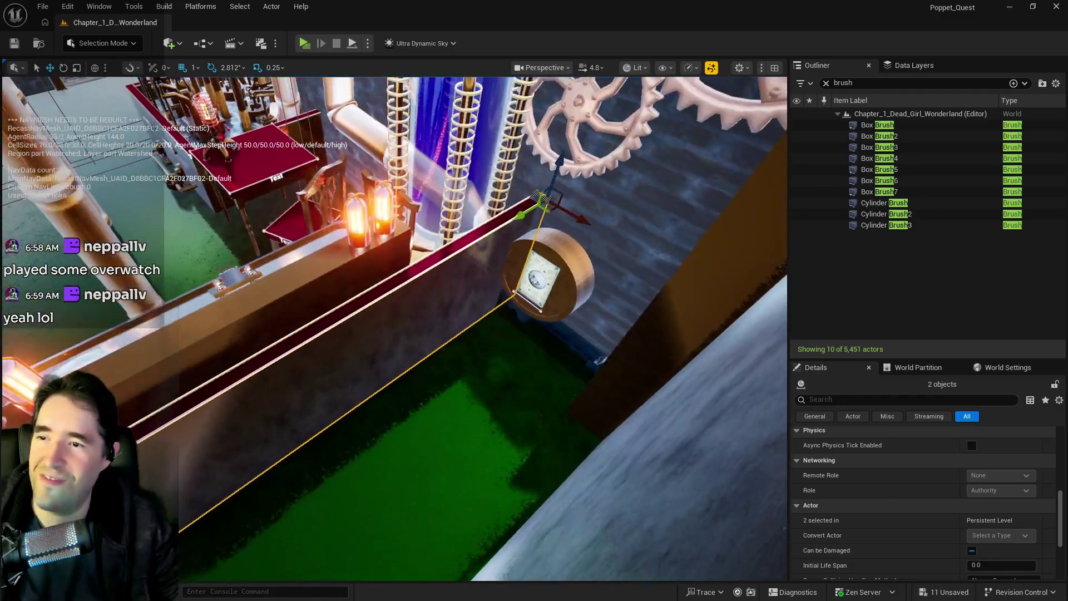
pyautogui.moveTo(725, 389); pyautogui.dragTo(725, 396)
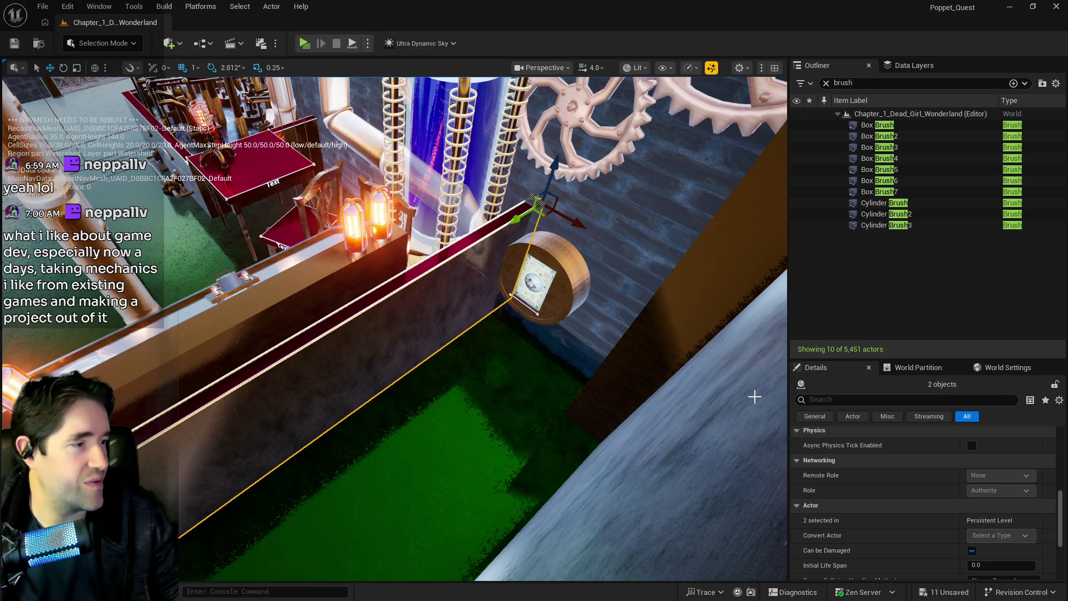
pyautogui.moveTo(669, 398)
pyautogui.mouseDown()
pyautogui.moveTo(609, 373)
pyautogui.moveTo(590, 351)
pyautogui.moveTo(753, 371)
pyautogui.moveTo(388, 391)
pyautogui.moveTo(592, 361)
pyautogui.moveTo(477, 370)
pyautogui.moveTo(425, 339)
pyautogui.mouseUp()
# - Narrow the Wall3 retainer wall copy to an X scale of 0.85
pyautogui.click(592, 361)
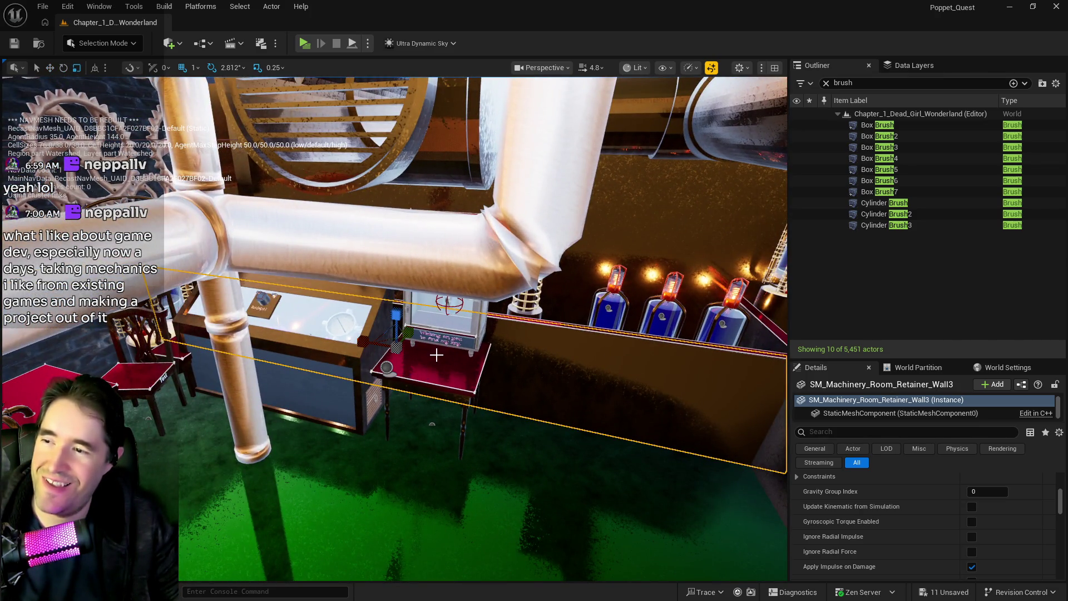
pyautogui.scroll(10, 950, 487)
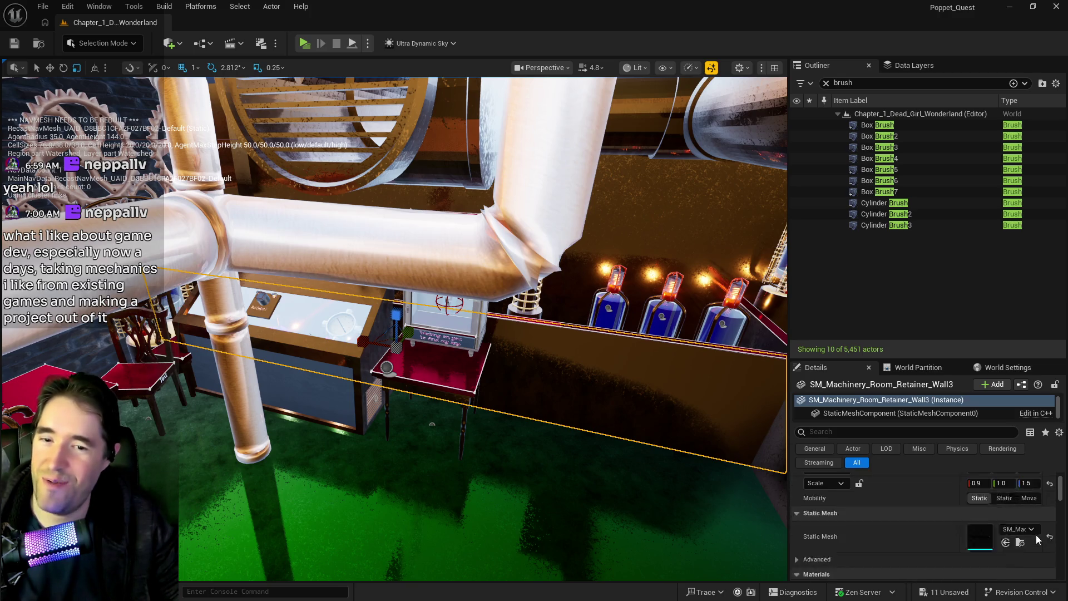
pyautogui.click(979, 524)
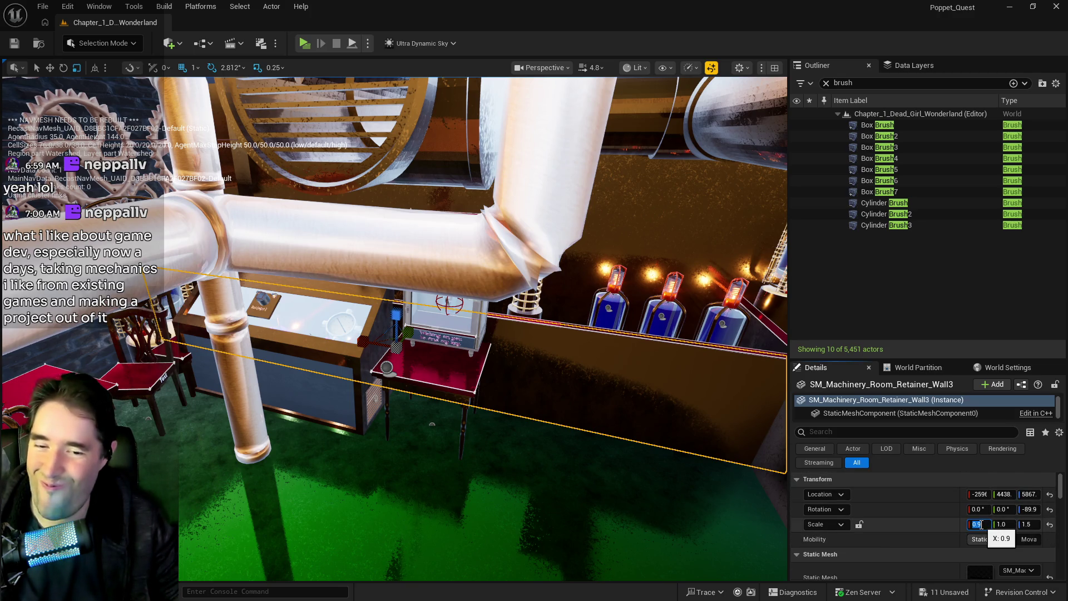
pyautogui.write('0.85')
pyautogui.press('Return')
# - Select Pool Kill Plane12 beside the gear-covered brick wall
pyautogui.moveTo(653, 500); pyautogui.dragTo(648, 456)
pyautogui.moveTo(577, 504); pyautogui.dragTo(576, 504)
pyautogui.click(401, 389)
pyautogui.moveTo(396, 384); pyautogui.dragTo(396, 384)
# - Nudge Pool Kill Plane12's Y location and set its Y scale to 9.5
pyautogui.moveTo(315, 307); pyautogui.dragTo(315, 307)
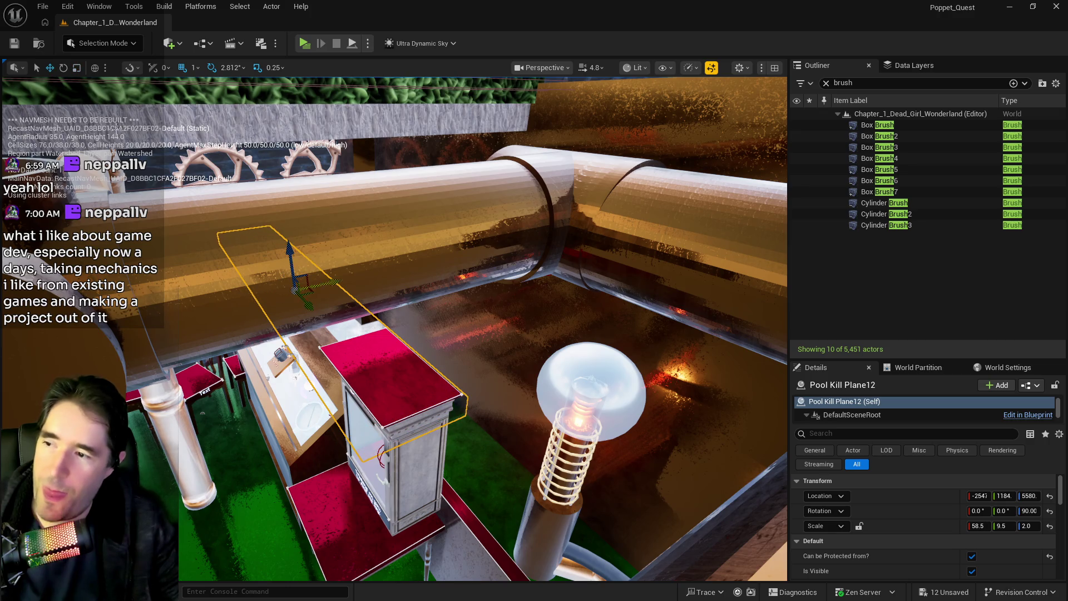
pyautogui.moveTo(371, 379); pyautogui.dragTo(372, 380)
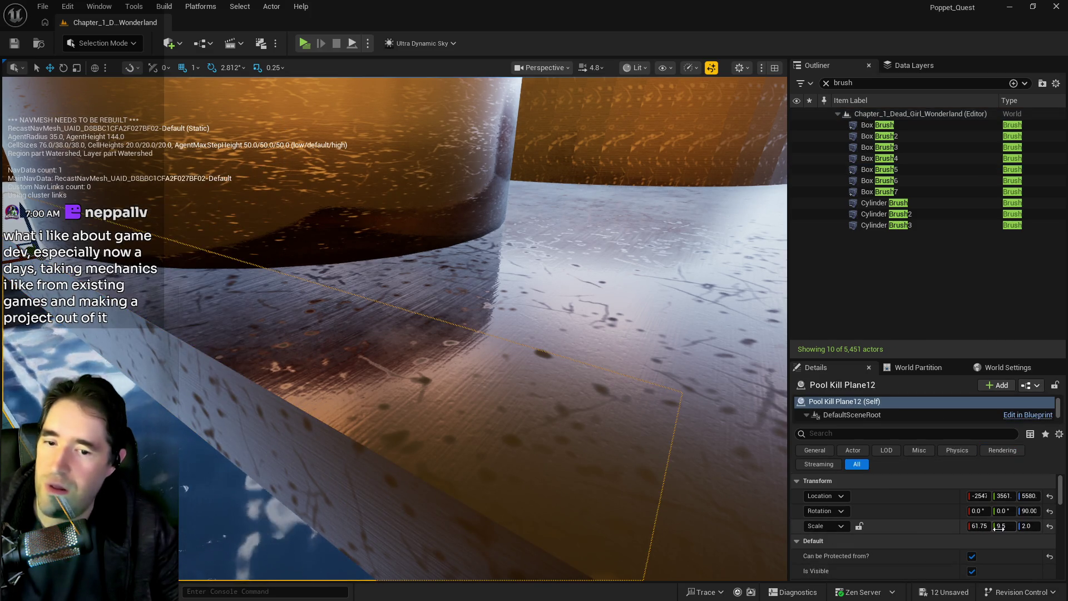
pyautogui.moveTo(1004, 496)
pyautogui.mouseDown()
pyautogui.moveTo(991, 496)
pyautogui.moveTo(1016, 537)
pyautogui.mouseUp()
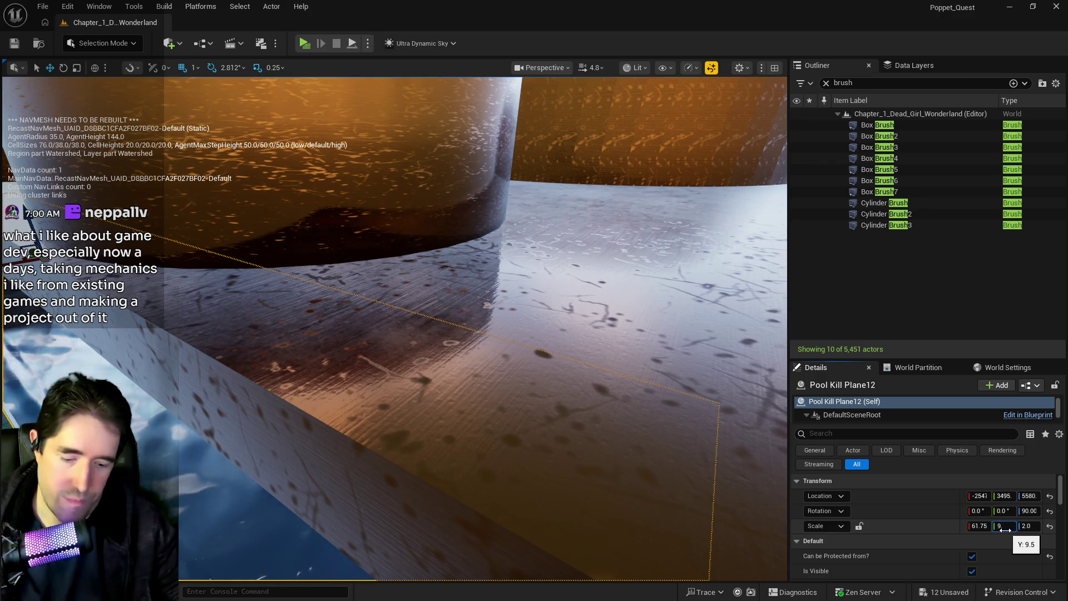
pyautogui.write('6')
pyautogui.press('Return')
pyautogui.scroll(-3, 537, 448)
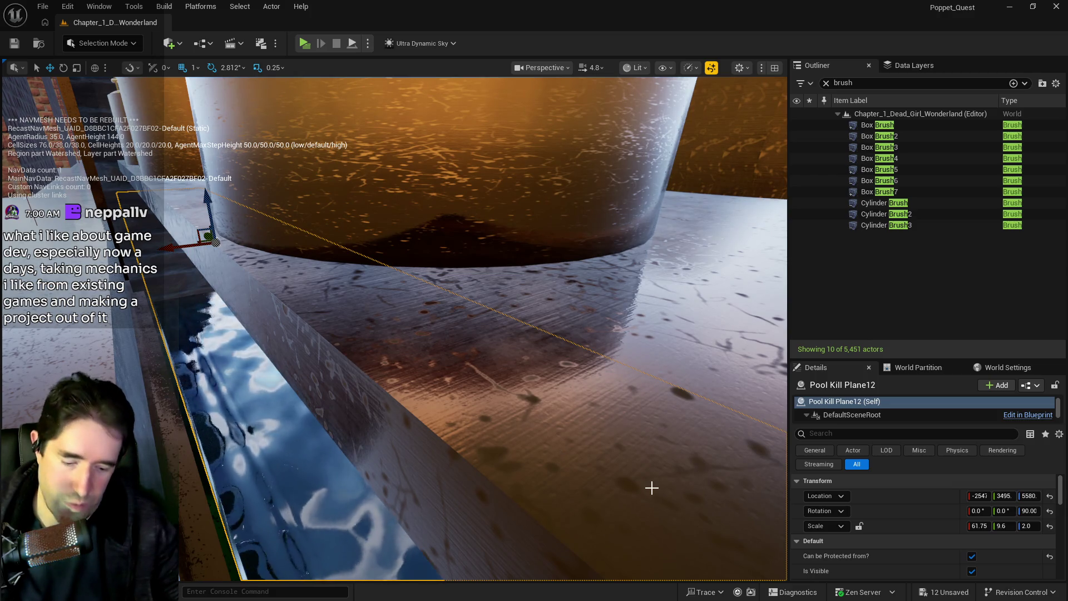
pyautogui.click(1012, 525)
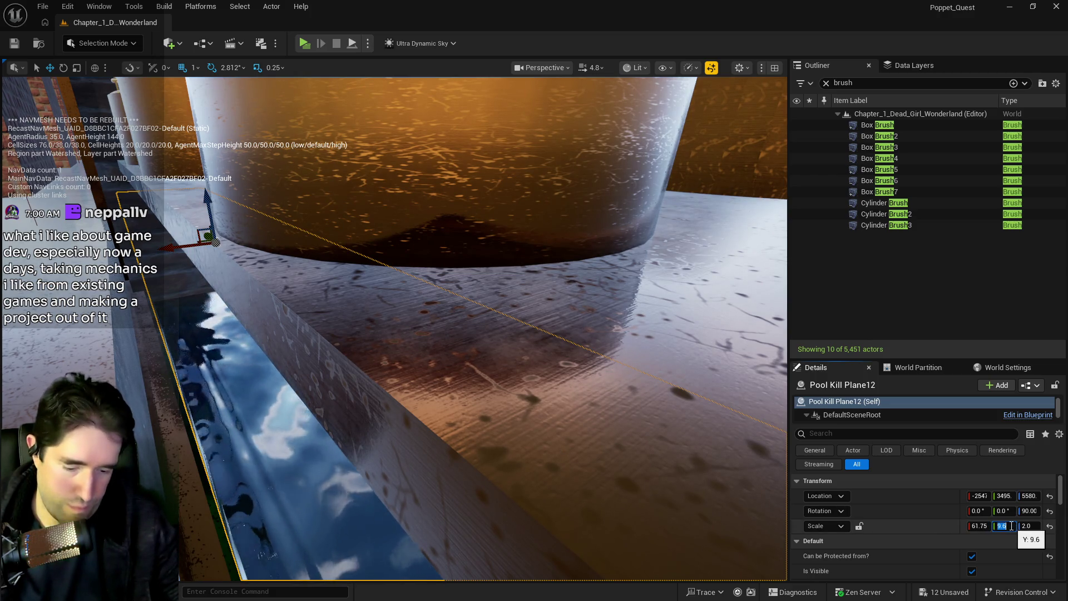
pyautogui.write('9.5')
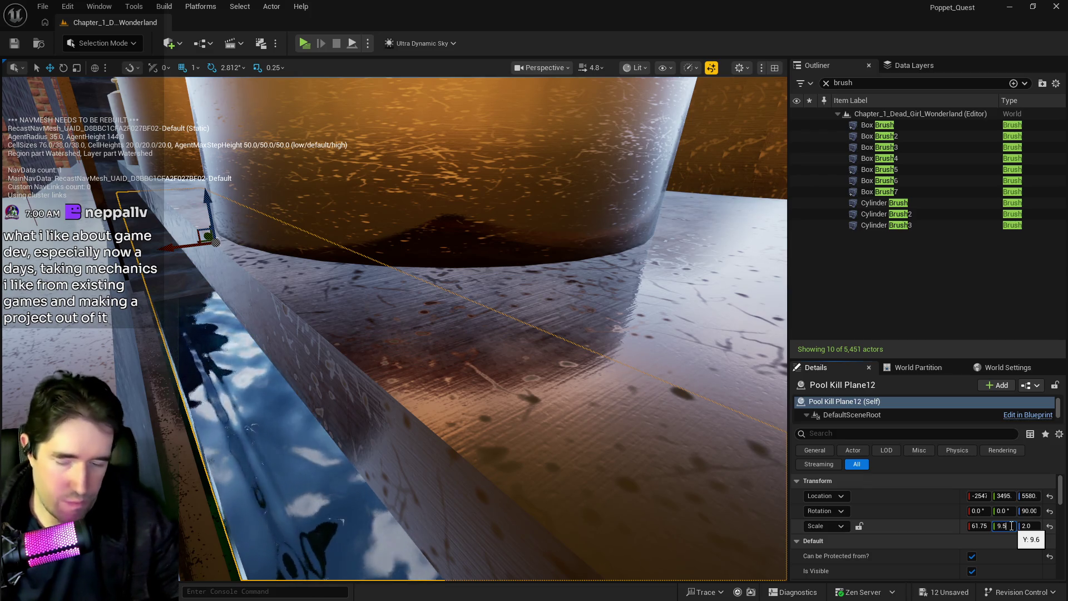
pyautogui.press('Return')
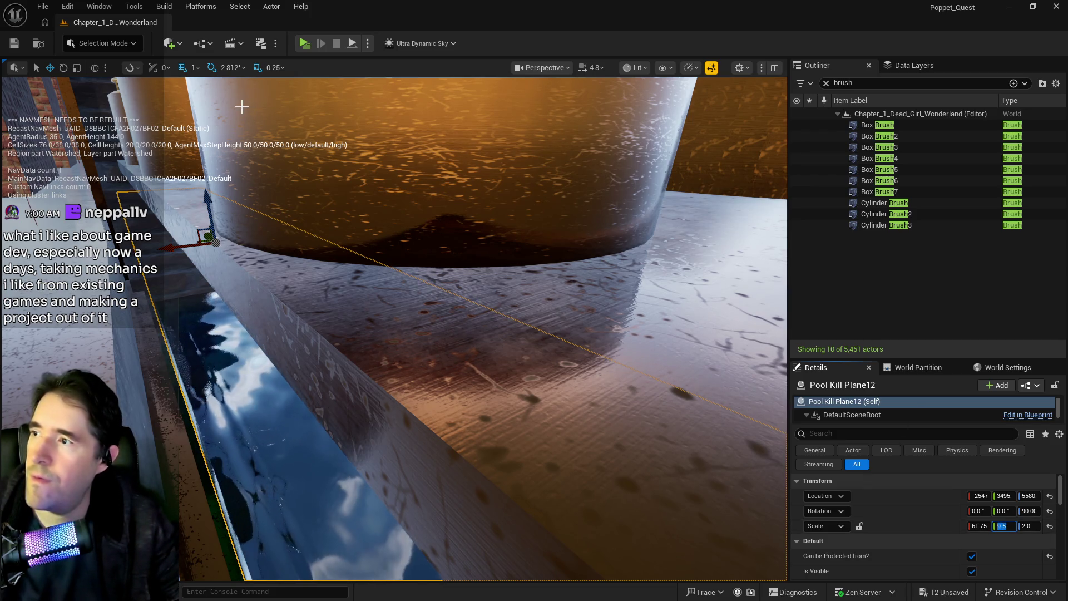
pyautogui.click(95, 68)
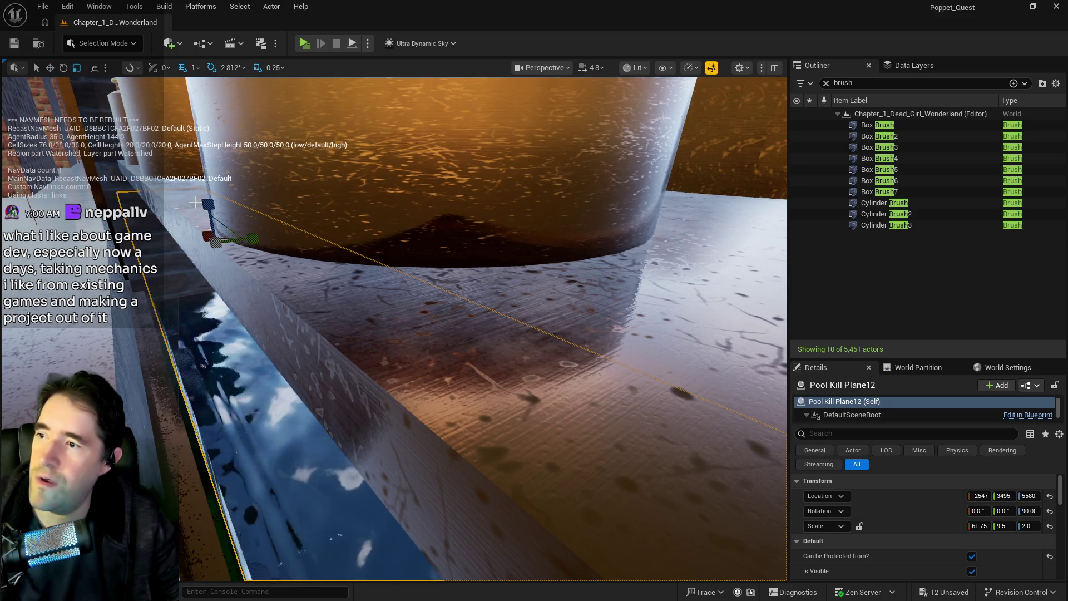
# - Stretch the kill plane's X scale to 63
pyautogui.scroll(5, 467, 308)
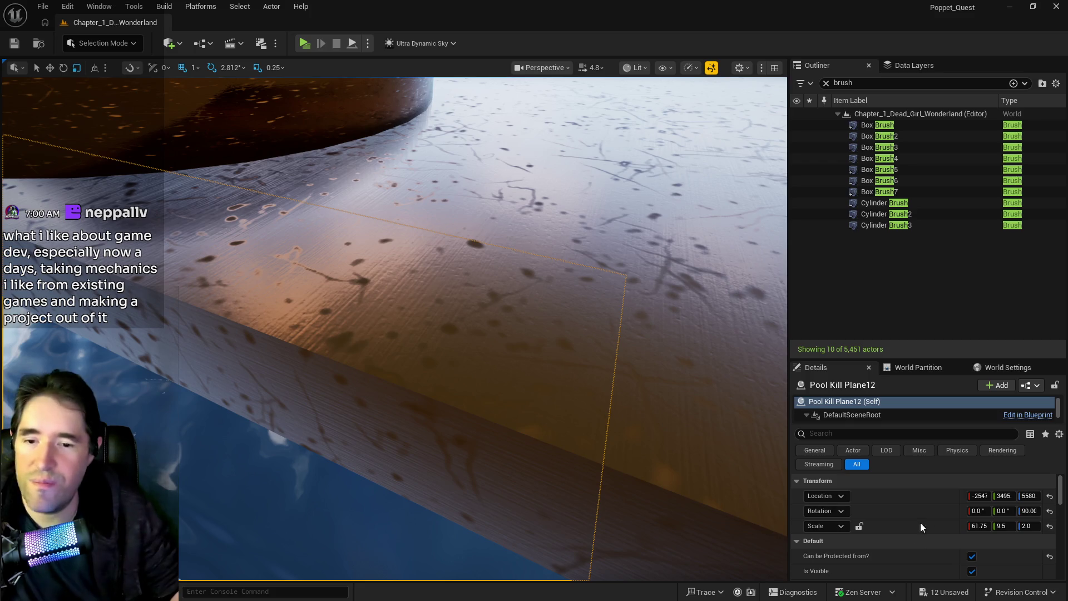
pyautogui.moveTo(686, 496); pyautogui.dragTo(686, 496)
pyautogui.click(979, 526)
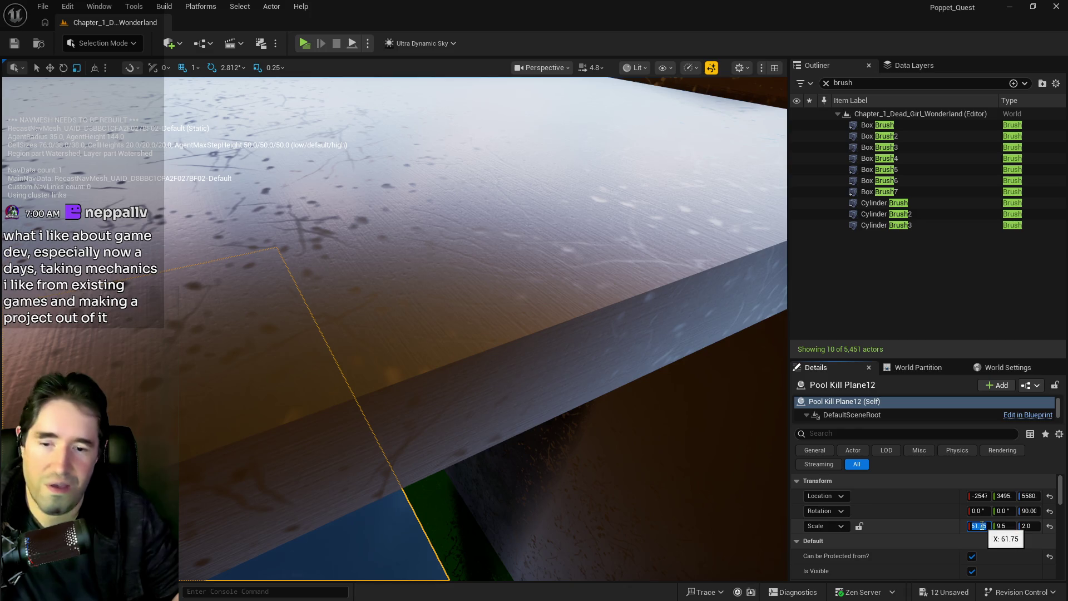
pyautogui.write('63')
pyautogui.press('Return')
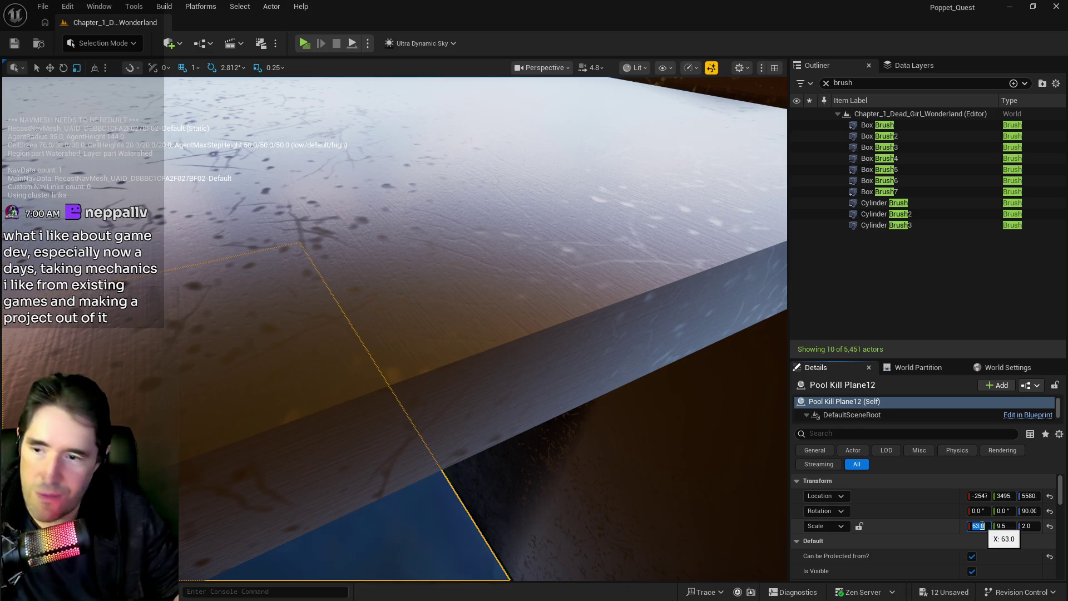
# - Increase the kill plane's X scale to 94 and clear the Outliner's brush filter
pyautogui.moveTo(448, 441); pyautogui.dragTo(439, 369)
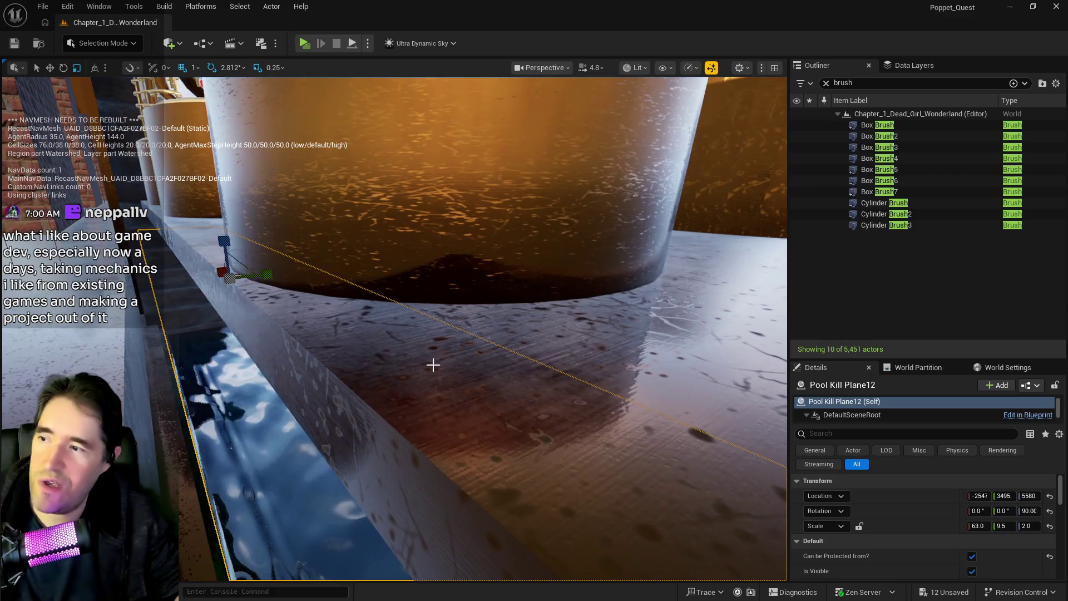
pyautogui.moveTo(349, 330); pyautogui.dragTo(378, 251)
pyautogui.moveTo(756, 418); pyautogui.dragTo(757, 419)
pyautogui.click(979, 526)
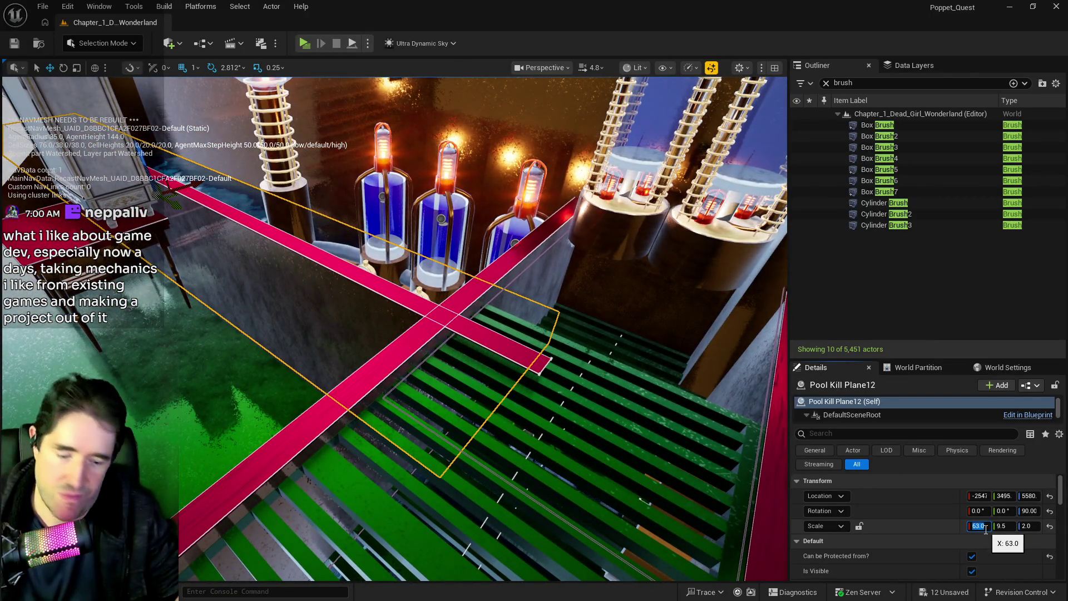
pyautogui.write('94')
pyautogui.press('Return')
pyautogui.moveTo(549, 437); pyautogui.dragTo(549, 438)
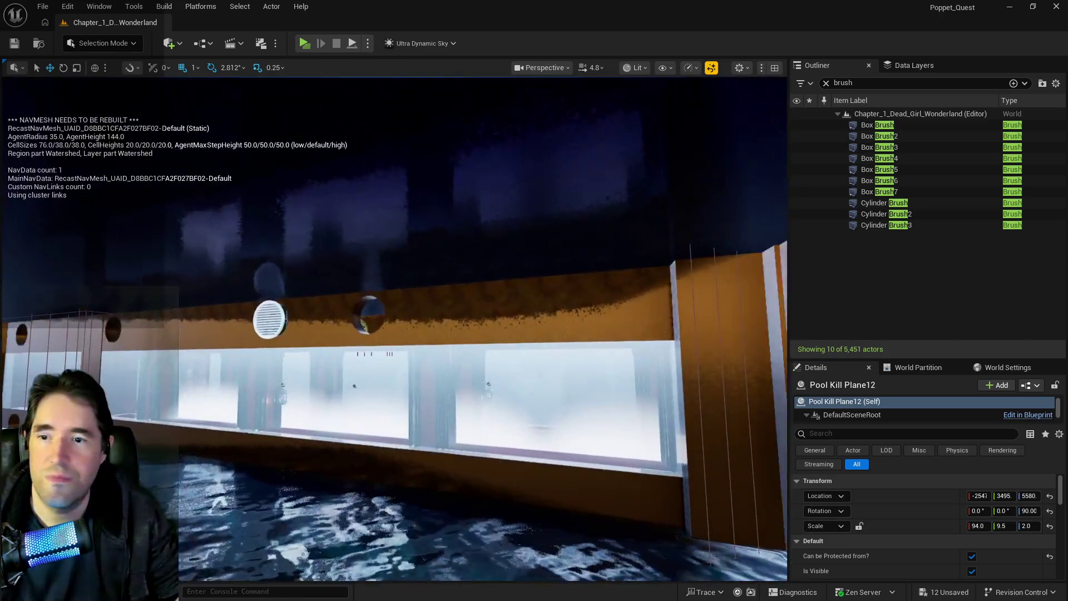
pyautogui.click(825, 83)
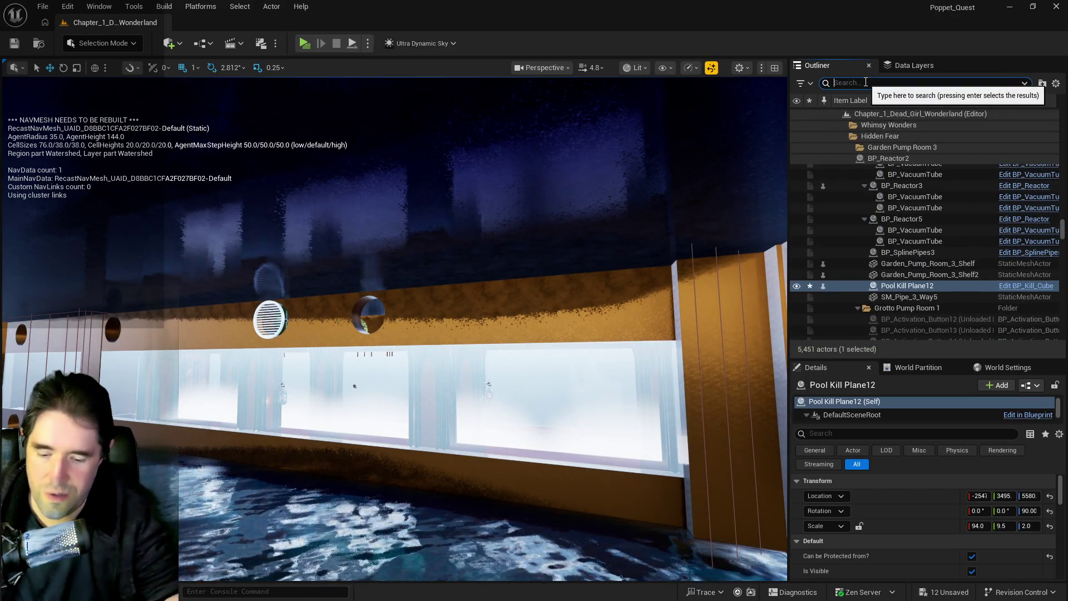
# - Filter the Outliner by 'ultra' and set Ultra_Dynamic_Sky's Time Of Day to 2400
pyautogui.write('ultra')
pyautogui.click(906, 148)
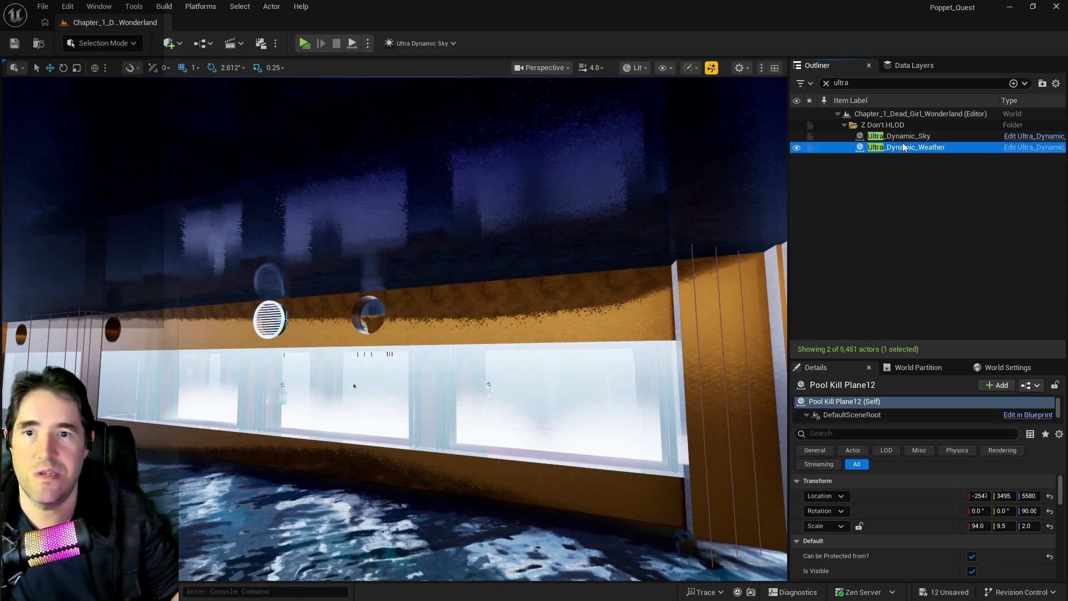
pyautogui.click(902, 137)
pyautogui.moveTo(992, 572); pyautogui.dragTo(1046, 572)
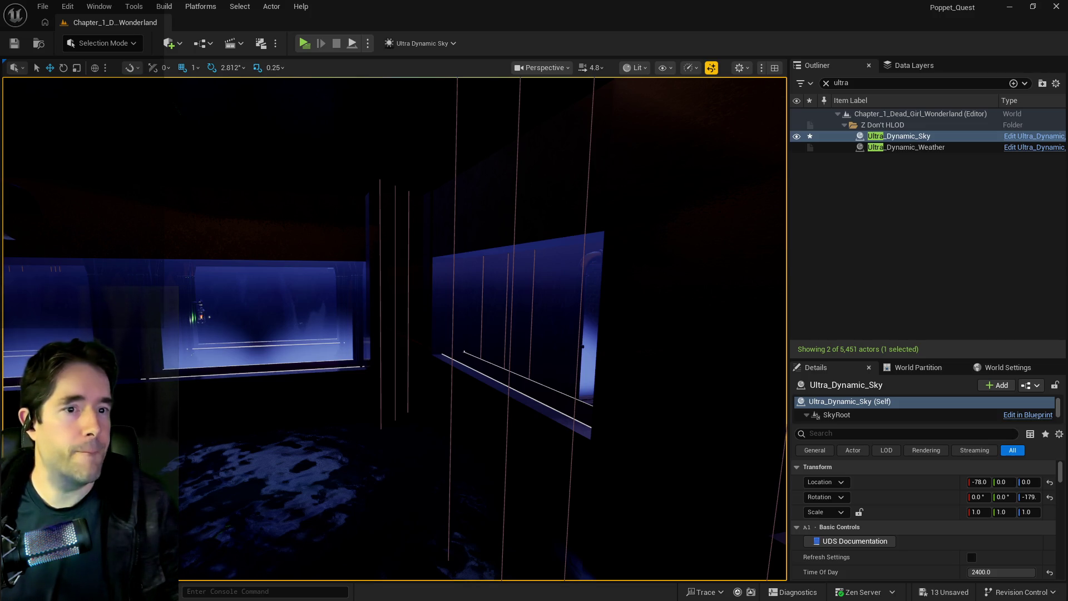
# - Survey the darkened garden toward the door and flower bed, then show the Data Layers list
pyautogui.moveTo(638, 428); pyautogui.dragTo(595, 429)
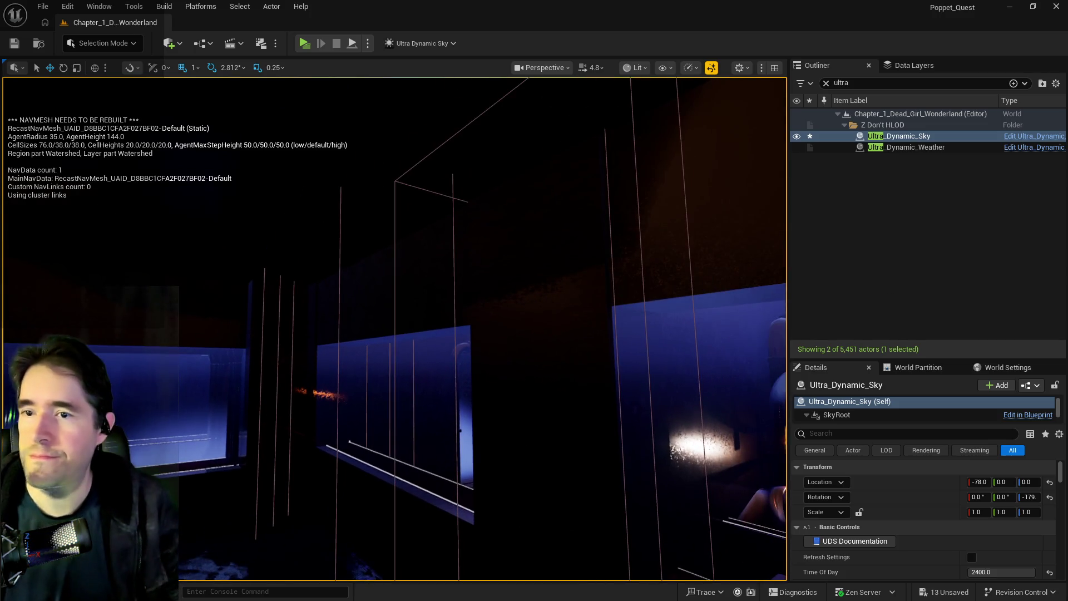
pyautogui.moveTo(561, 312)
pyautogui.mouseDown()
pyautogui.moveTo(539, 300)
pyautogui.moveTo(521, 310)
pyautogui.mouseUp()
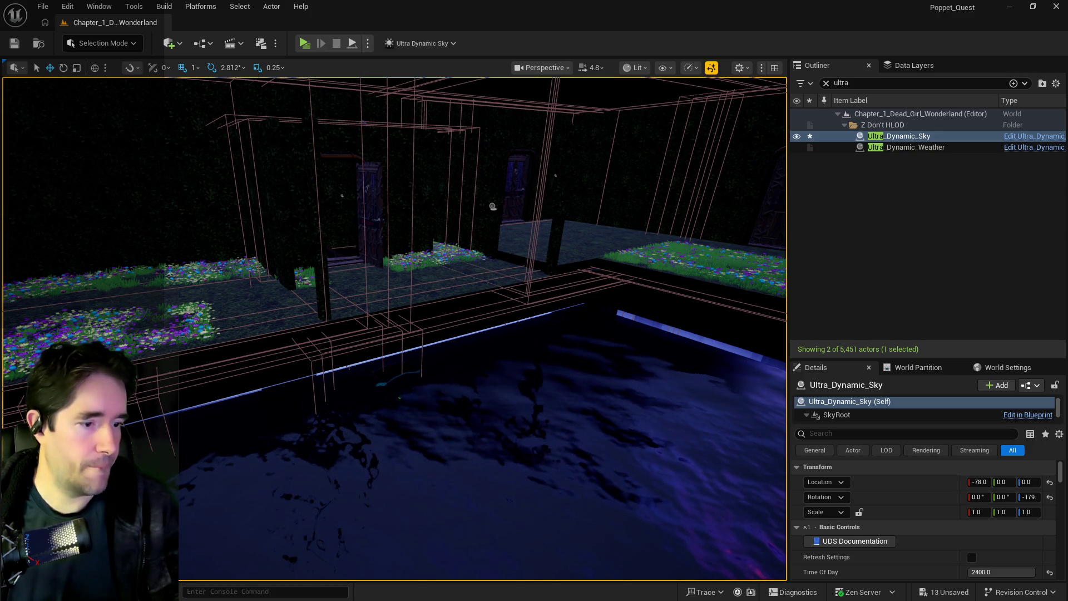
pyautogui.moveTo(565, 399); pyautogui.dragTo(565, 325)
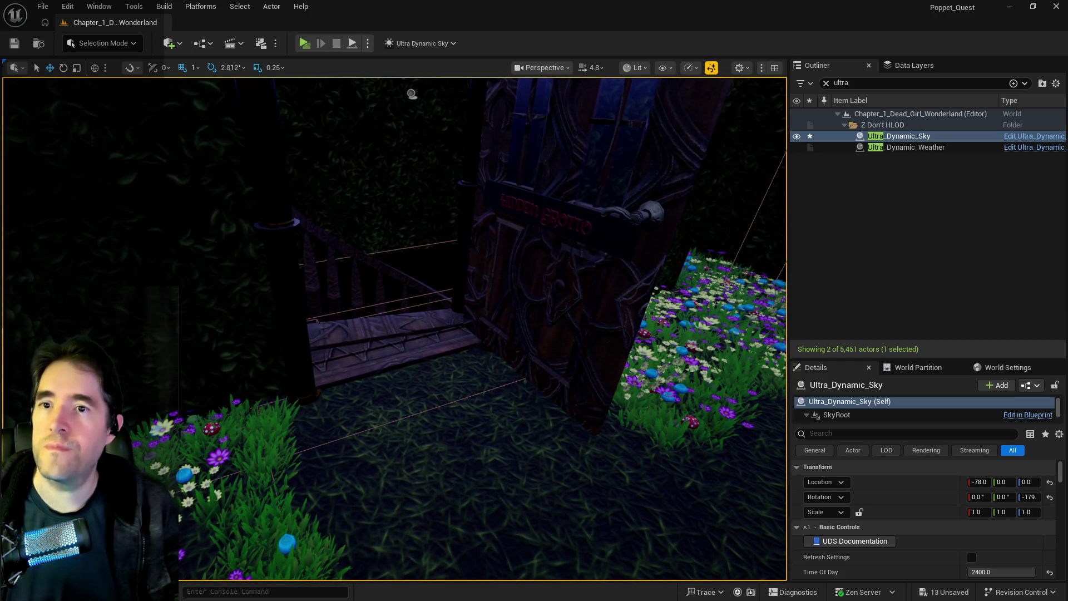
pyautogui.click(914, 65)
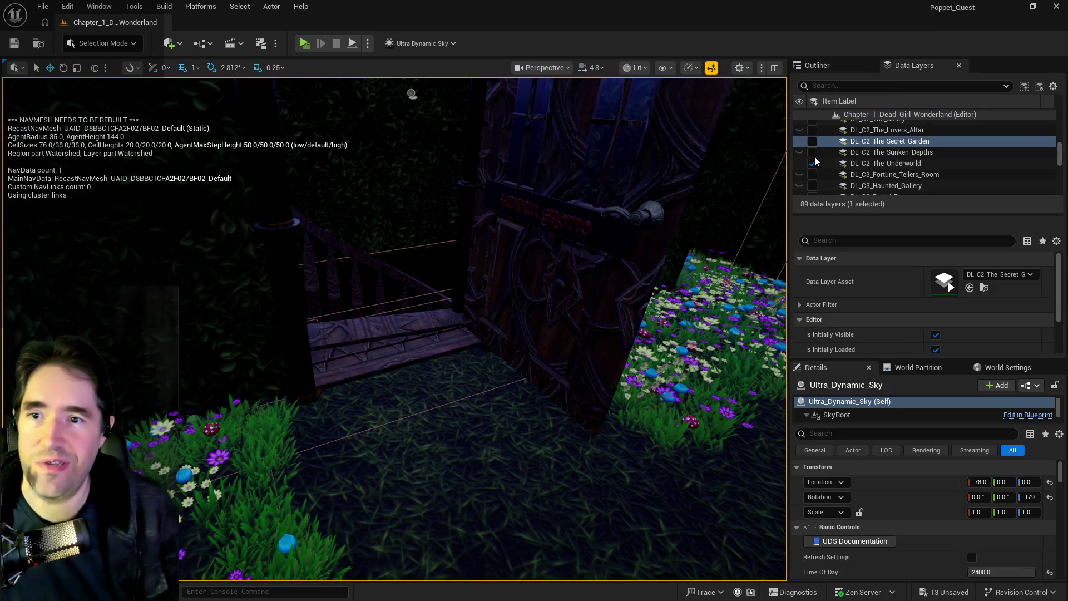
# - Uncheck DL_C2_Garden_Pump_Room_1, _2 and _3, then search the data layers for 'hidd'
pyautogui.scroll(-5, 868, 166)
pyautogui.scroll(-6, 868, 169)
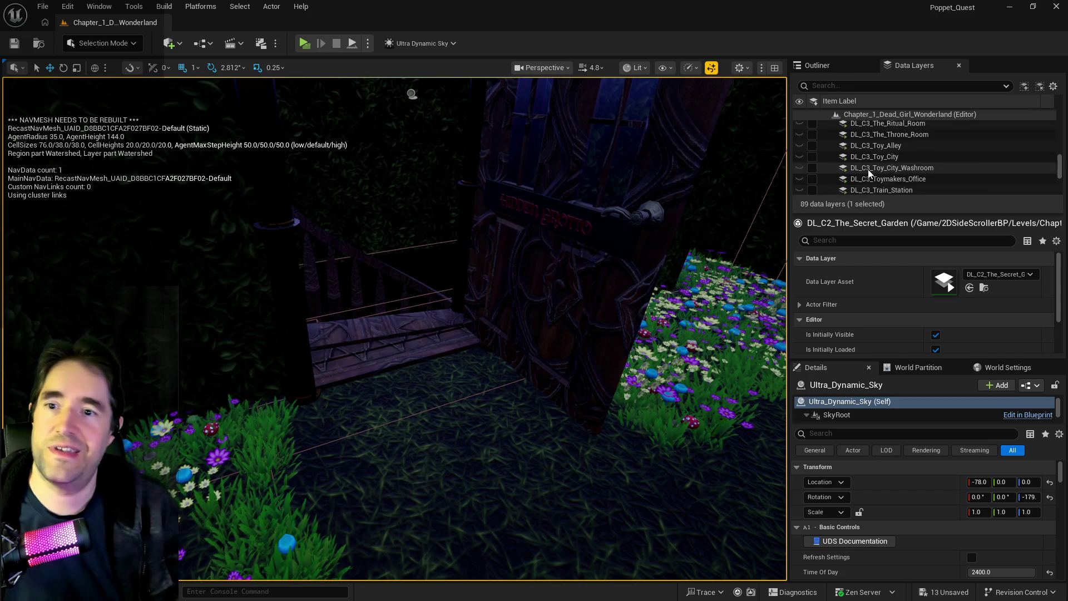
pyautogui.scroll(10, 897, 175)
pyautogui.scroll(3, 896, 177)
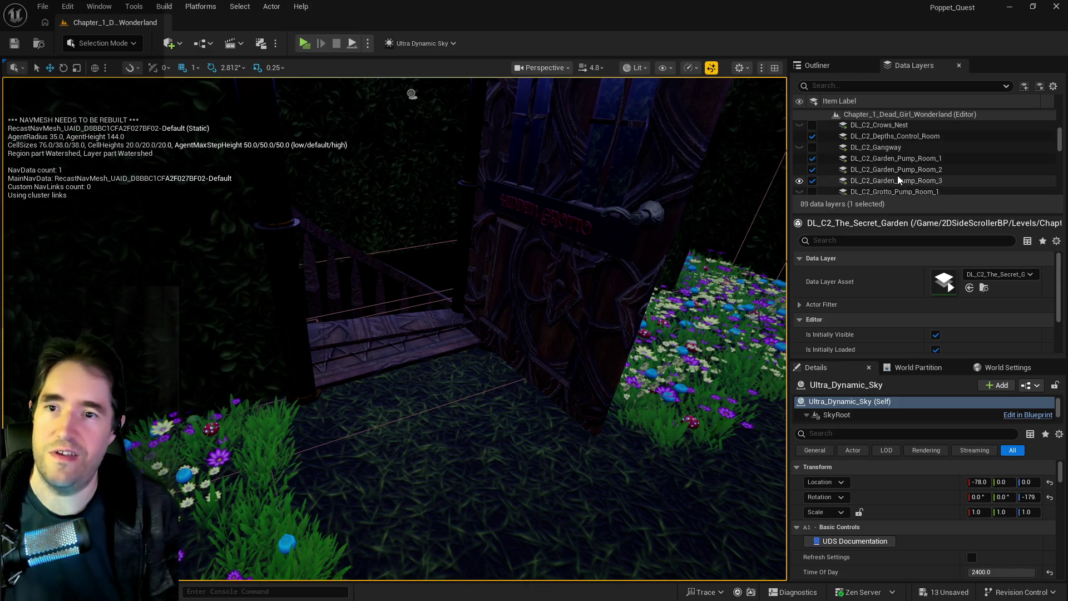
pyautogui.click(877, 183)
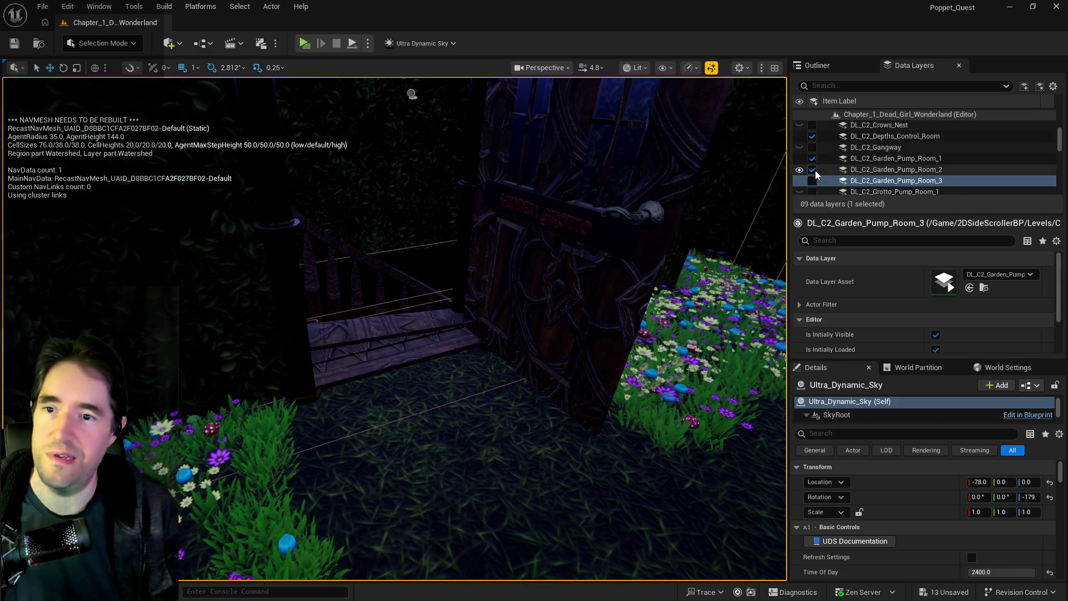
pyautogui.click(812, 169)
pyautogui.scroll(-3, 814, 161)
pyautogui.click(812, 145)
pyautogui.scroll(2, 821, 158)
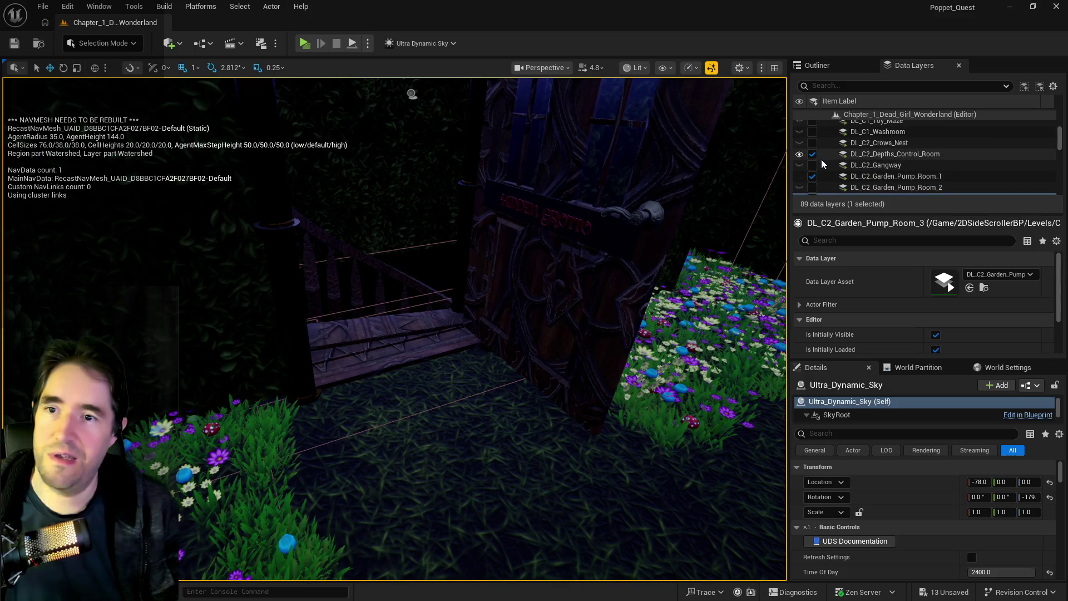
pyautogui.click(810, 175)
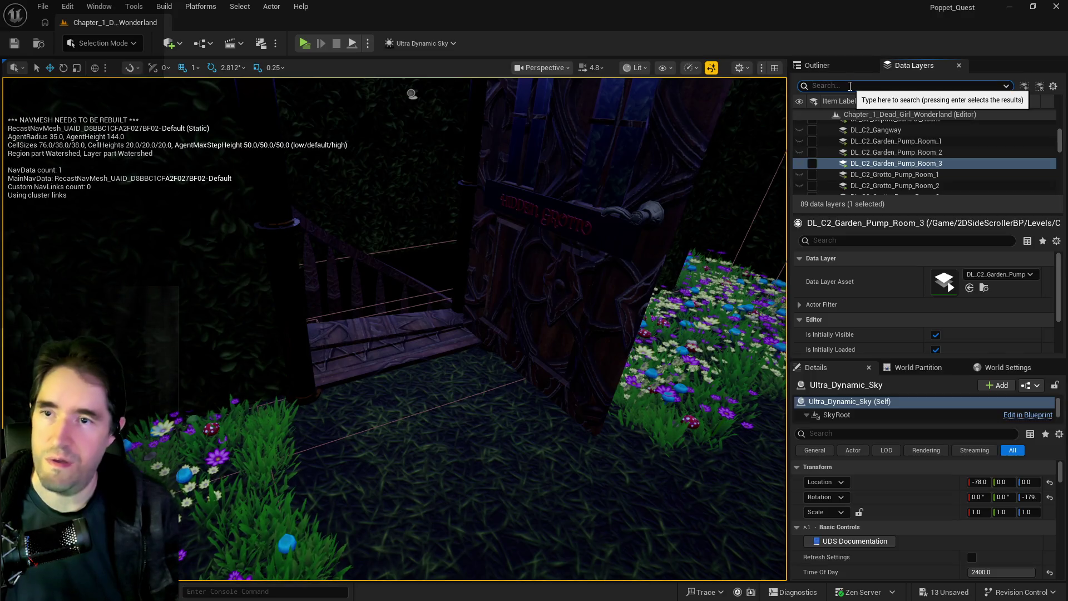
pyautogui.write('hidd')
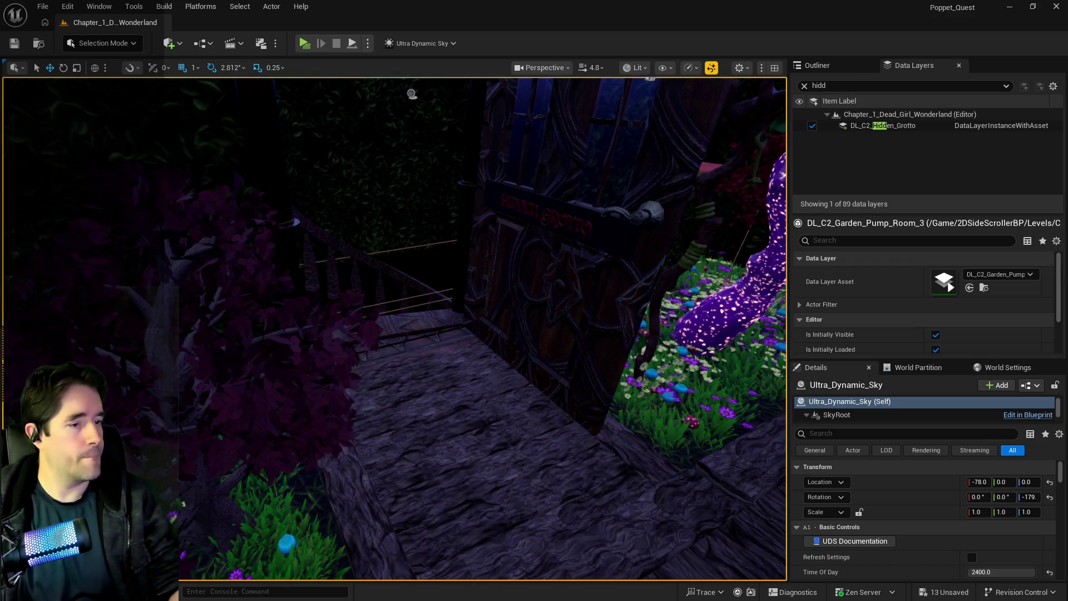
# - Fly to the lit plaques, delete Pool Control 1 and Pool Control 2, and continue along the hedge path
pyautogui.press('w')
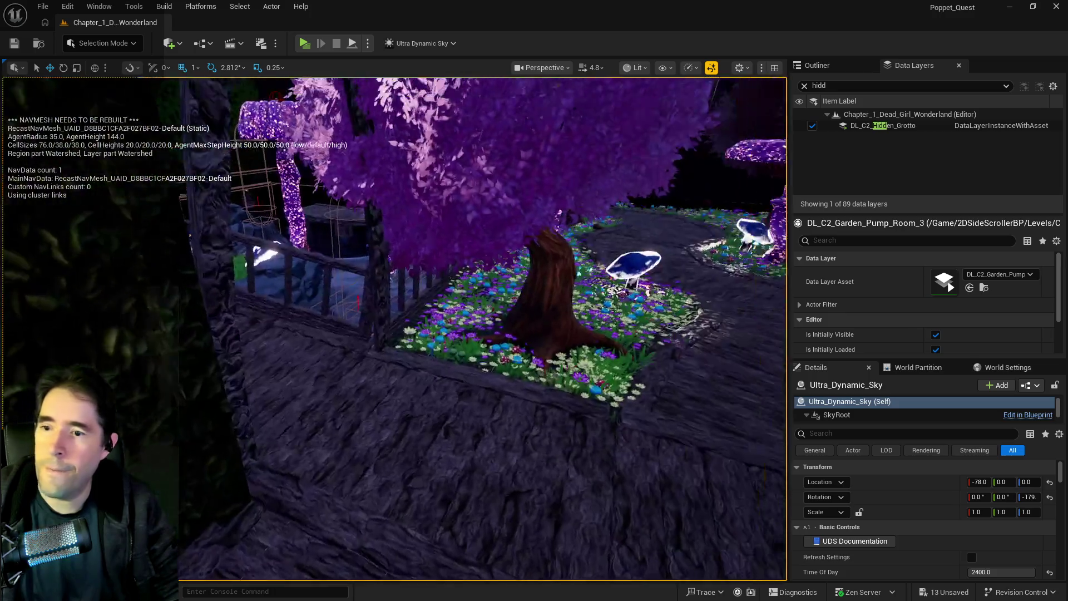
pyautogui.press('w')
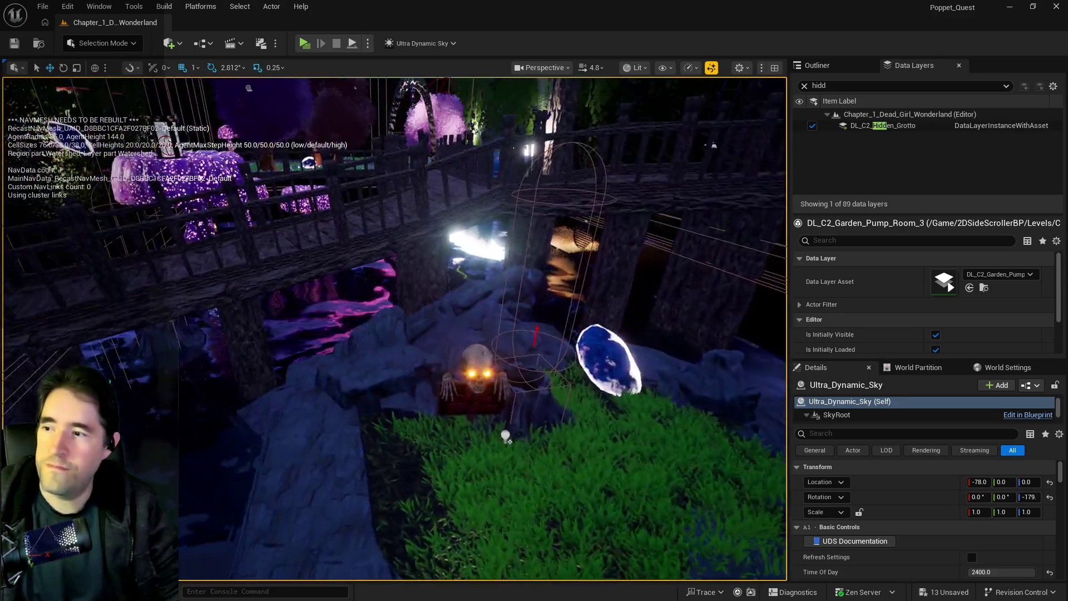
pyautogui.press('w')
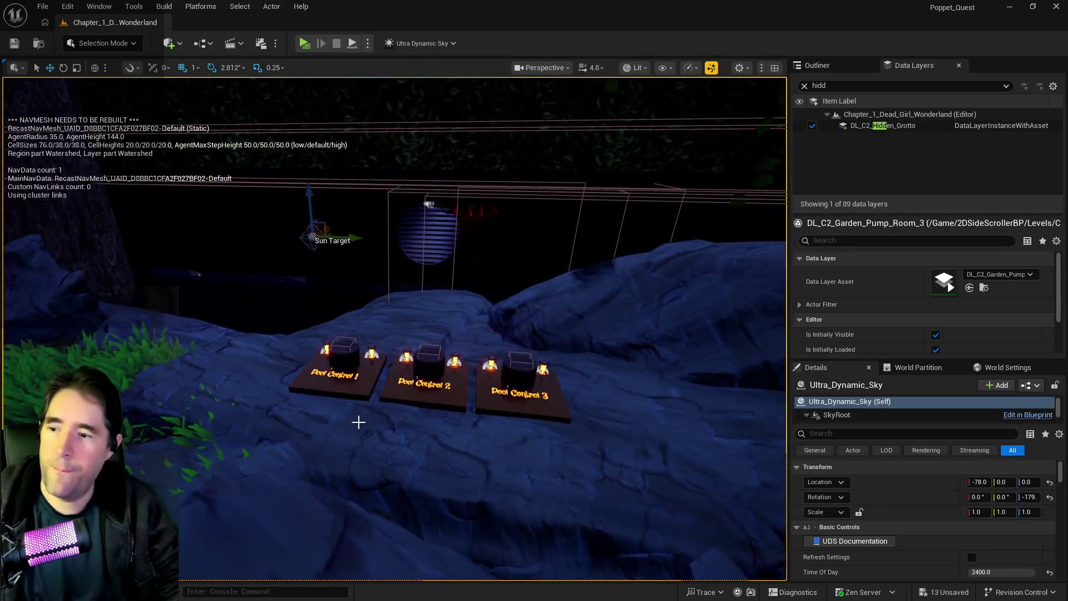
pyautogui.click(336, 388)
pyautogui.press('Delete')
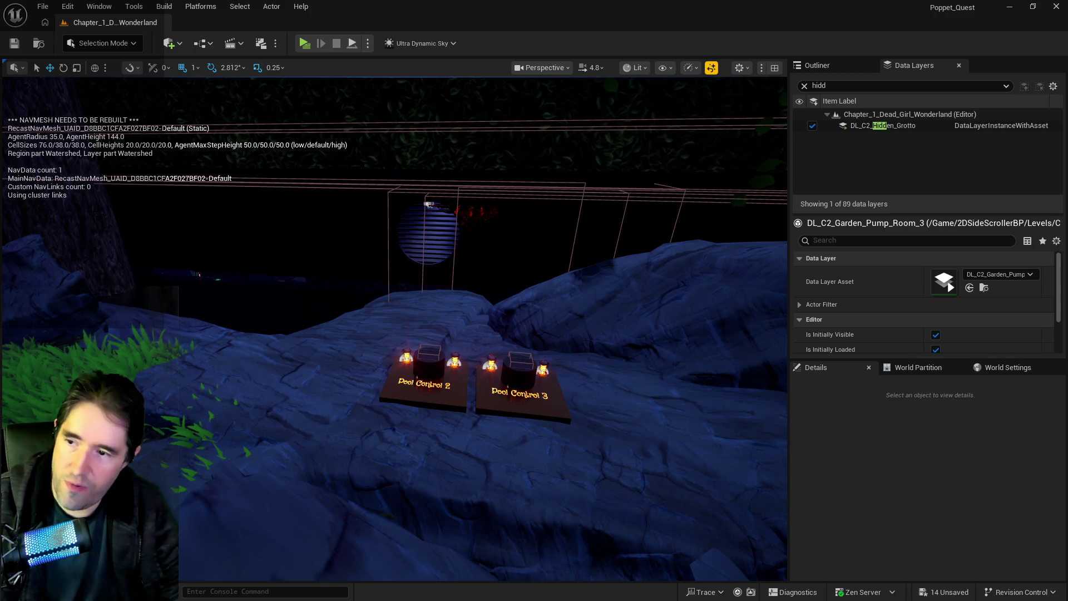
pyautogui.click(427, 387)
pyautogui.press('Delete')
pyautogui.press('w')
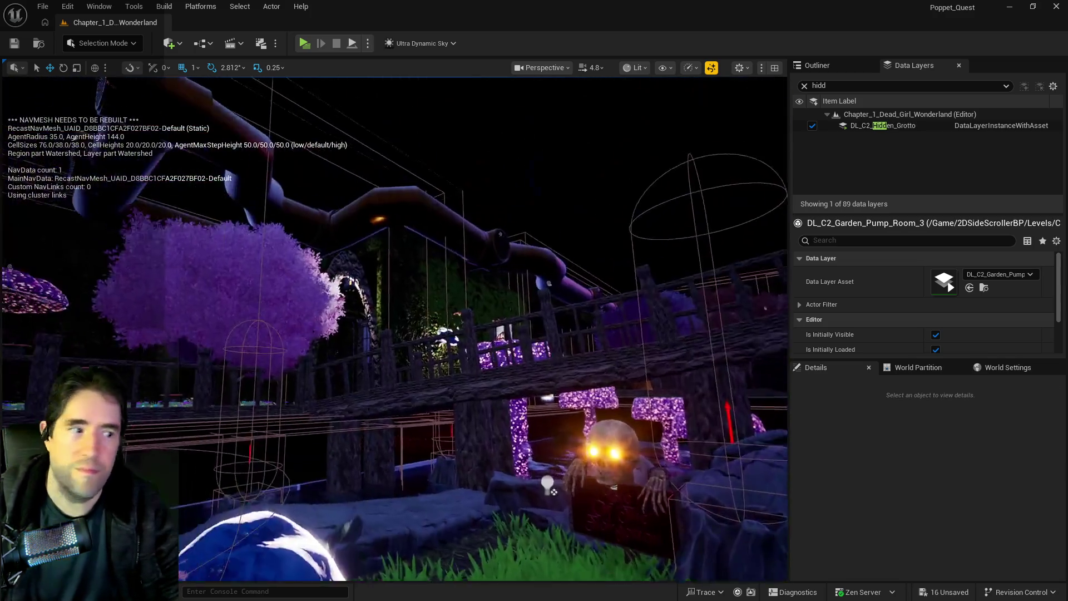
pyautogui.press('w')
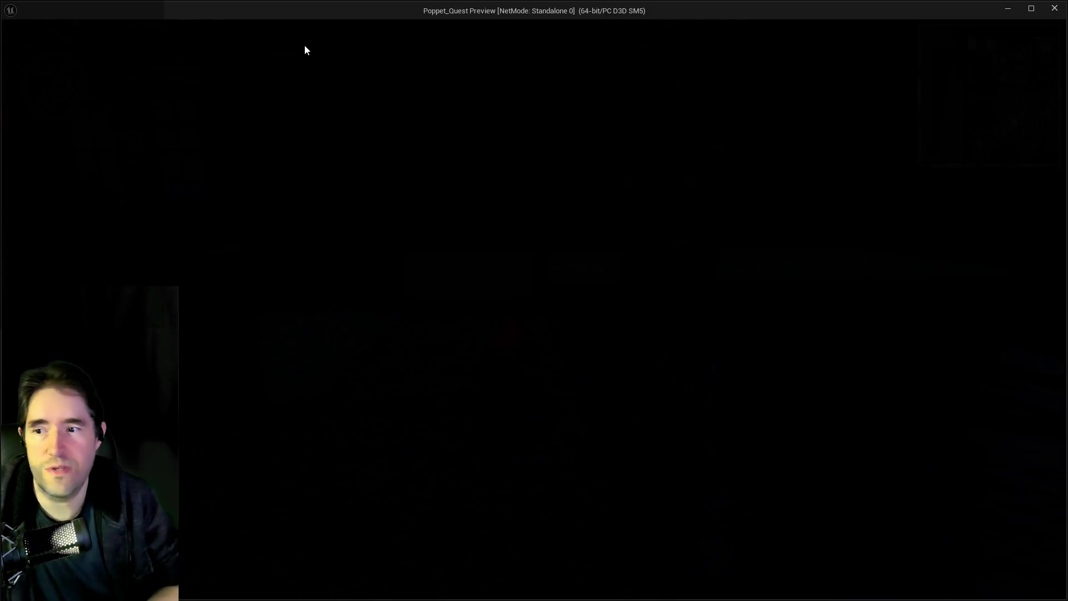
# - Stop the play test and untick Is Open on the first grotto door
pyautogui.hotkey('alt', 'Tab')
pyautogui.press('Escape')
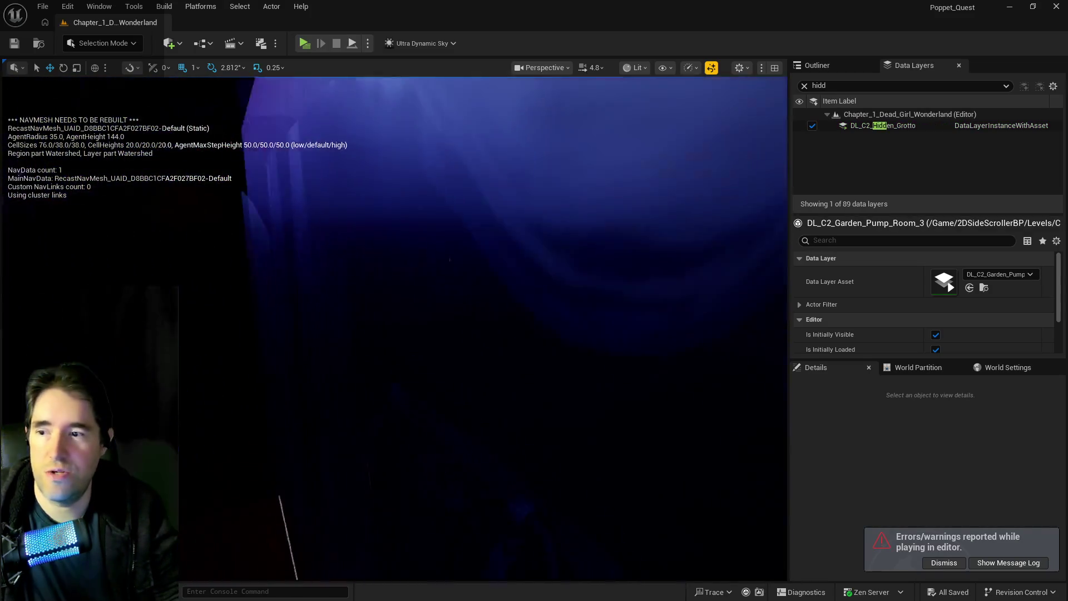
pyautogui.moveTo(430, 279); pyautogui.dragTo(431, 279)
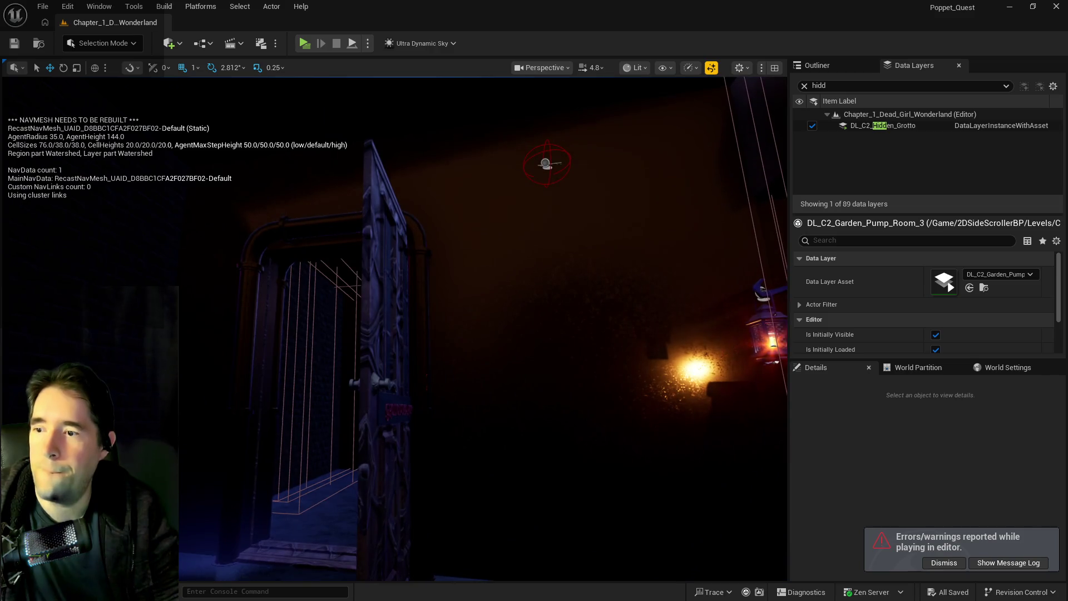
pyautogui.click(431, 279)
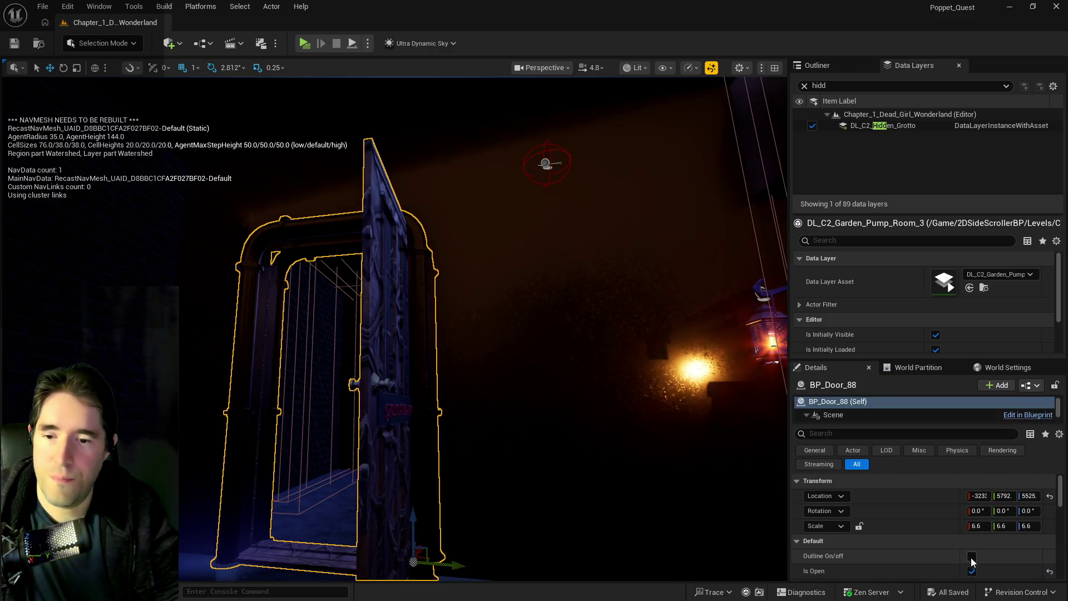
pyautogui.click(972, 571)
# - Untick Is Open on the door to Grotto Pump Room 3 as well, then view the bridge
pyautogui.moveTo(394, 328); pyautogui.dragTo(394, 329)
pyautogui.click(506, 345)
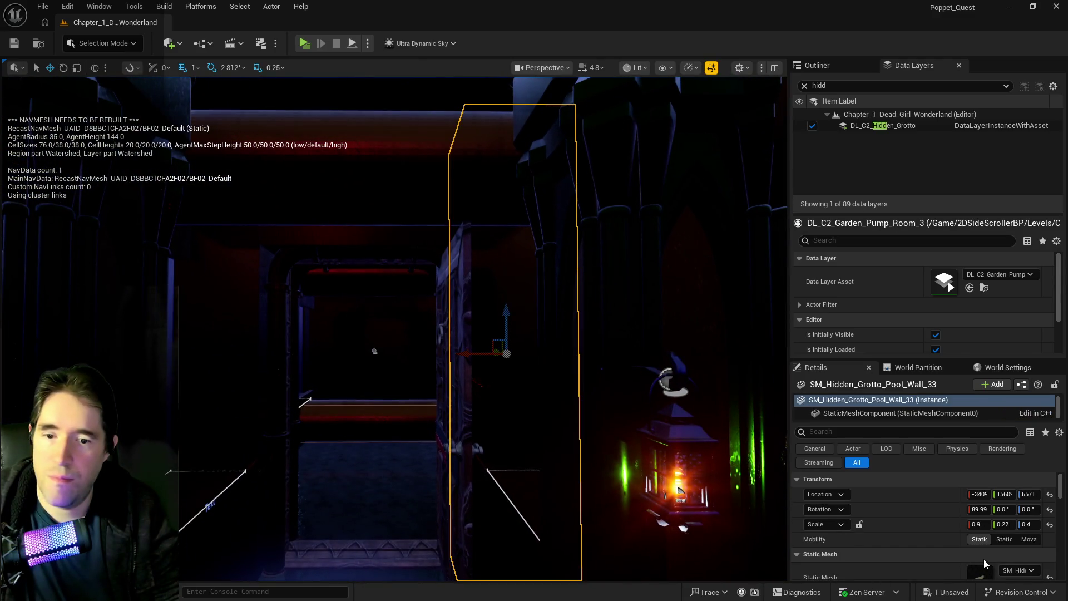
pyautogui.scroll(-2, 985, 564)
pyautogui.click(450, 377)
pyautogui.scroll(2, 904, 553)
pyautogui.click(970, 518)
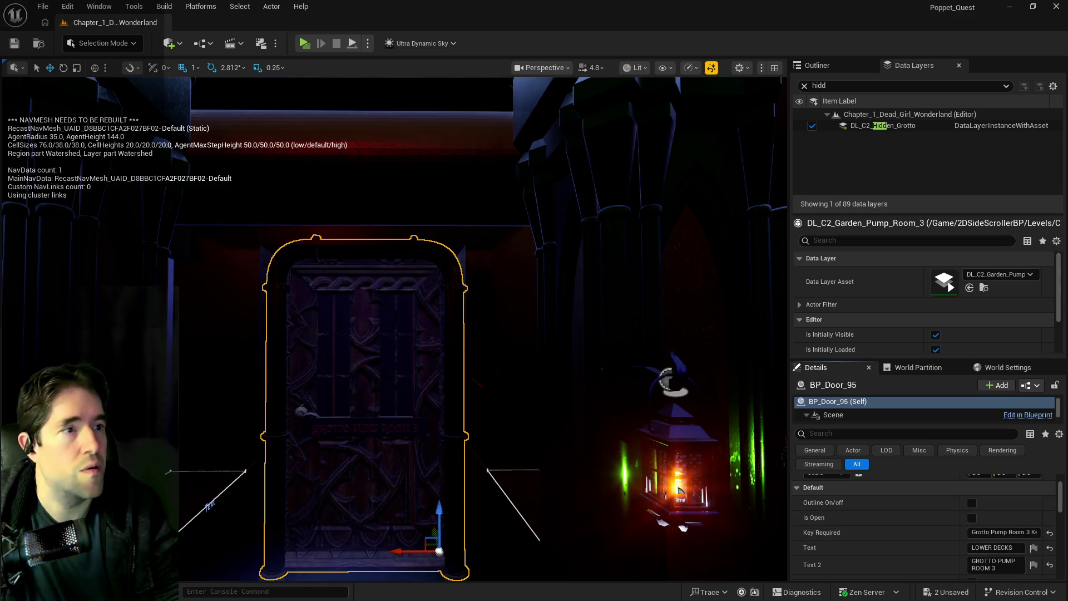
pyautogui.moveTo(424, 424); pyautogui.dragTo(423, 334)
pyautogui.moveTo(332, 106); pyautogui.dragTo(332, 106)
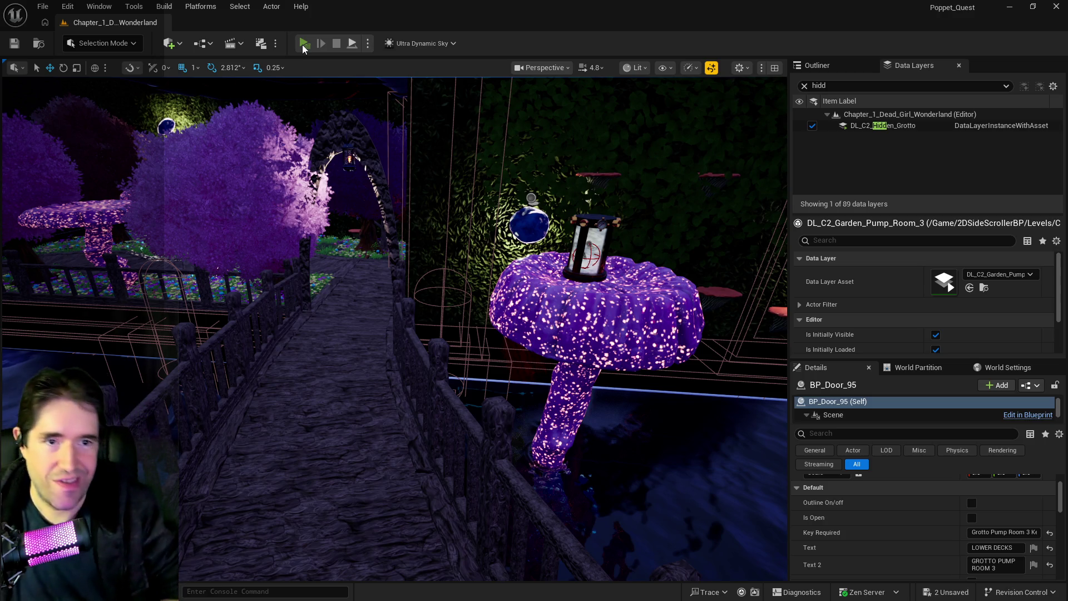
# - Launch Play in Standalone Game and run along the bridge, briefly toggling the inventory menu
pyautogui.click(303, 43)
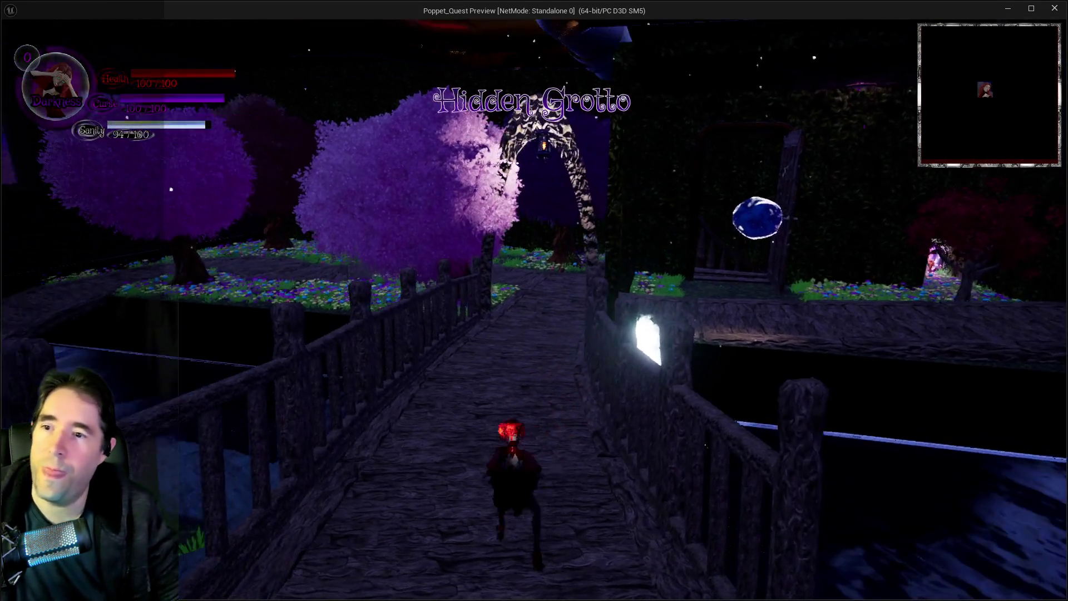
pyautogui.press('w')
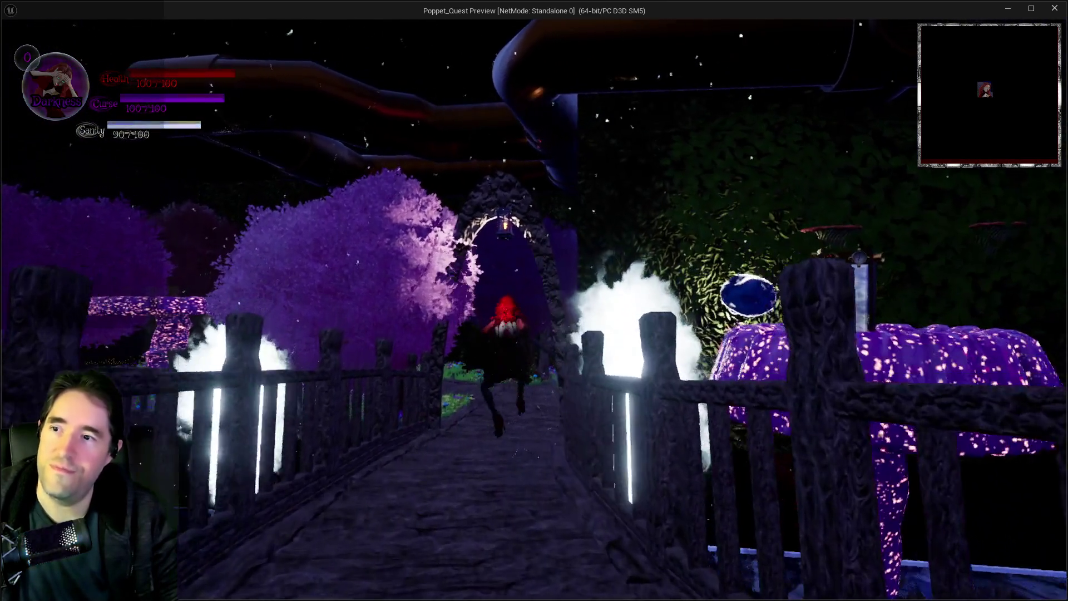
pyautogui.press('i')
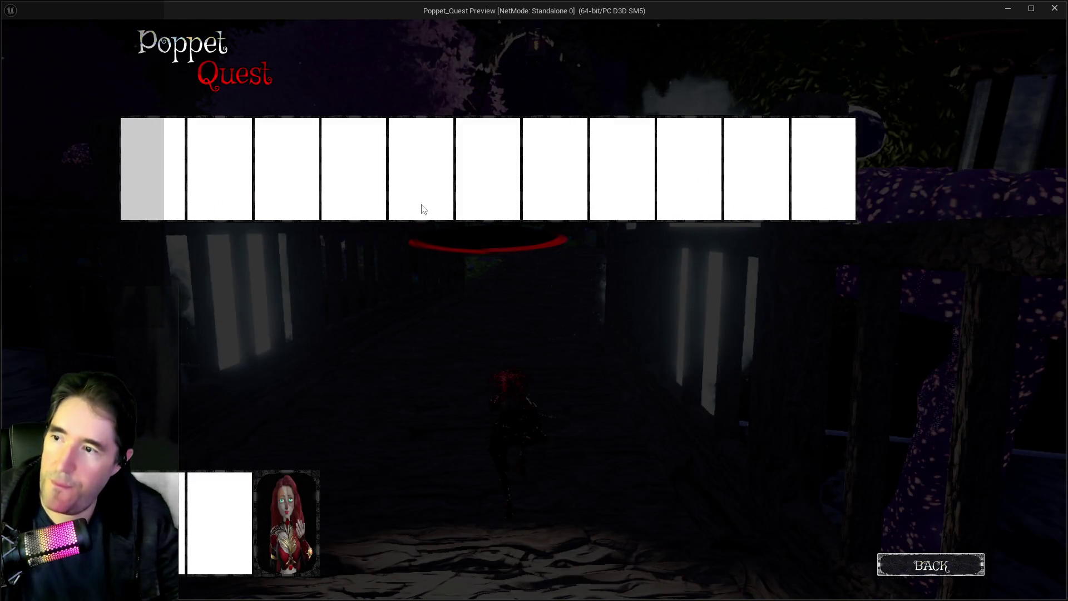
pyautogui.press('i')
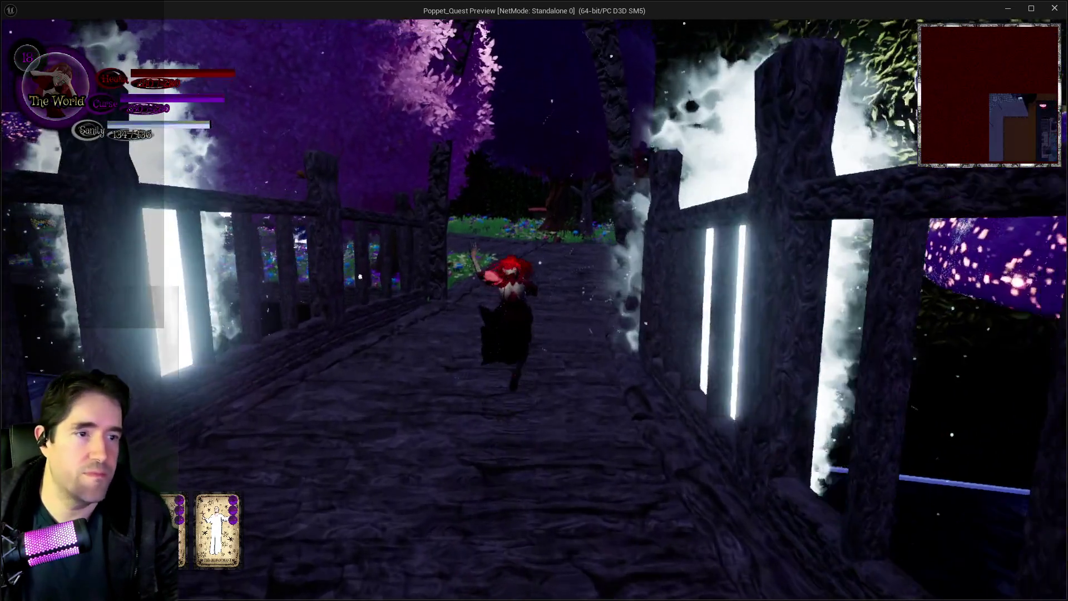
pyautogui.press('w')
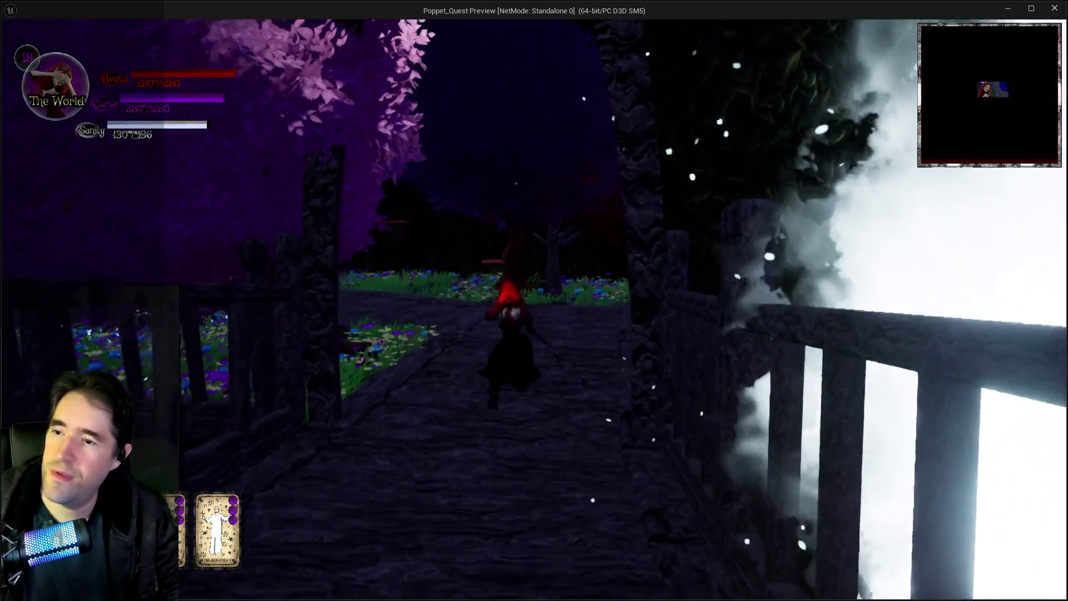
# - Run the bridge and railed walkway past the tree and onto the glowing mushroom path
pyautogui.press('s')
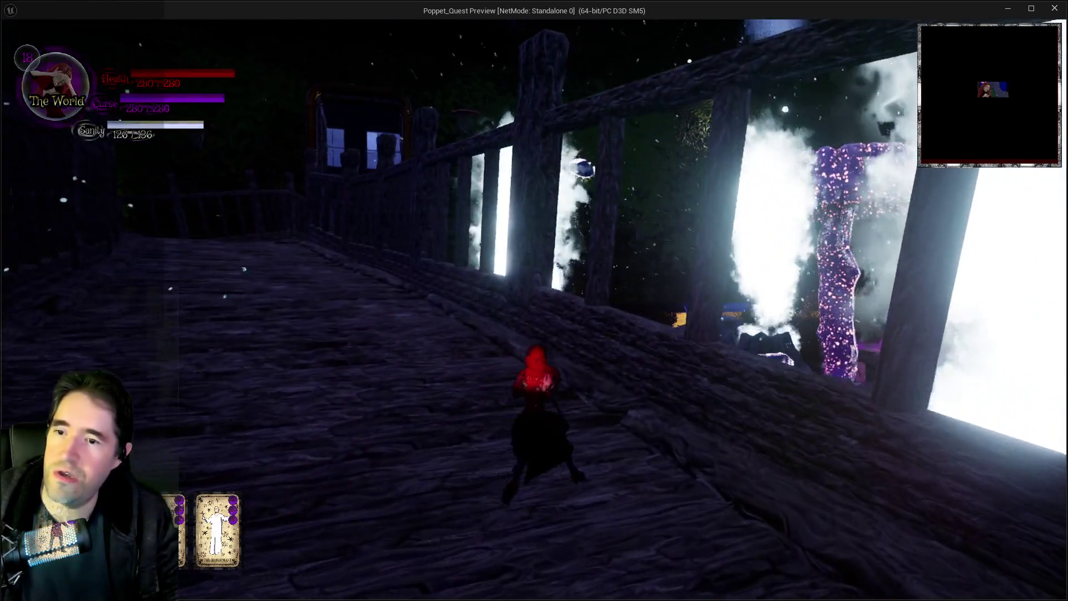
pyautogui.press('w')
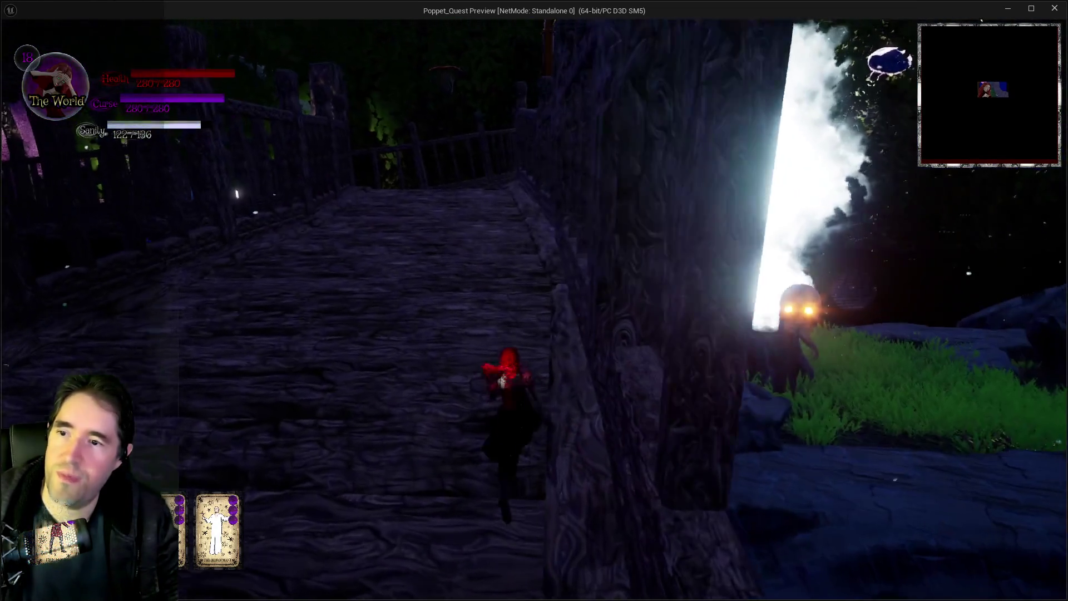
pyautogui.press('w')
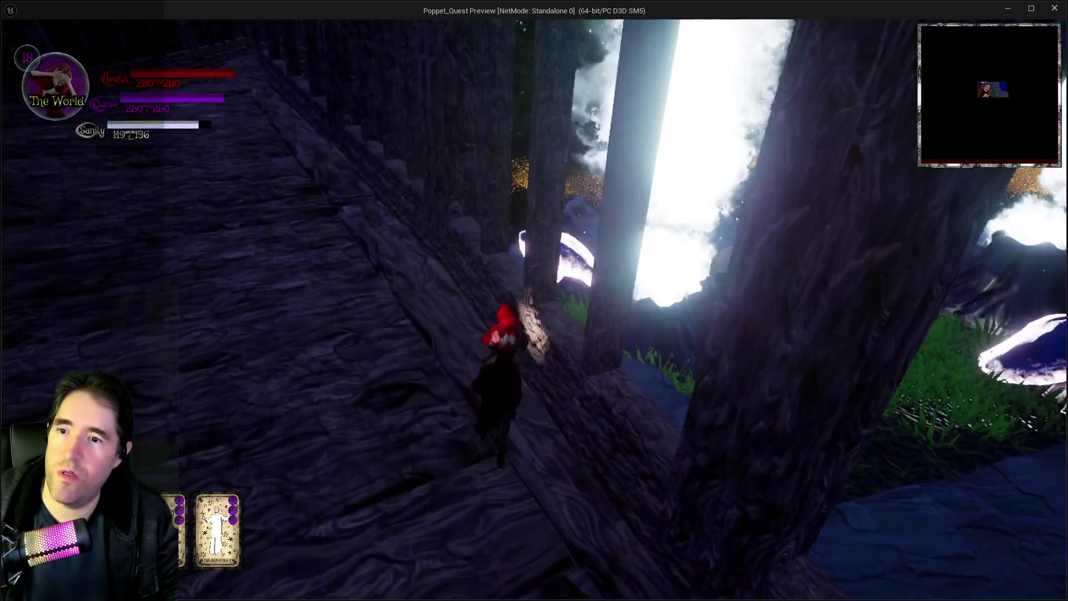
pyautogui.press('w')
pyautogui.press('w')
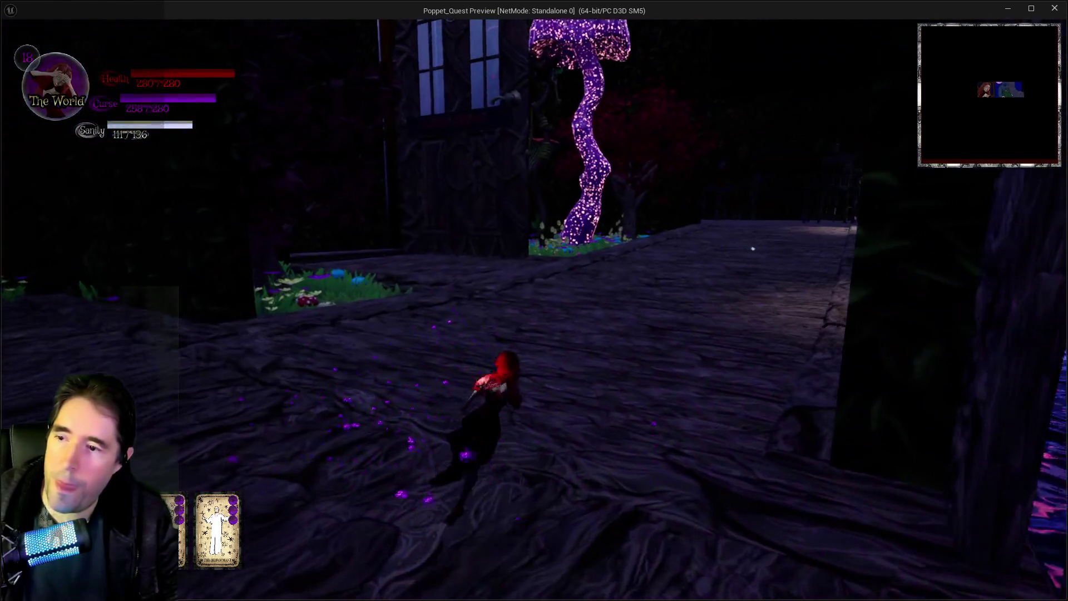
pyautogui.press('w')
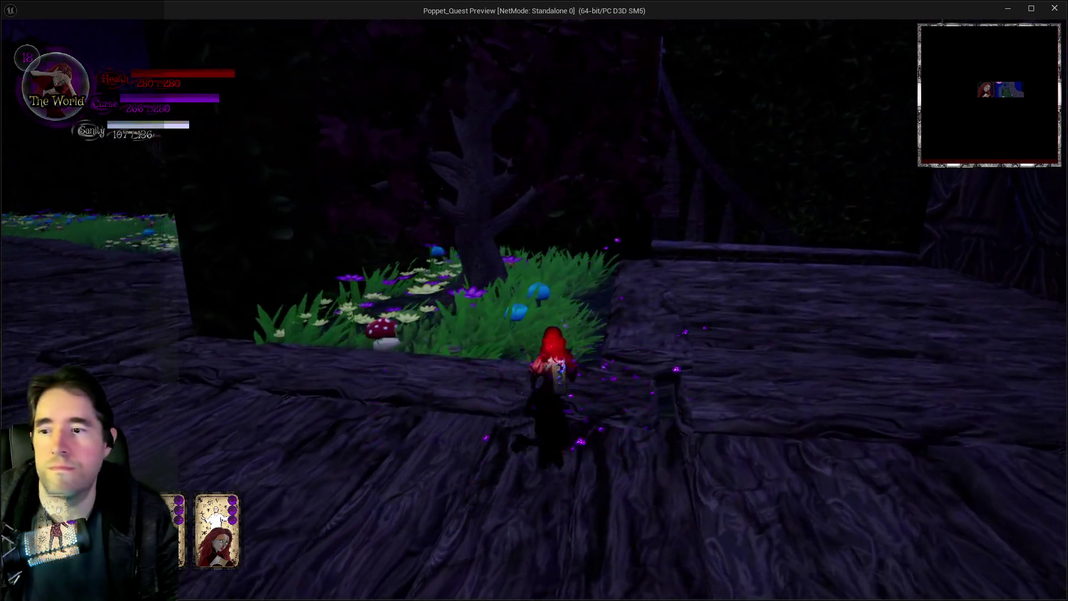
pyautogui.press('w')
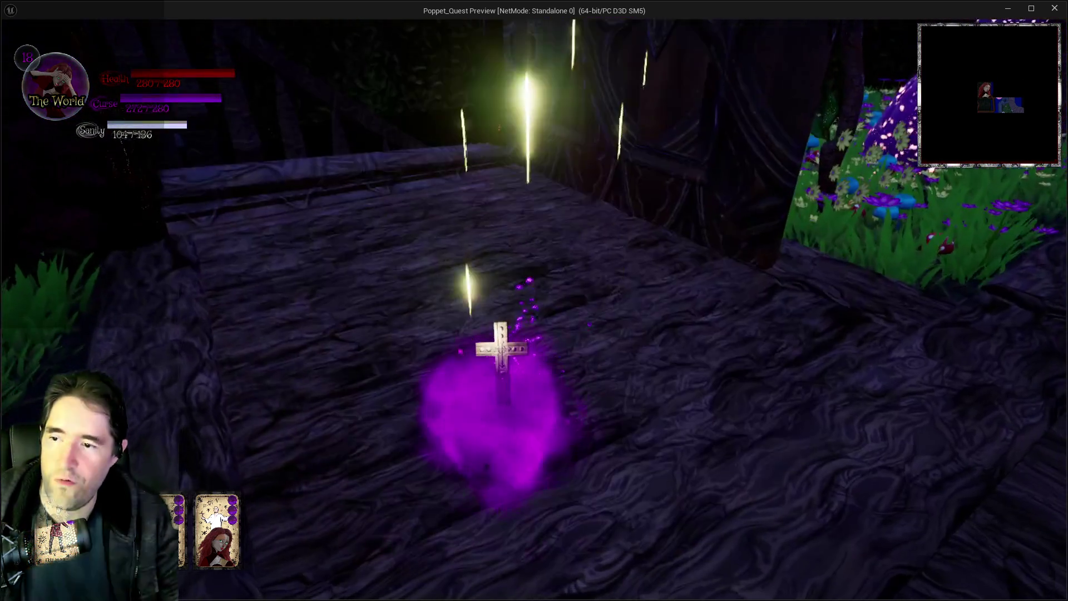
pyautogui.press('w')
pyautogui.press('w')
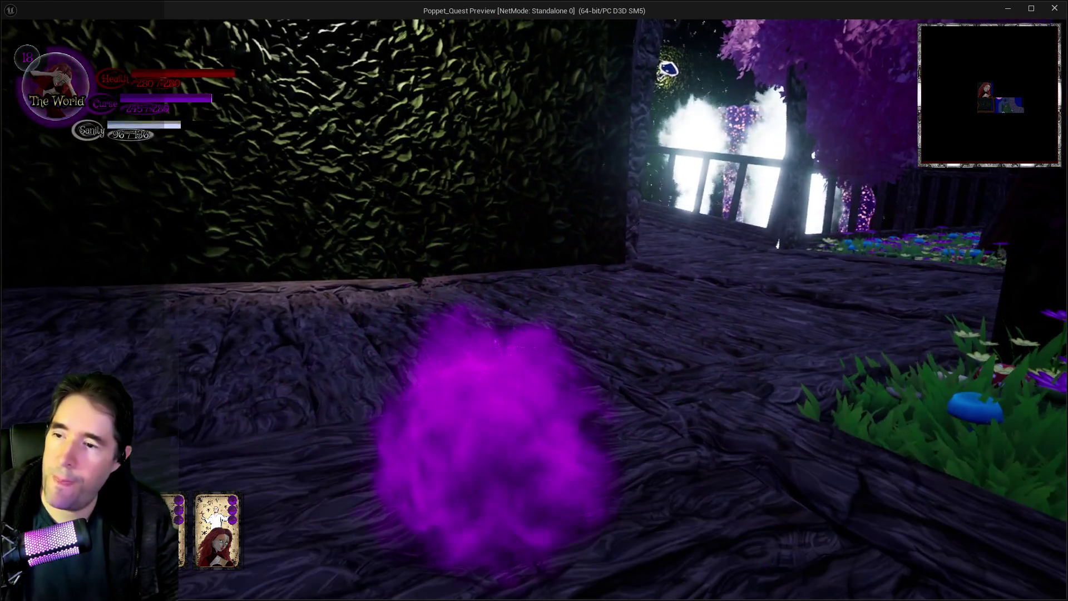
pyautogui.press('w')
pyautogui.press('w')
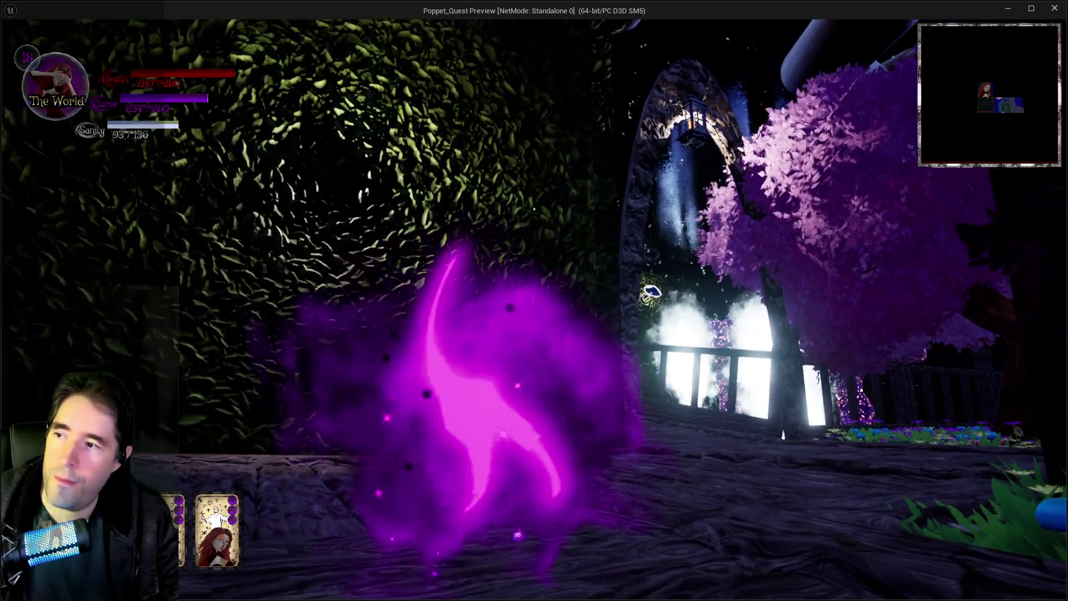
pyautogui.press('s')
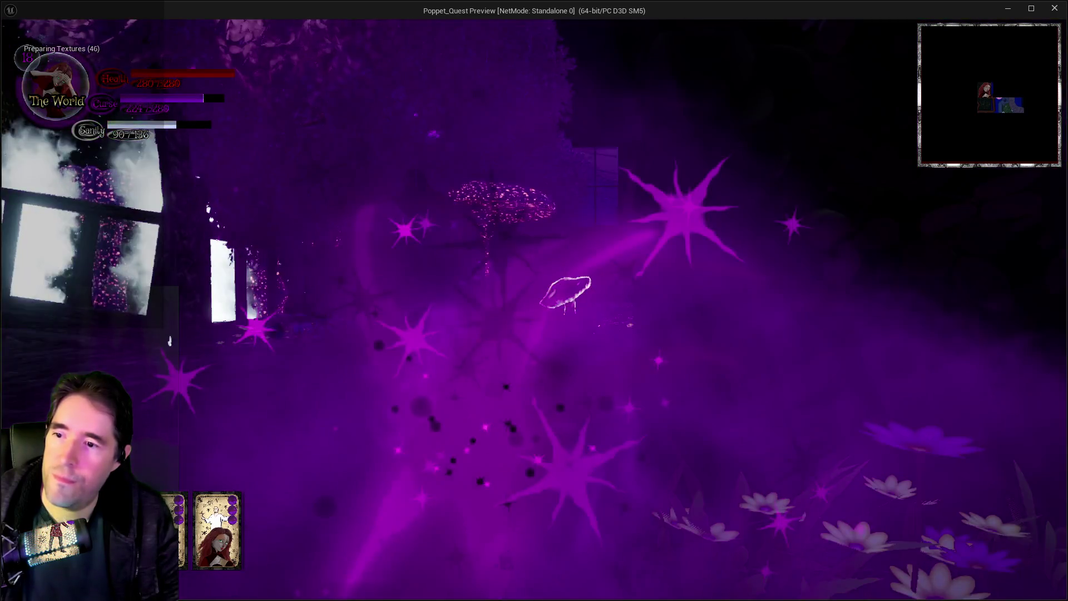
pyautogui.press('w')
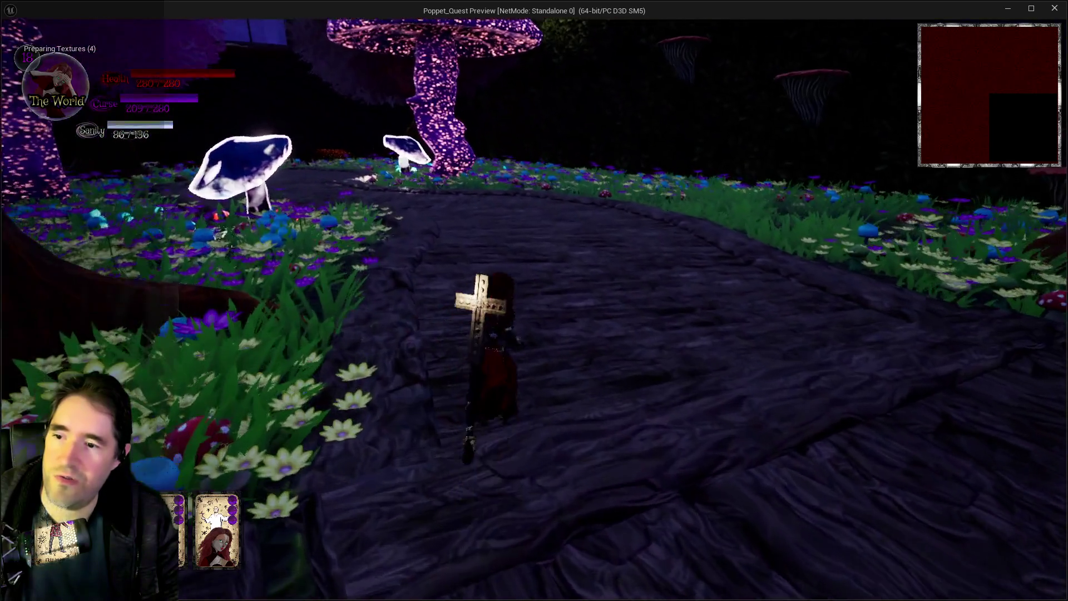
pyautogui.press('w')
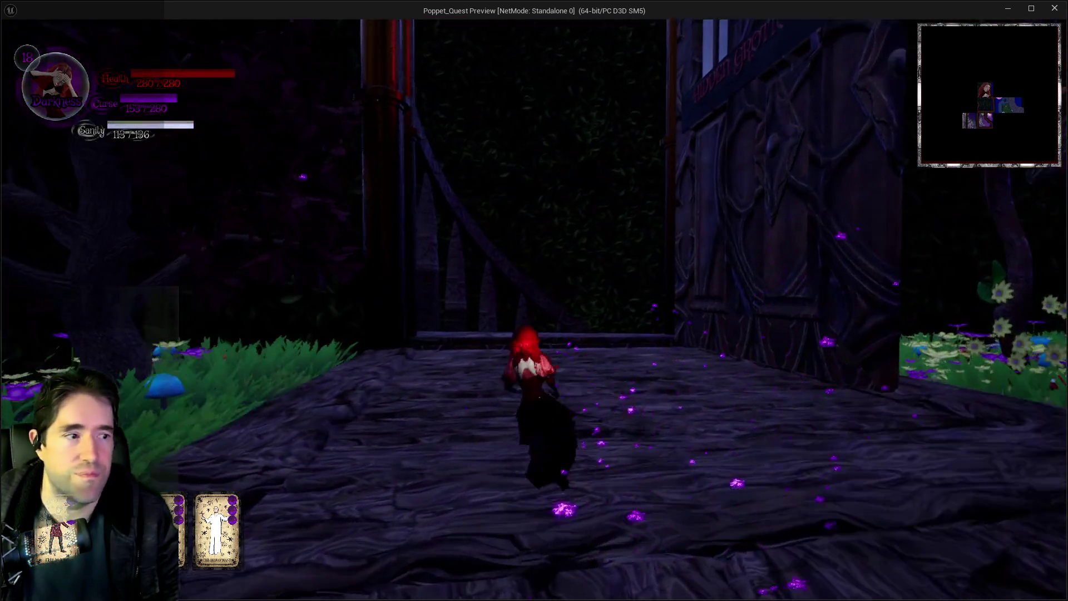
# - Toggle Light and Darkness forms, fly up, cast lightning, then glide off the balcony into the chair room
pyautogui.press('w')
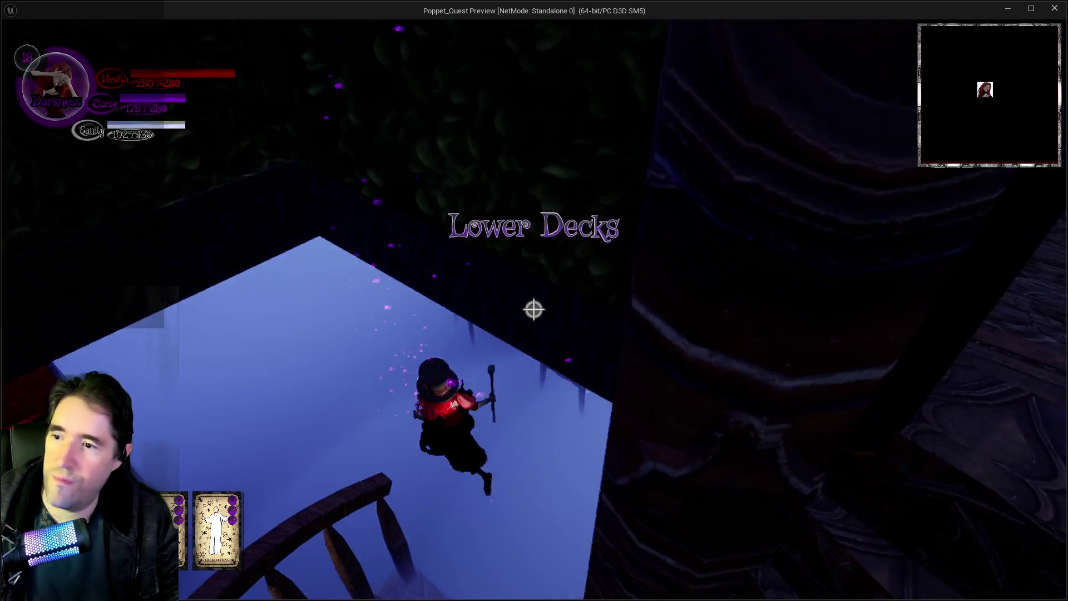
pyautogui.press('q')
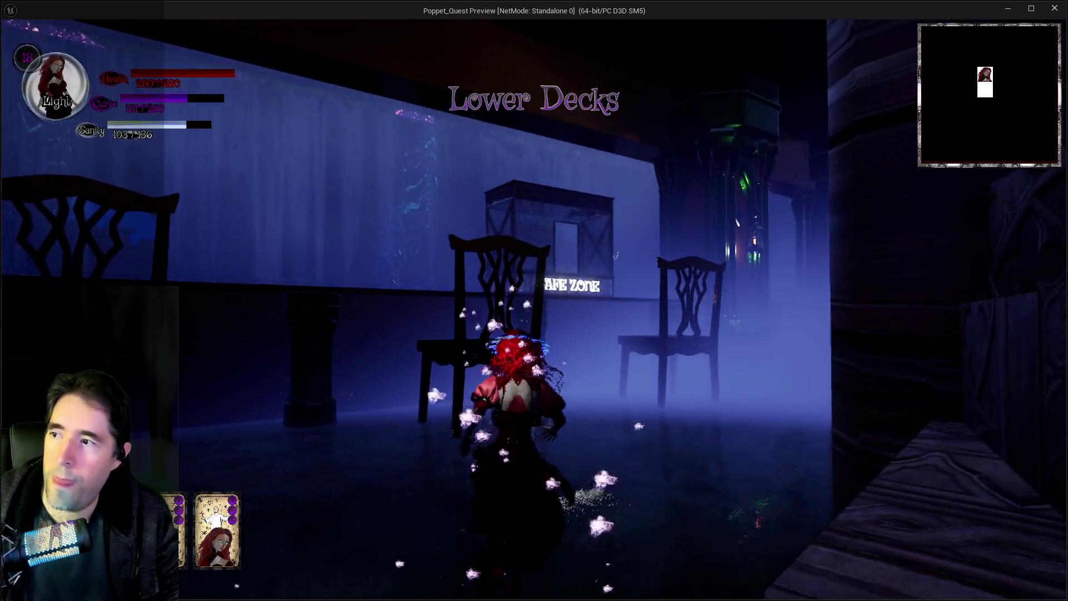
pyautogui.press('q')
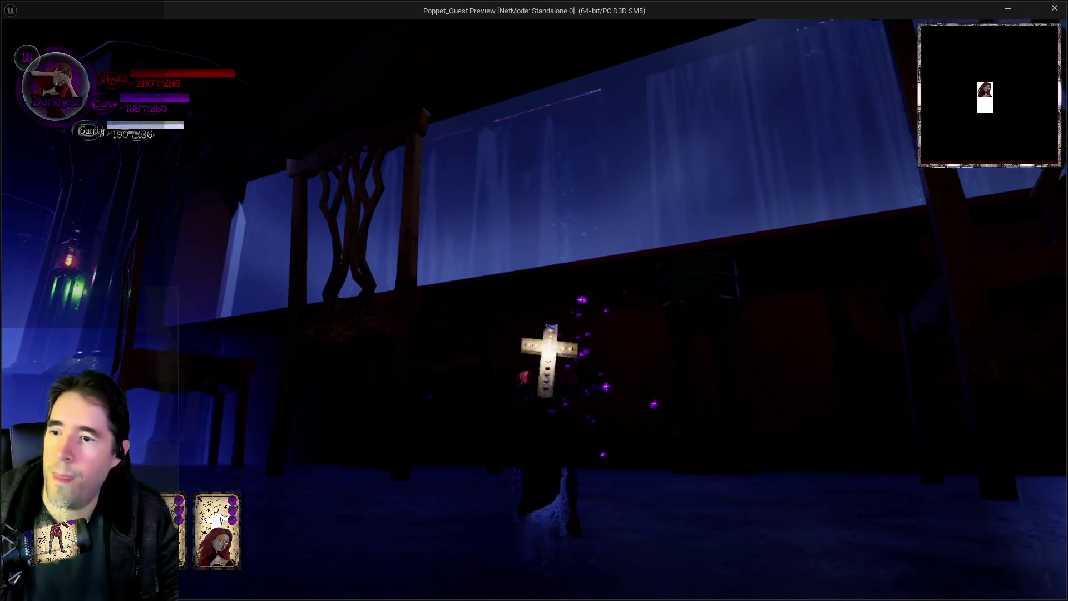
pyautogui.press('space')
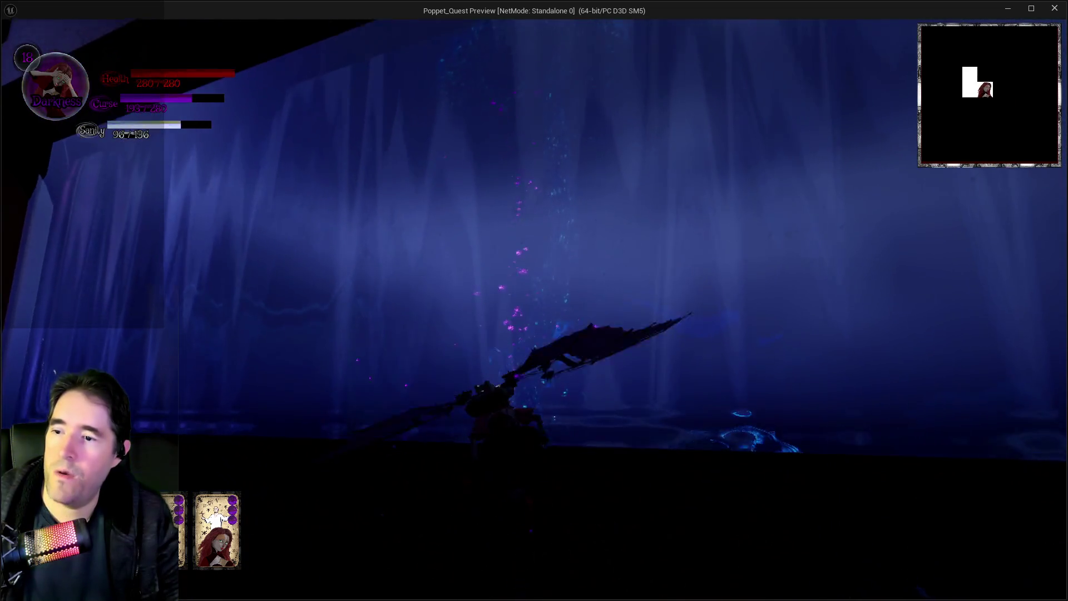
pyautogui.press('w')
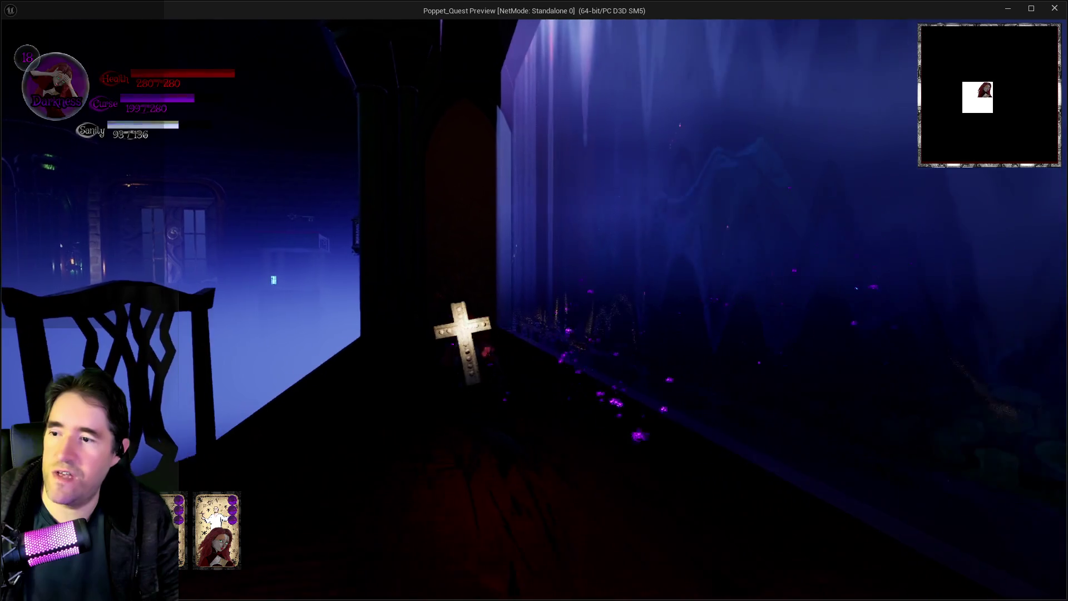
pyautogui.press('e')
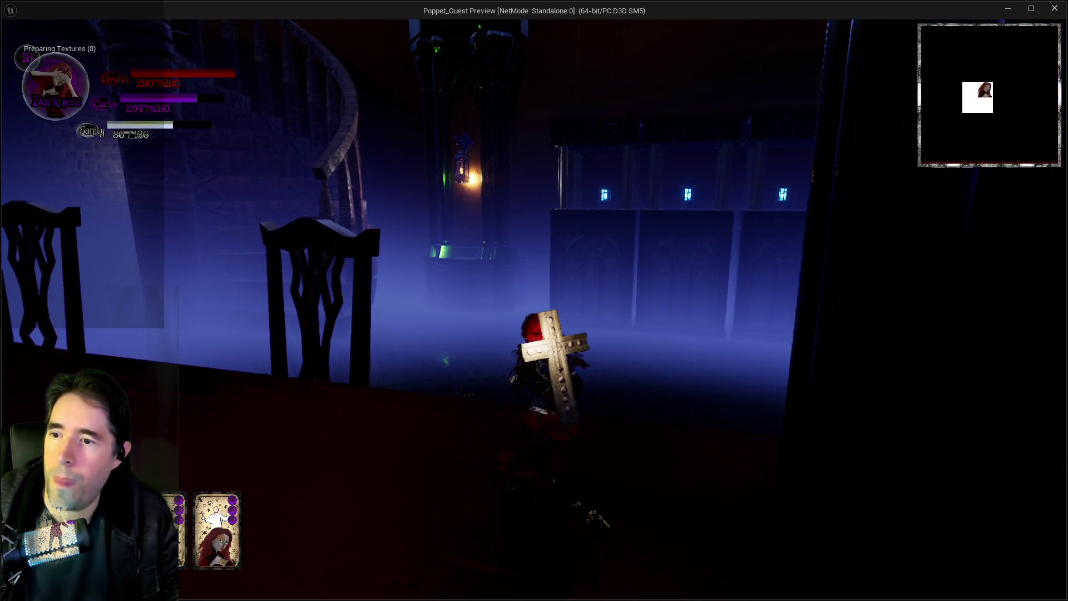
pyautogui.press('w')
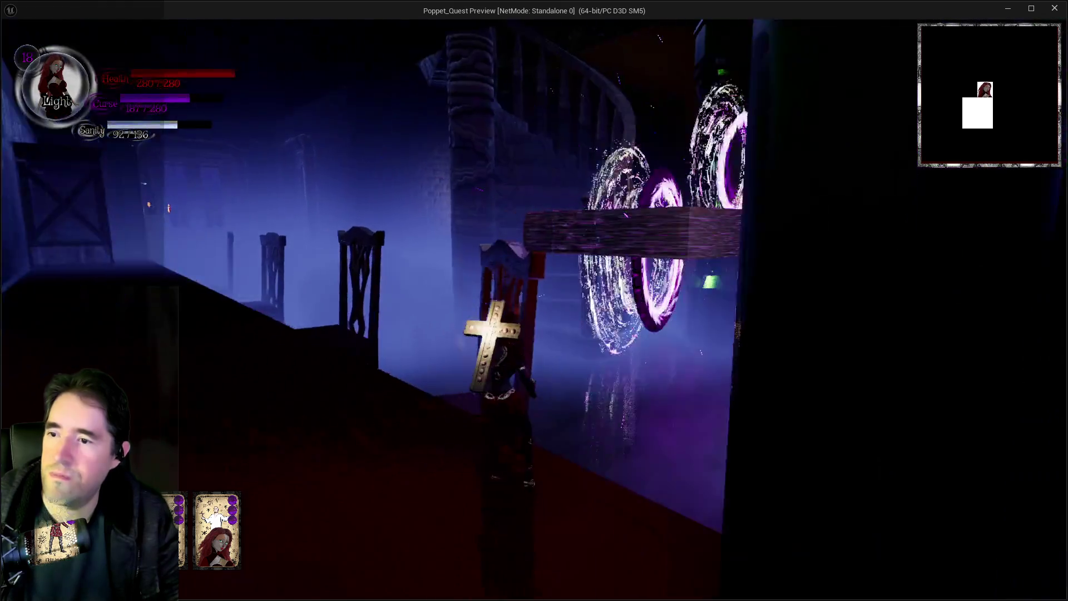
pyautogui.press('space')
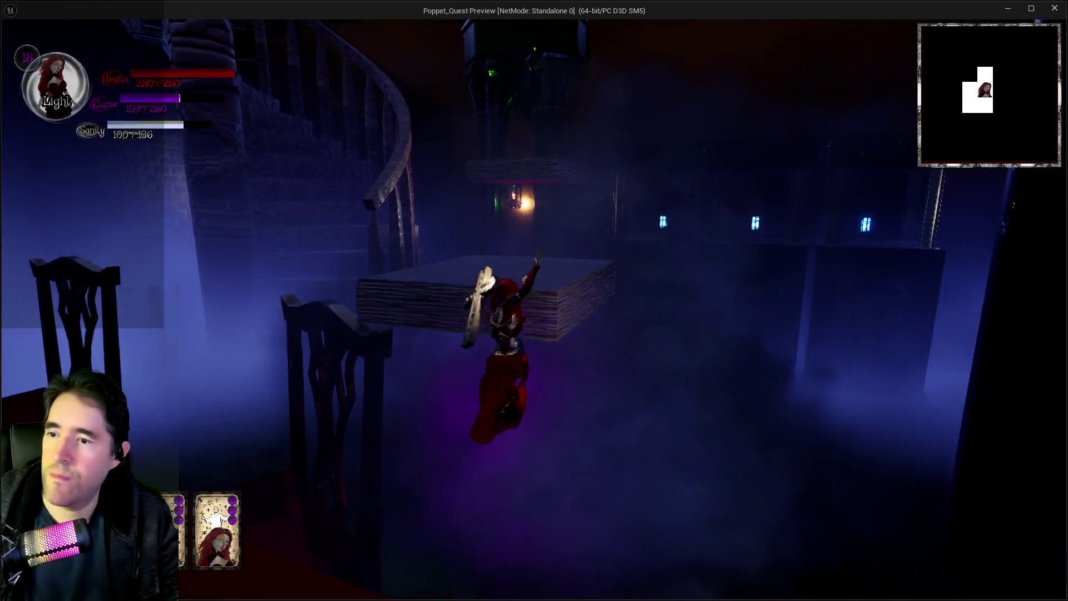
pyautogui.press('space')
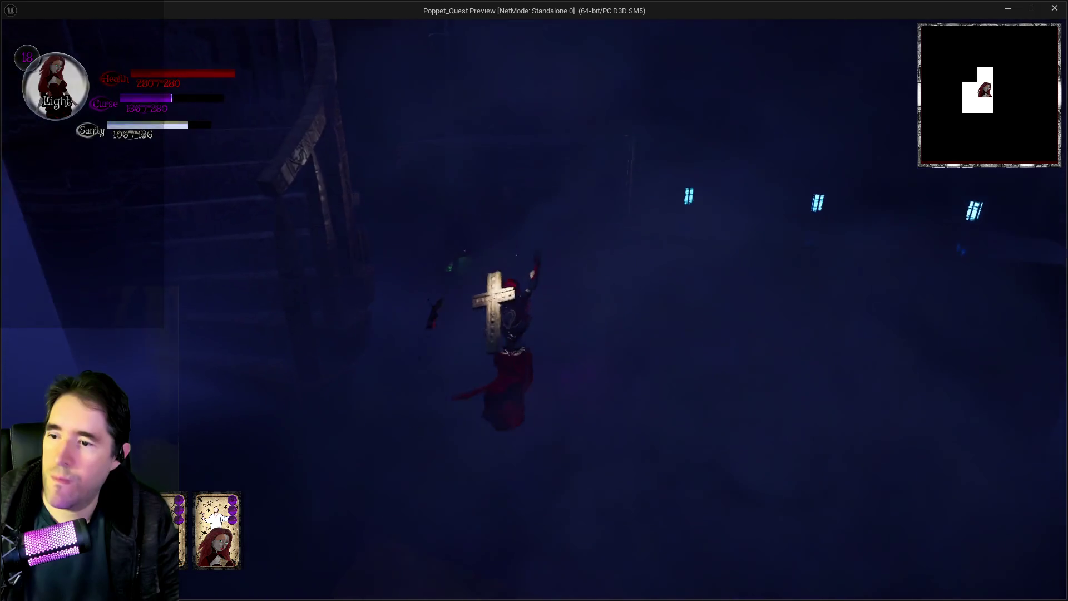
pyautogui.press('e')
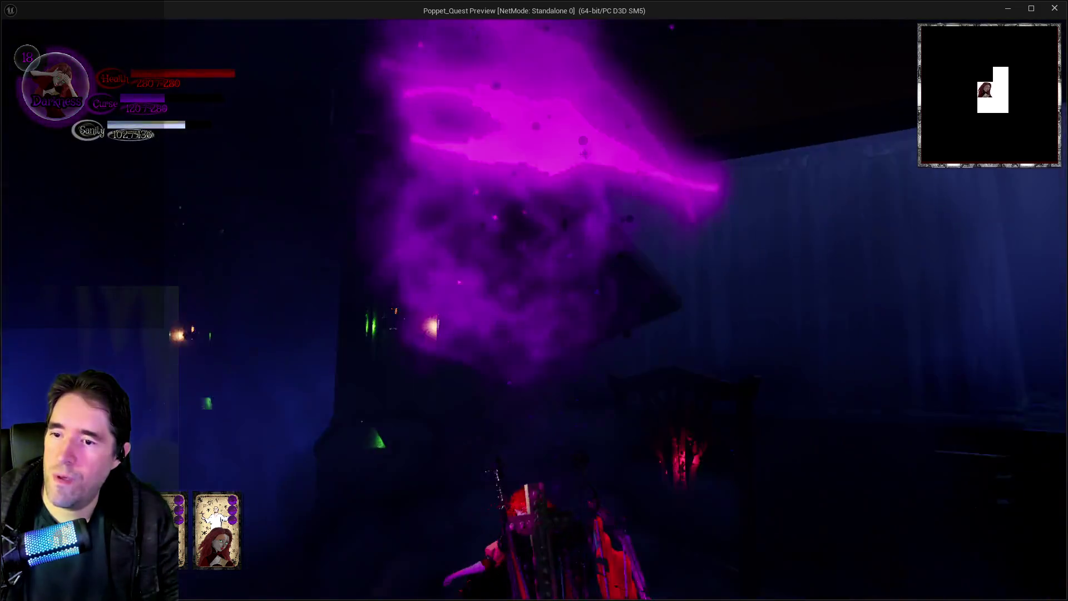
# - Run beneath the giant table and chairs casting purple bursts, then down the corridor
pyautogui.press('w')
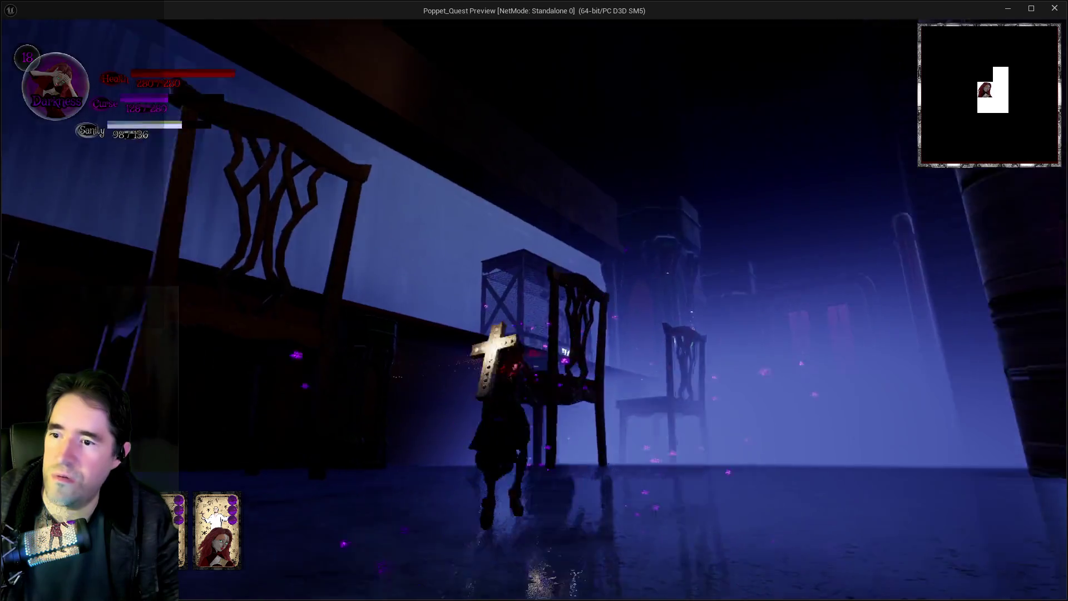
pyautogui.press('e')
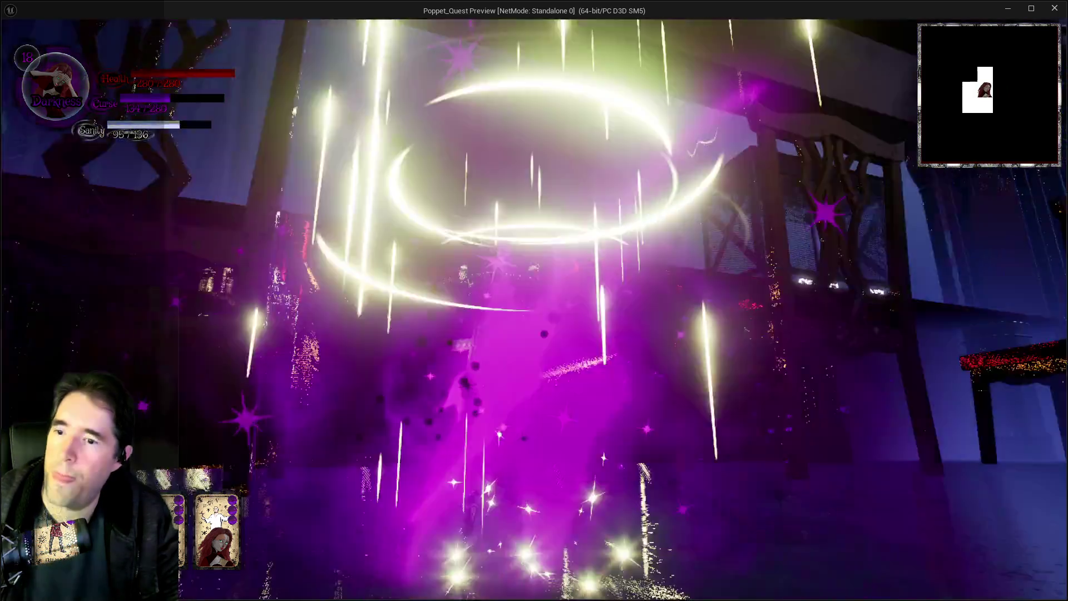
pyautogui.press('w')
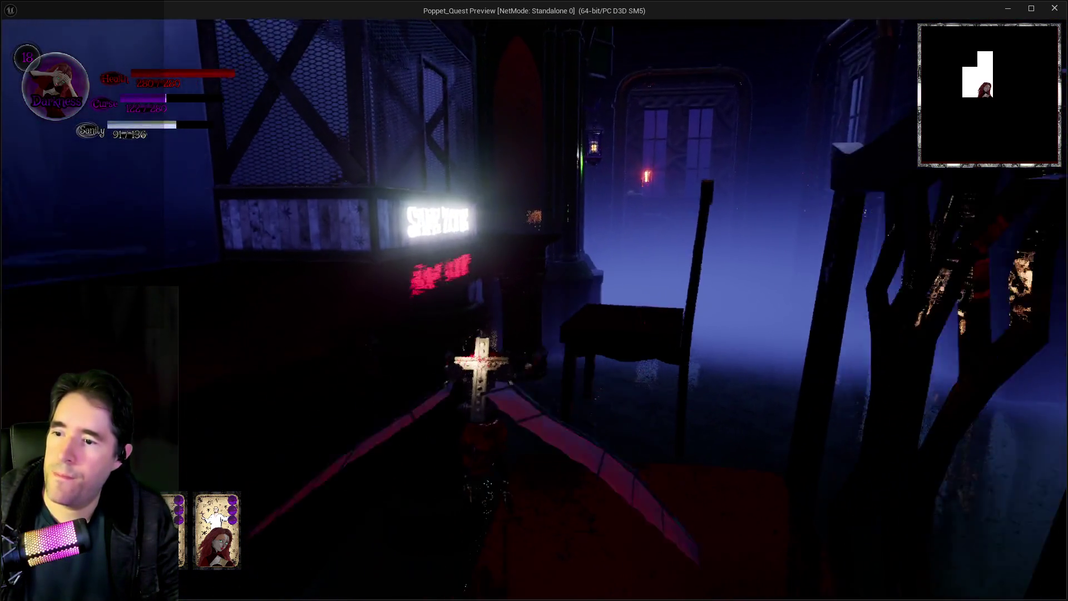
pyautogui.press('w')
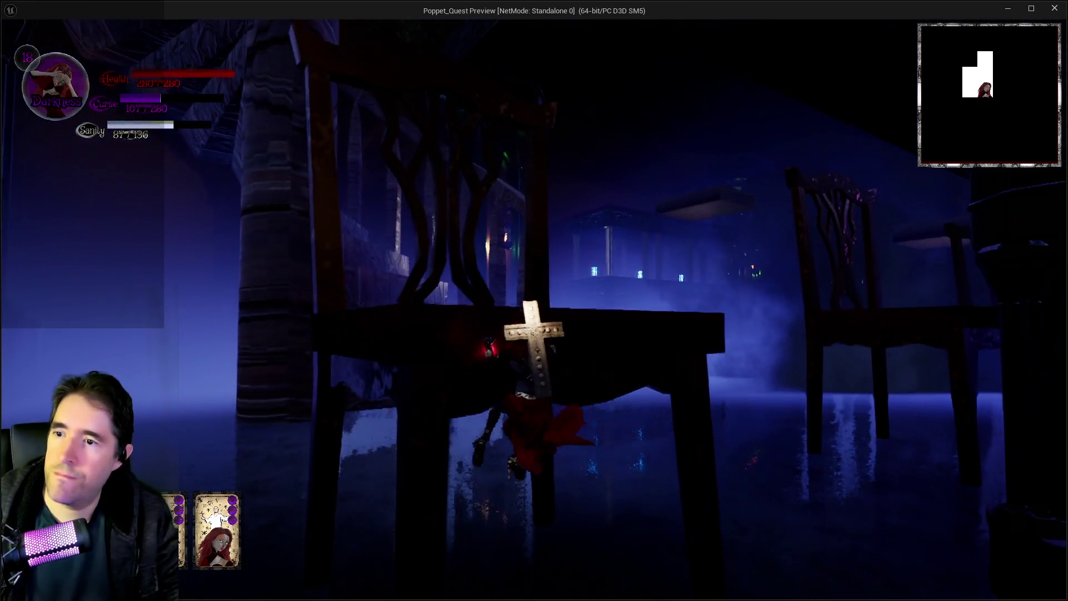
pyautogui.press('w')
pyautogui.press('e')
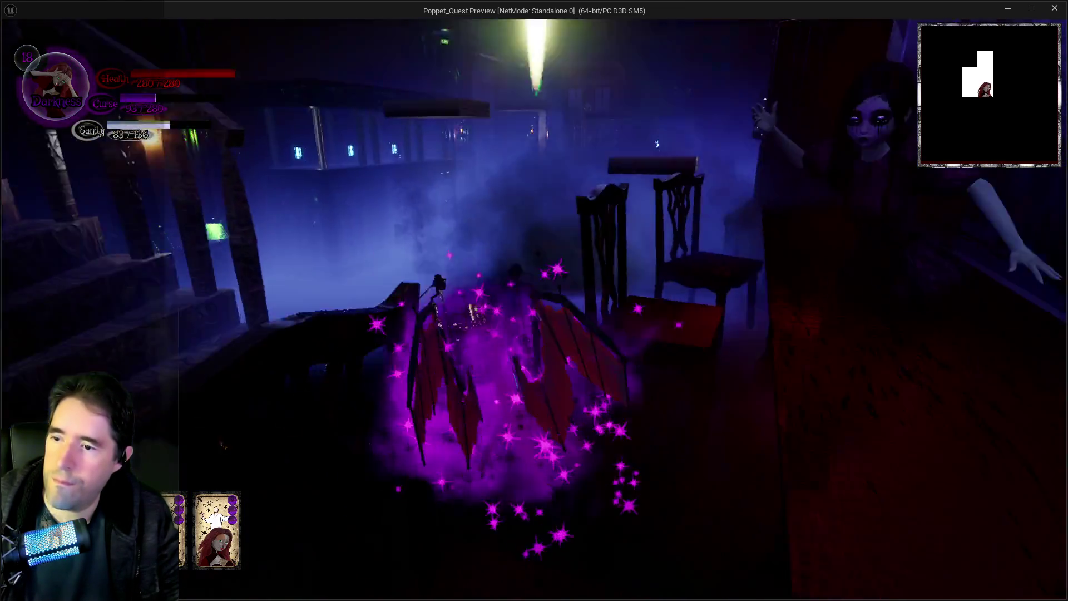
pyautogui.press('w')
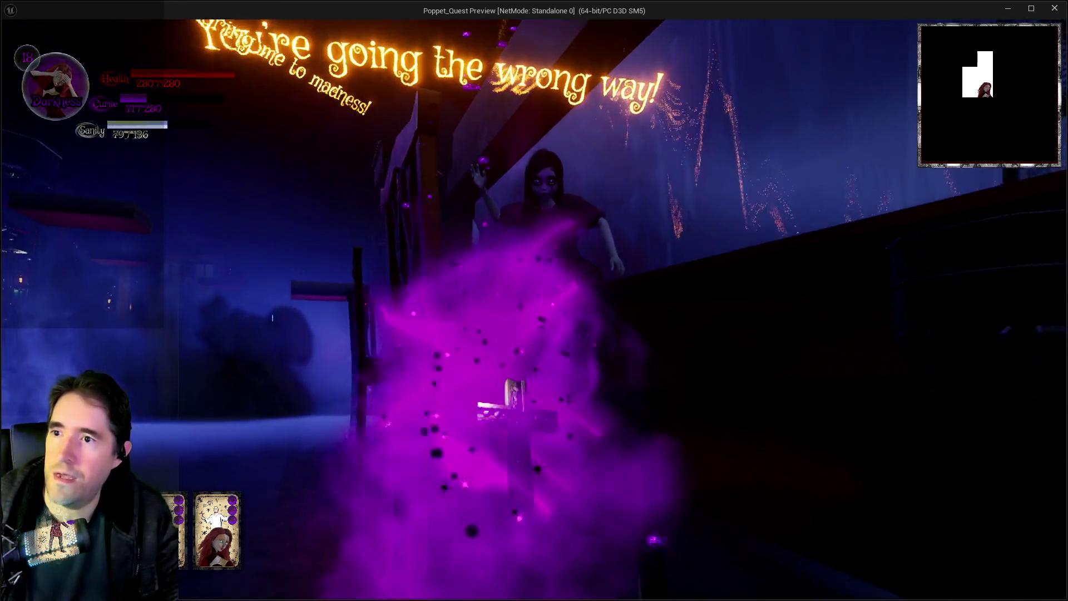
pyautogui.press('w')
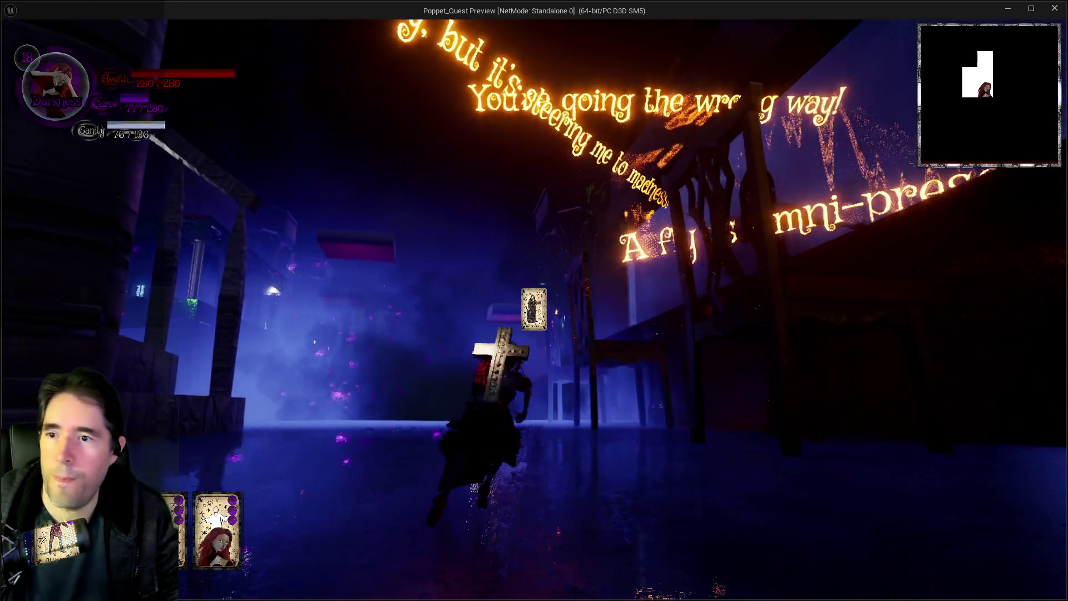
pyautogui.press('w')
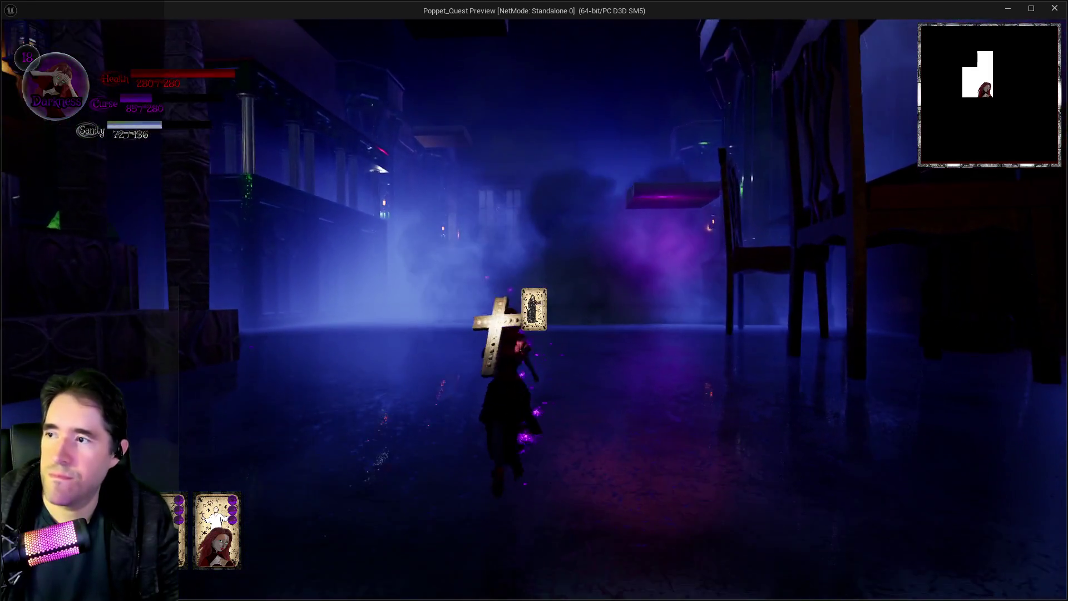
pyautogui.press('e')
pyautogui.press('w')
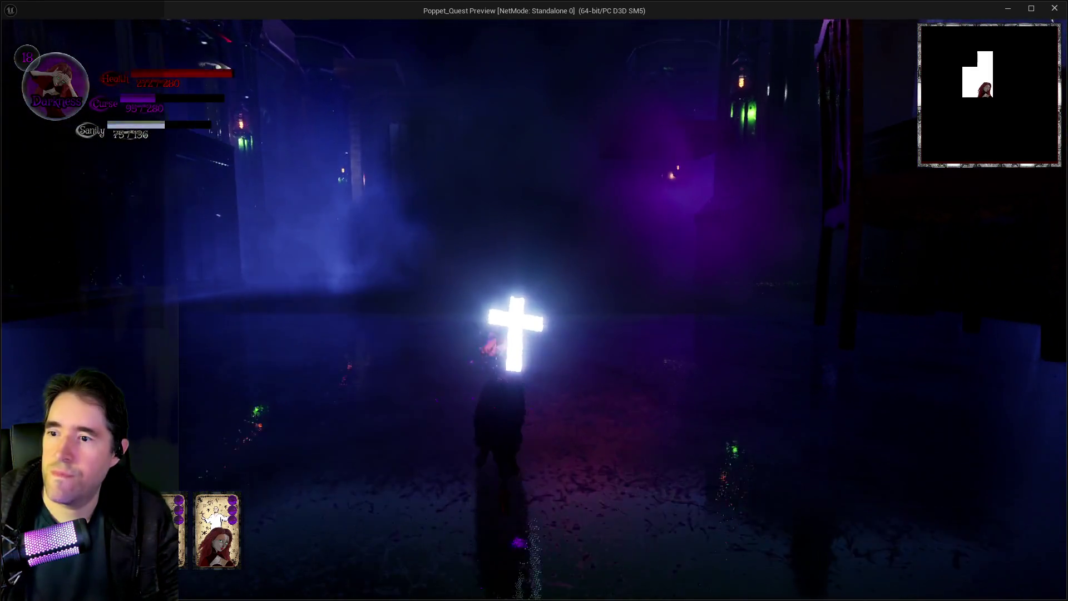
pyautogui.press('w')
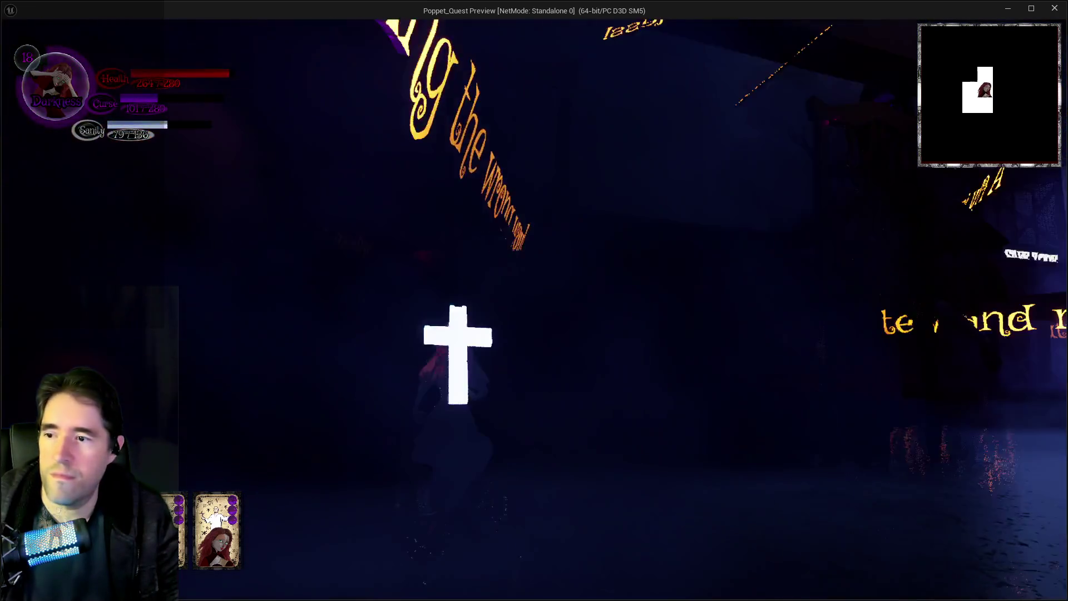
# - Switch to Light form and run past the shooting star text and The Gallery door into the misty hall
pyautogui.press('w')
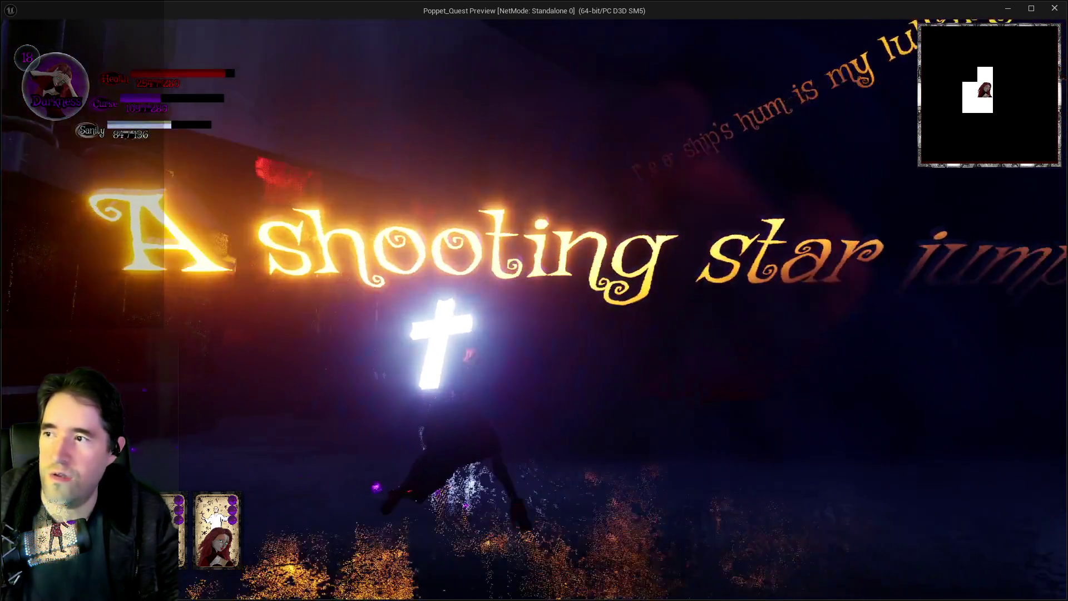
pyautogui.press('w')
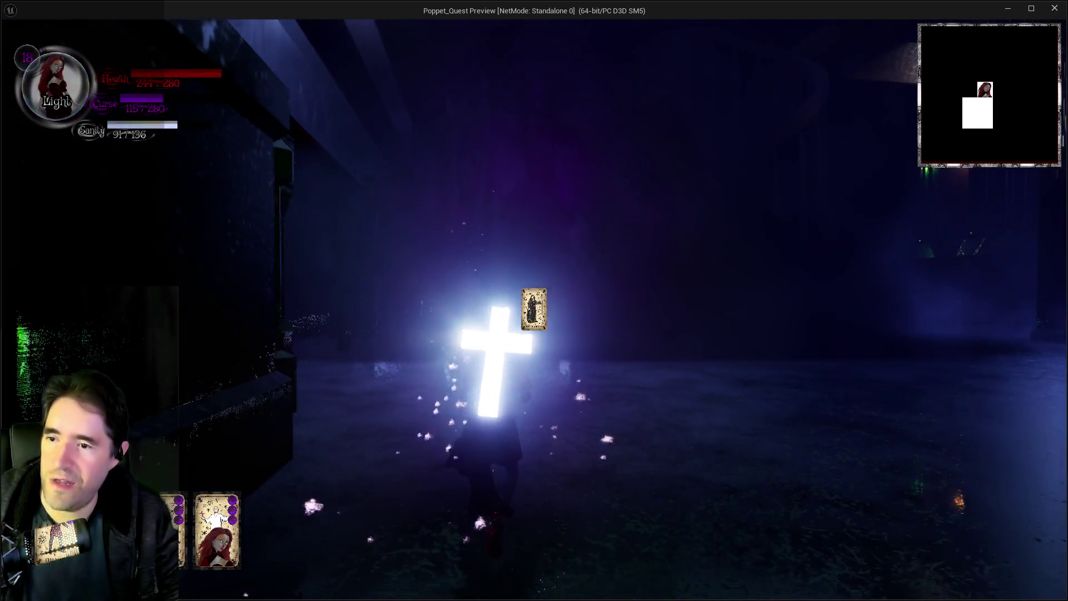
pyautogui.press('w')
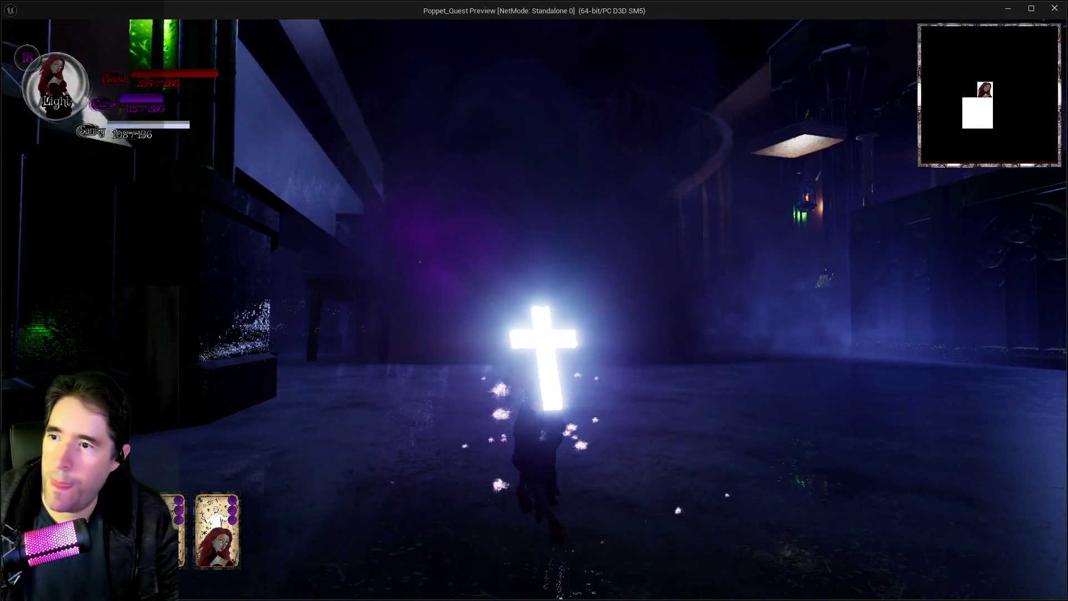
pyautogui.press('w')
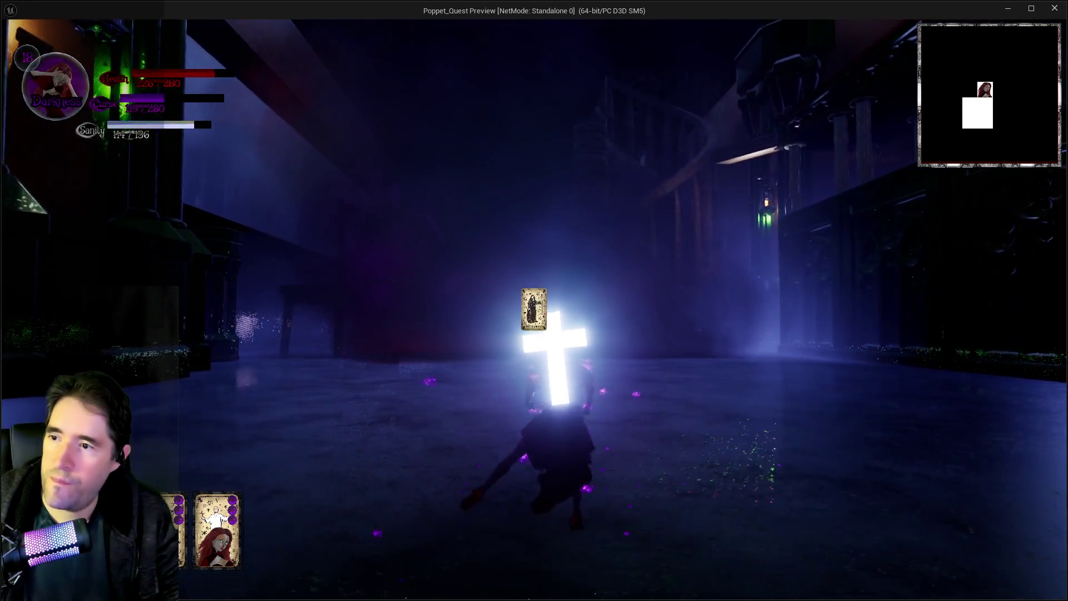
pyautogui.press('w')
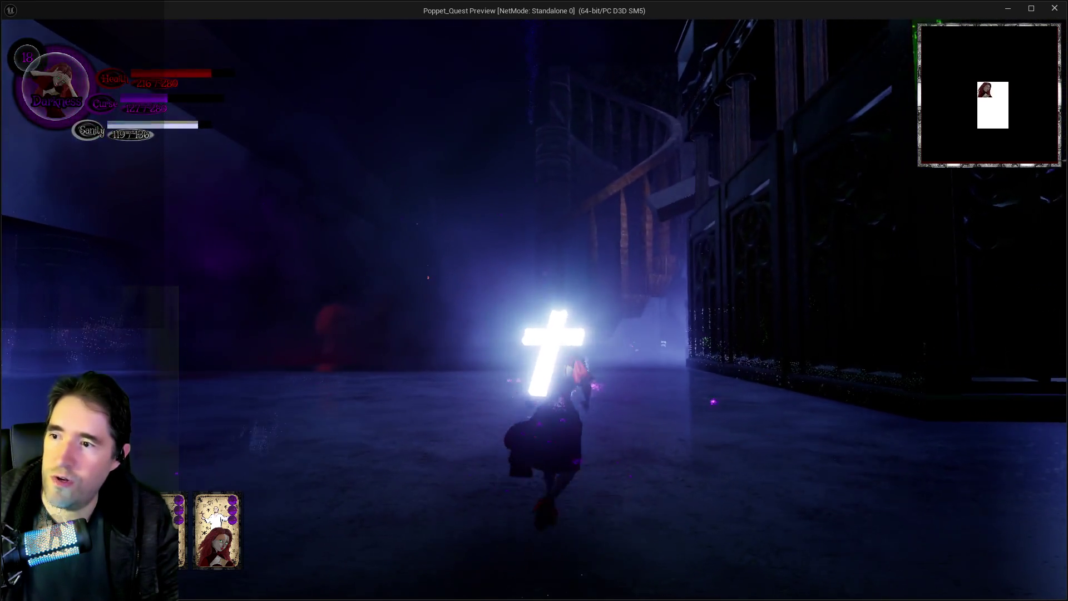
pyautogui.press('w')
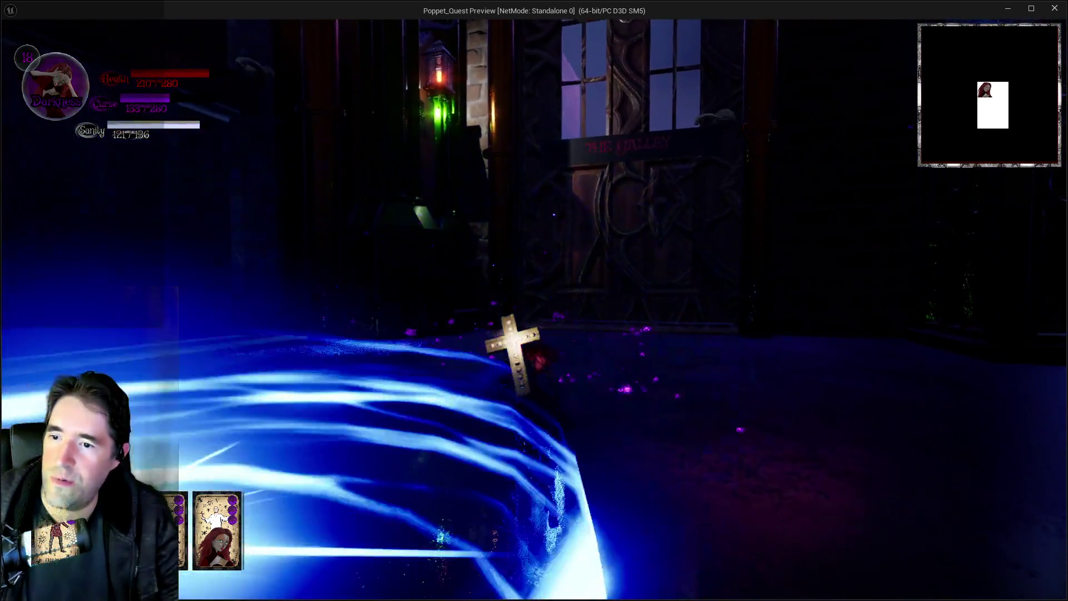
pyautogui.press('w')
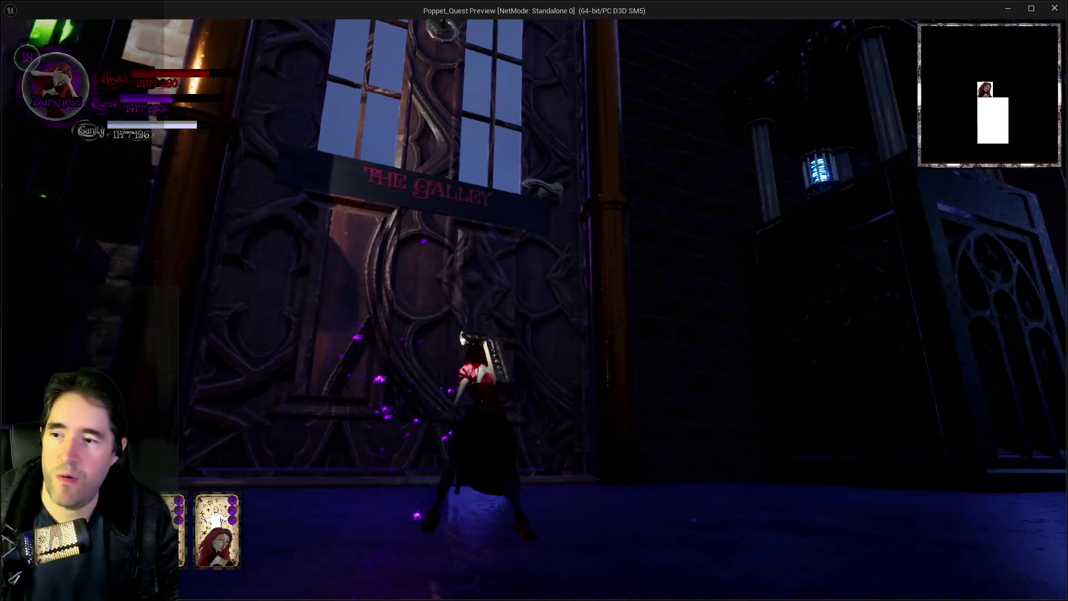
pyautogui.press('w')
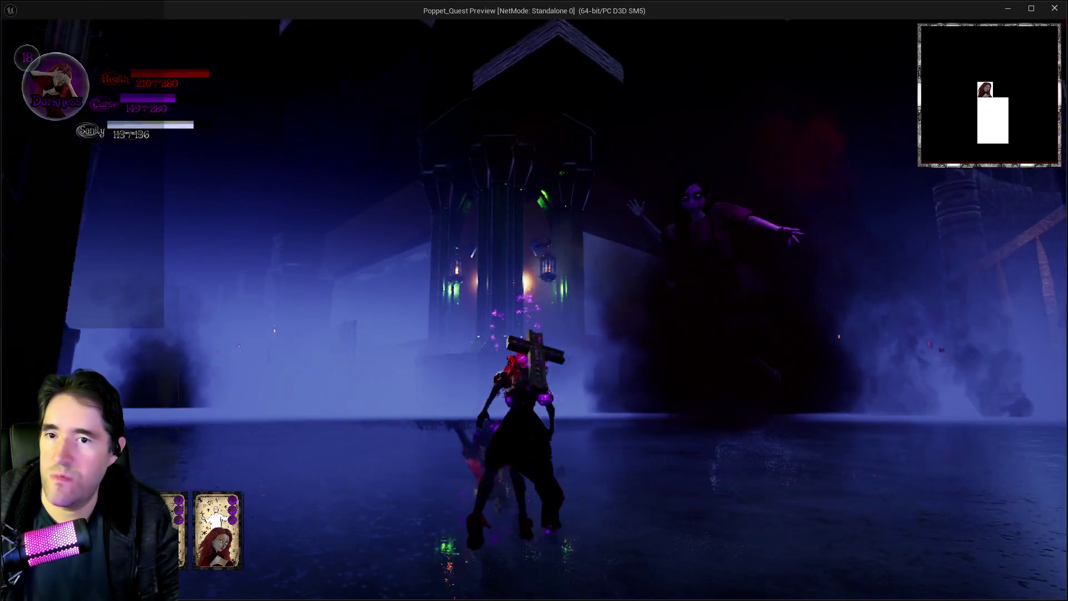
pyautogui.press('w')
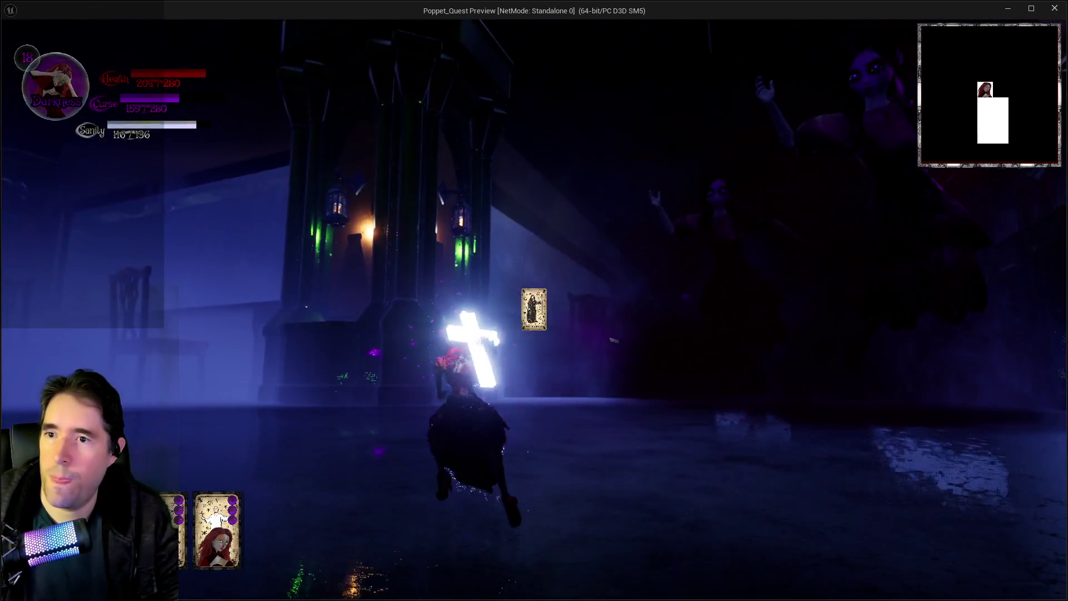
# - Cast bursts while switching forms, glide across the hall on red wings, then stop the session
pyautogui.press('w')
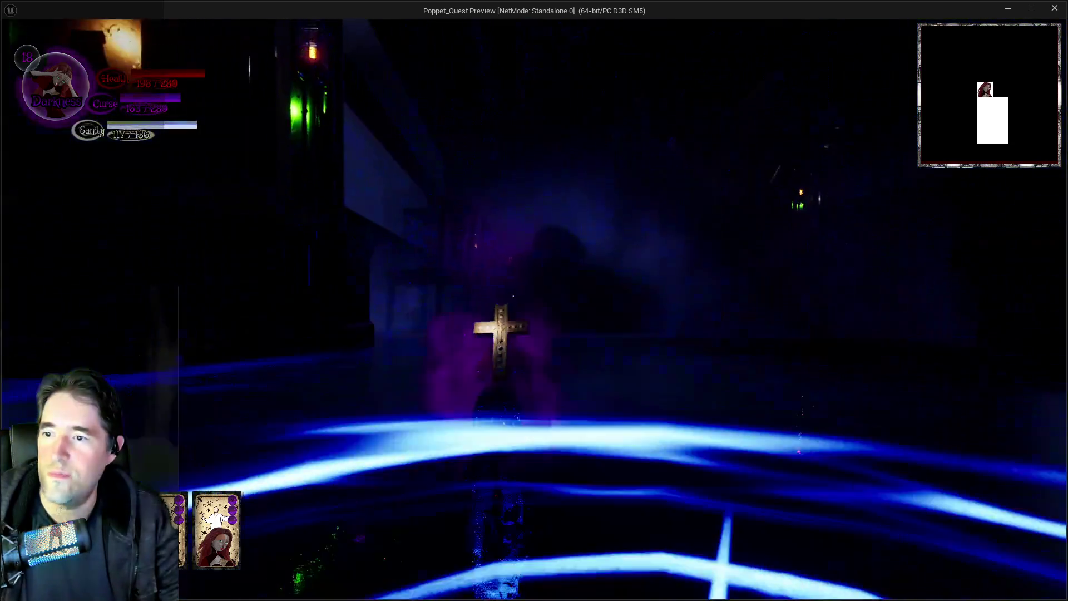
pyautogui.press('w')
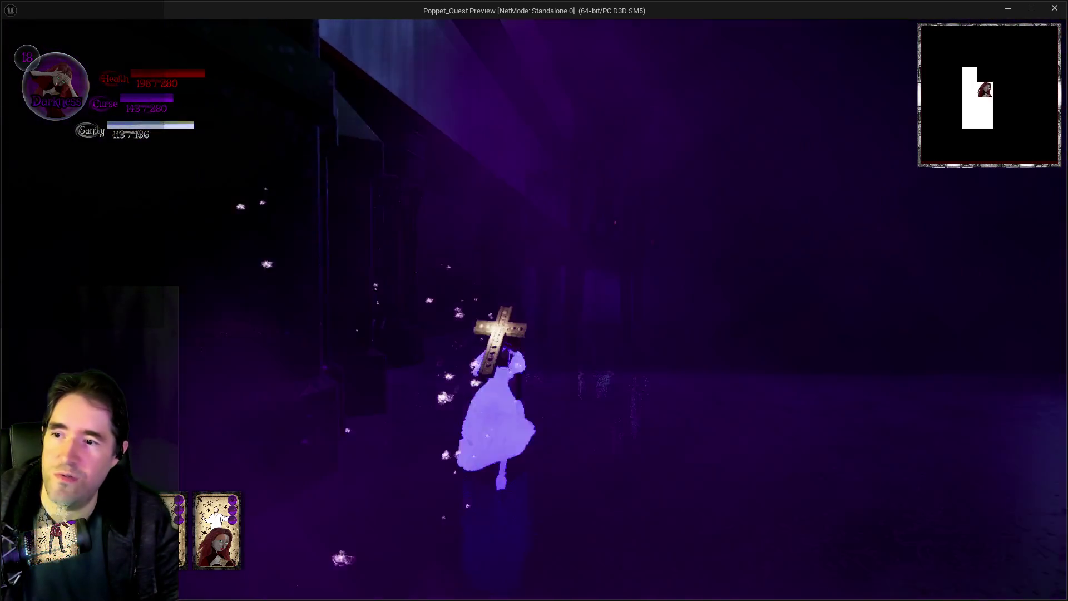
pyautogui.press('w')
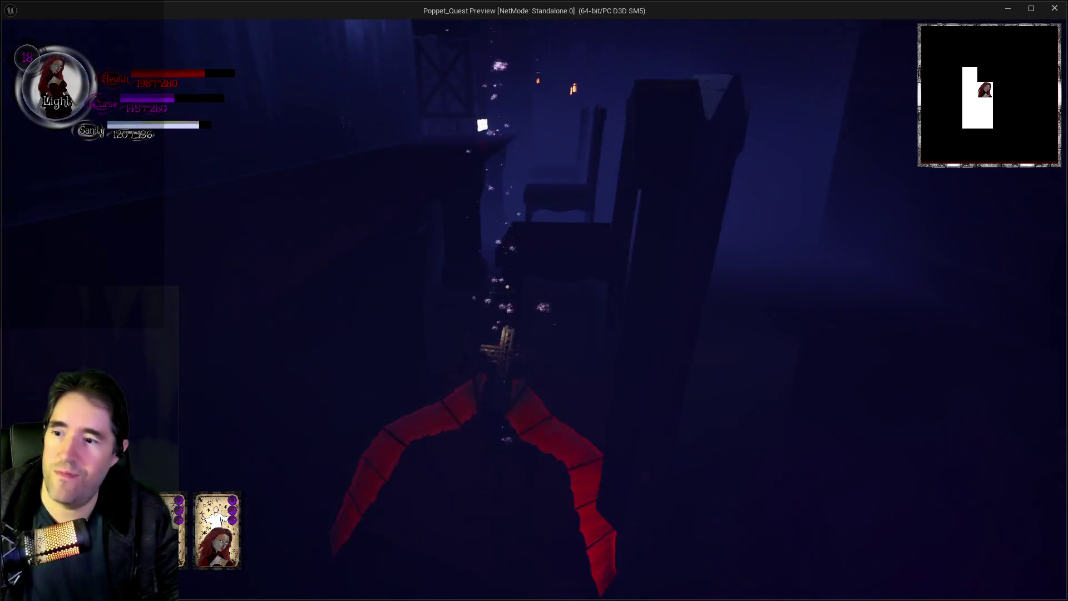
pyautogui.press('w')
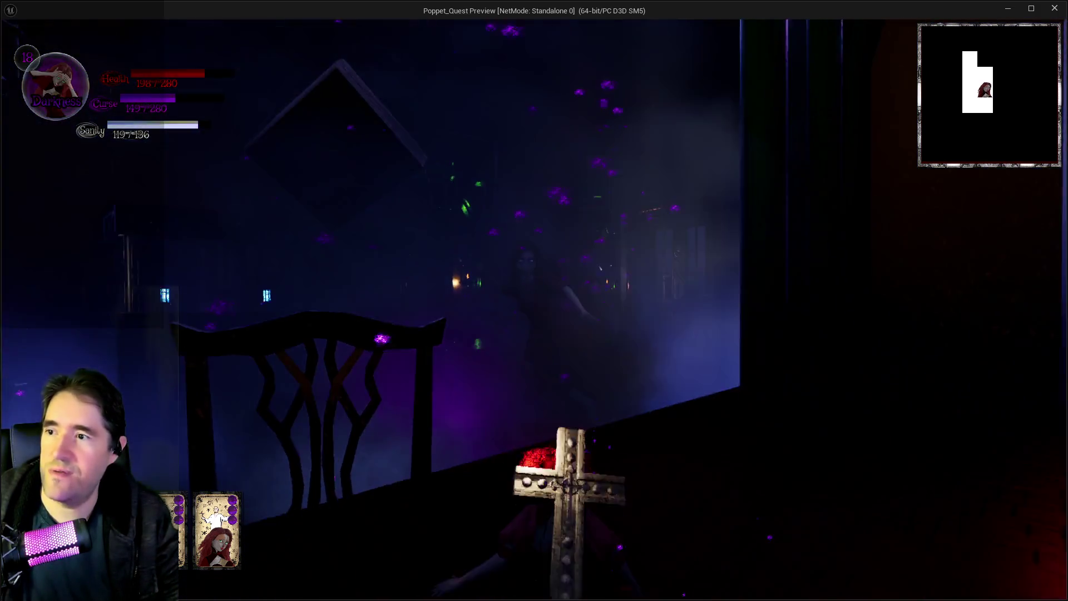
pyautogui.press('w')
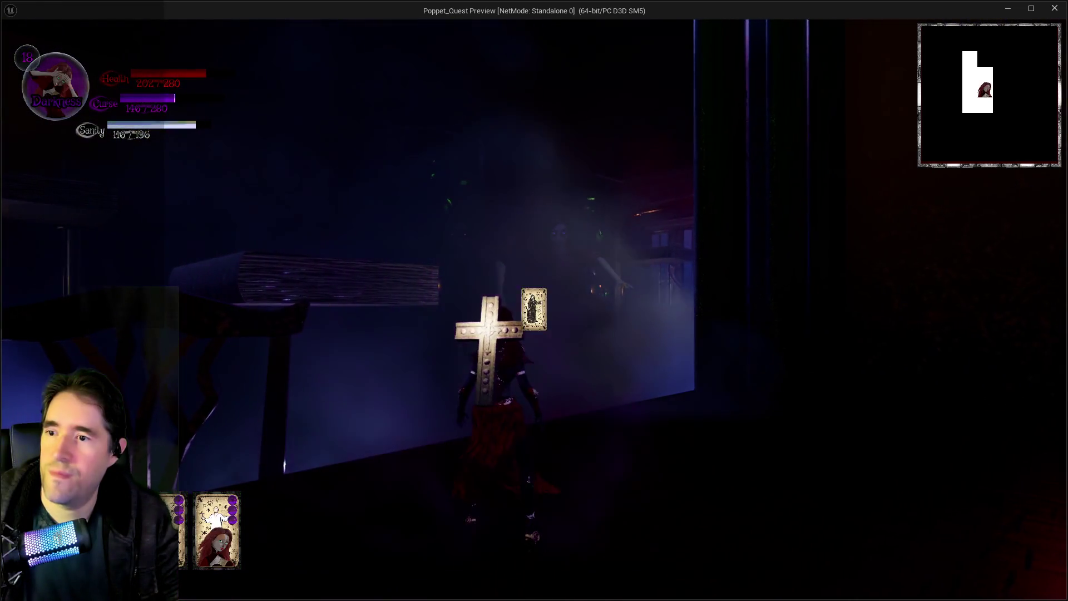
pyautogui.press('space')
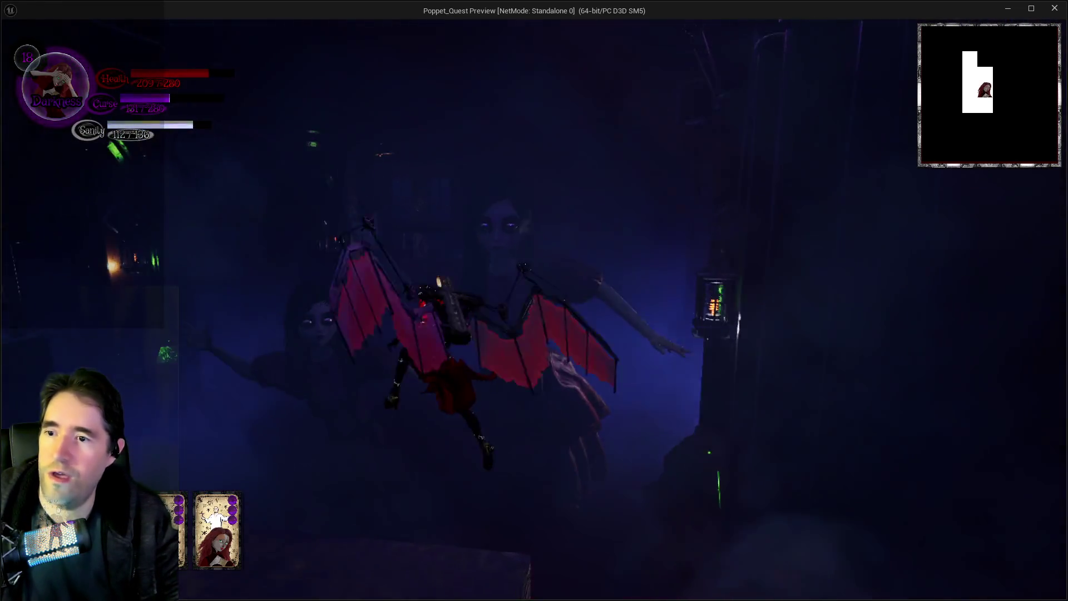
pyautogui.press('w')
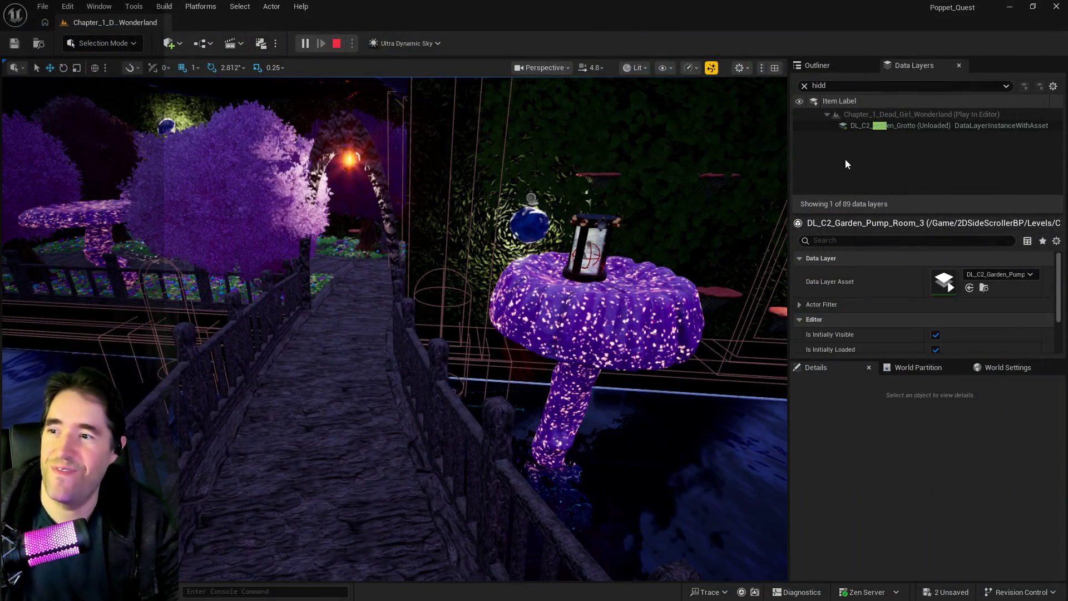
pyautogui.press('Escape')
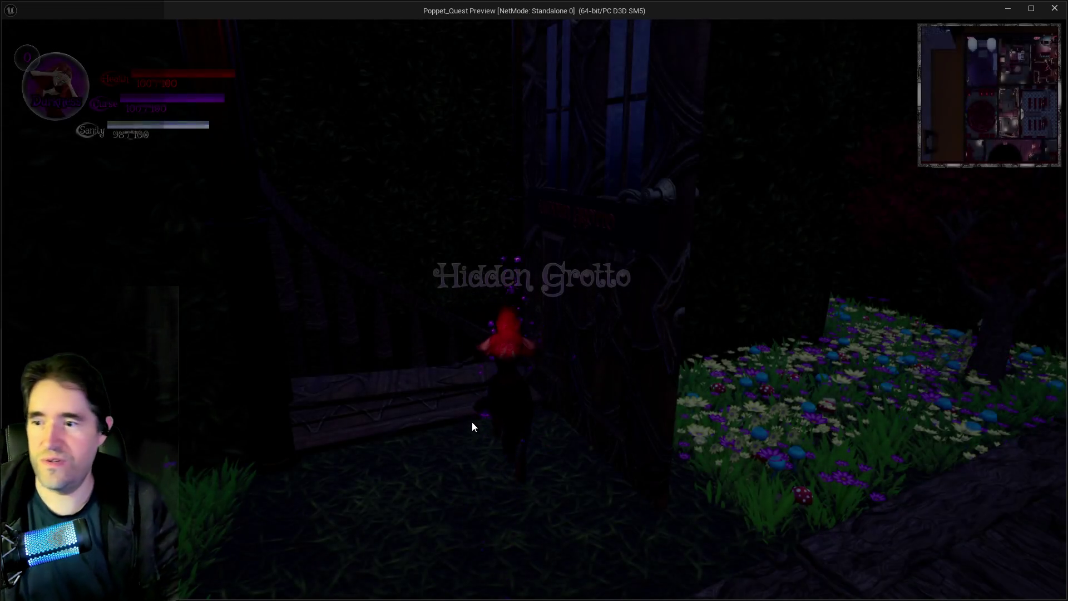
# - Run into the Hidden Grotto, then pick Chapter 2 in the inventory menu to enter Lower Decks
pyautogui.press('w')
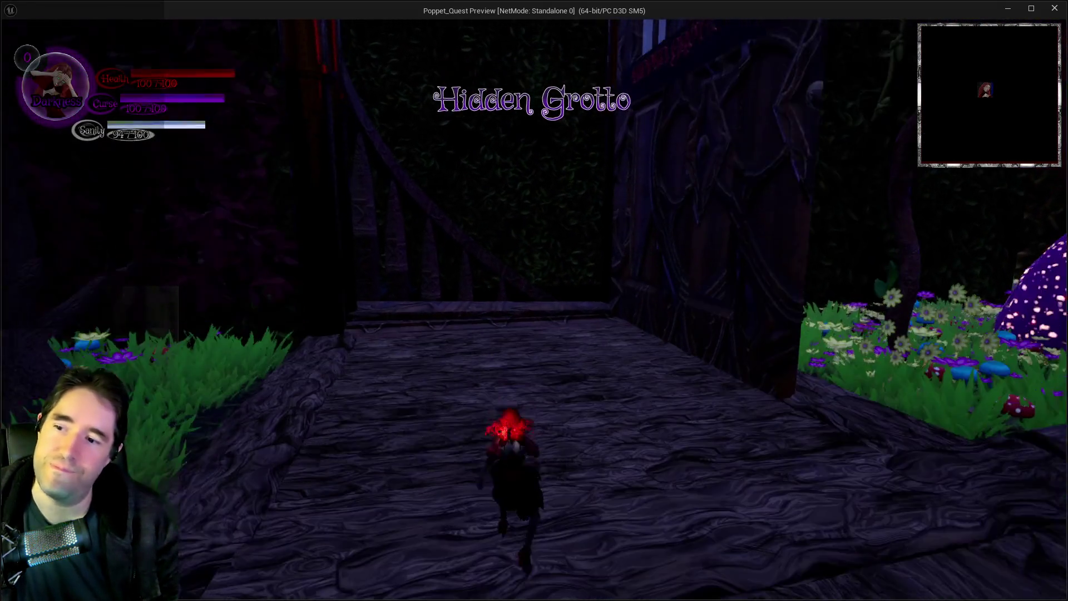
pyautogui.press('i')
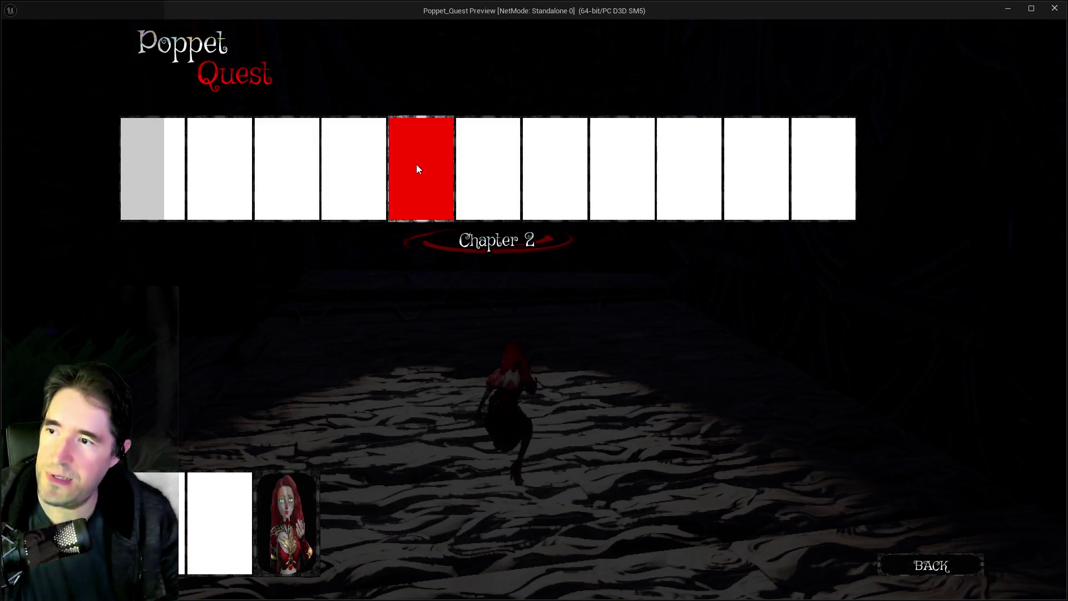
pyautogui.click(416, 165)
pyautogui.click(533, 309)
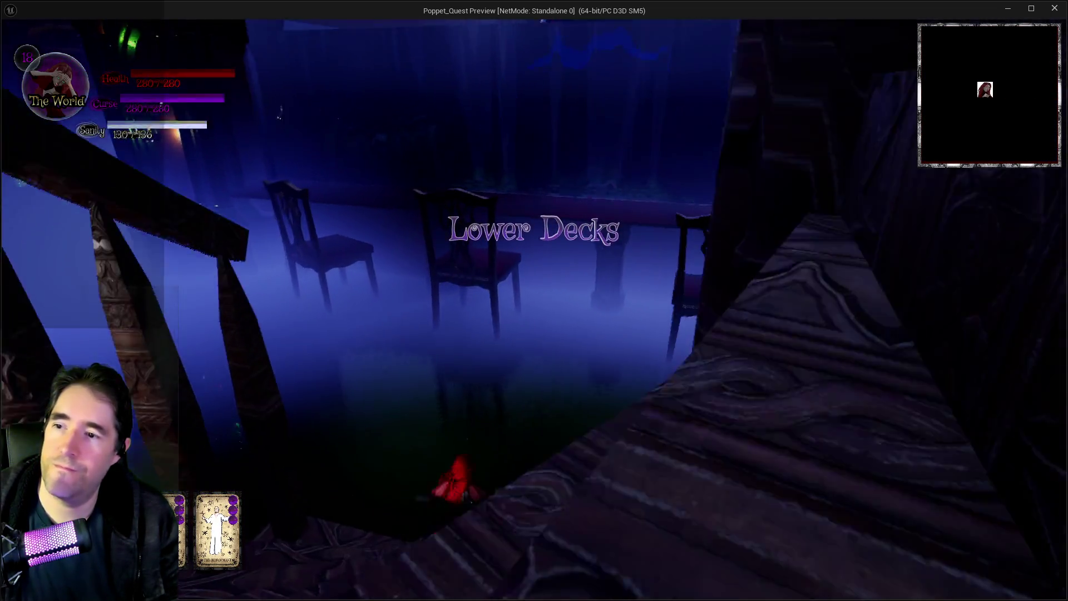
# - Fly in bat form over the chairs and red carpet onto the floating book platform
pyautogui.press('w')
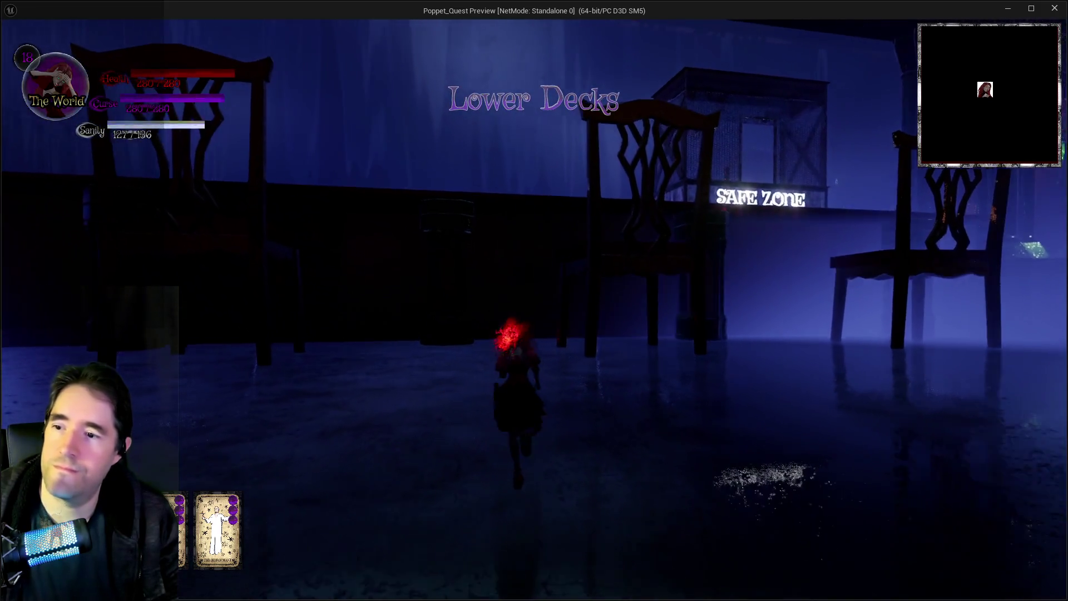
pyautogui.press('space')
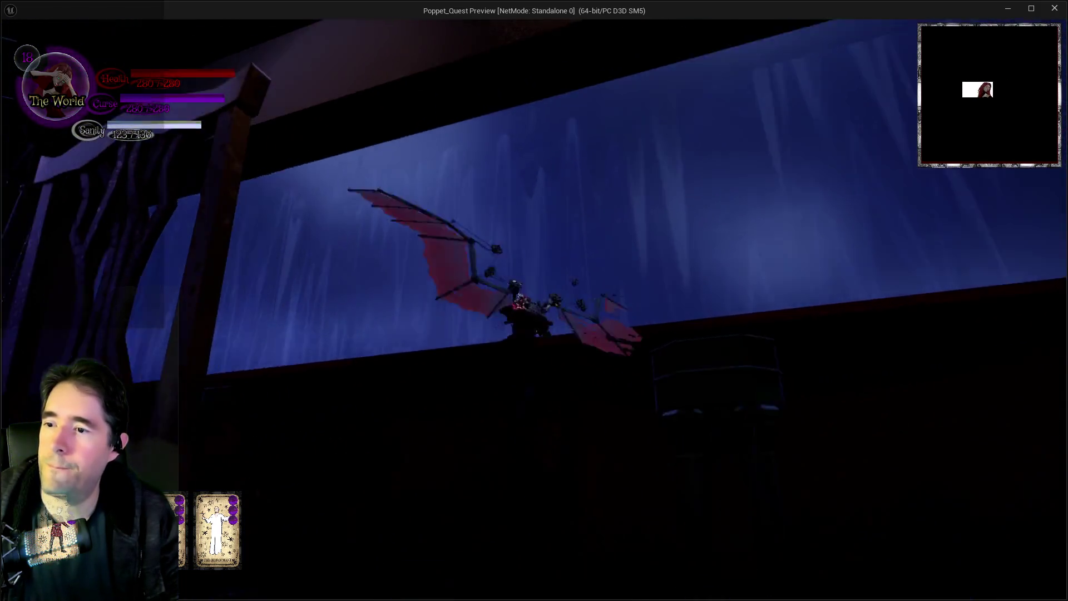
pyautogui.press('w')
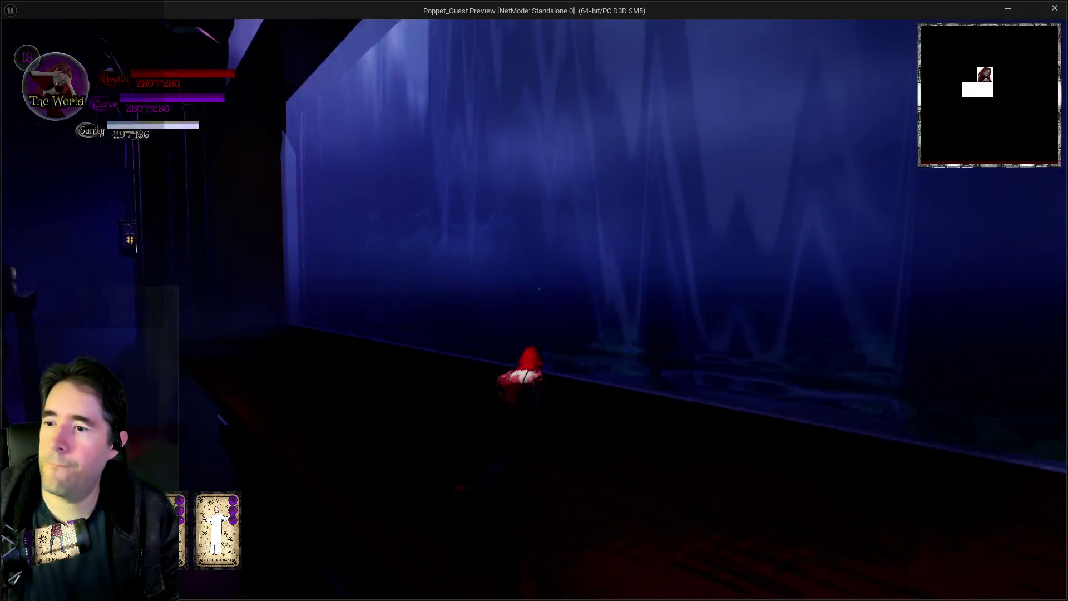
pyautogui.press('space')
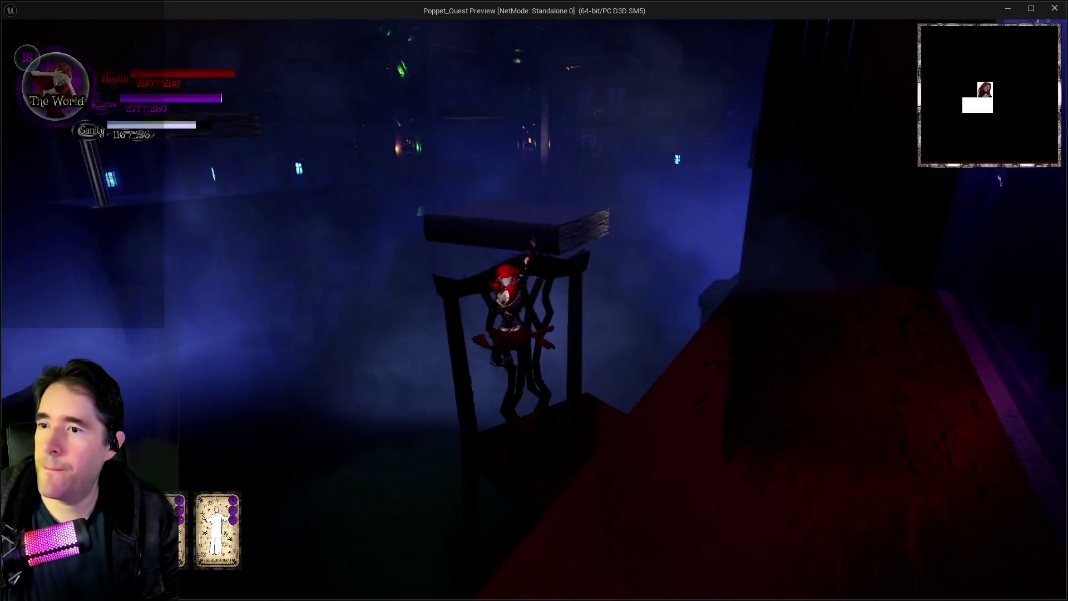
pyautogui.press('w')
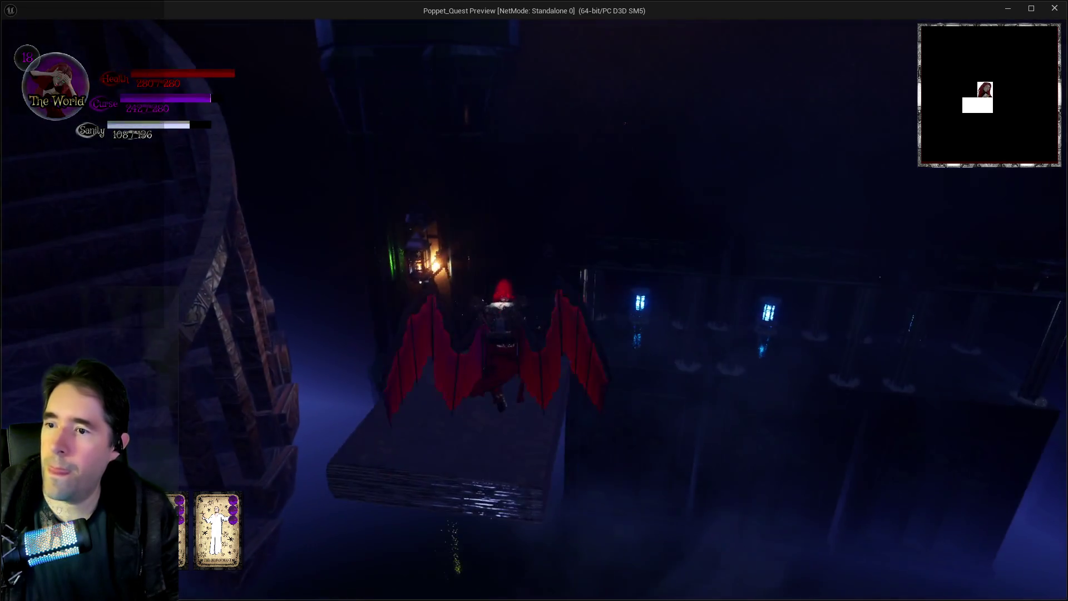
pyautogui.press('w')
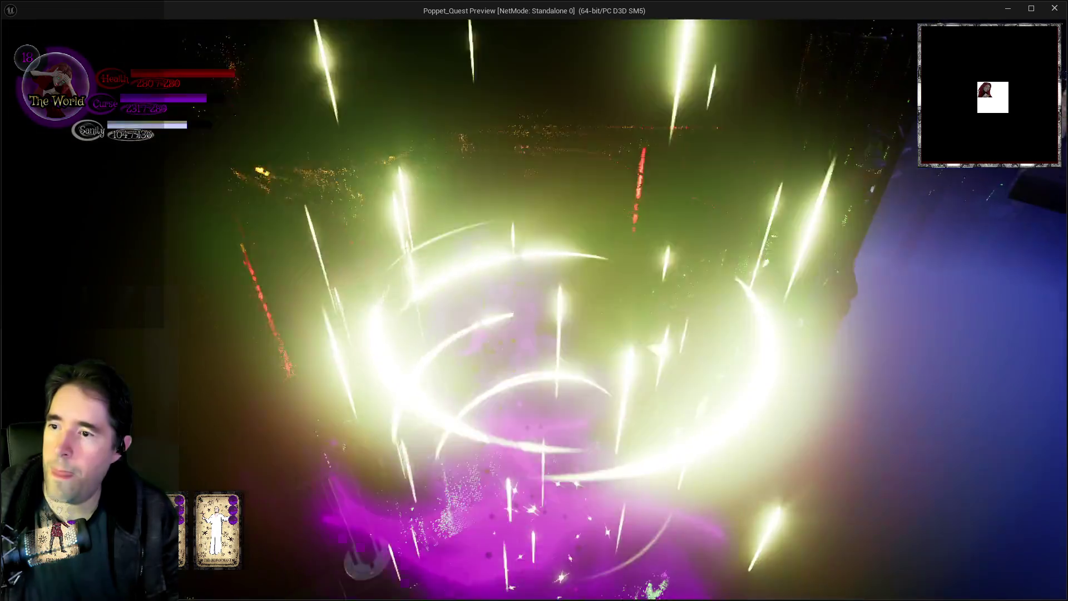
pyautogui.press('w')
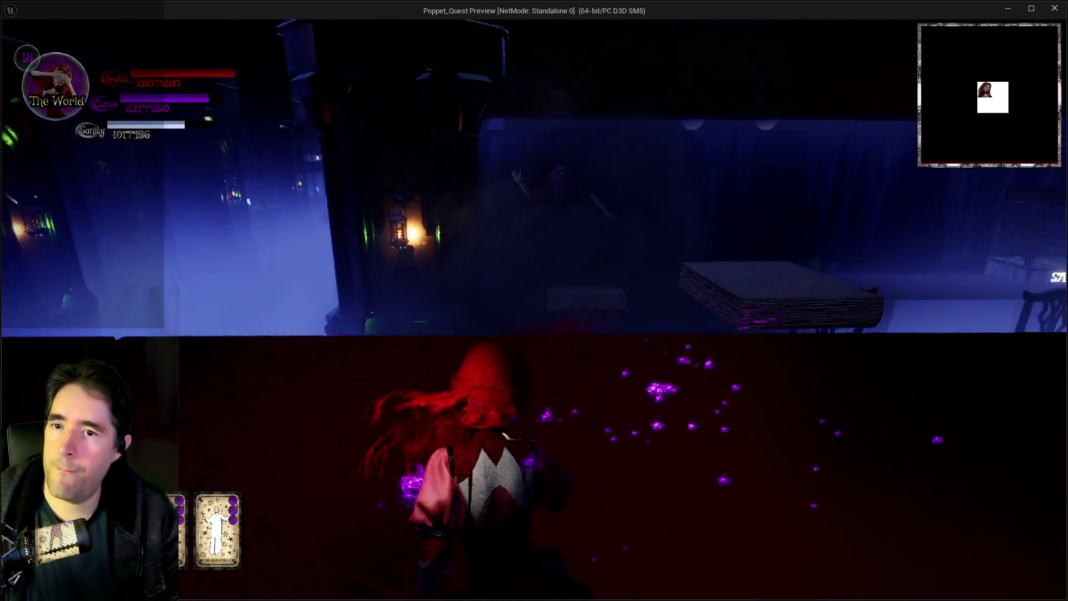
pyautogui.press('w')
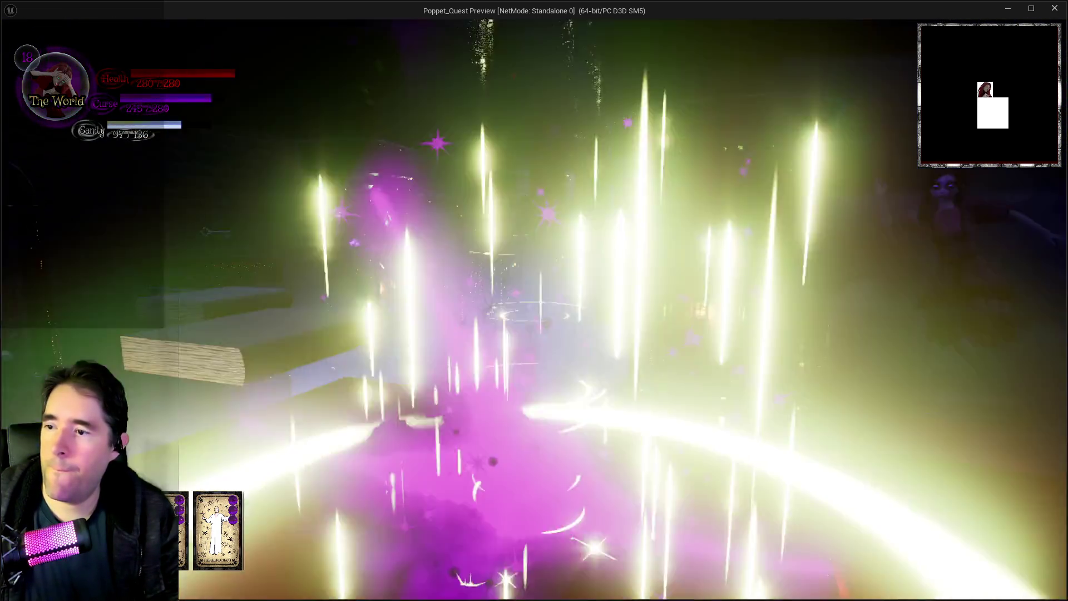
pyautogui.press('w')
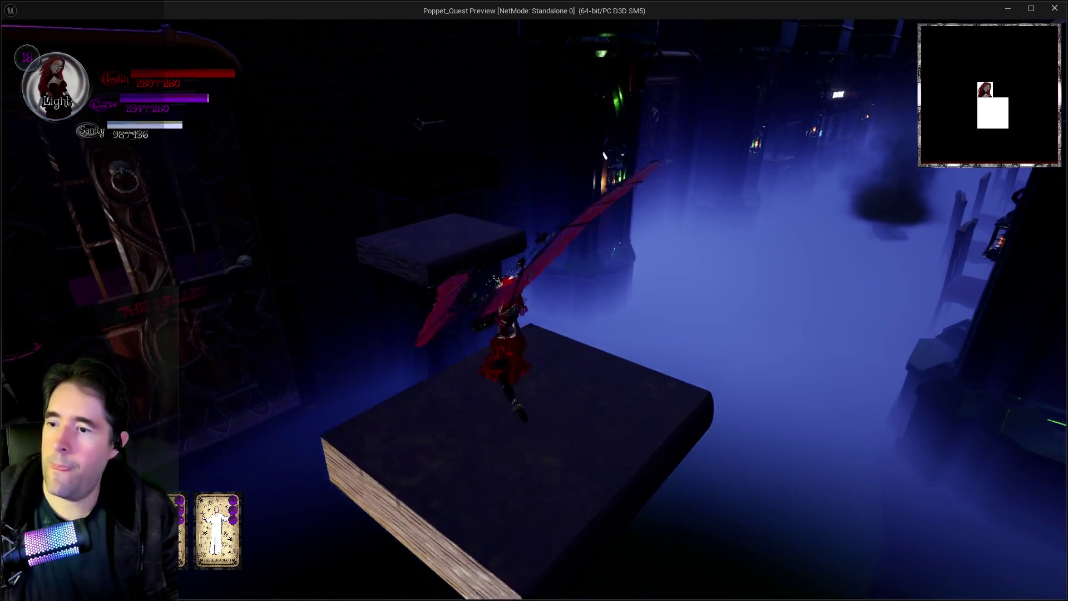
pyautogui.press('w')
pyautogui.press('w')
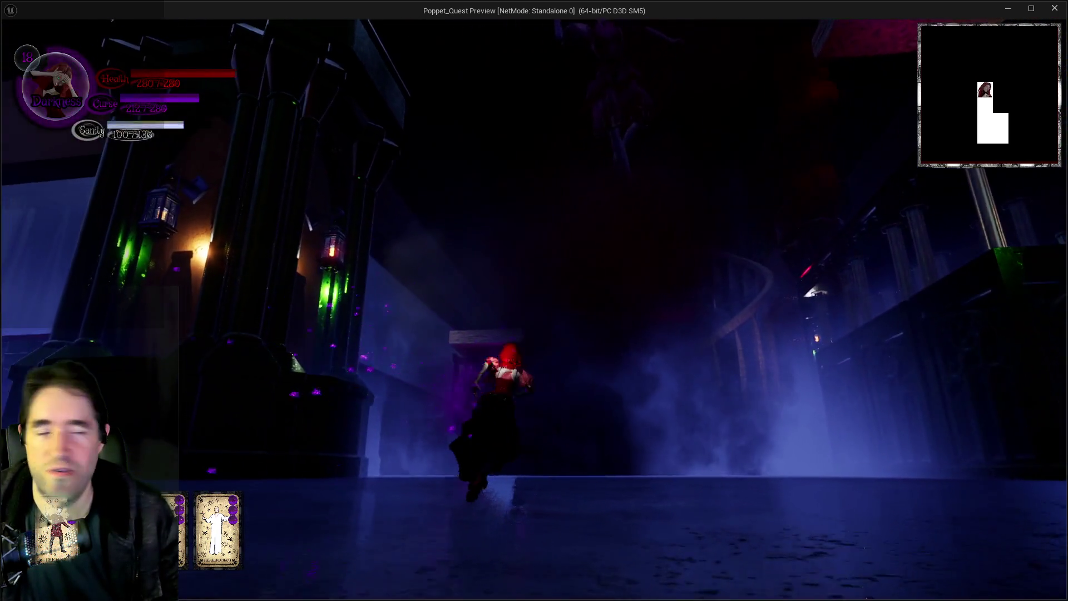
# - Run past the pillars and blue curtains, attack the floating doll, and glide across the room
pyautogui.press('w')
pyautogui.press('w')
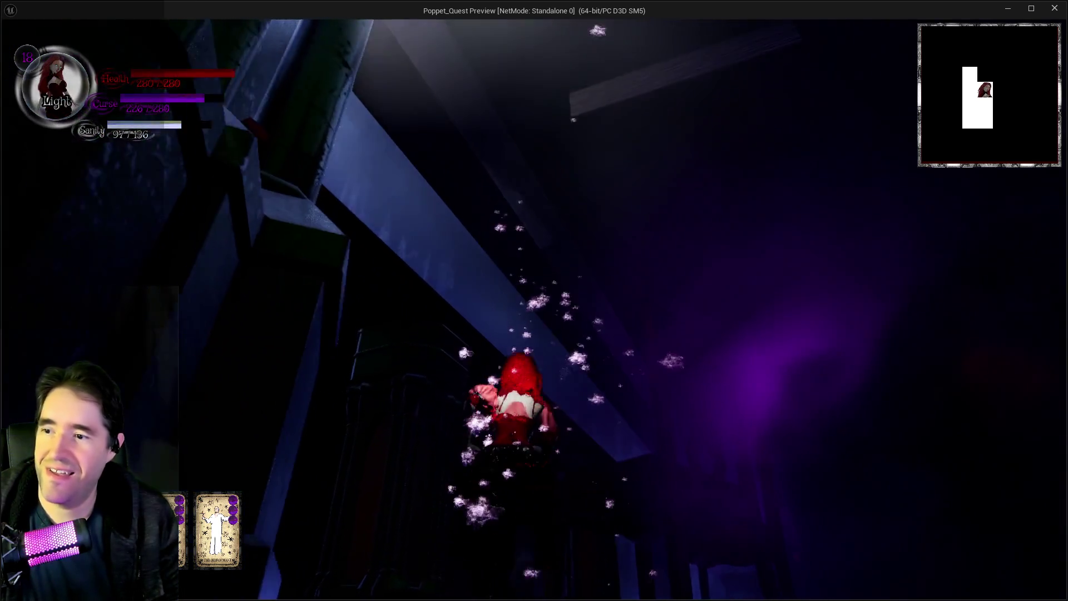
pyautogui.press('w')
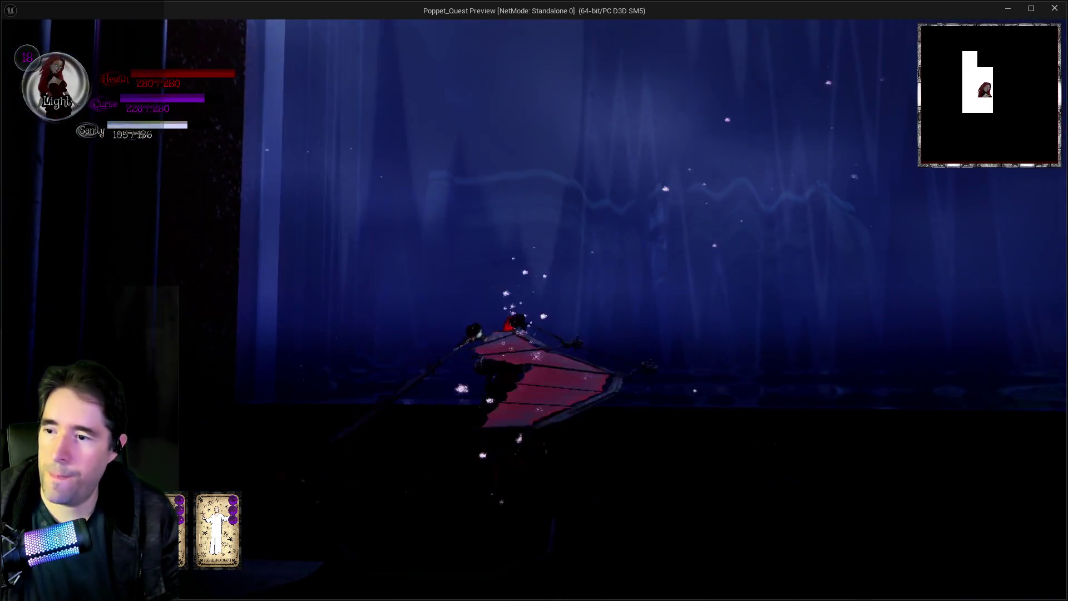
pyautogui.press('w')
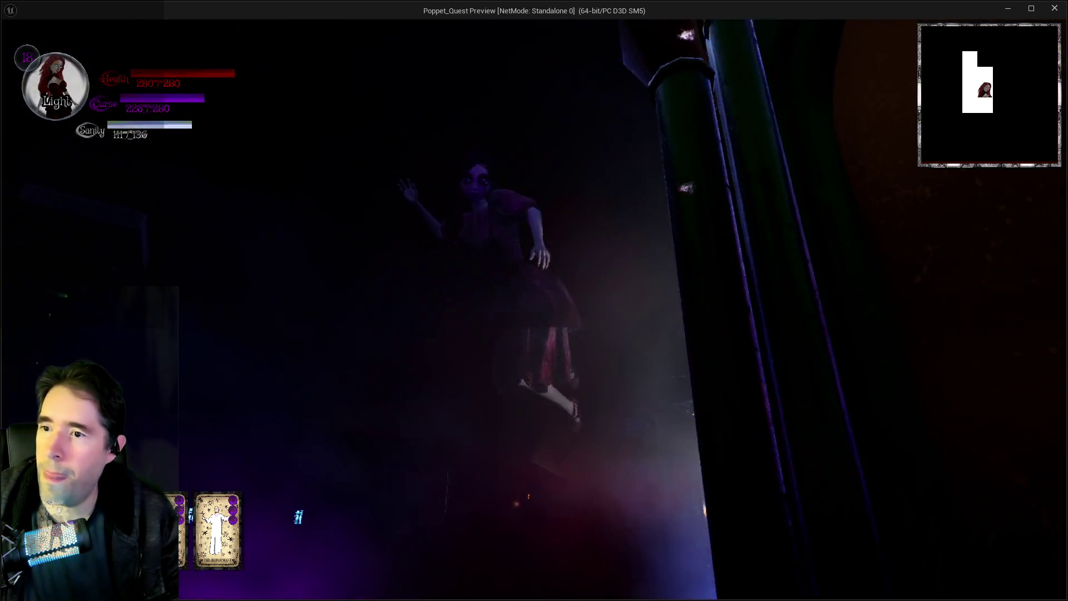
pyautogui.press('w')
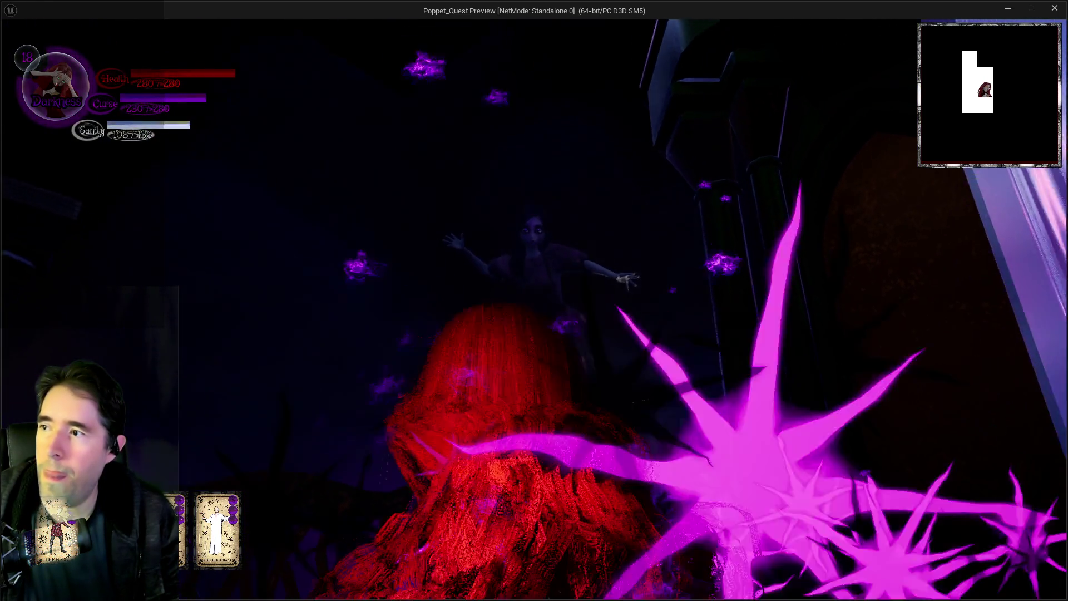
pyautogui.press('w')
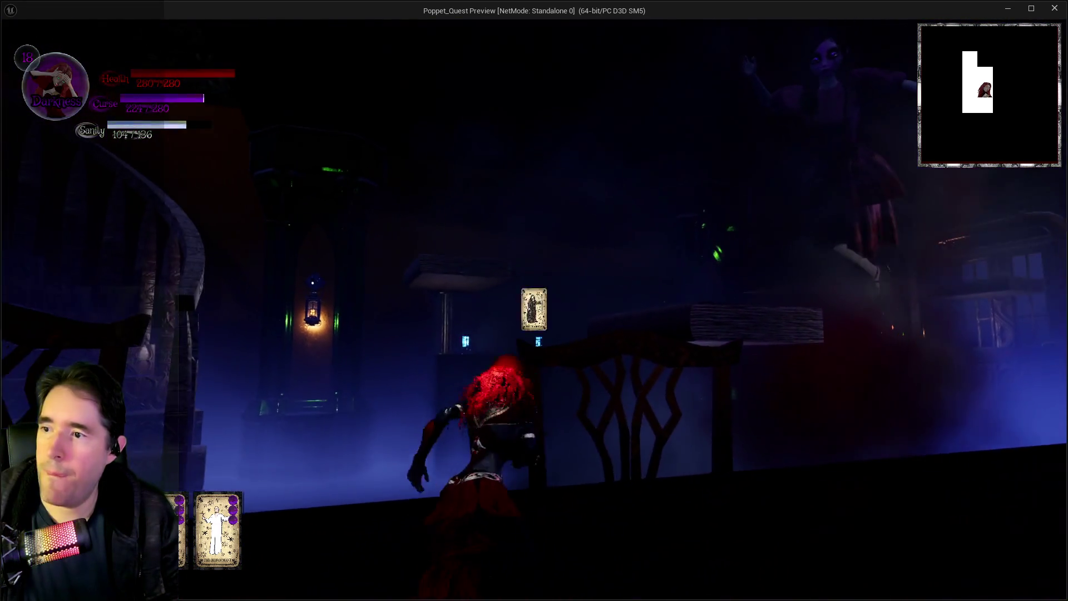
pyautogui.press('w')
pyautogui.press('space')
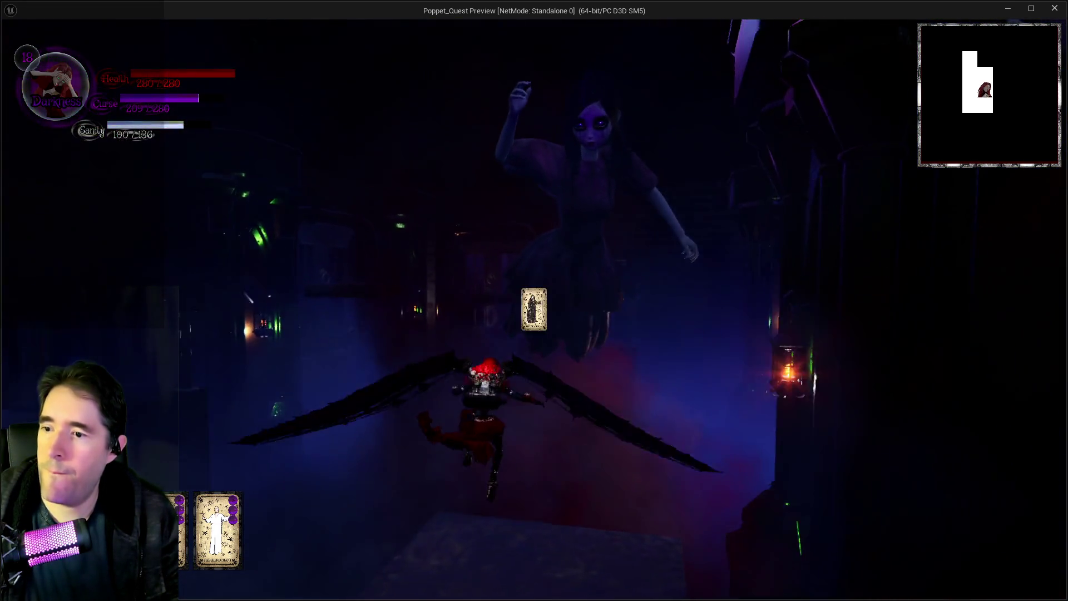
pyautogui.press('w')
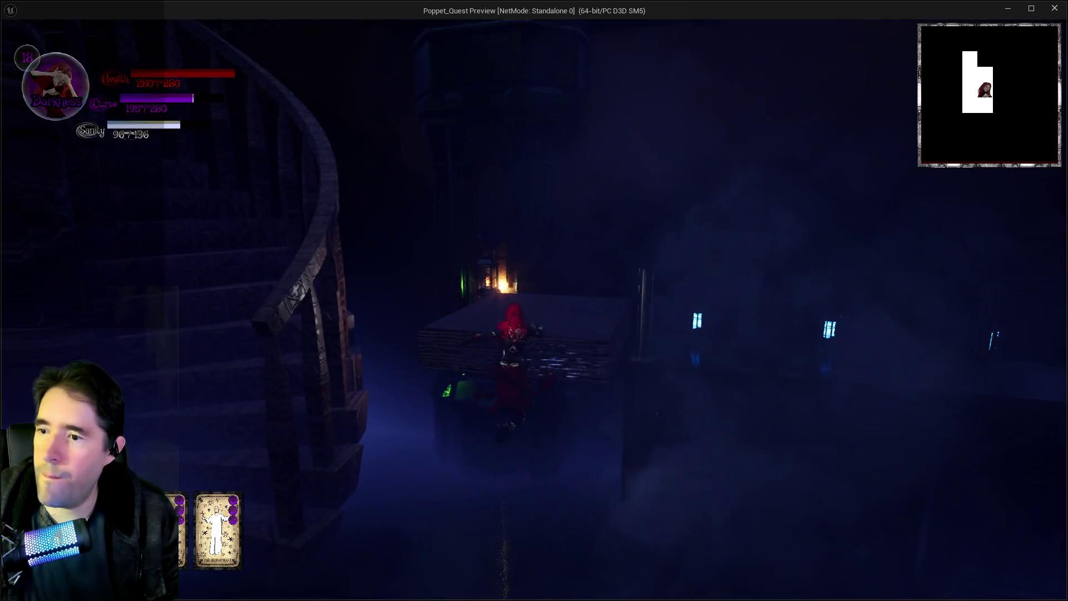
pyautogui.press('w')
pyautogui.press('space')
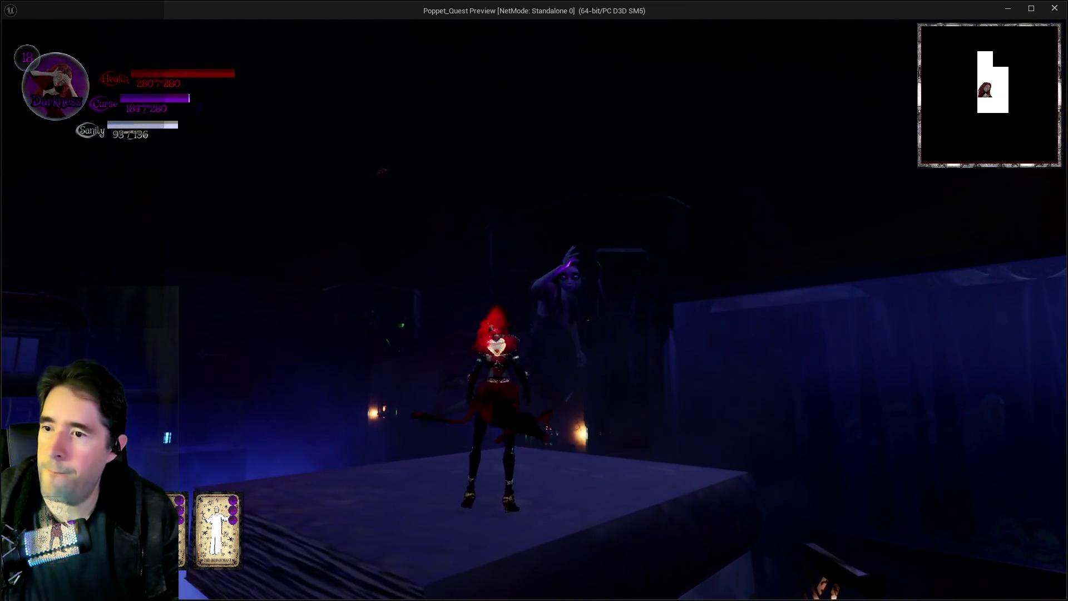
# - Glide past the card-holding enemy, switch to Light, and hop across book platforms to the key ledge
pyautogui.press('w')
pyautogui.press('space')
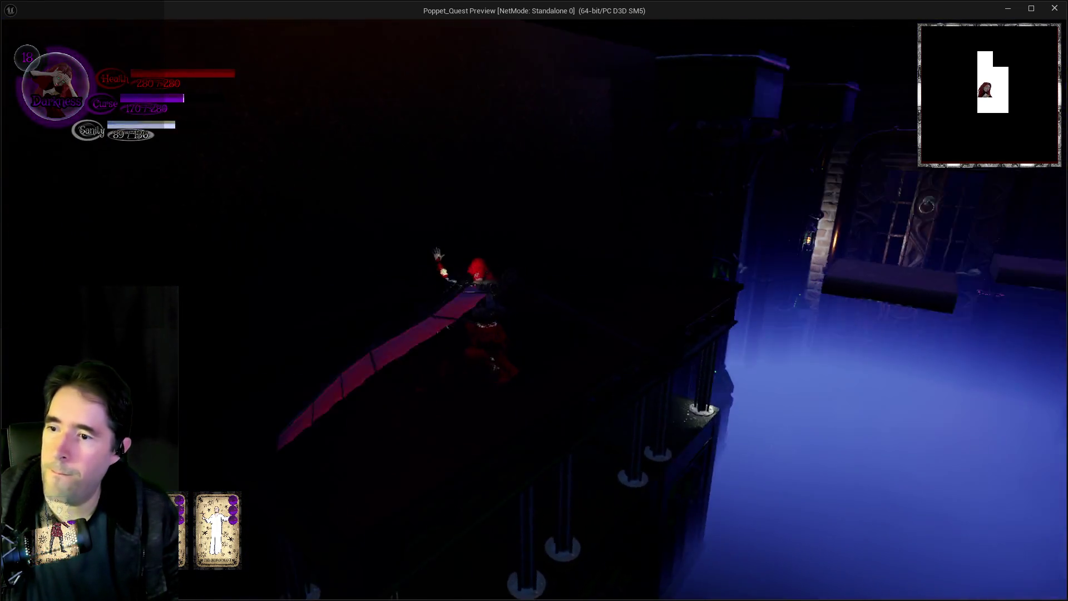
pyautogui.press('w')
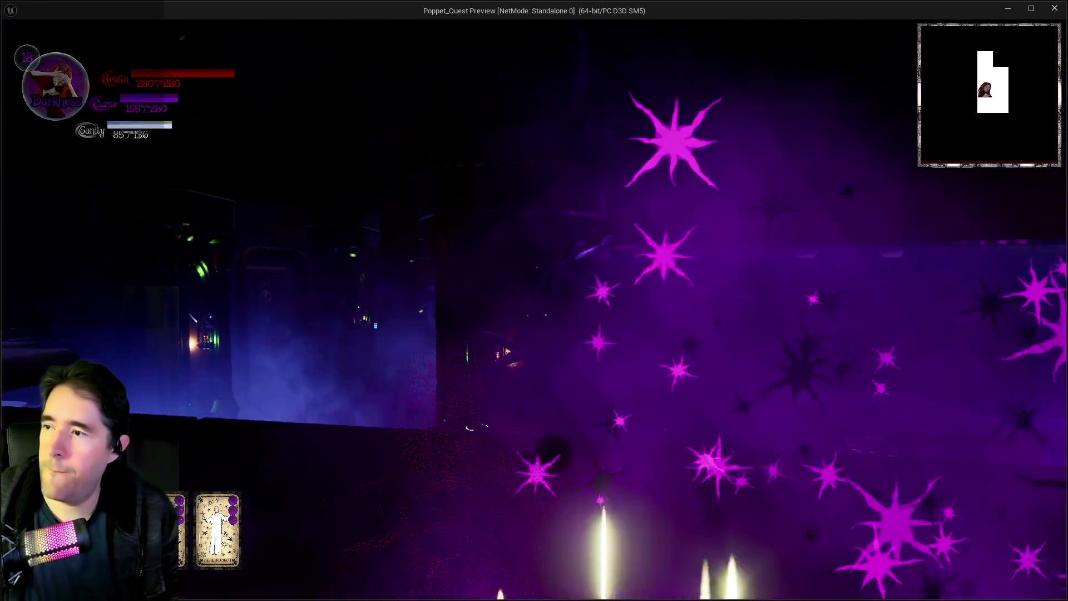
pyautogui.press('w')
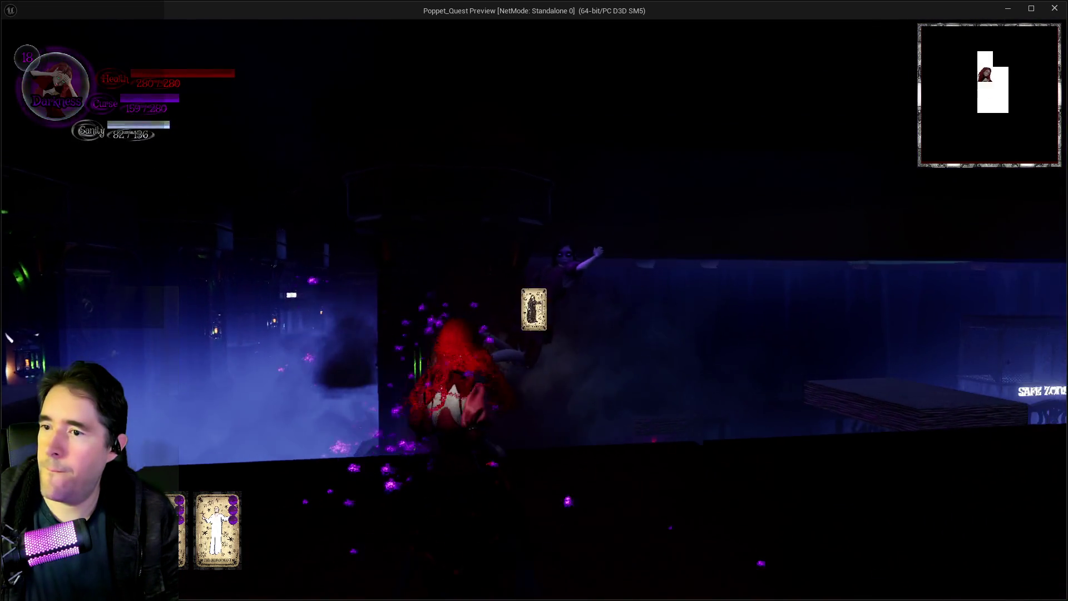
pyautogui.press('w')
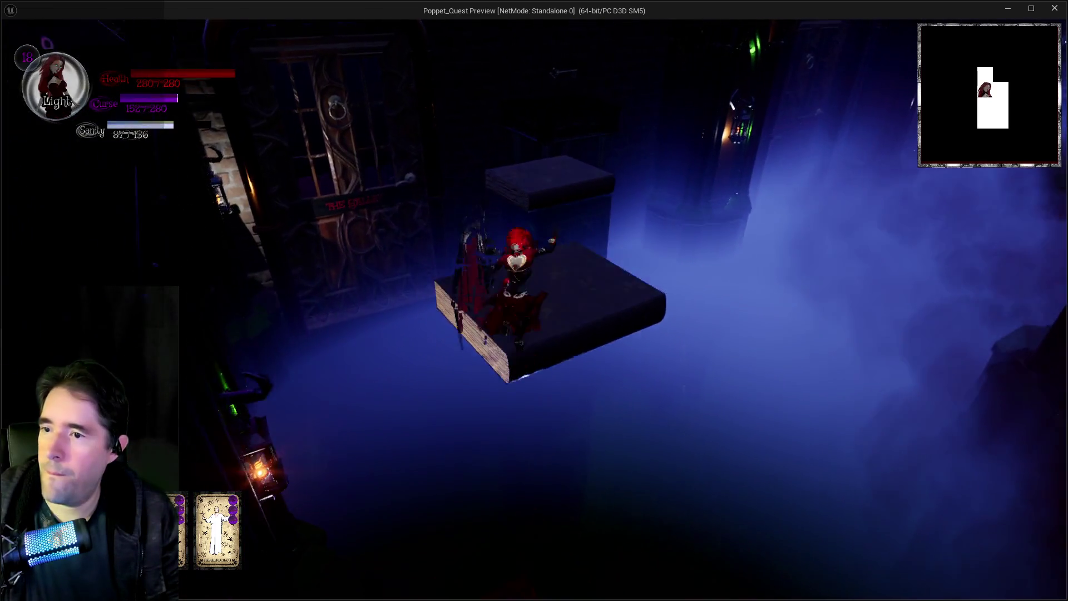
pyautogui.press('space')
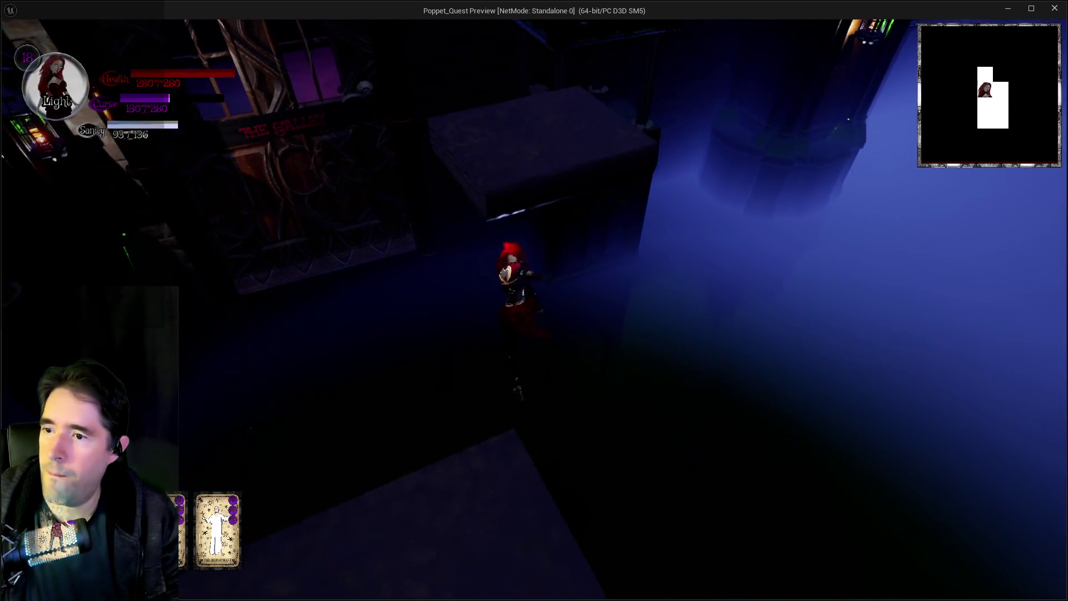
pyautogui.press('space')
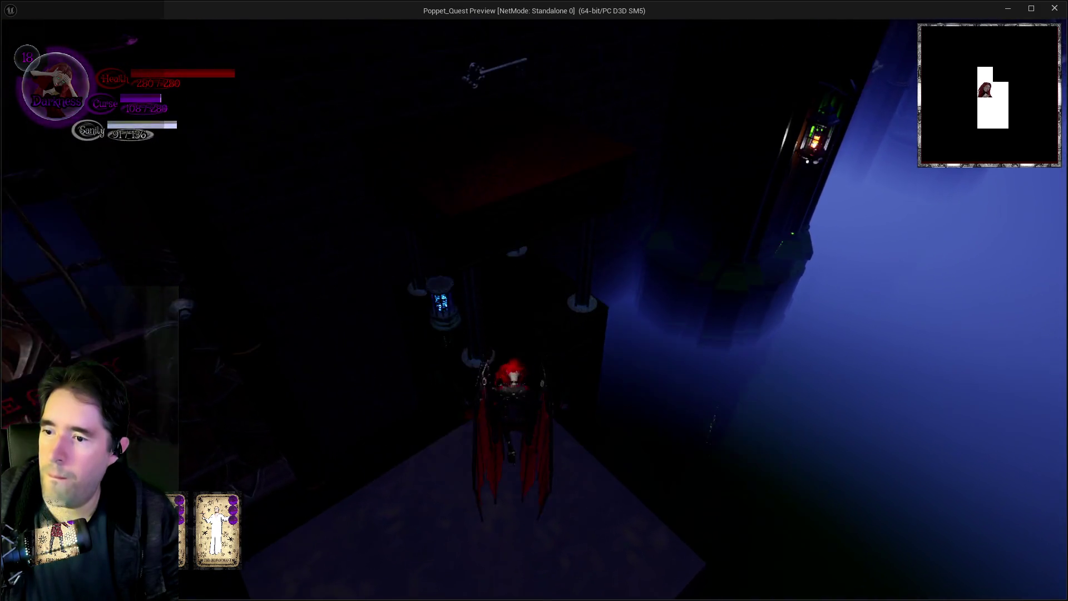
pyautogui.press('space')
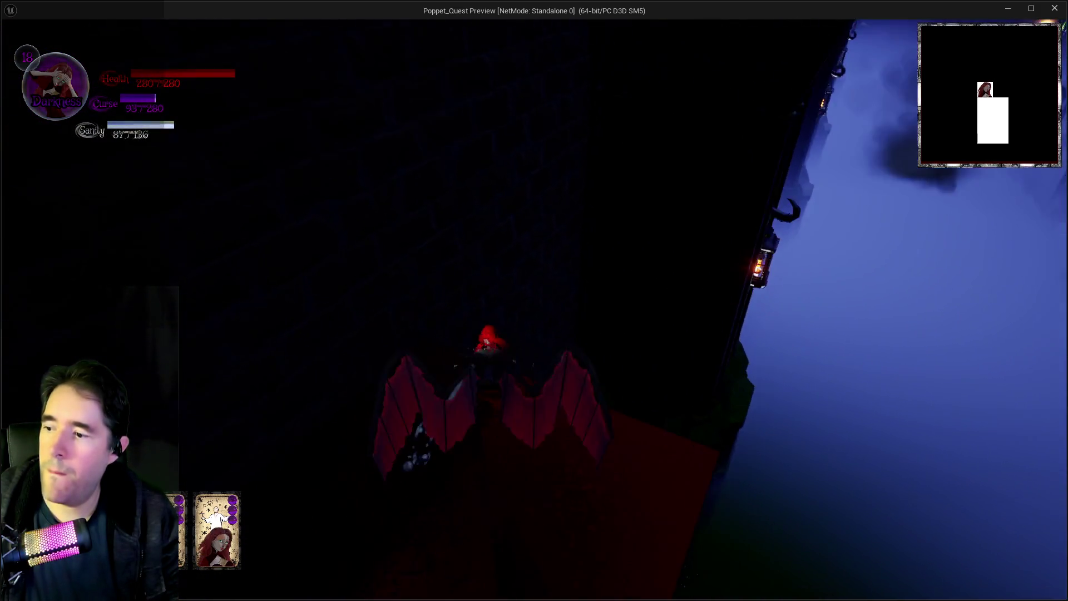
# - Land on the key platform, glide across the misty chasm, and run down the corridor to the lit door
pyautogui.press('e')
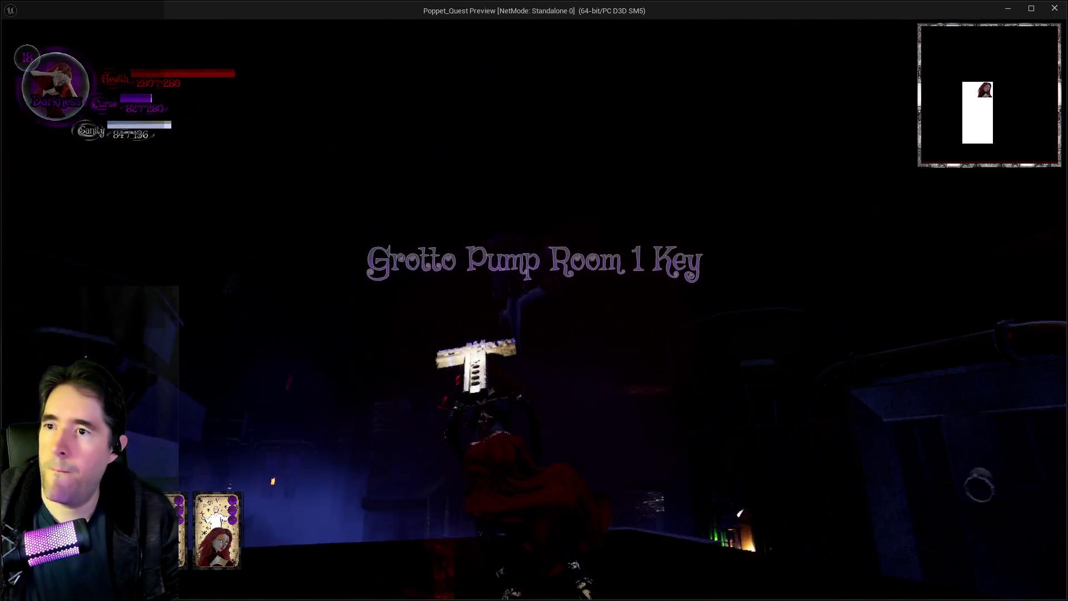
pyautogui.press('space')
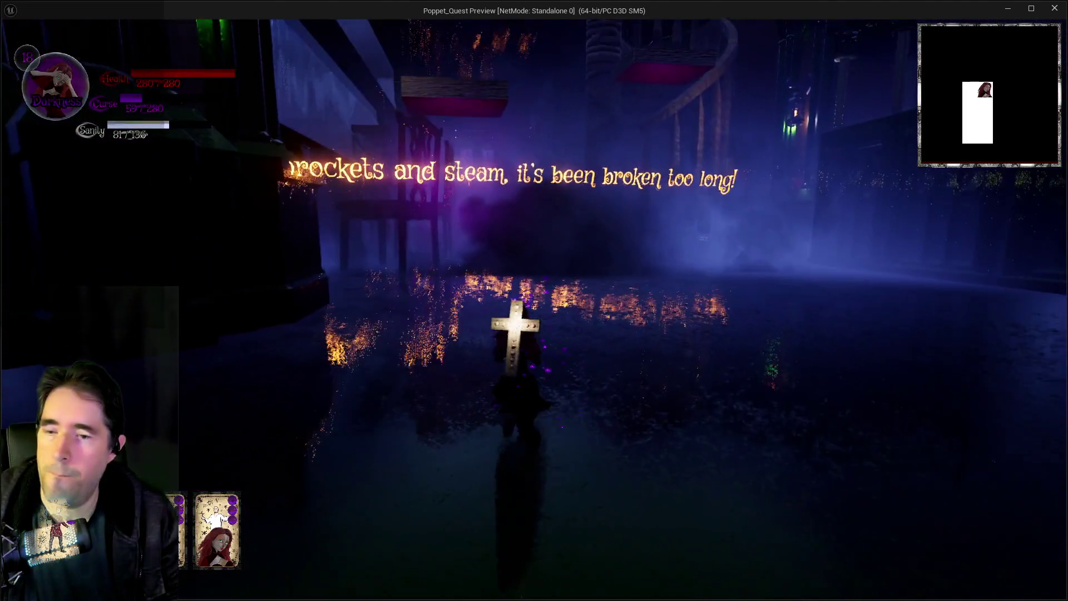
pyautogui.press('w')
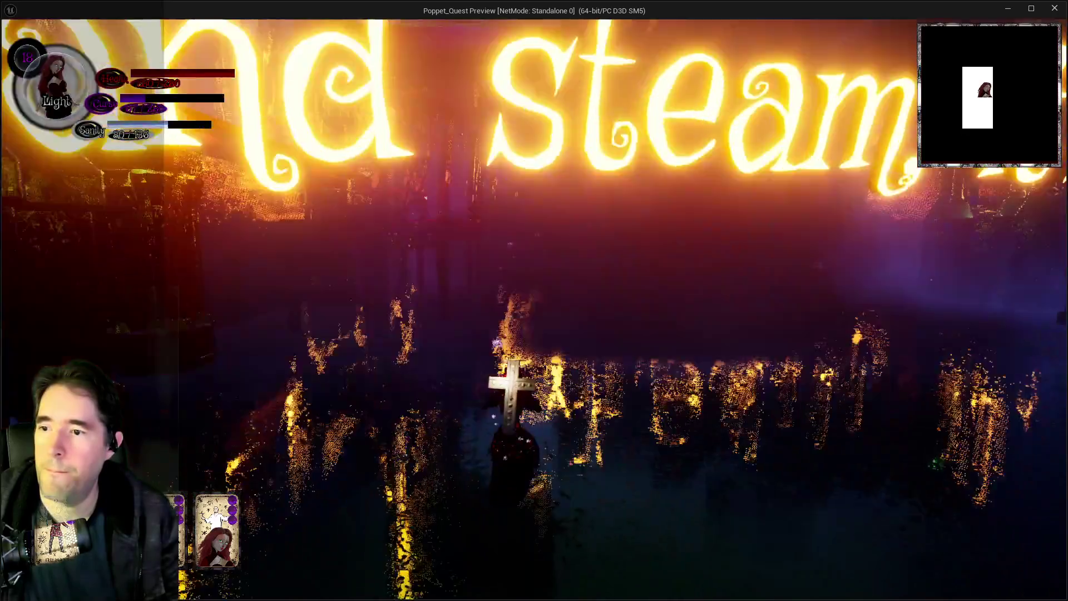
pyautogui.press('w')
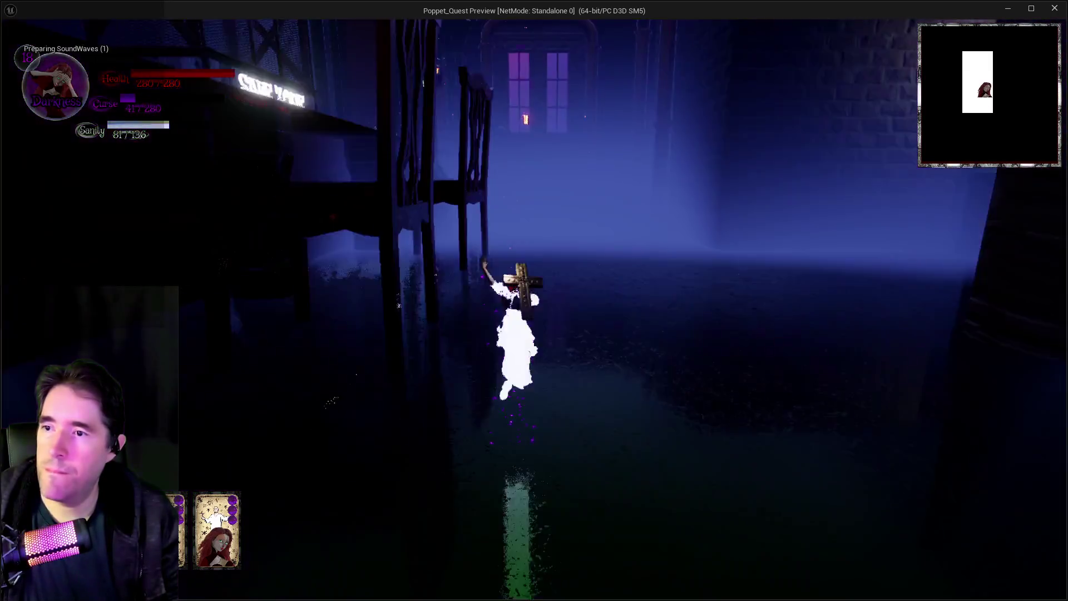
pyautogui.press('w')
pyautogui.press('w')
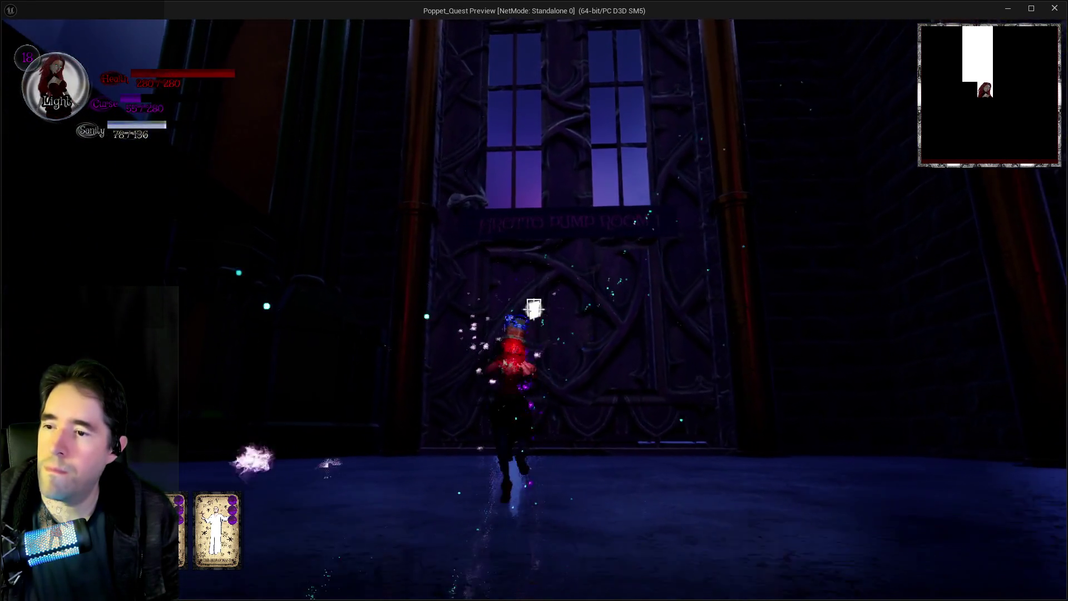
# - Run into Grotto Pump Room 1, climb onto the gear table and walk past the Pool Control 1 panel
pyautogui.press('w')
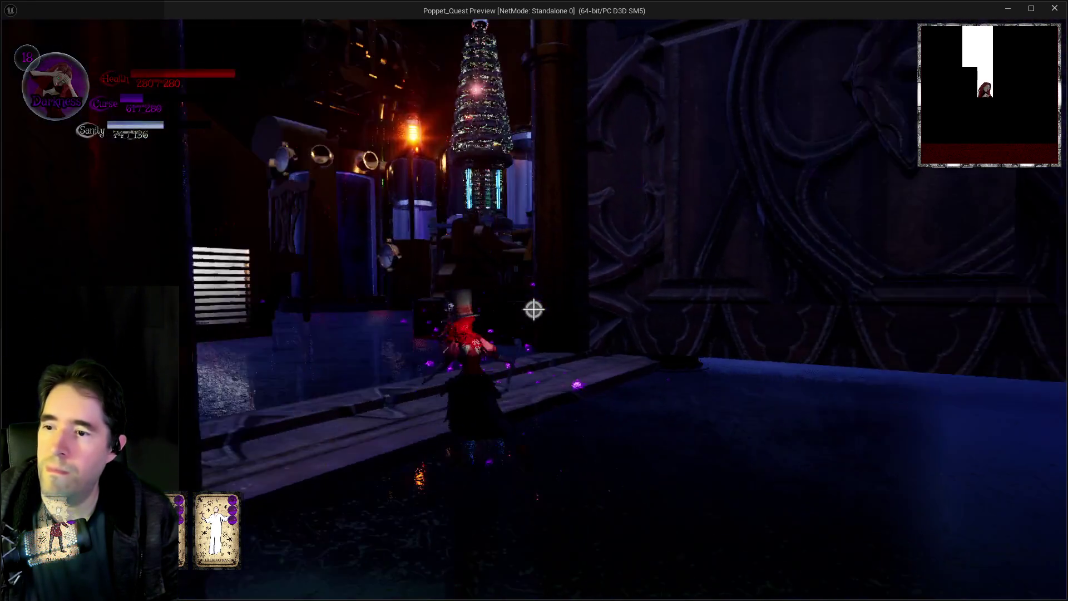
pyautogui.press('w')
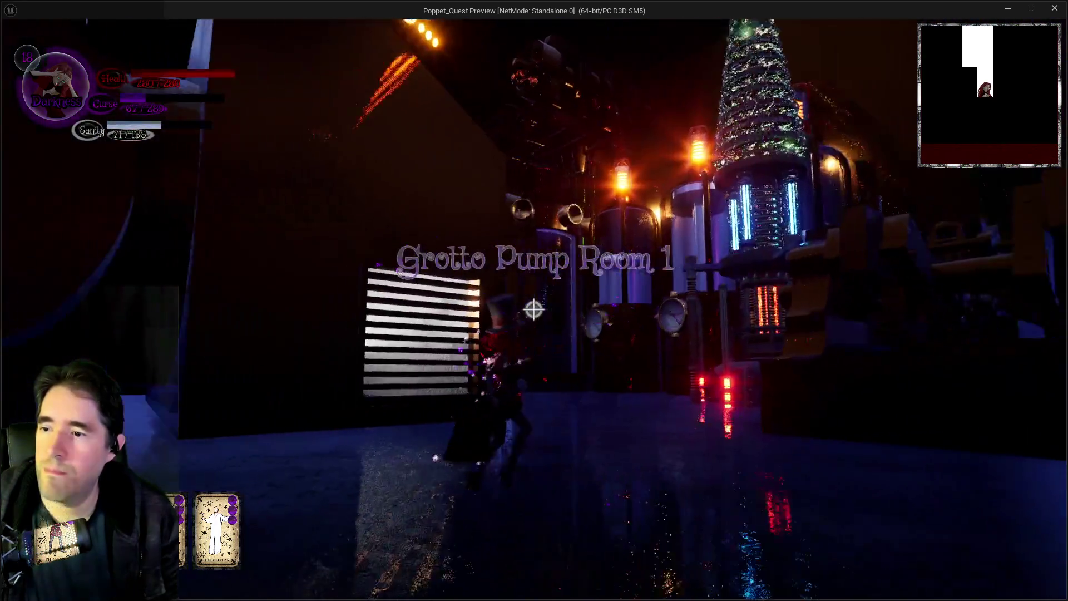
pyautogui.press('w')
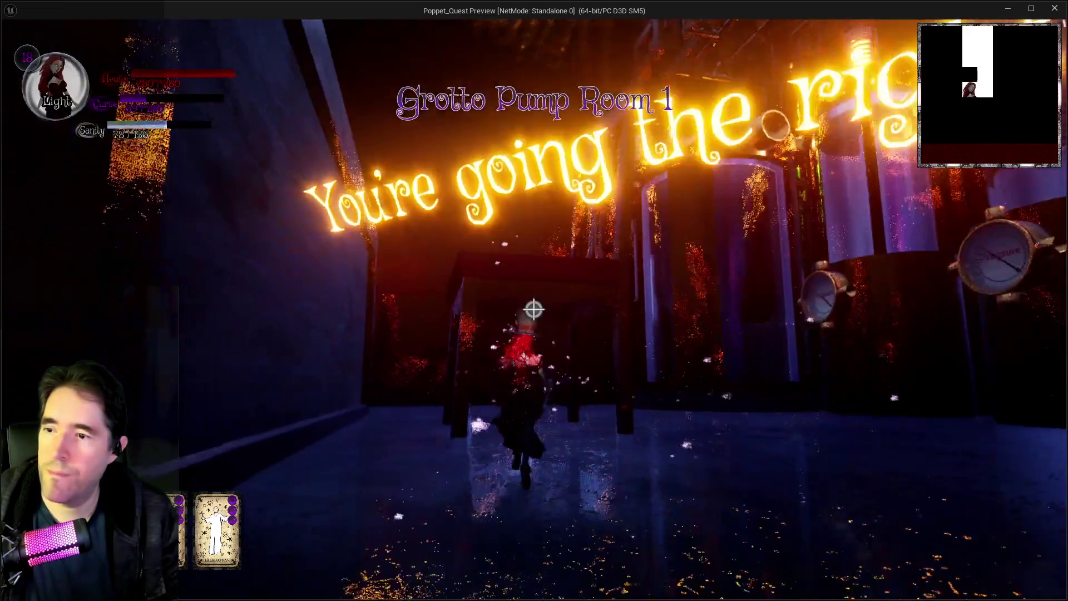
pyautogui.press('w')
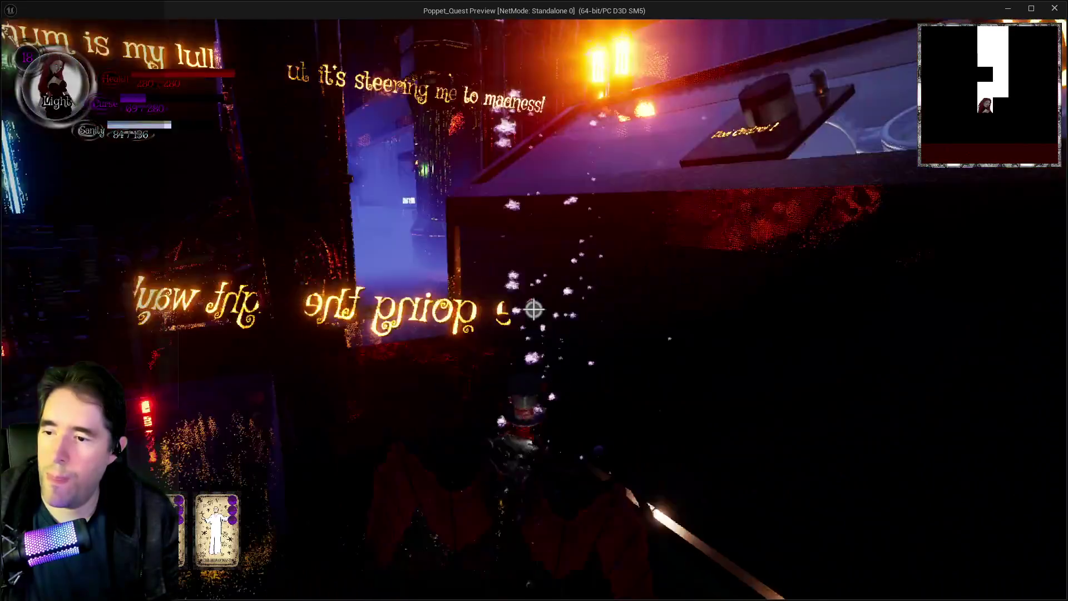
pyautogui.press('w')
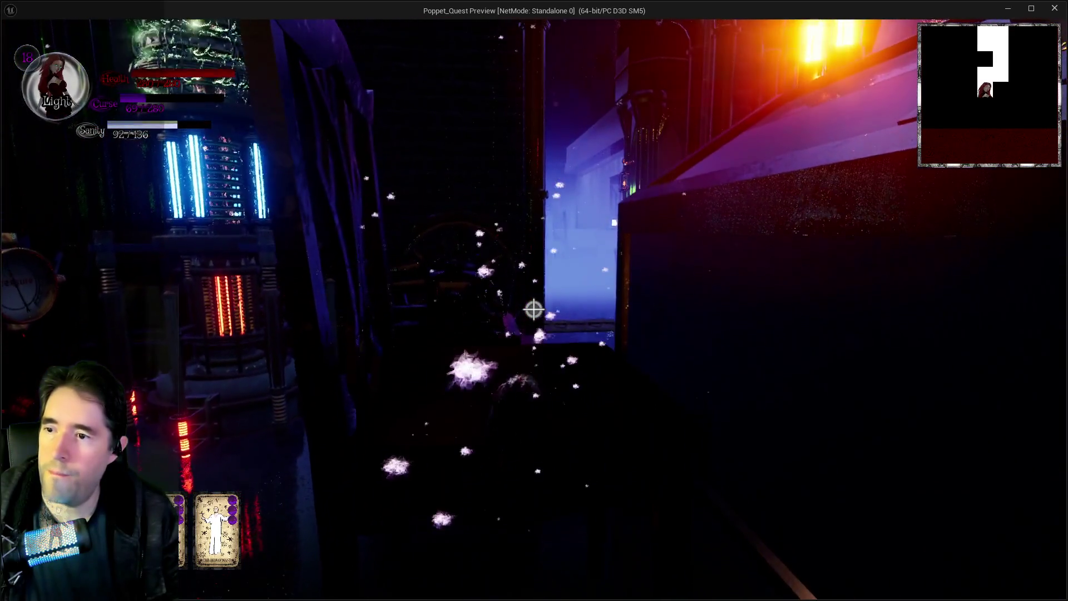
pyautogui.press('w')
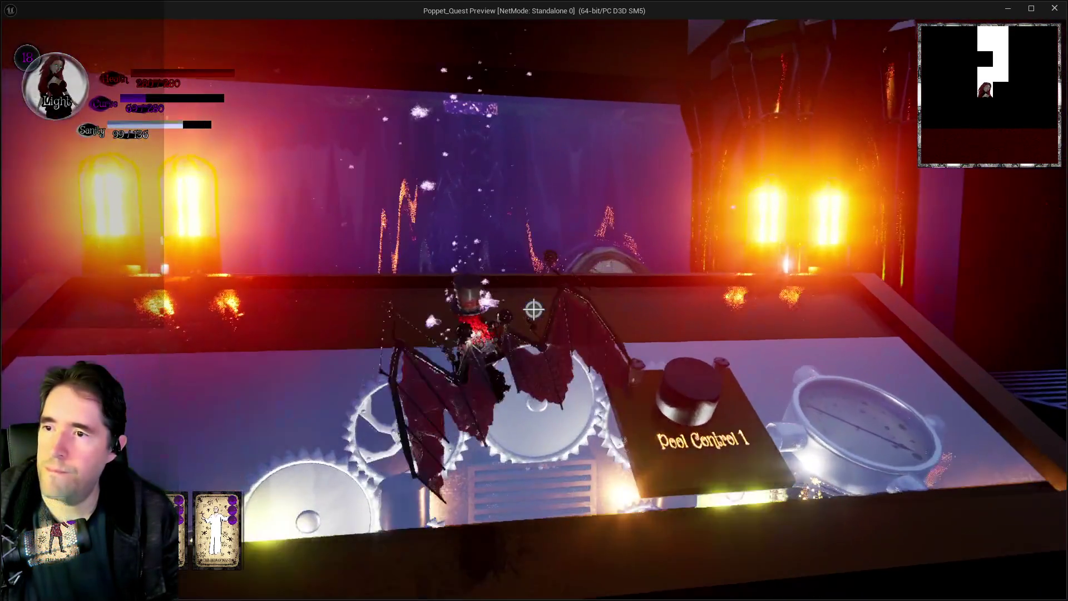
pyautogui.press('w')
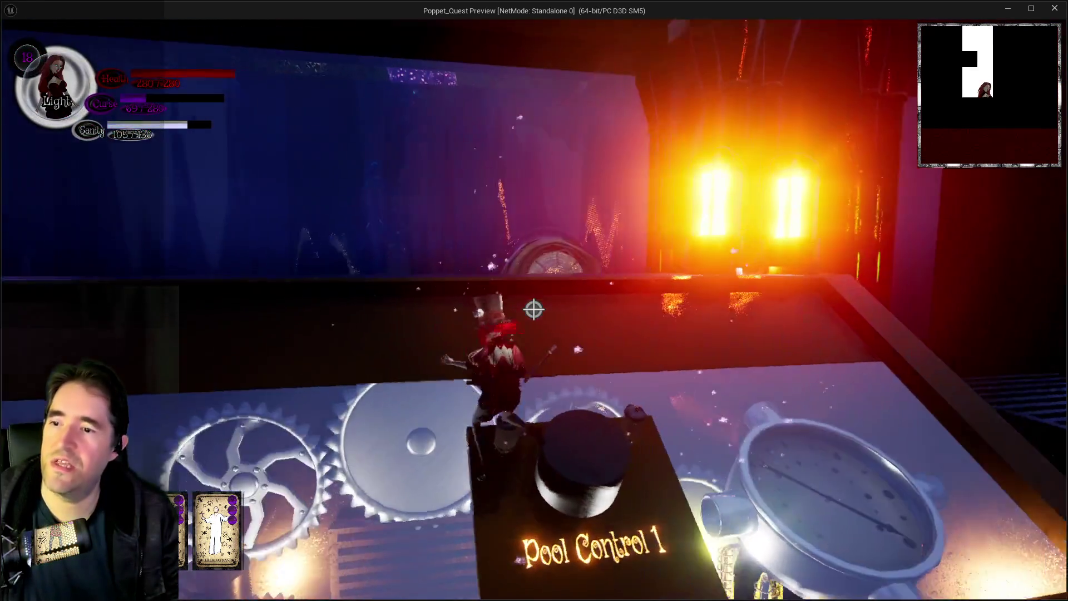
pyautogui.press('w')
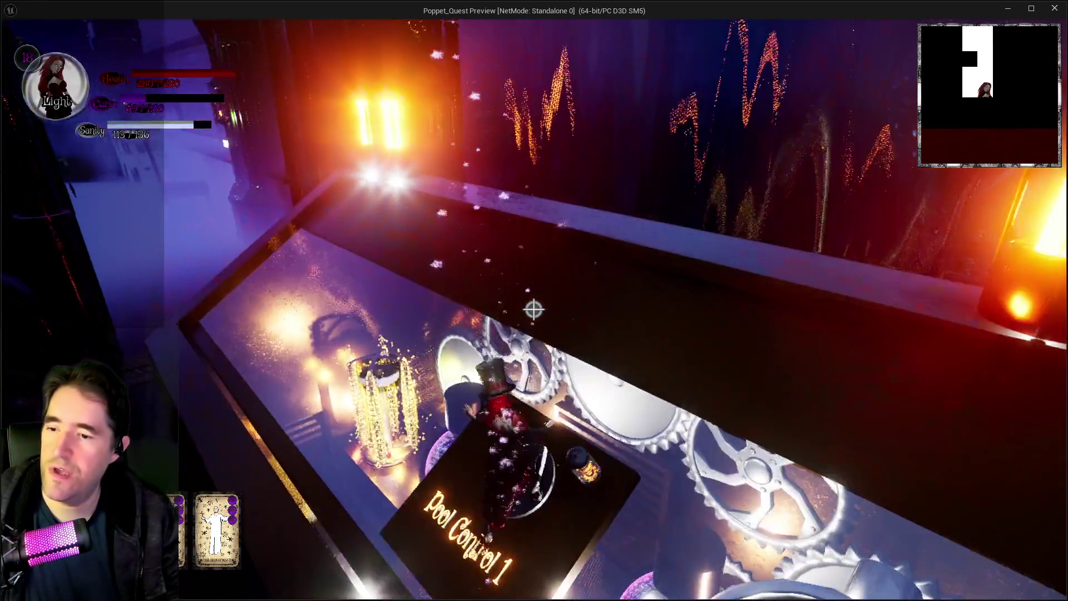
pyautogui.press('w')
pyautogui.press('w')
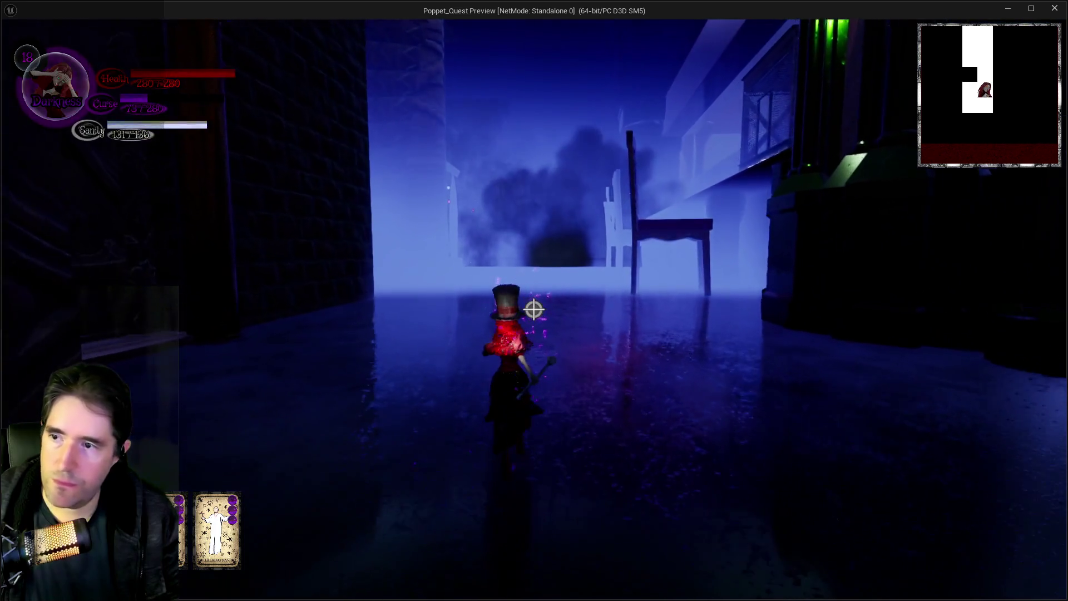
# - Run the garden path and bridge, cross the rocks past the skull statue, and hammer the striped grate
pyautogui.press('w')
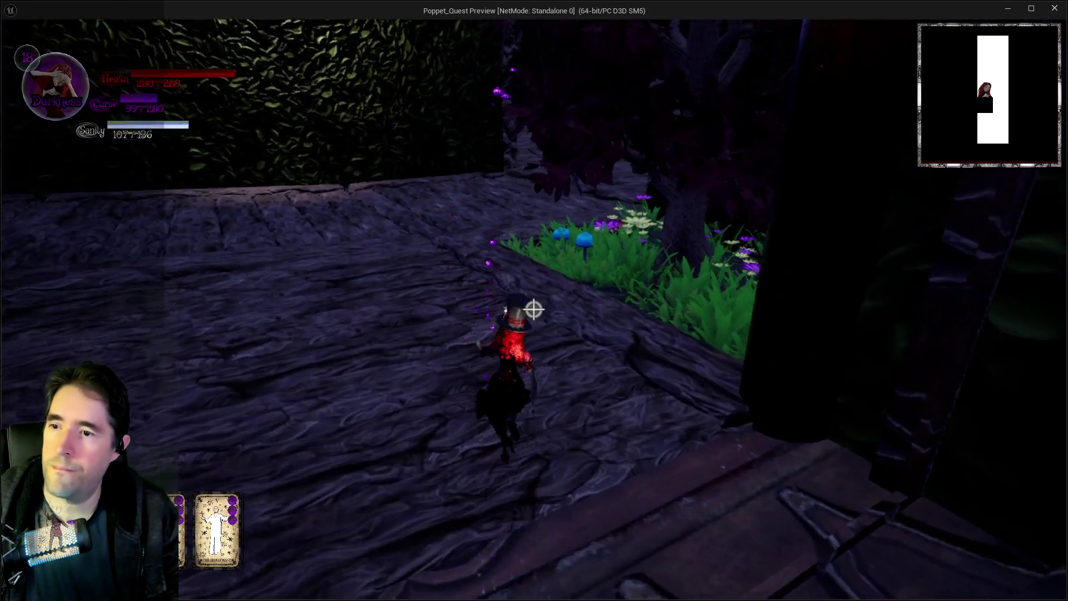
pyautogui.press('w')
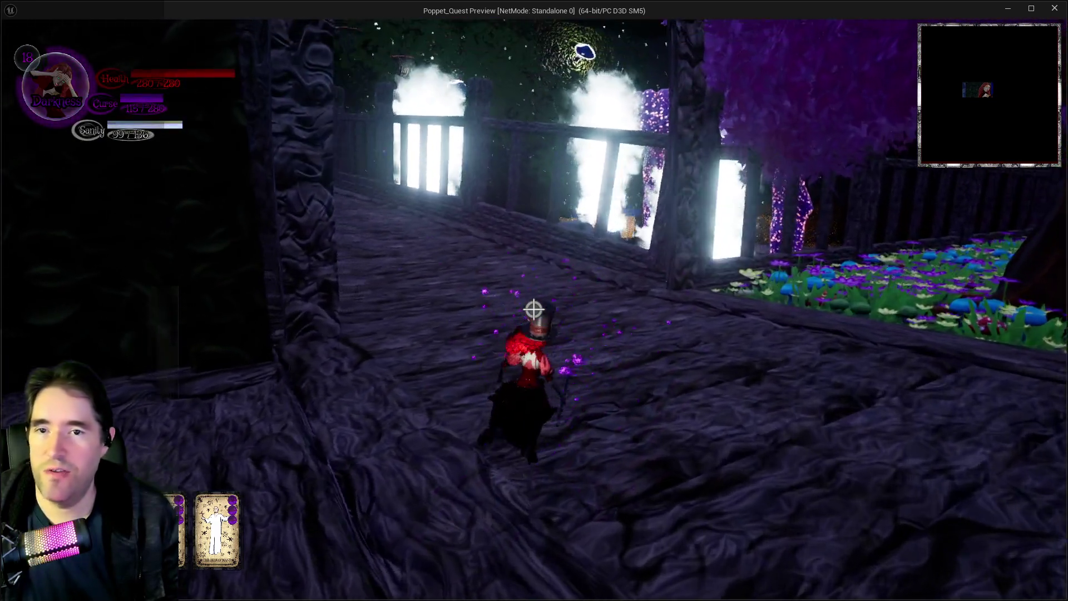
pyautogui.press('w')
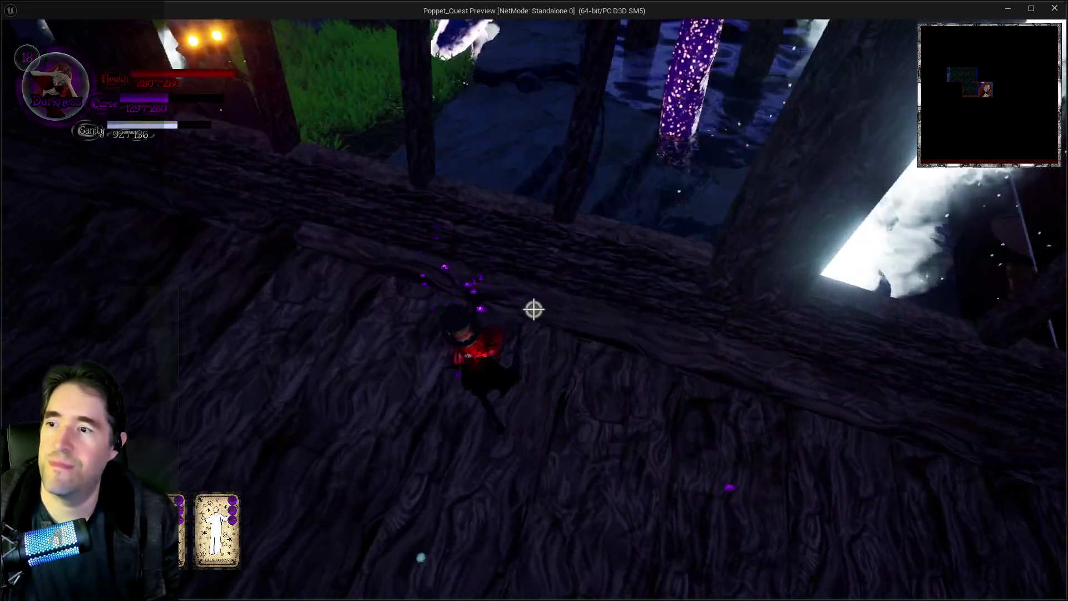
pyautogui.press('w')
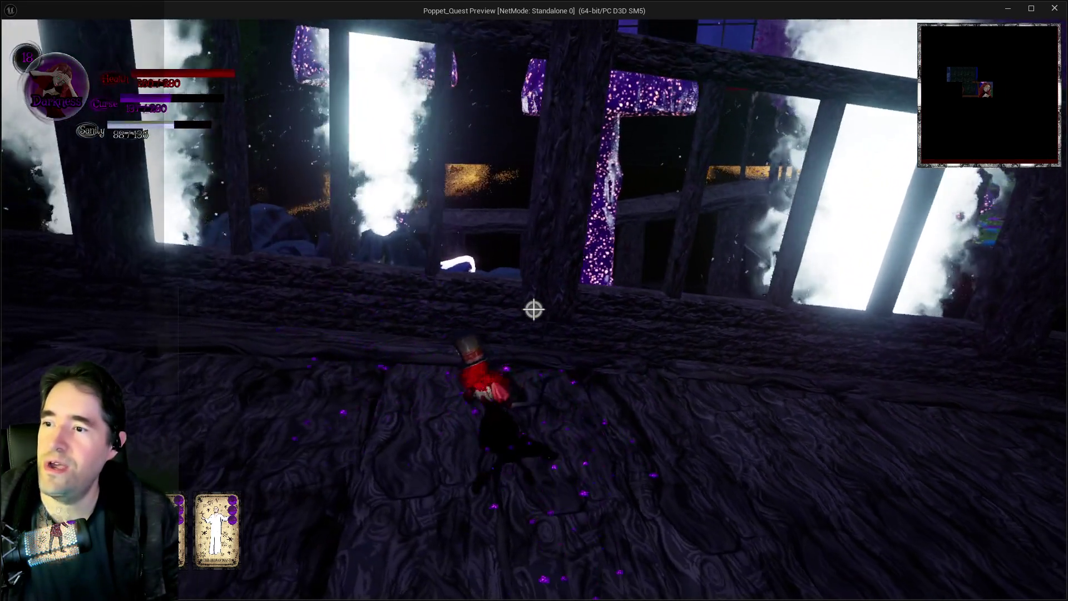
pyautogui.press('w')
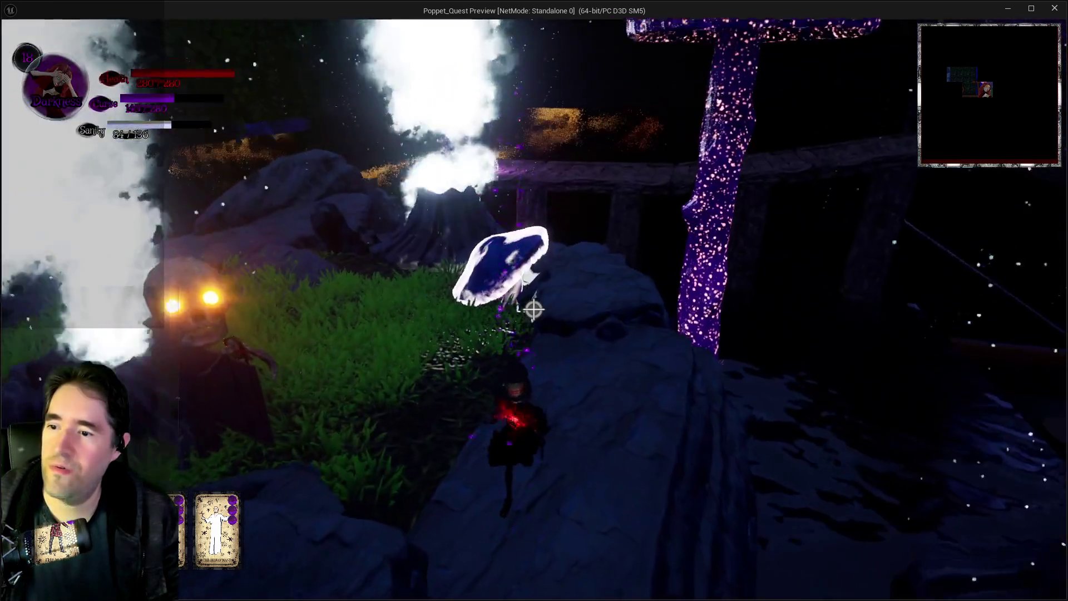
pyautogui.press('w')
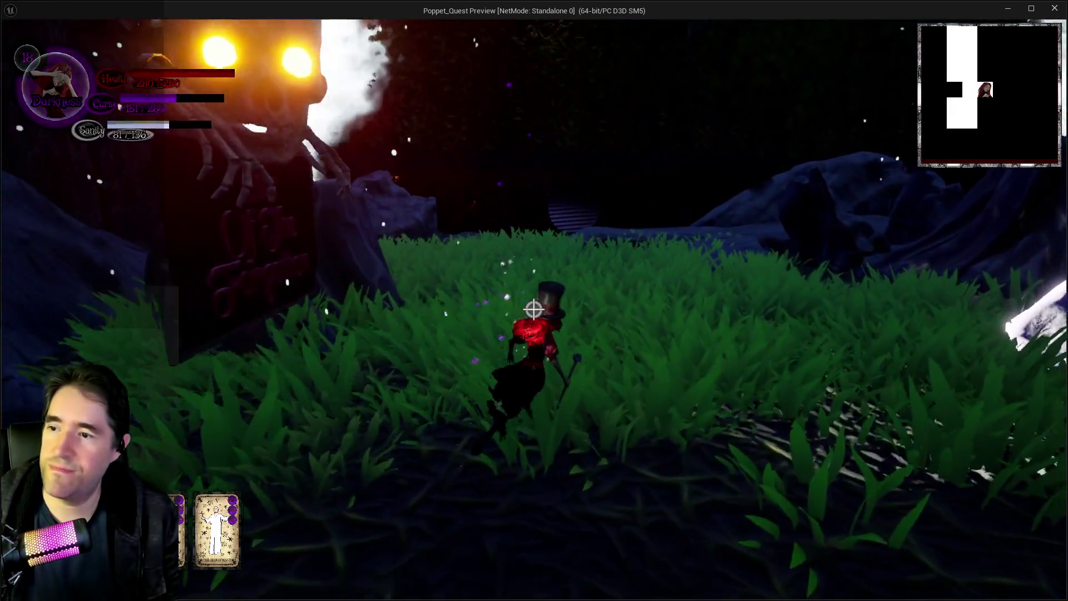
pyautogui.press('w')
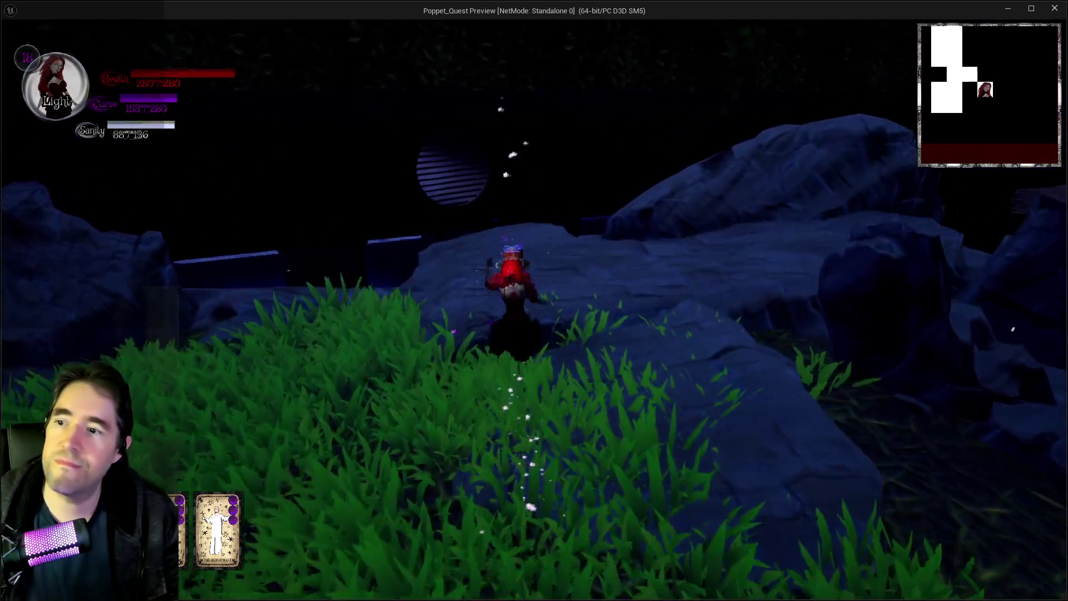
pyautogui.press('w')
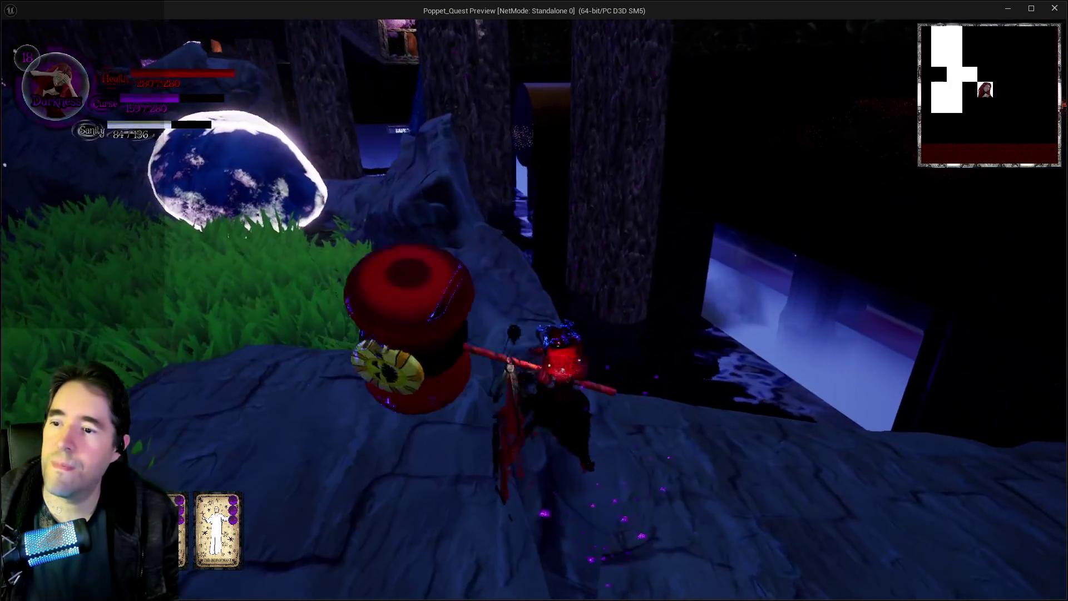
pyautogui.press('w')
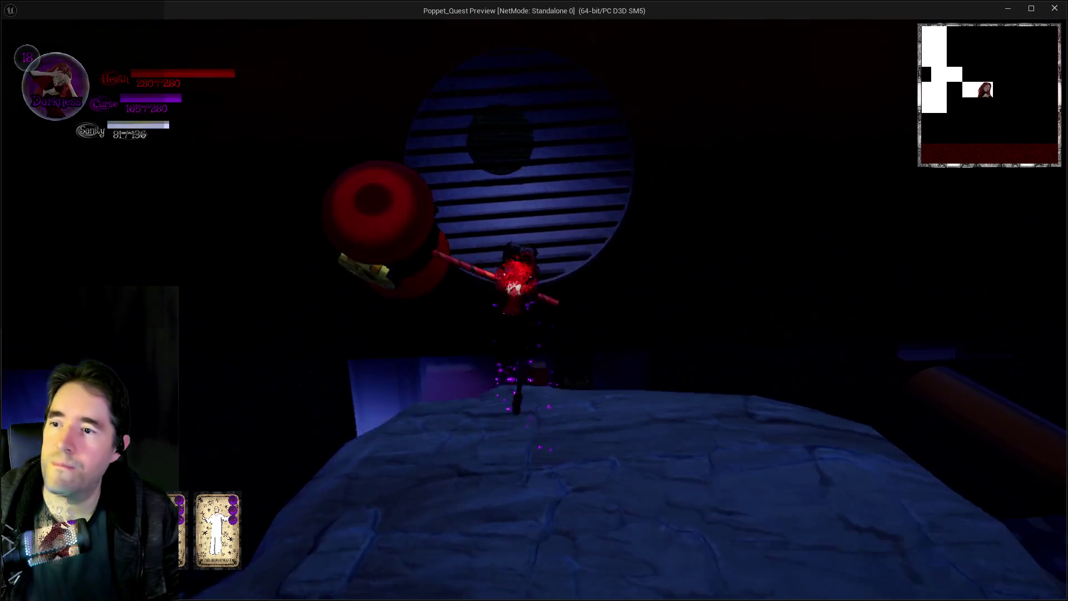
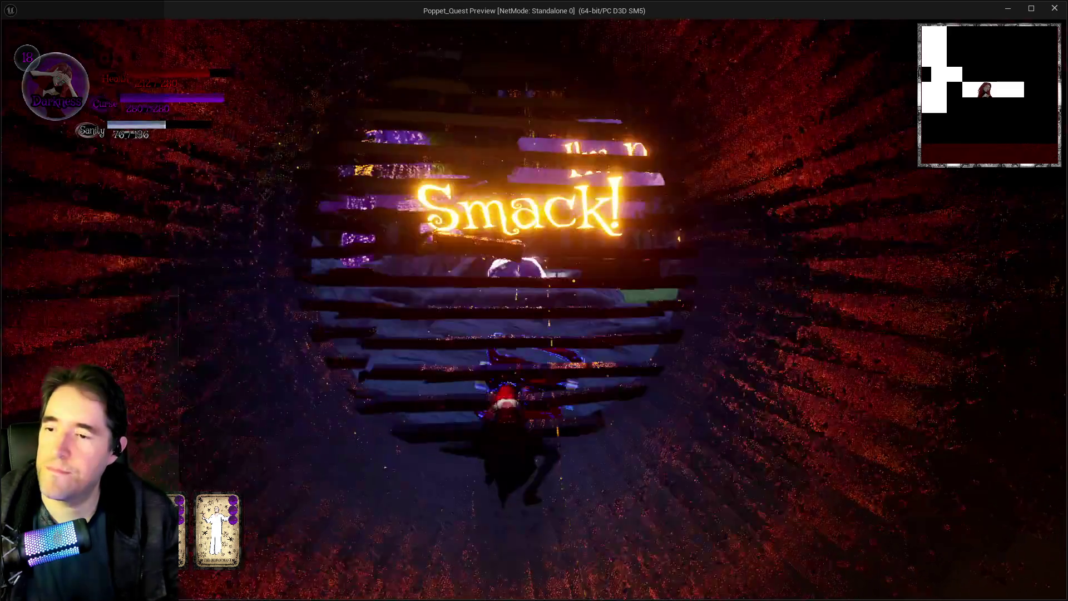
# - Run the jester over the rocks and grass clearing, on past the battle area to the wooden bridge
pyautogui.press('w')
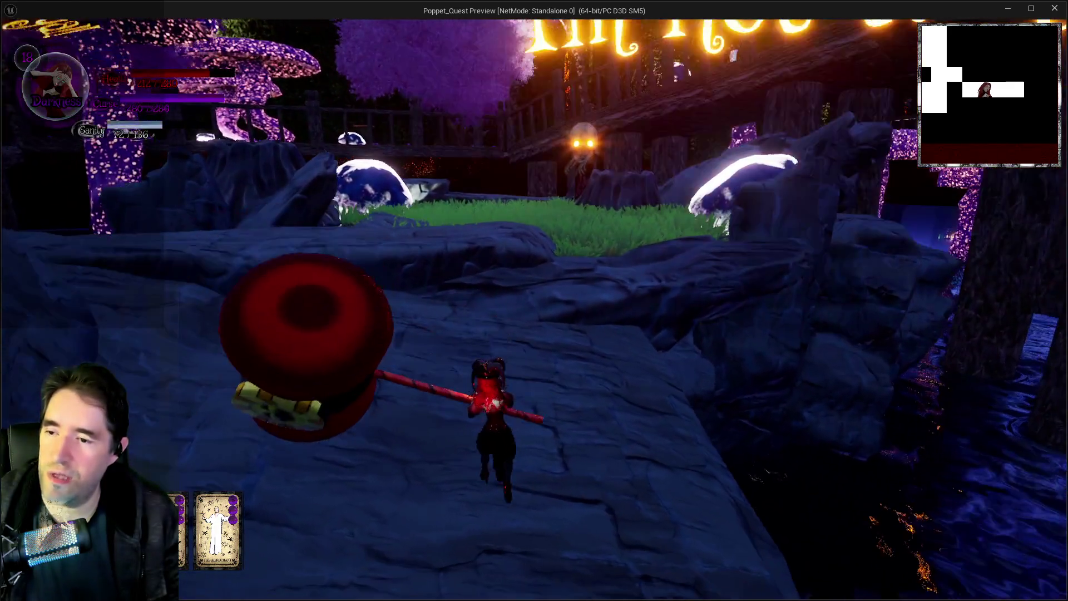
pyautogui.press('w')
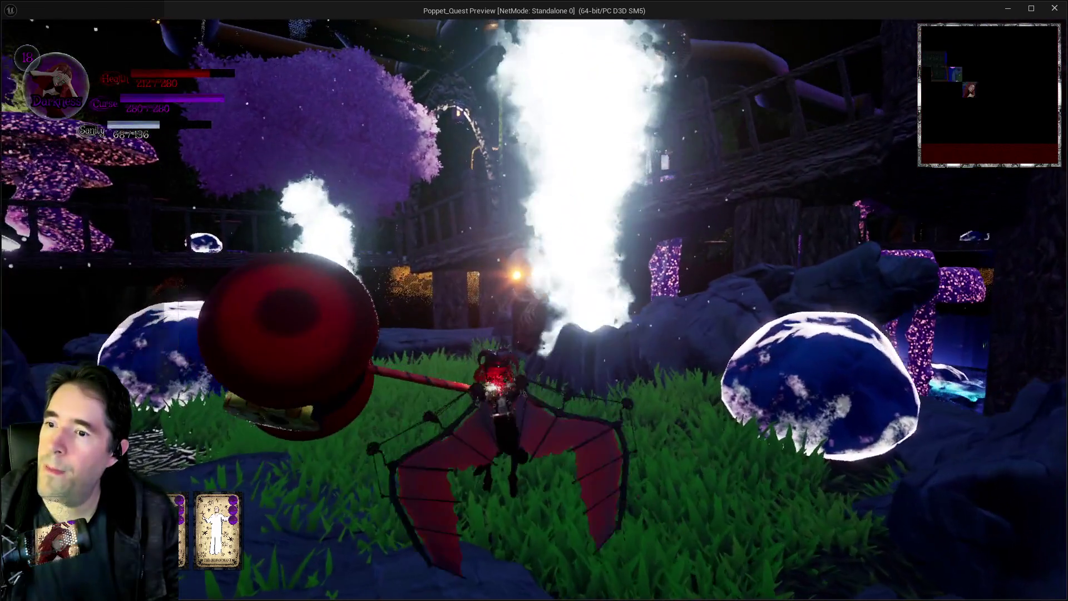
pyautogui.press('w')
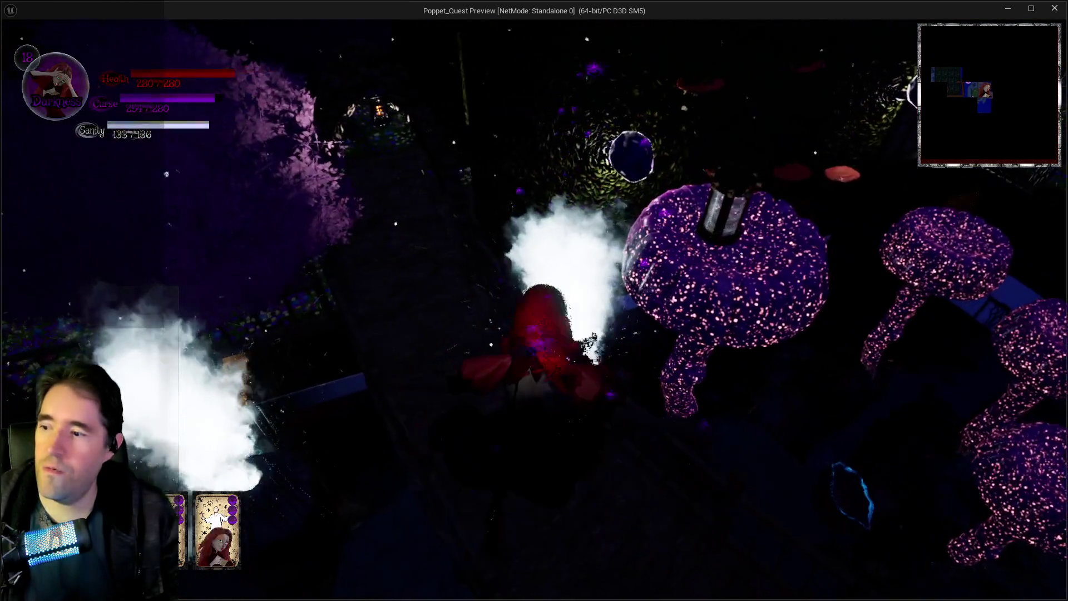
pyautogui.press('w')
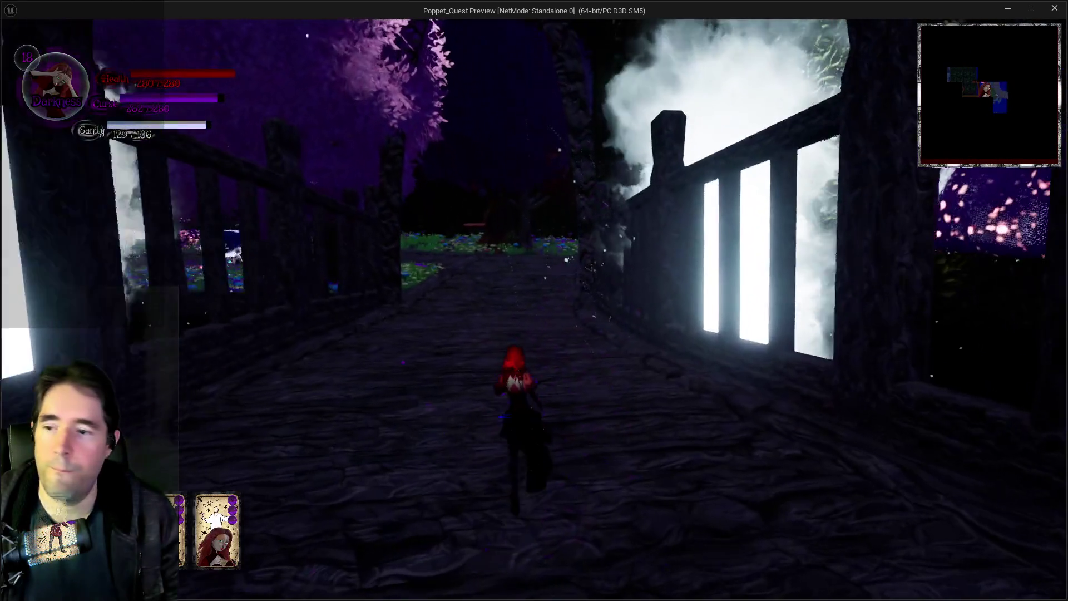
# - Continue along the bridge past the arch and door onto the carved wooden platform
pyautogui.press('e')
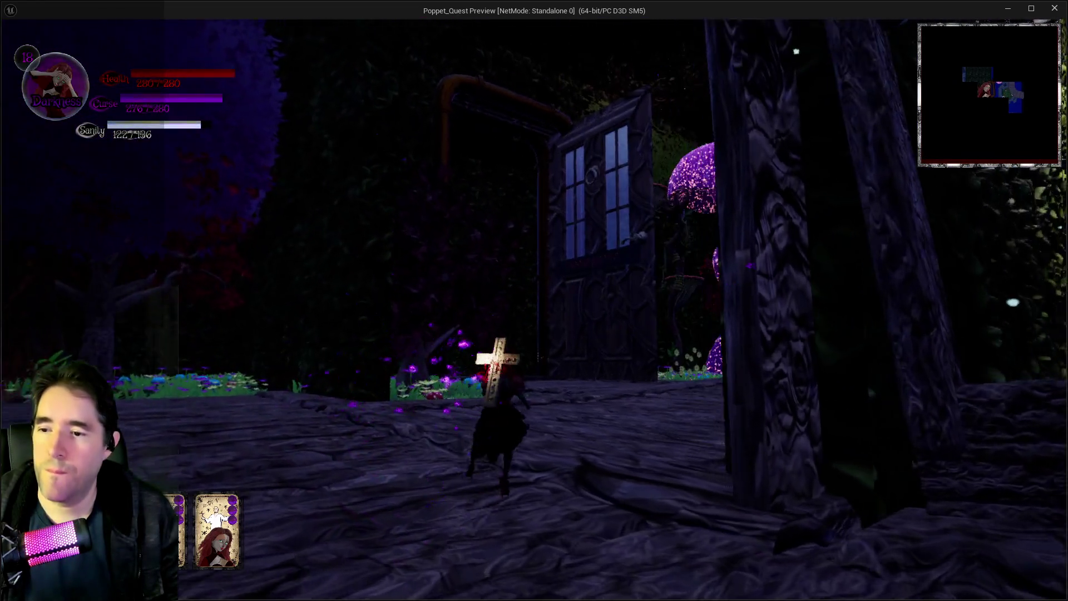
pyautogui.press('w')
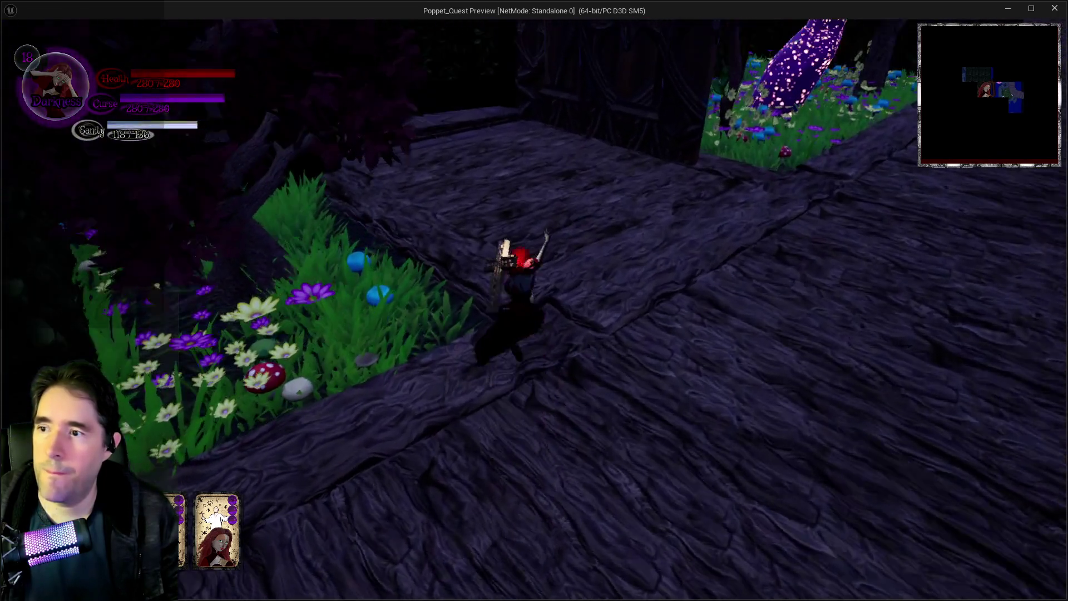
pyautogui.press('w')
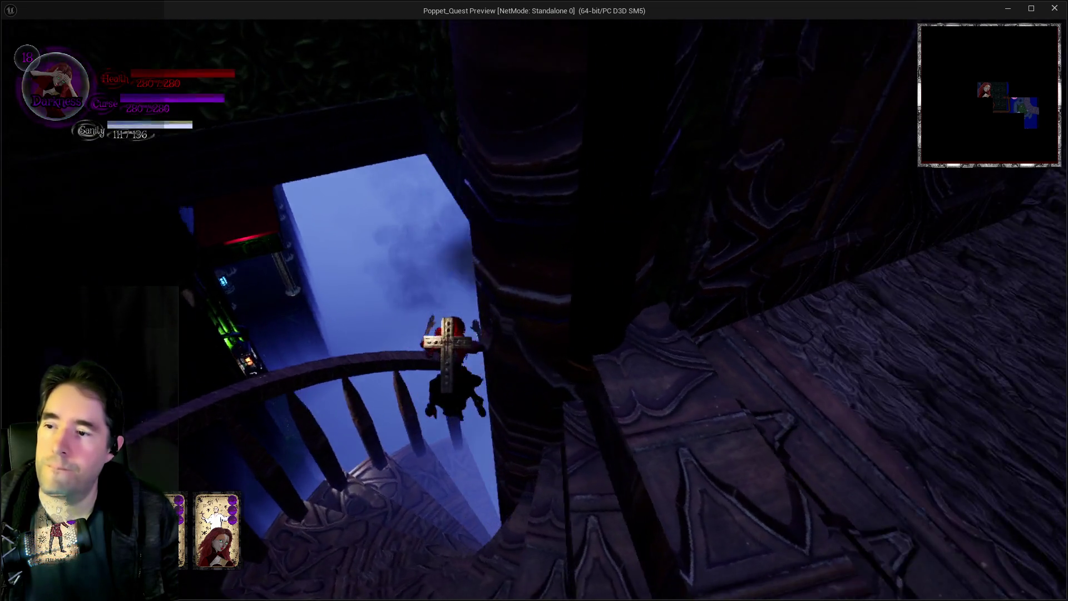
# - Jump the railing and glide into the purple-fogged hall, looking between the balcony and lit tower
pyautogui.press('w')
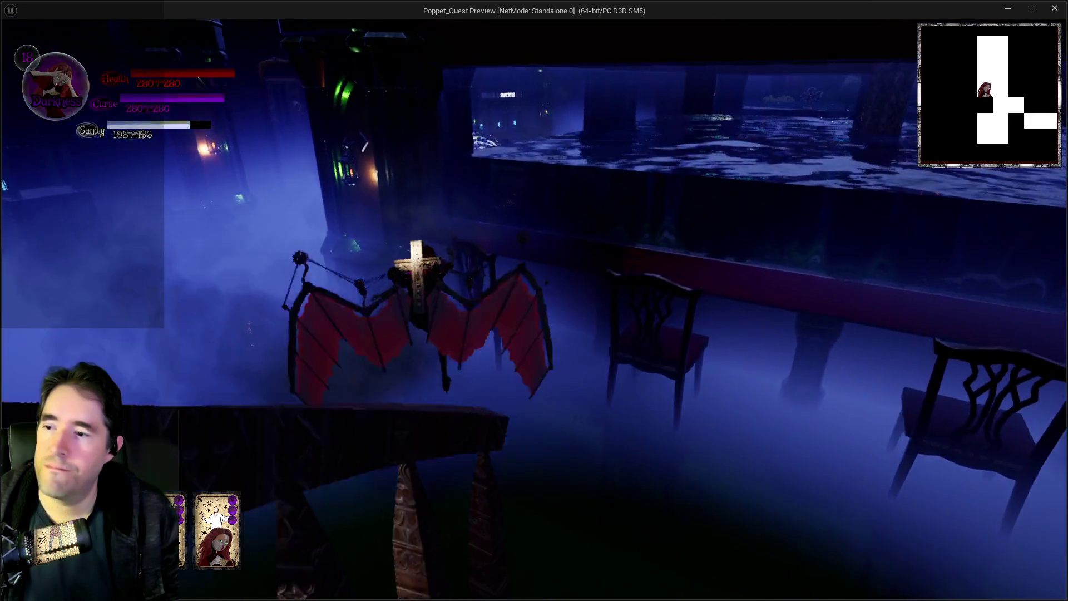
pyautogui.press('w')
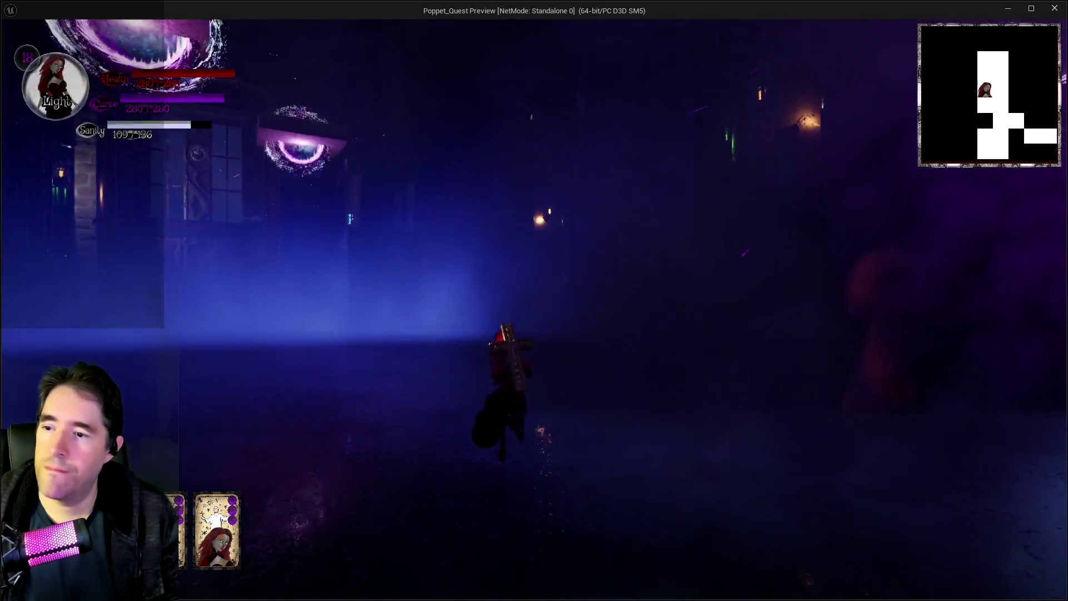
pyautogui.press('w')
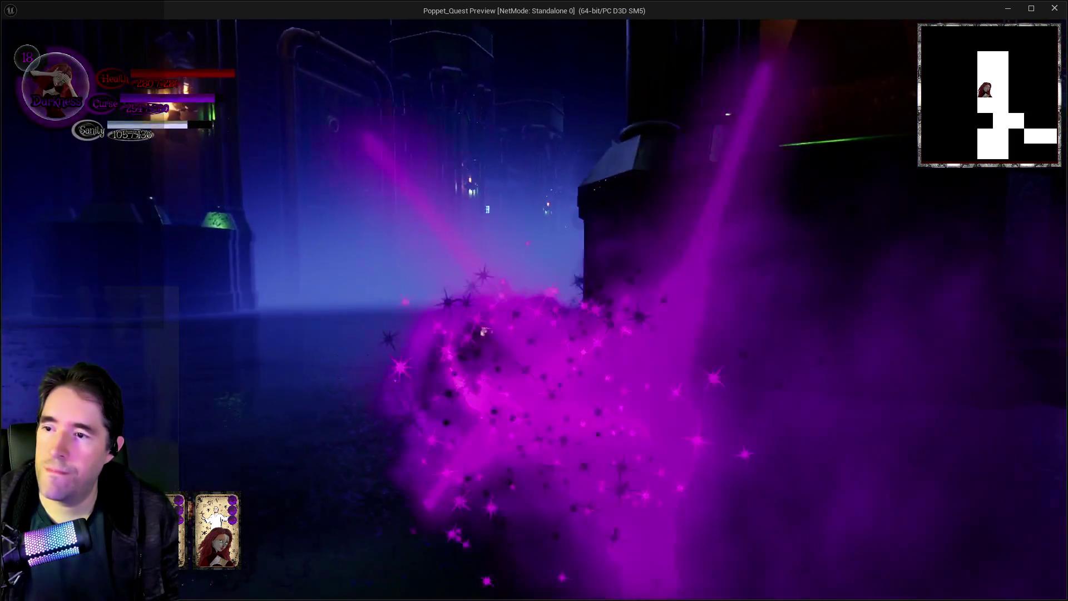
pyautogui.press('w')
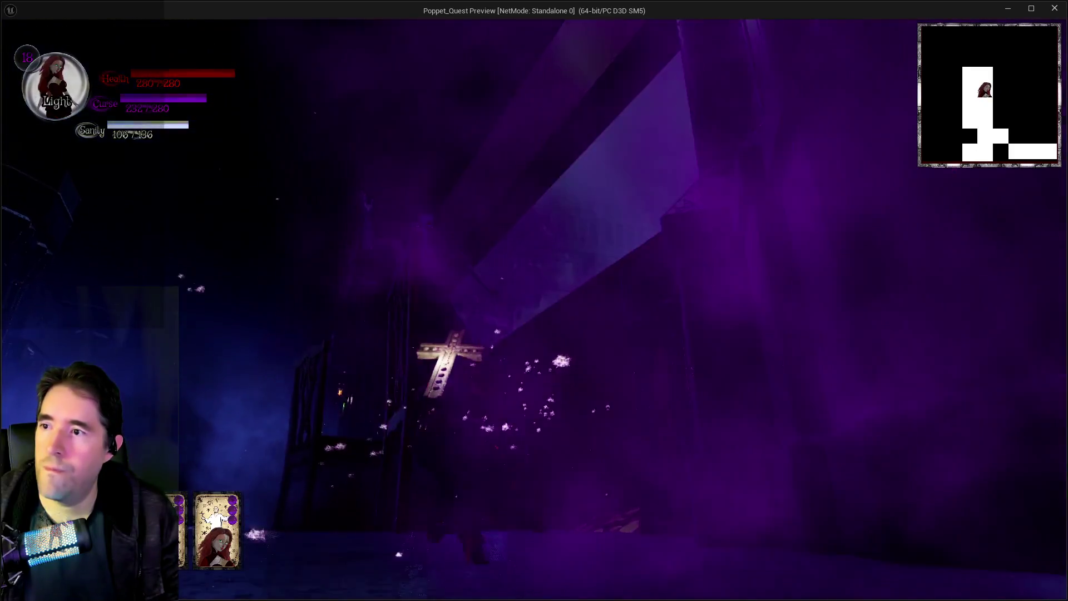
pyautogui.press('w')
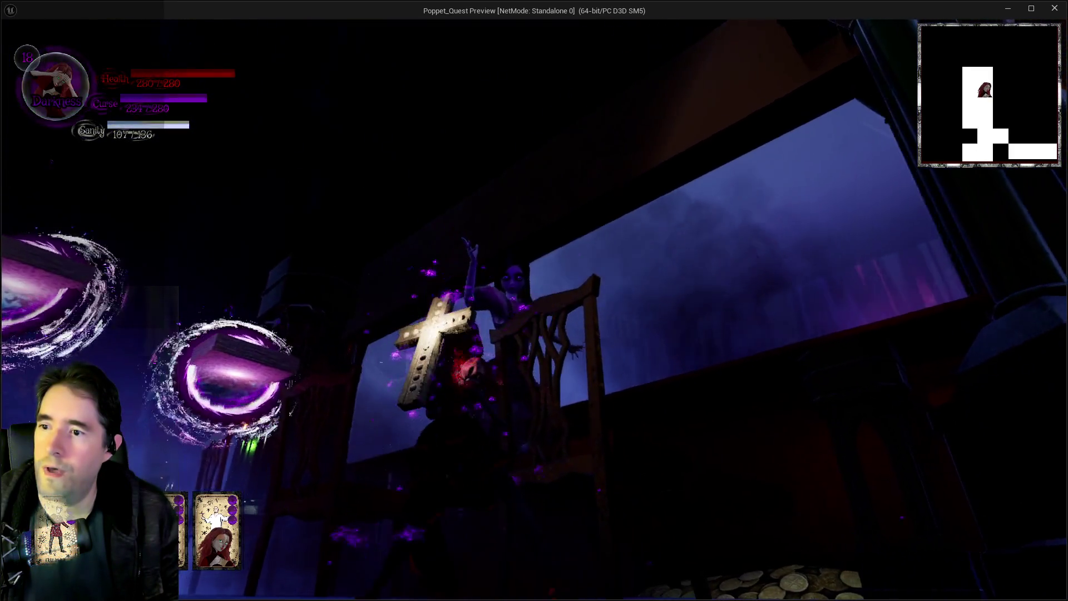
pyautogui.press('w')
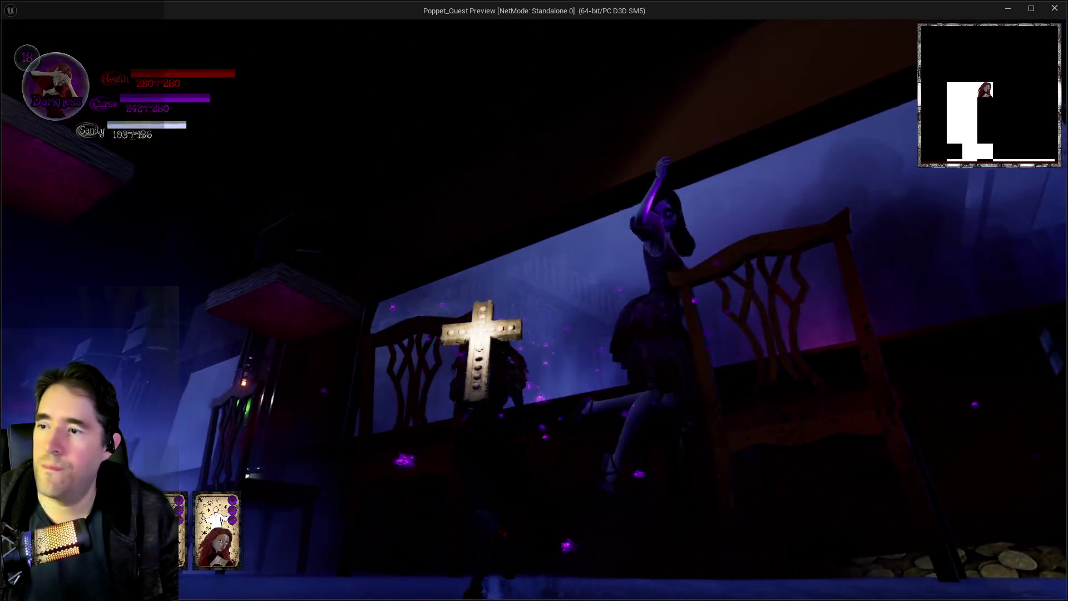
pyautogui.press('w')
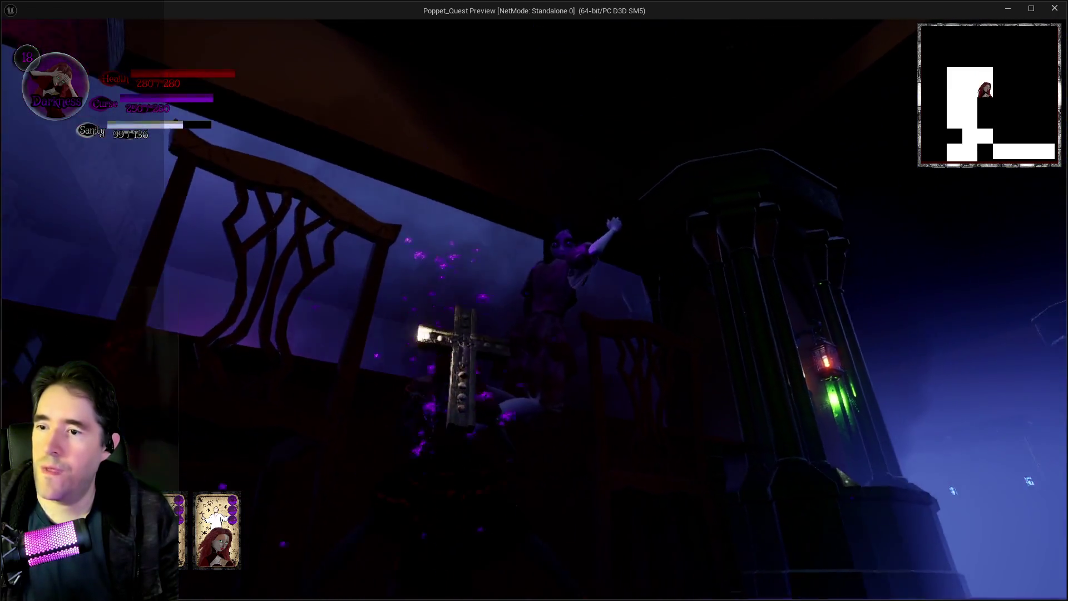
# - Cross the chair room to the carved door, casting a blue Darkness-form spell past it
pyautogui.press('w')
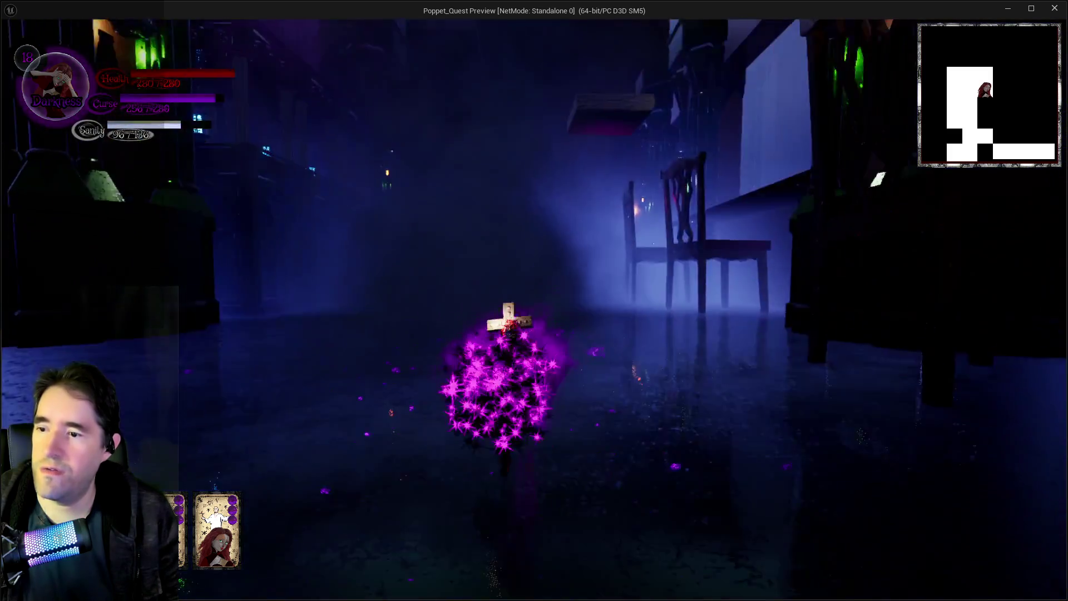
pyautogui.press('w')
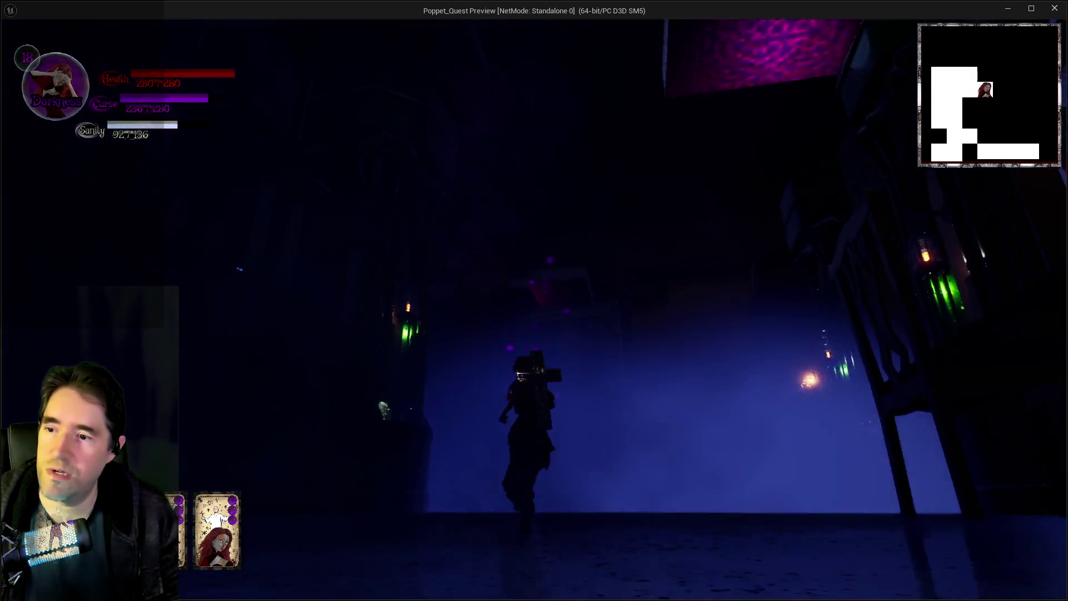
pyautogui.press('w')
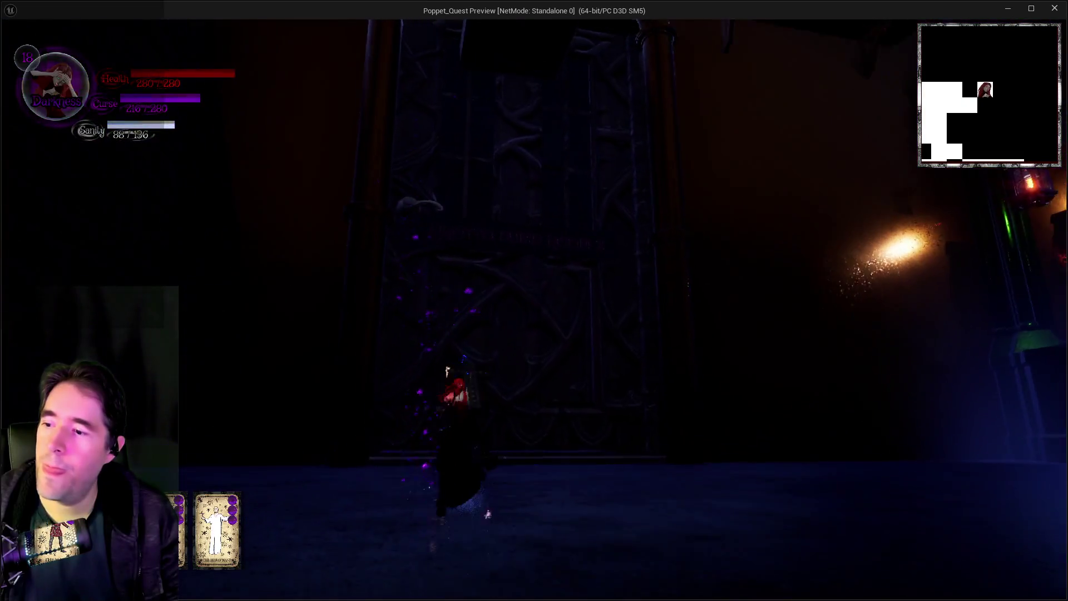
pyautogui.press('w')
pyautogui.press('q')
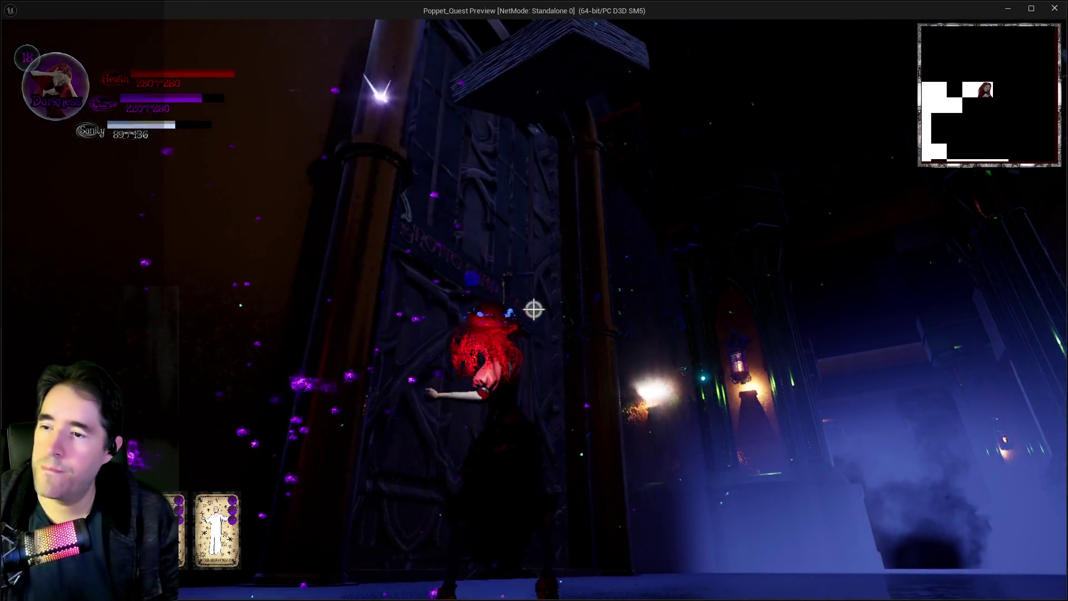
pyautogui.press('w')
pyautogui.press('w')
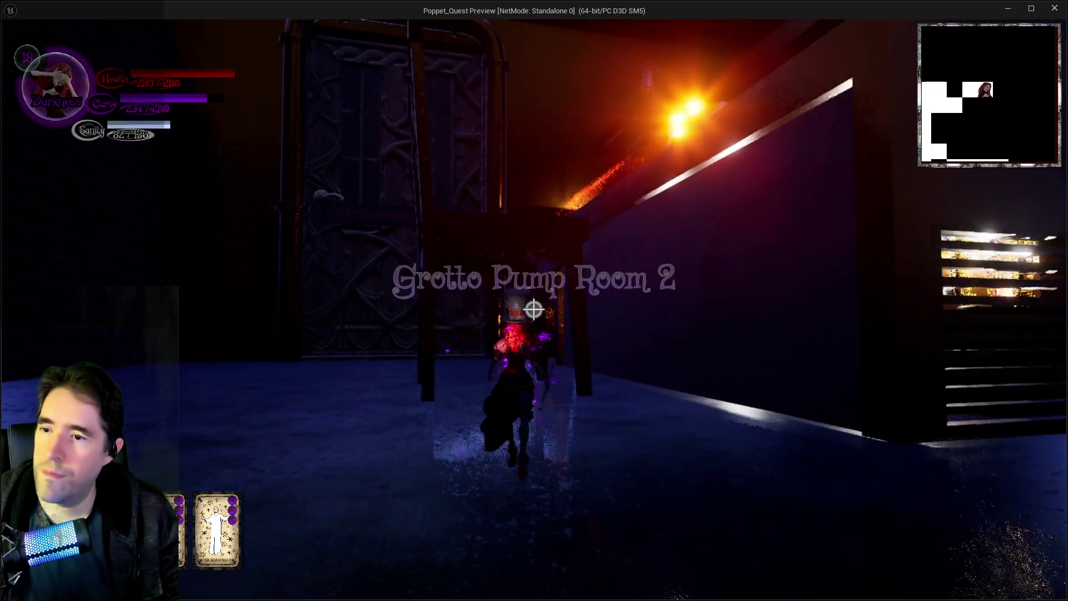
# - Switch to Light form, glide from the table onto the ledge, and walk past the glowing furnace
pyautogui.press('w')
pyautogui.press('q')
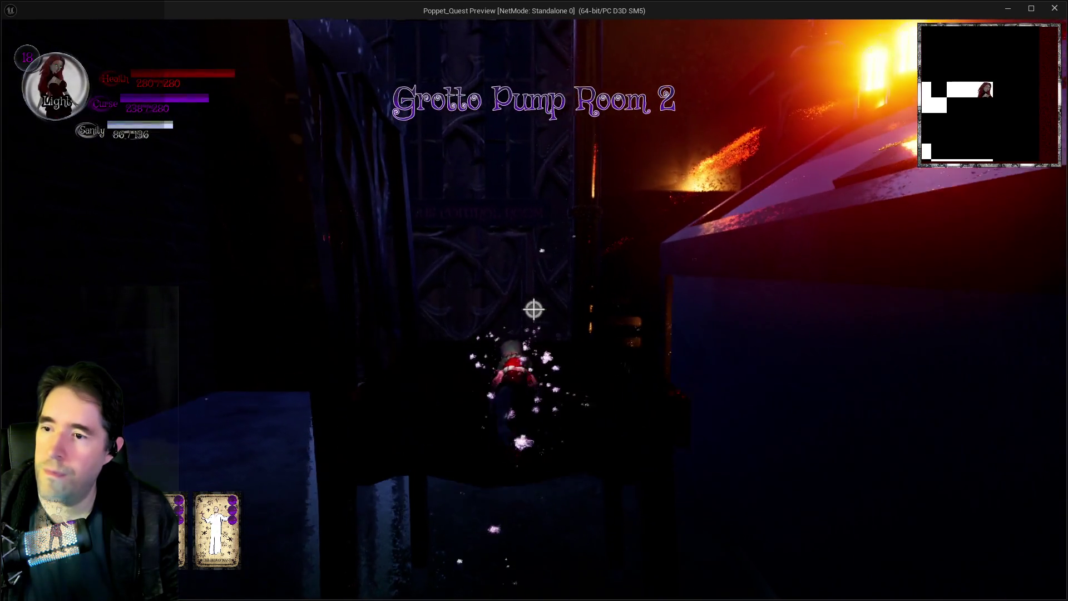
pyautogui.press('w')
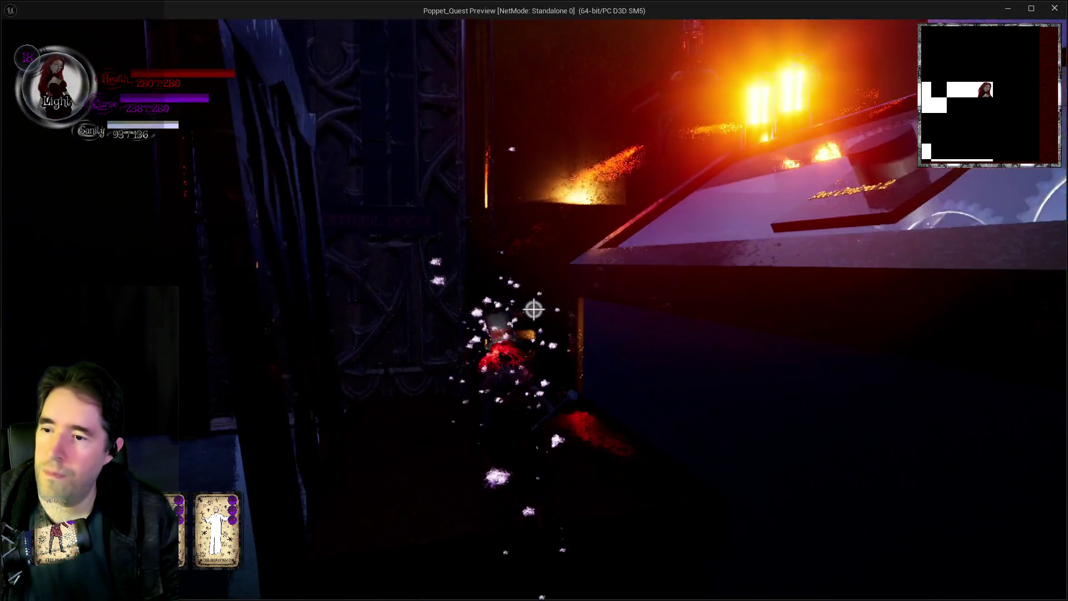
pyautogui.press('w')
pyautogui.press('space')
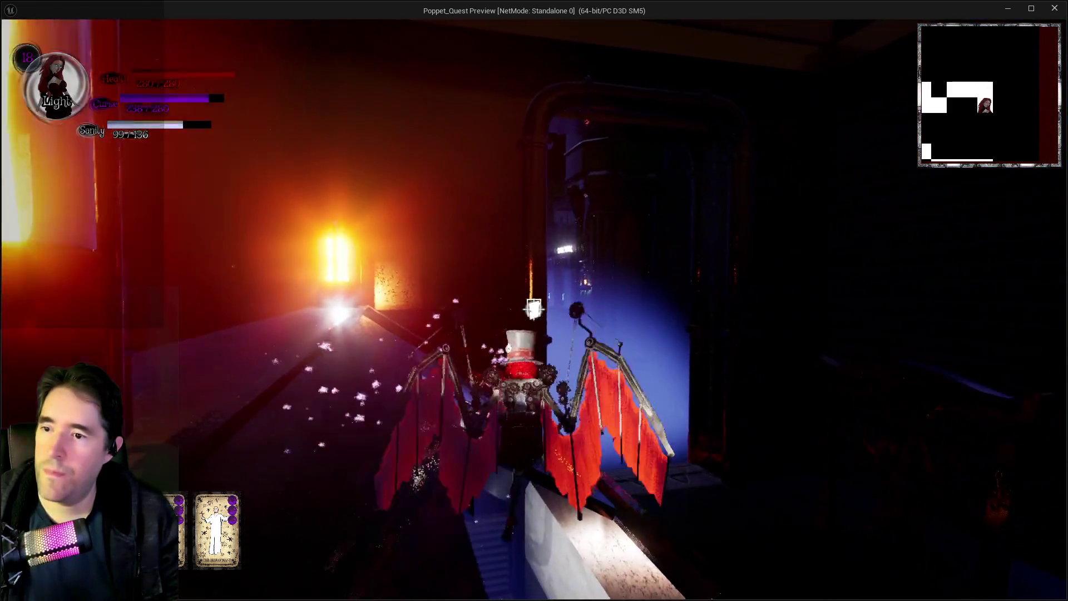
pyautogui.press('w')
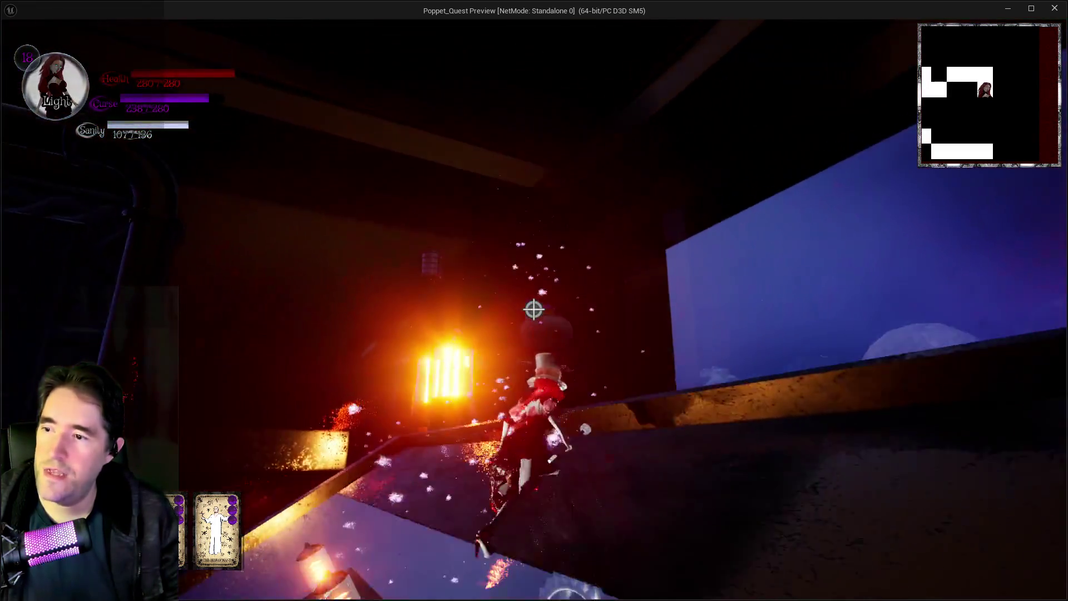
pyautogui.press('w')
pyautogui.press('w')
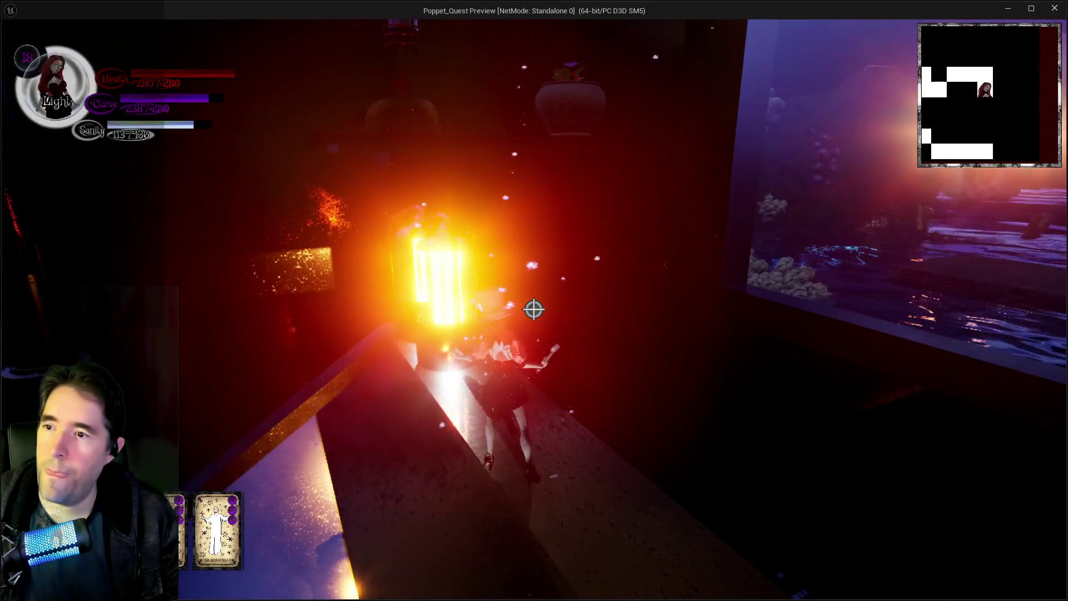
# - Glide past the pot onto the next ledge, cast a purple burst, and run toward the corridor
pyautogui.press('w')
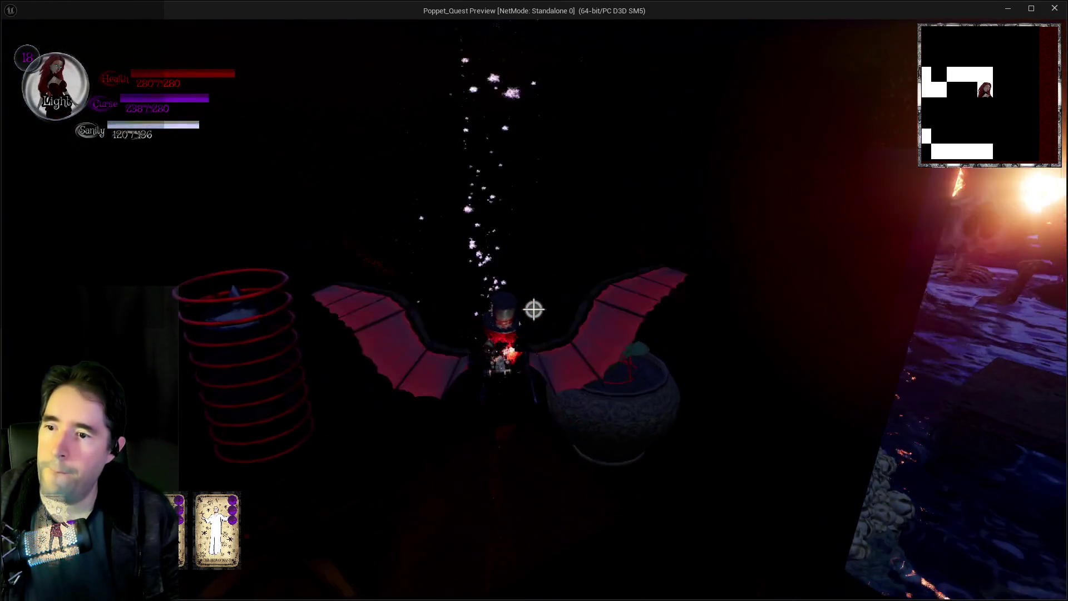
pyautogui.press('w')
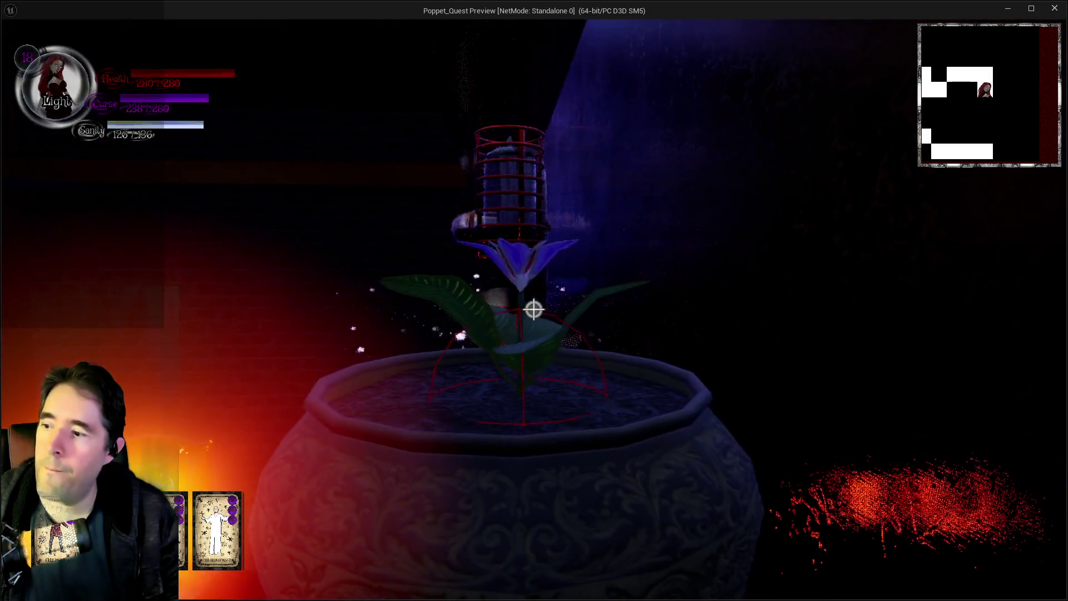
pyautogui.press('w')
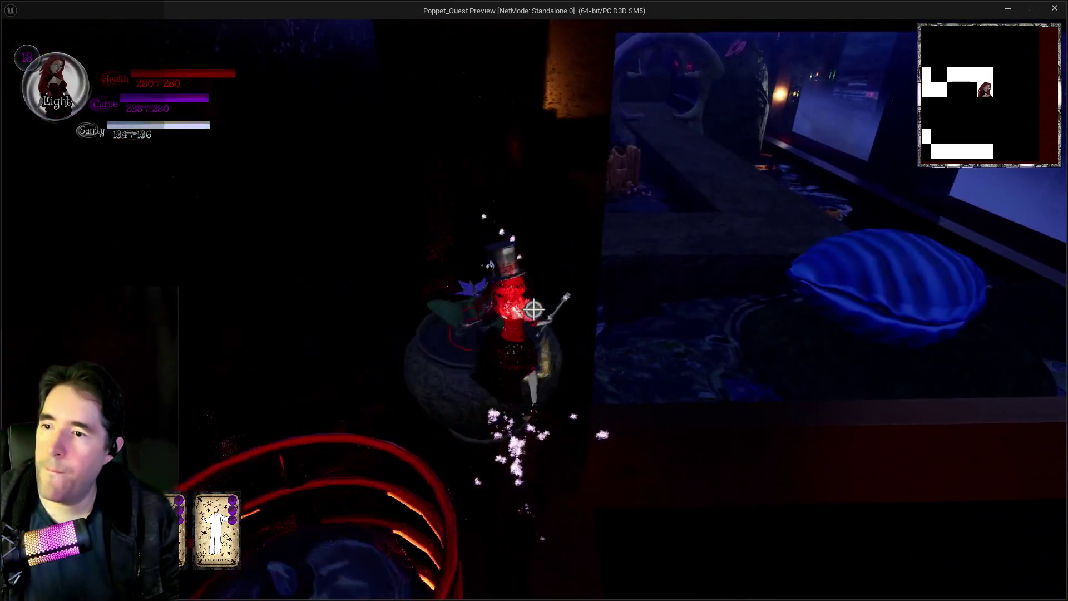
pyautogui.press('w')
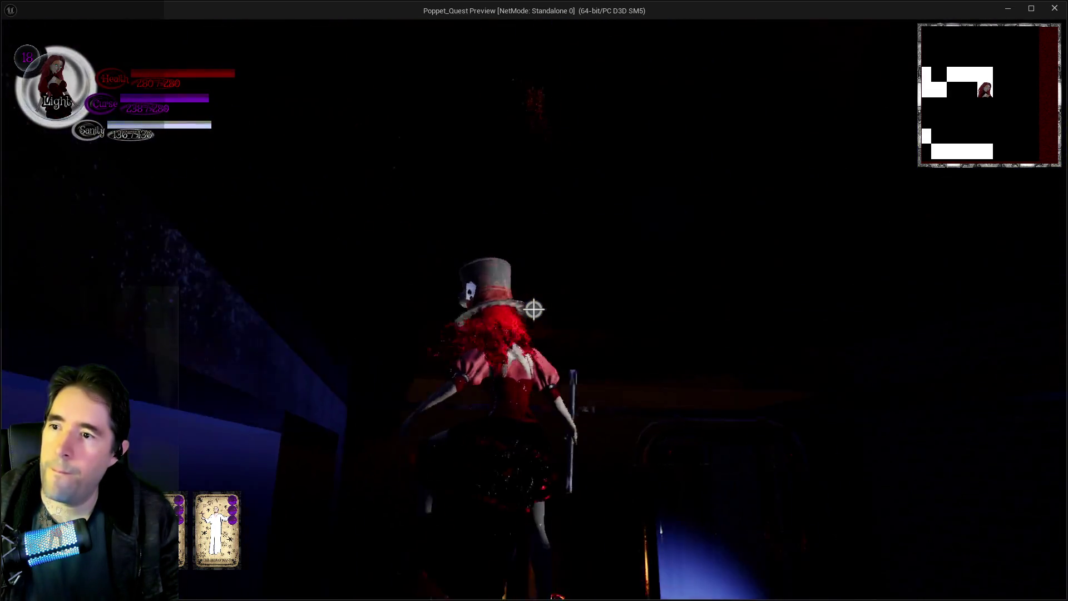
pyautogui.press('space')
pyautogui.press('w')
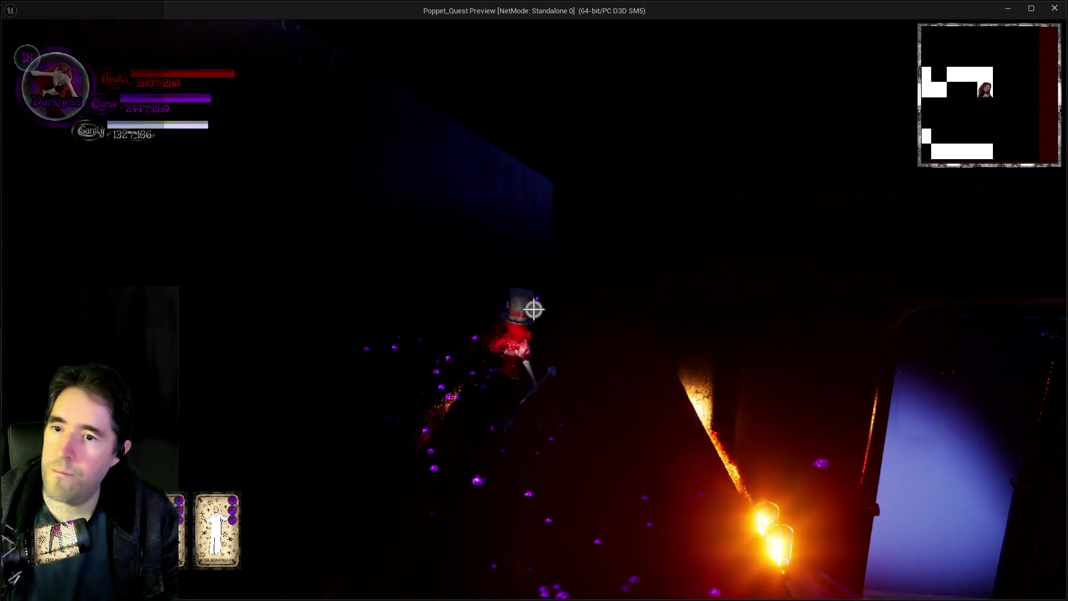
pyautogui.click(534, 309)
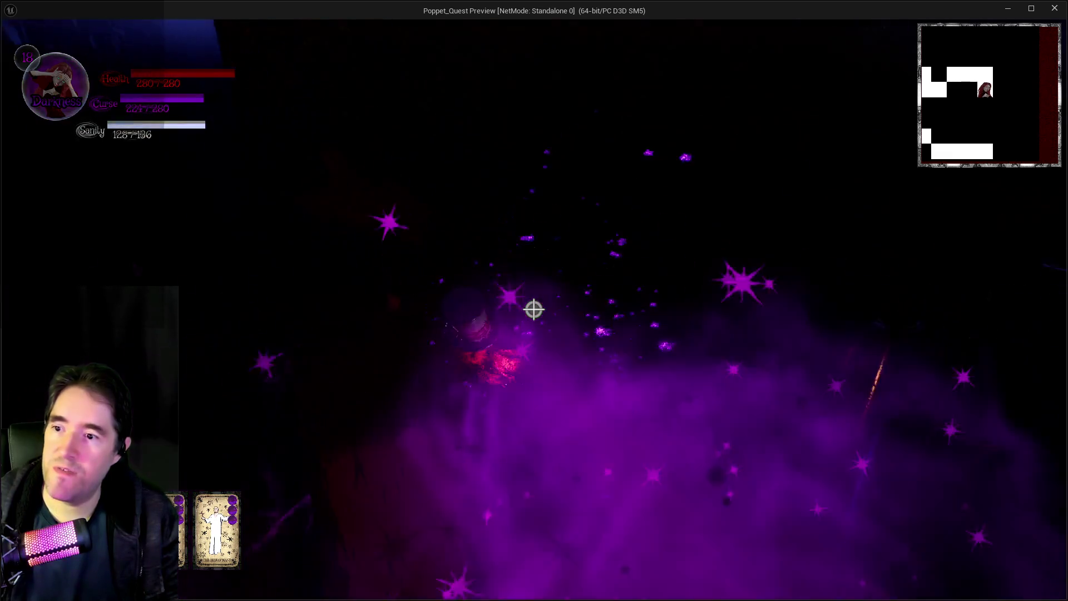
pyautogui.press('w')
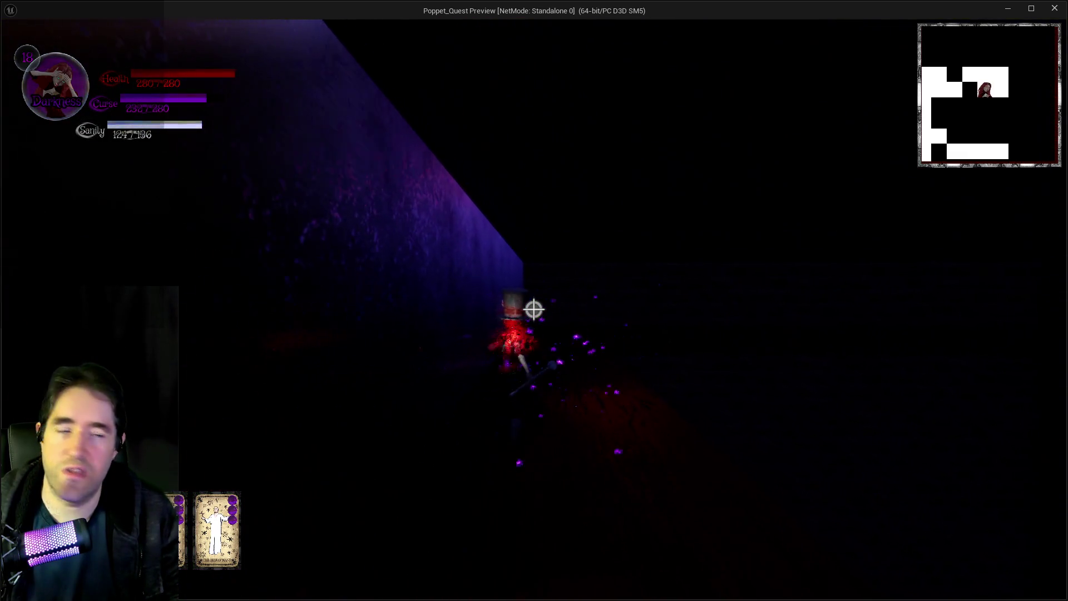
pyautogui.press('w')
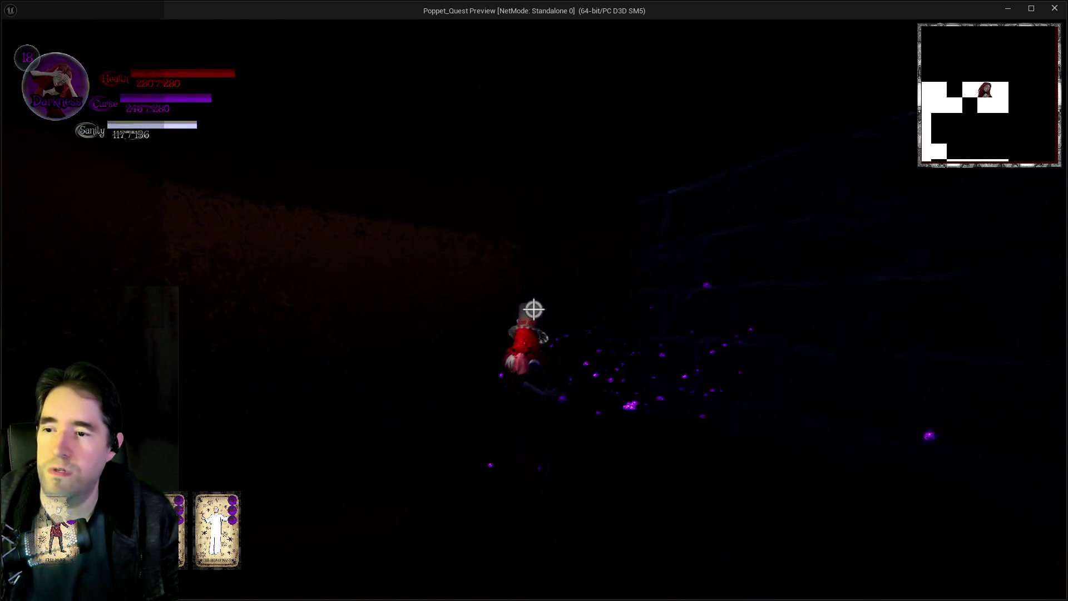
# - Run through the foggy blue corridor and vortex tunnel, casting purple spells, to the foggy courtyard
pyautogui.press('w')
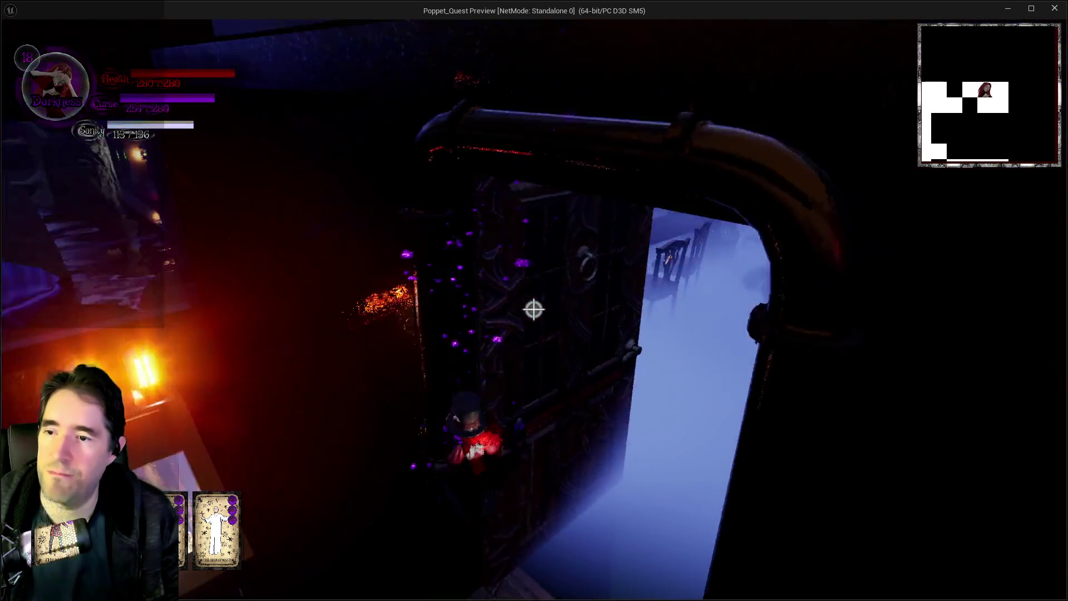
pyautogui.press('w')
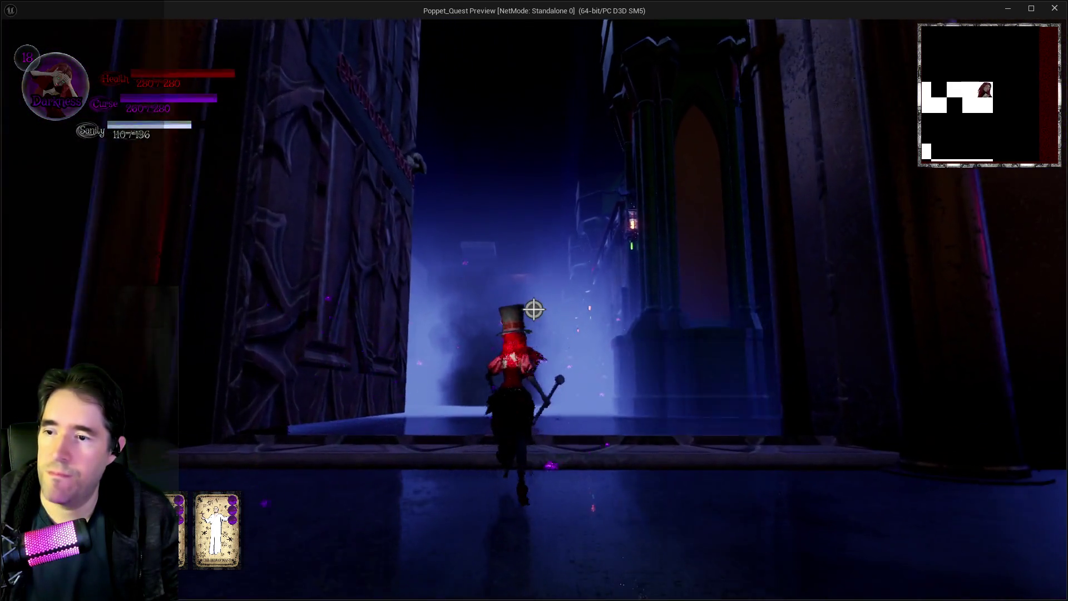
pyautogui.press('w')
pyautogui.click(534, 309)
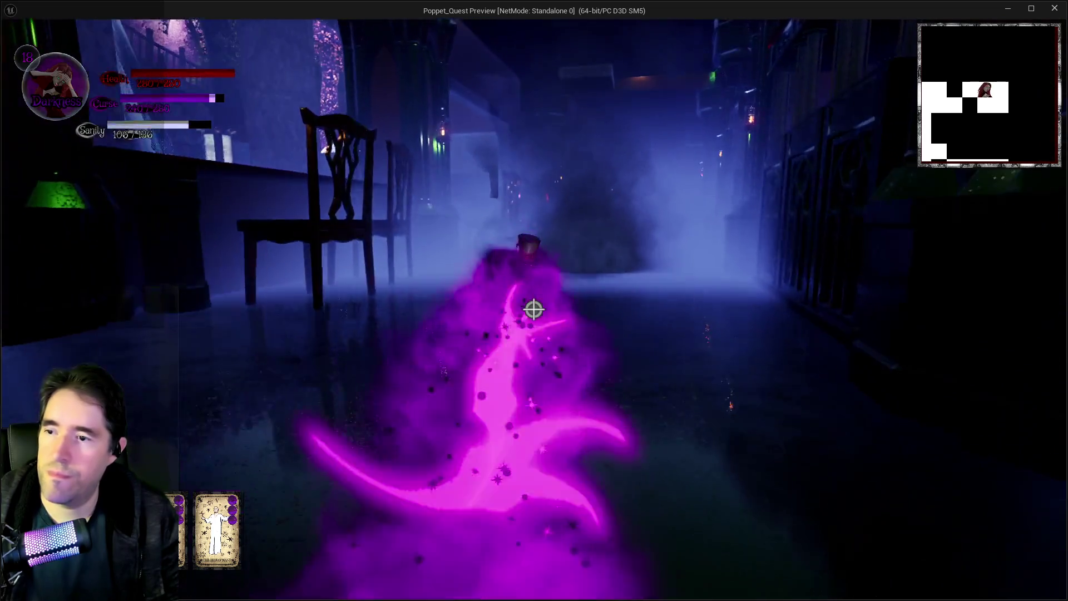
pyautogui.press('w')
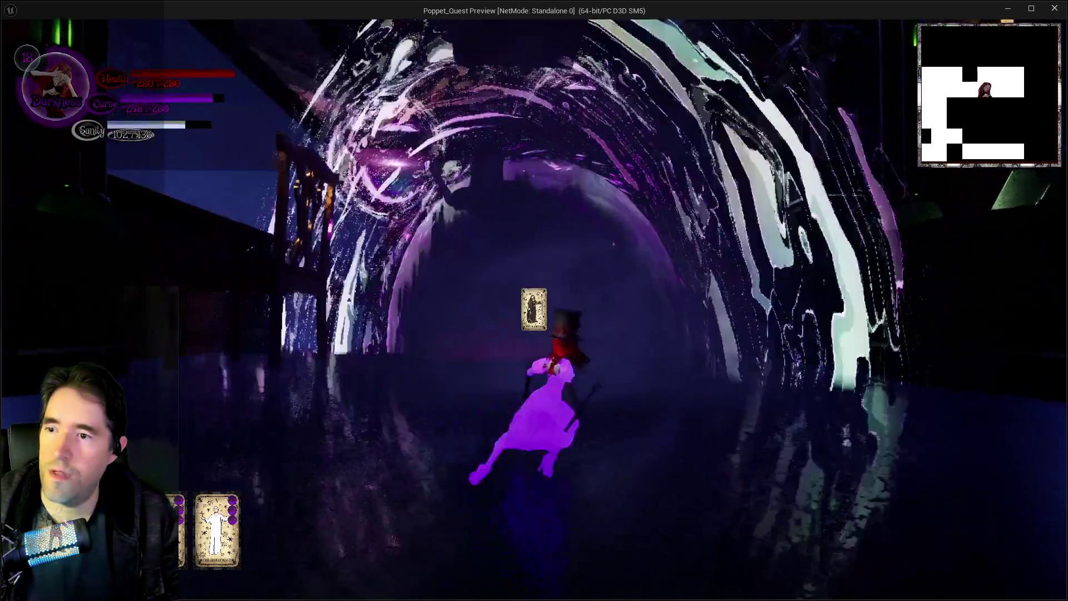
pyautogui.click(534, 309)
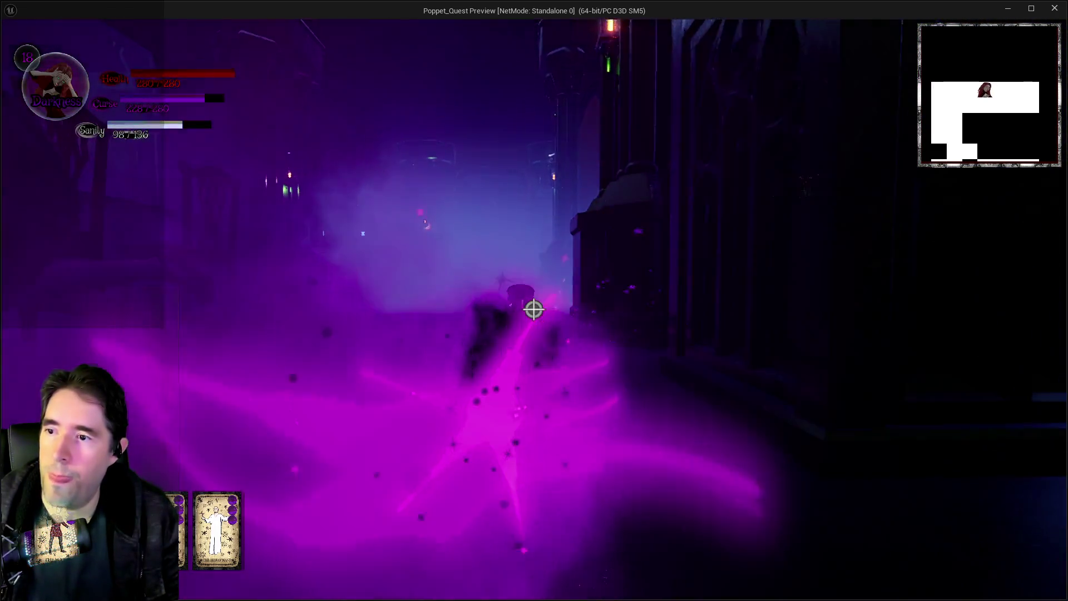
pyautogui.press('w')
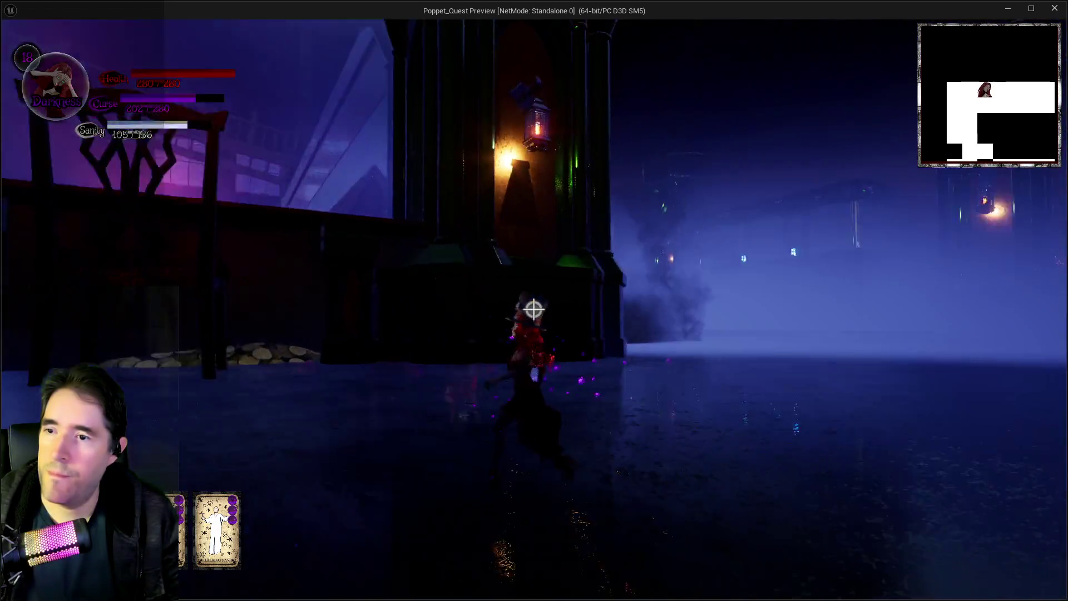
# - Cast toward the staircase, climb the spiral stairs, and run along the glowing walkway to the fence
pyautogui.press('w')
pyautogui.click(533, 310)
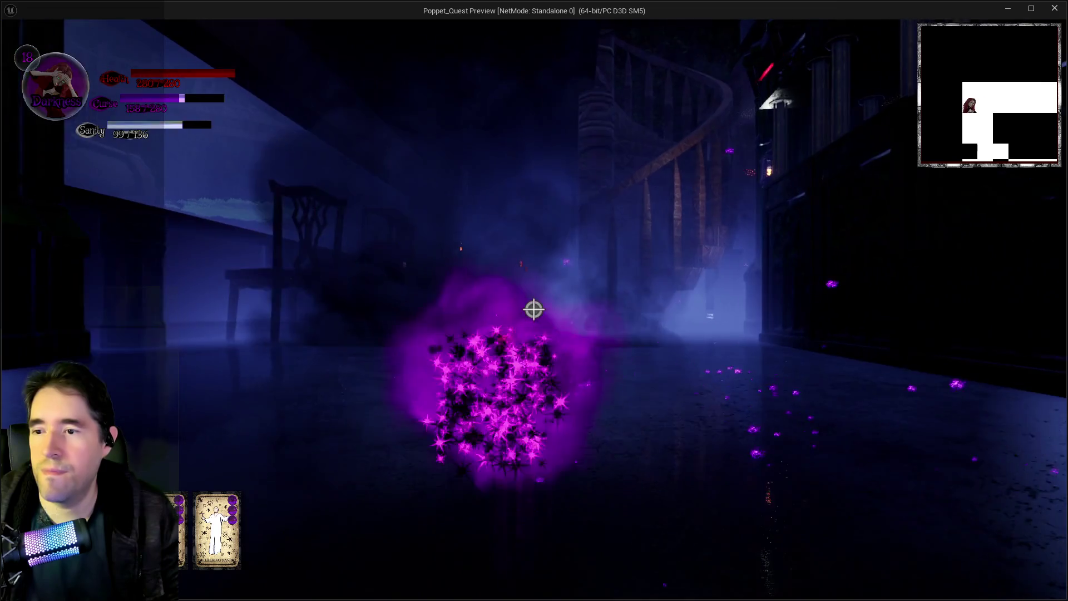
pyautogui.press('w')
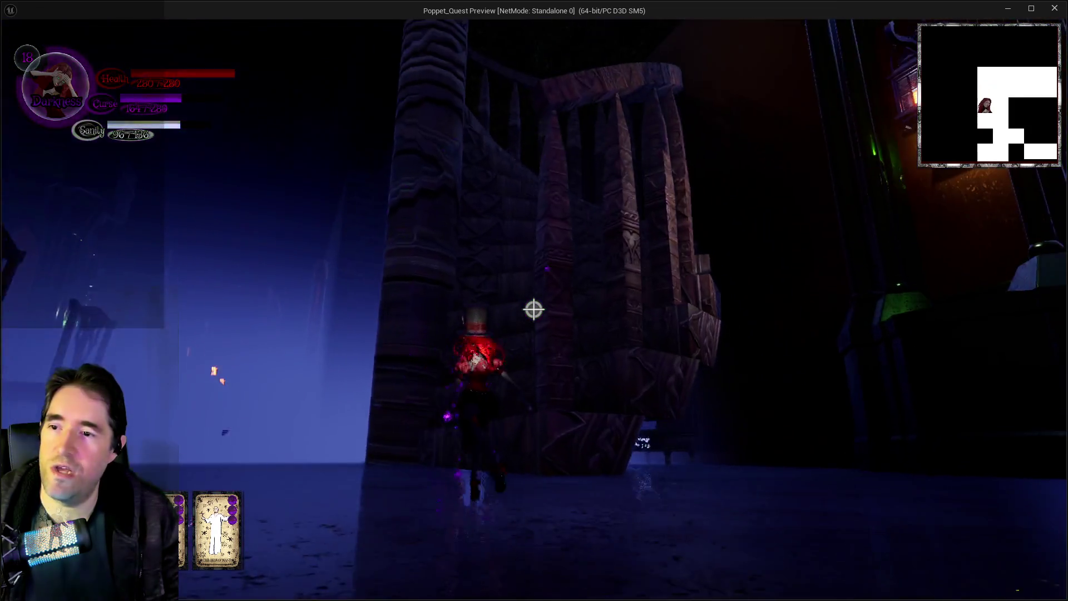
pyautogui.press('w')
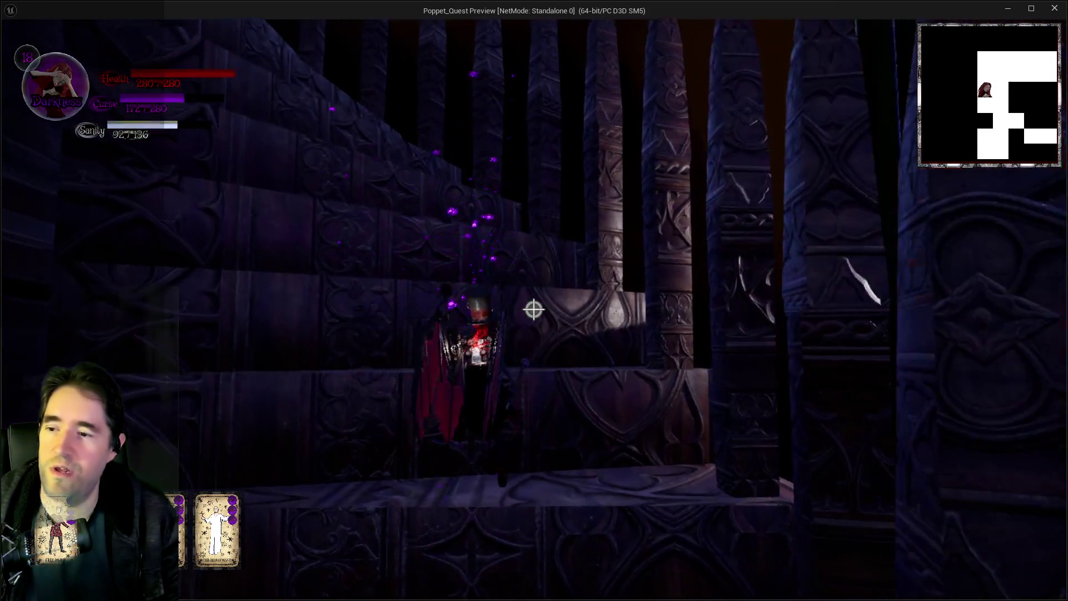
pyautogui.press('w')
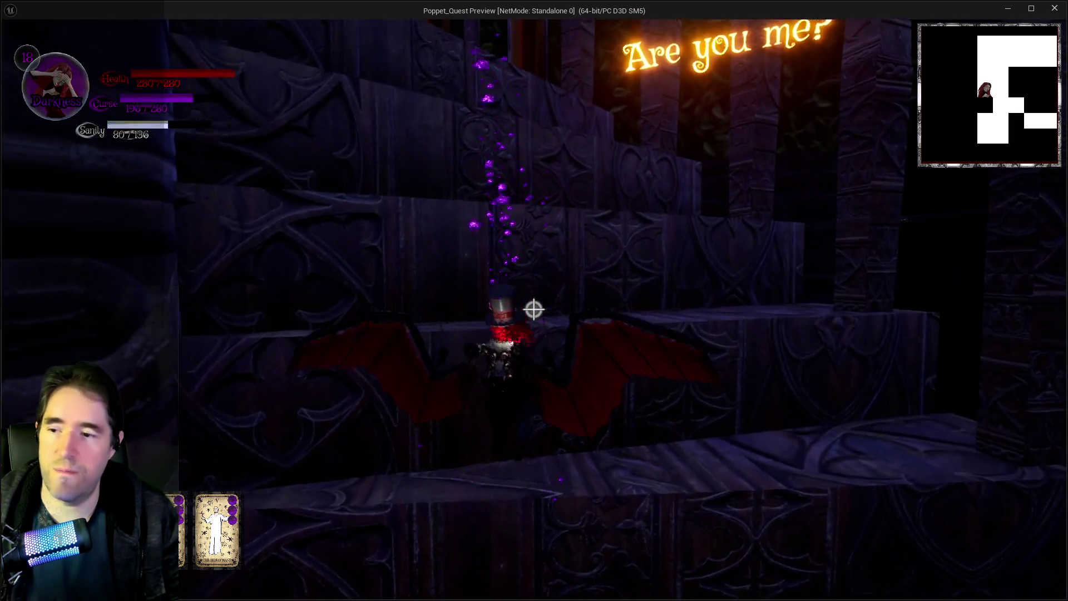
pyautogui.press('w')
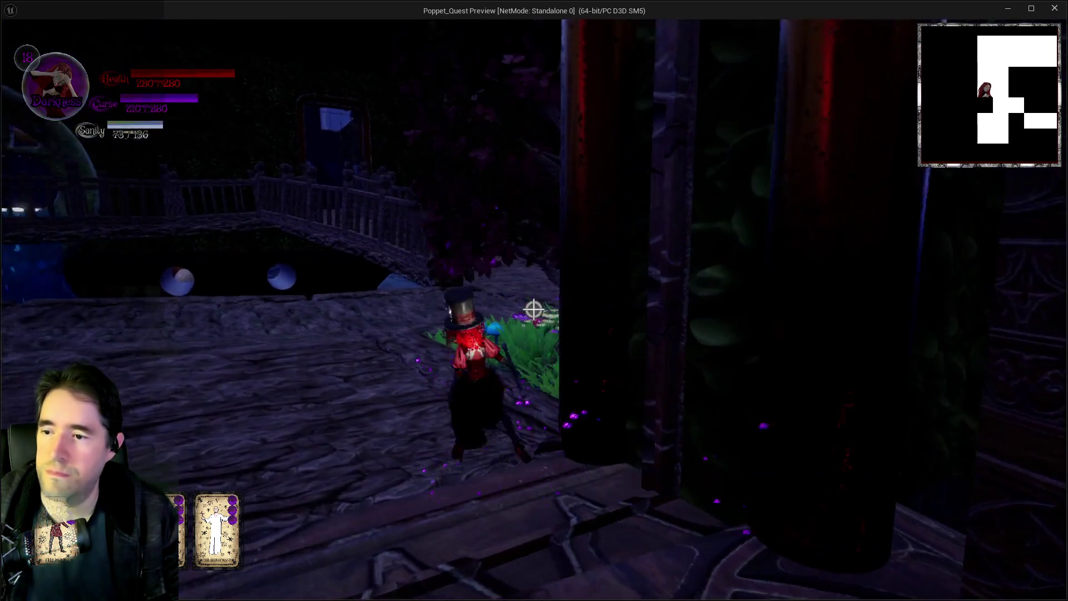
pyautogui.press('w')
pyautogui.click(533, 310)
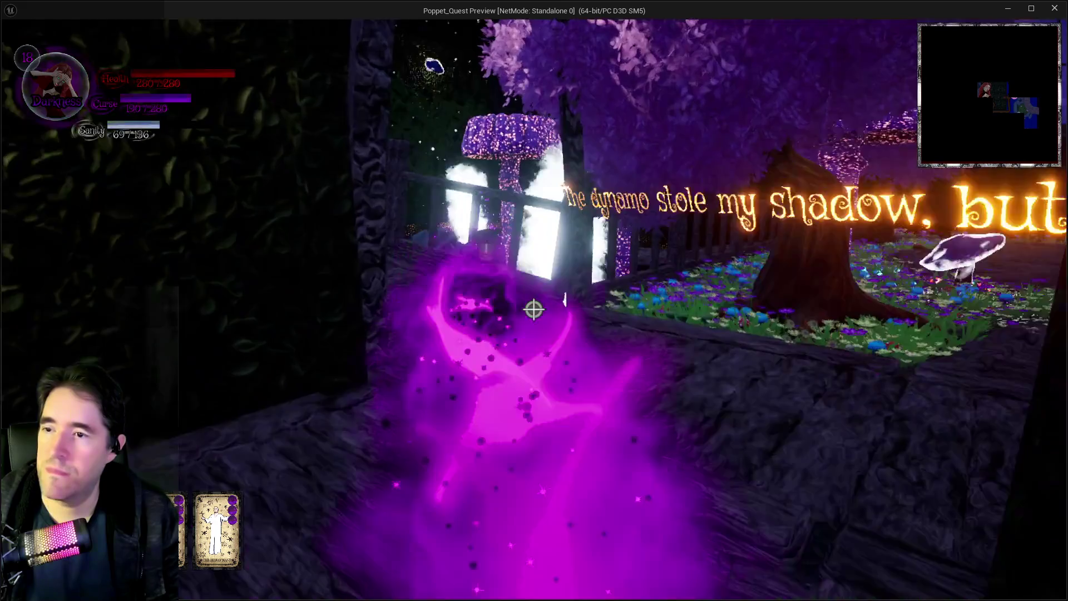
# - Run along the bridge and wooden floor into the grass, stopping beside the glowing mushroom and rock
pyautogui.press('w')
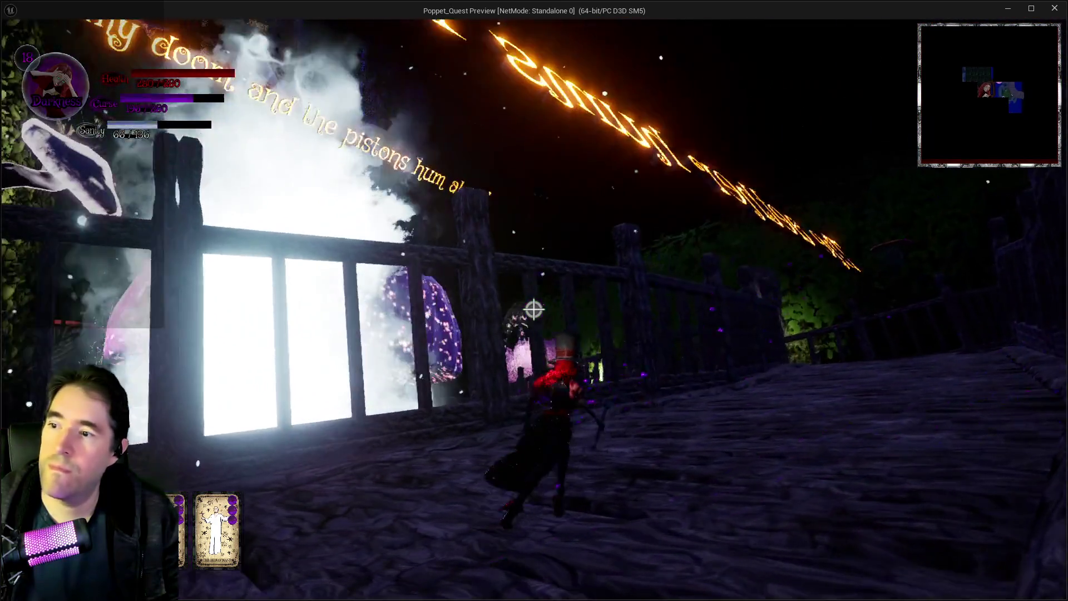
pyautogui.press('w')
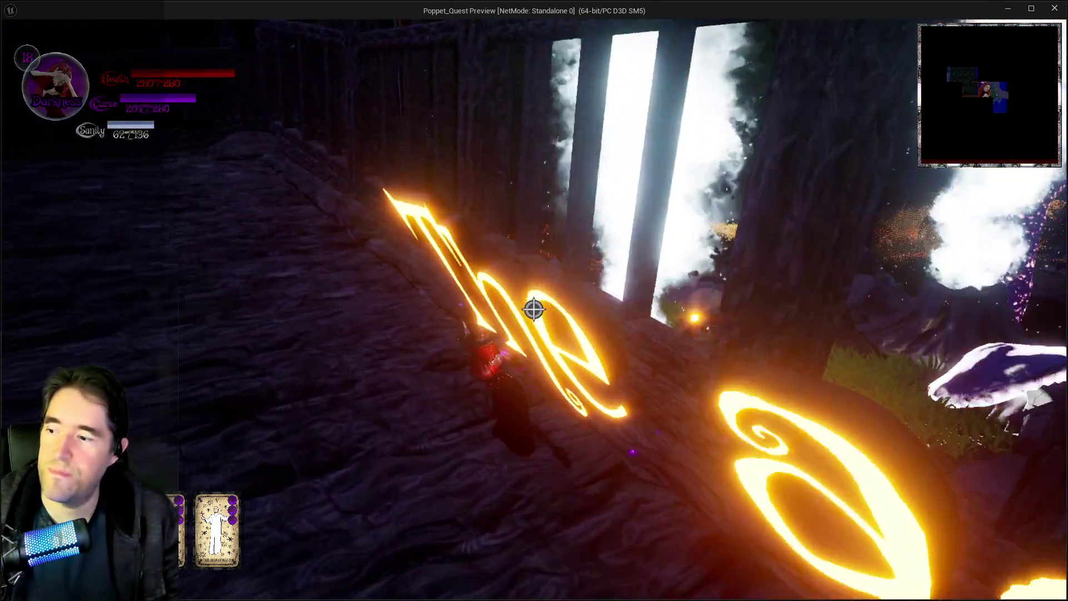
pyautogui.press('w')
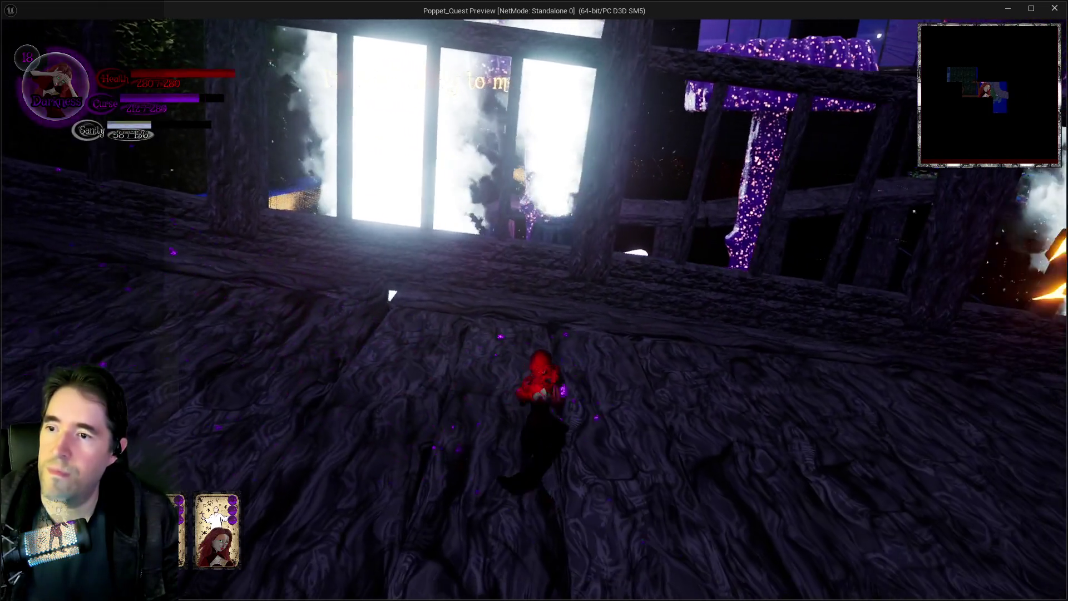
pyautogui.press('w')
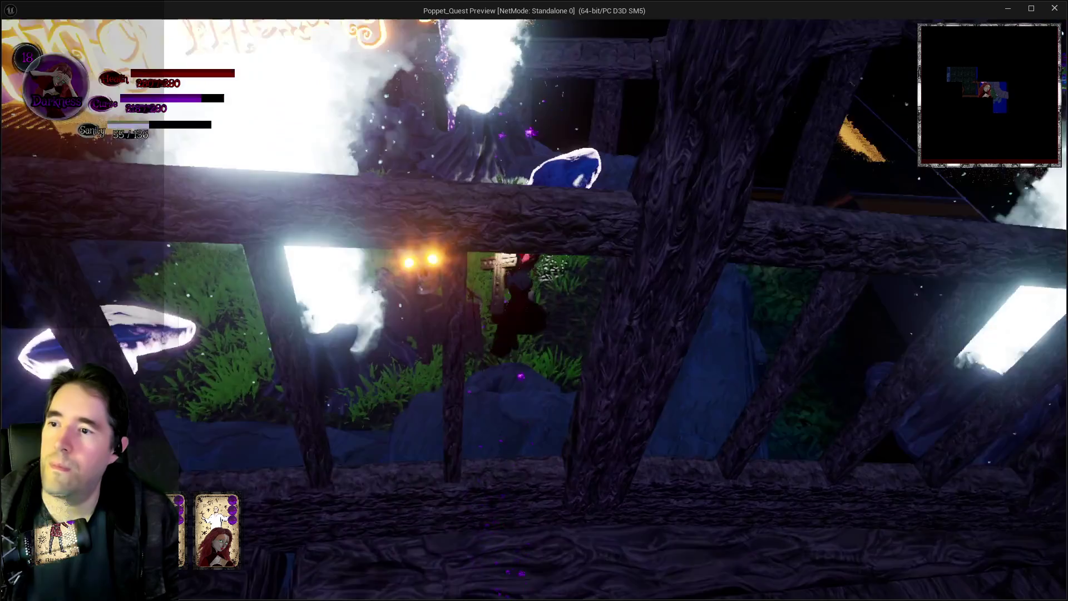
pyautogui.press('w')
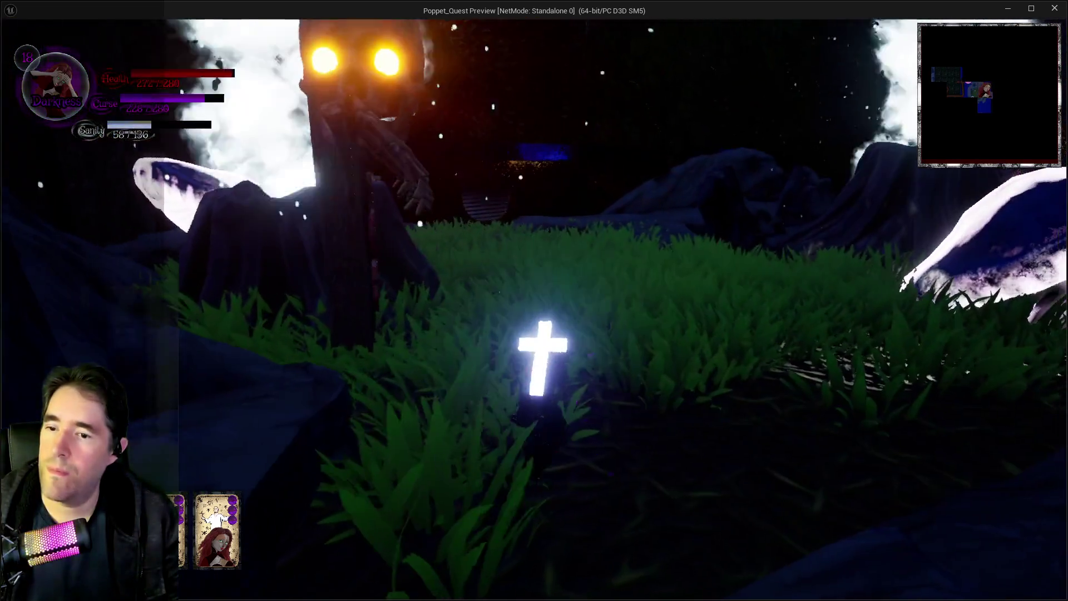
pyautogui.press('w')
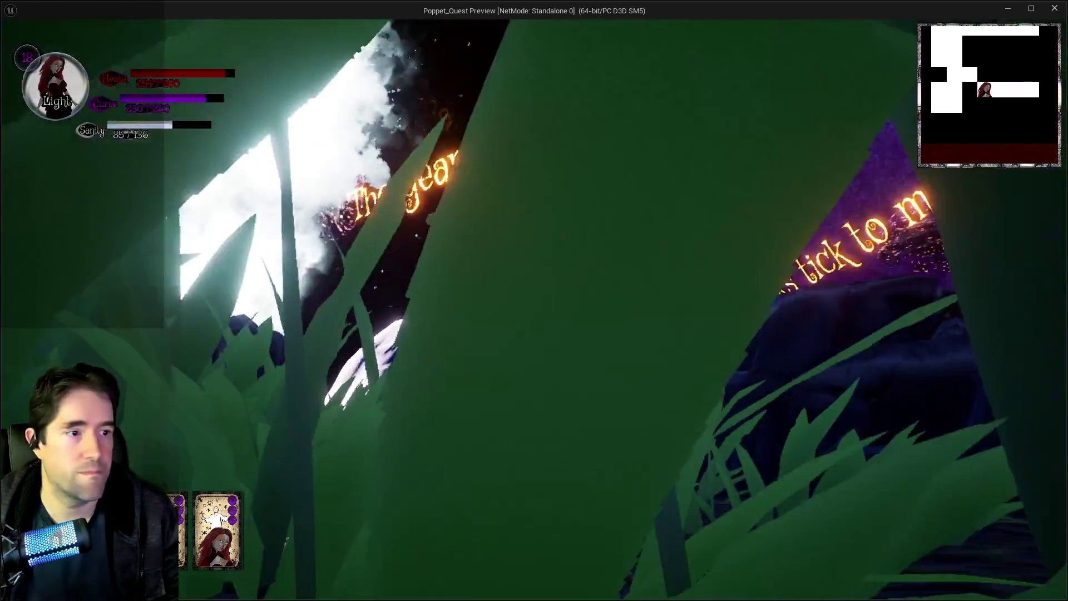
pyautogui.press('w')
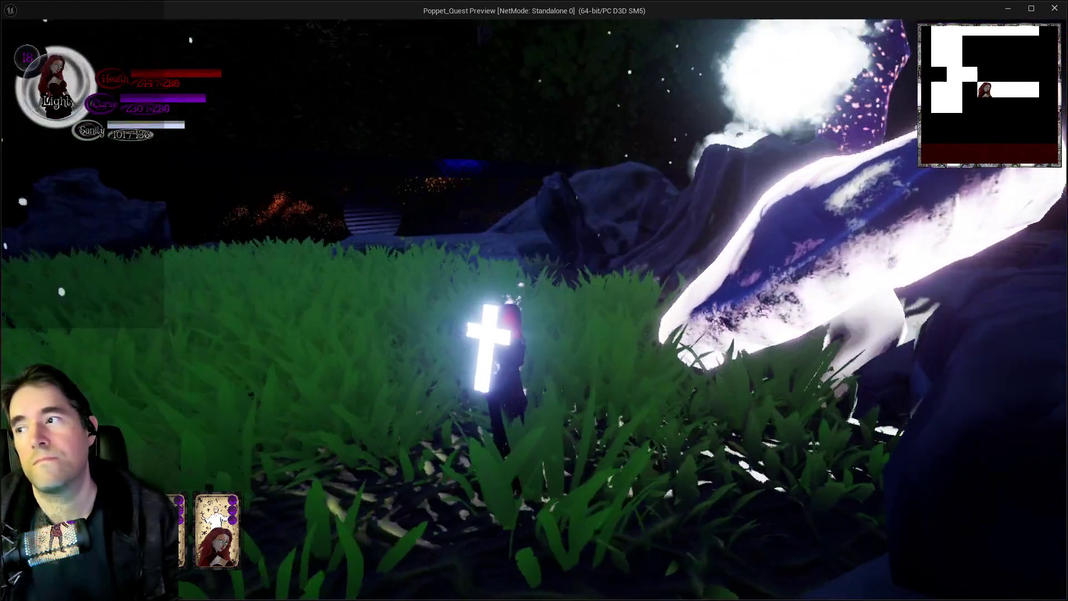
pyautogui.press('w')
pyautogui.press('w')
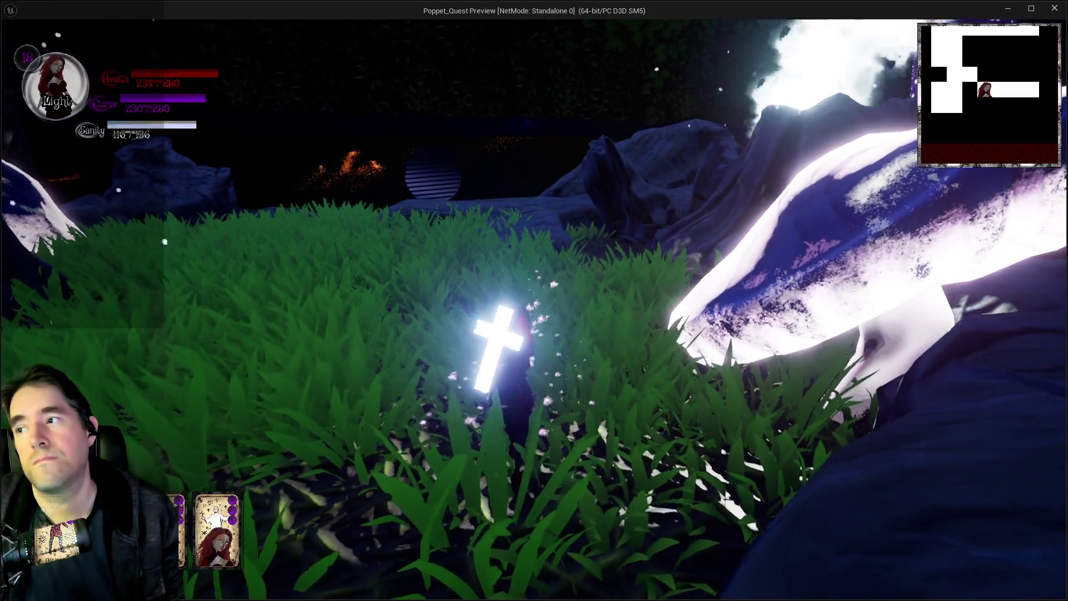
pyautogui.press('w')
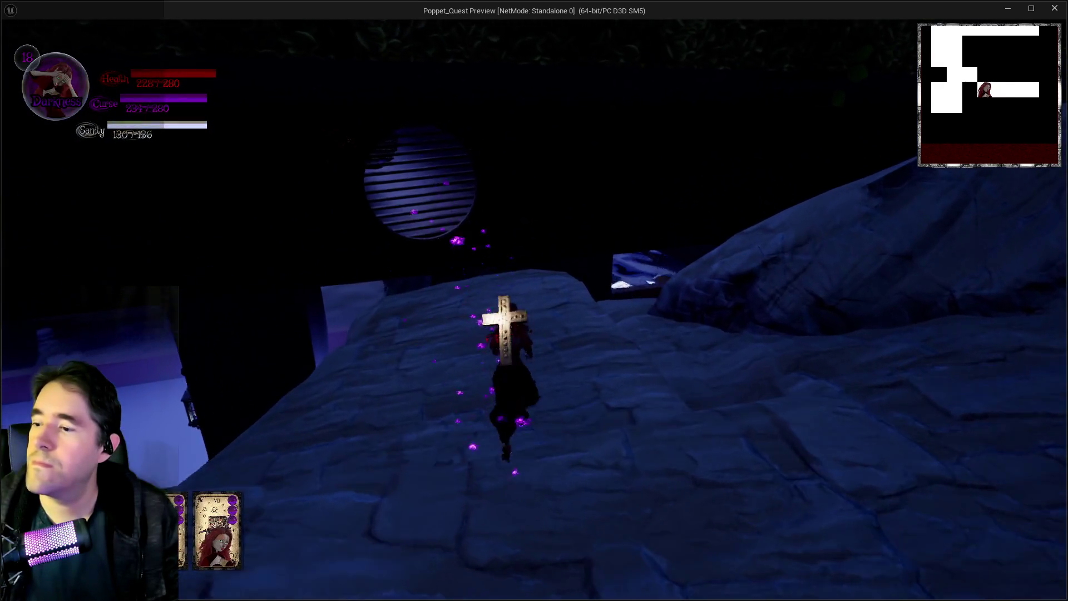
# - Climb the rock and follow the wooden log path past the blue ring toward the arch area
pyautogui.press('w')
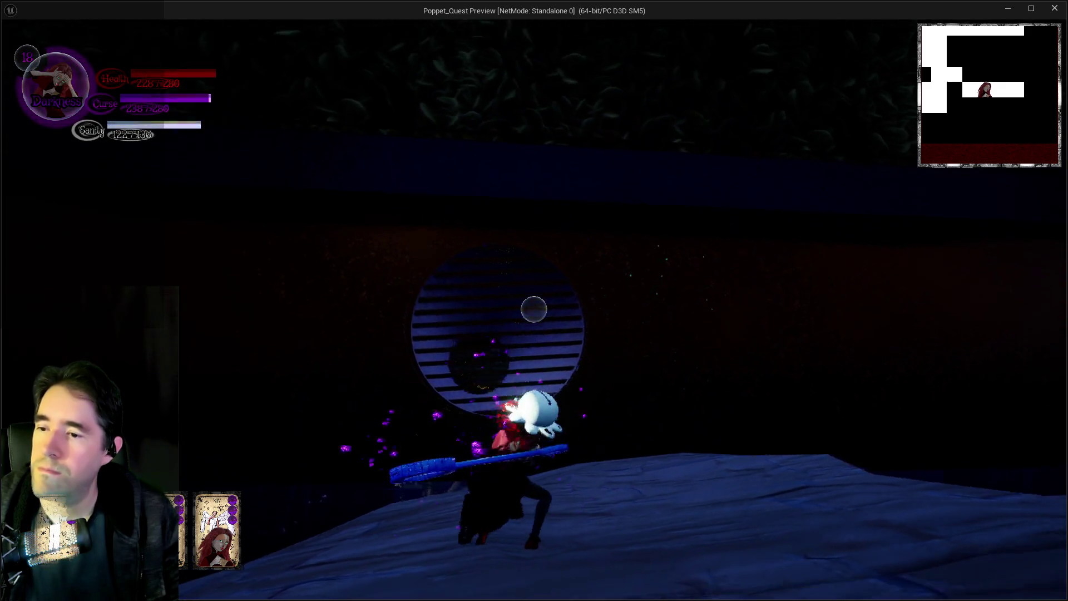
pyautogui.press('w')
pyautogui.press('w')
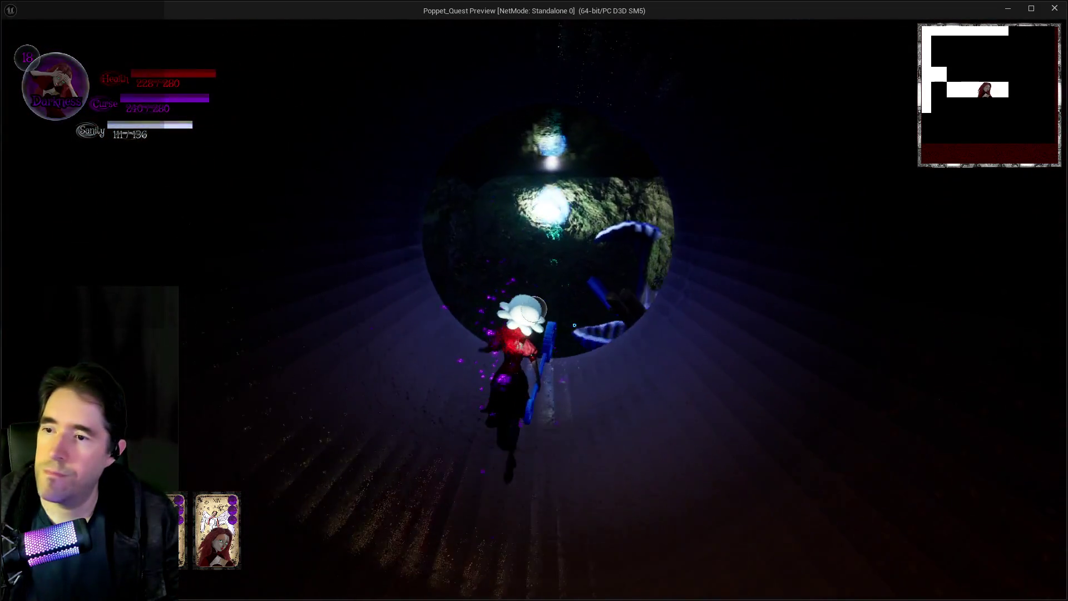
pyautogui.press('w')
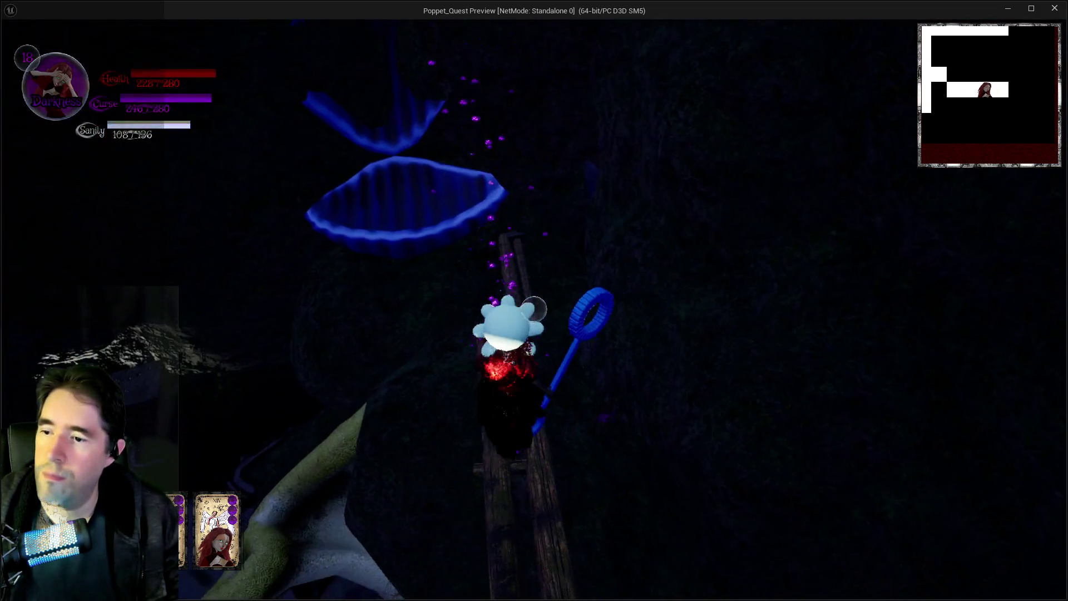
pyautogui.press('w')
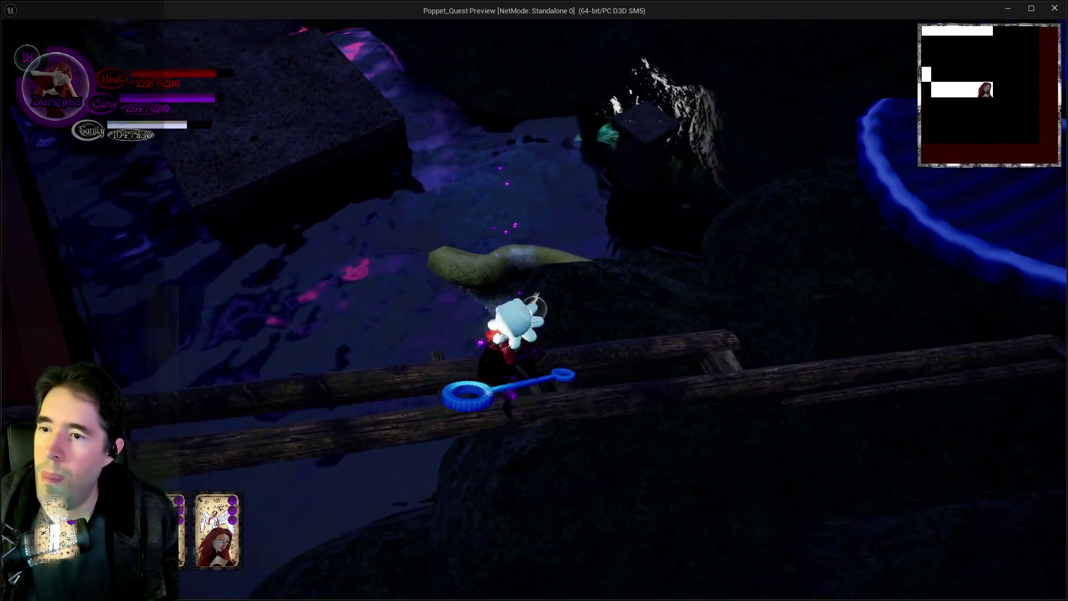
pyautogui.press('w')
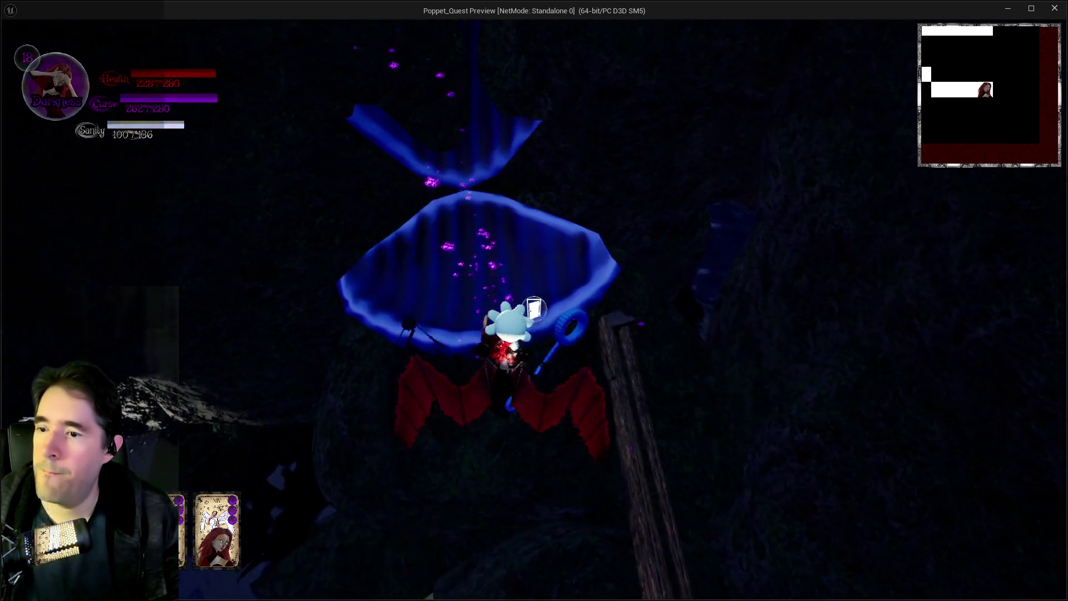
pyautogui.press('w')
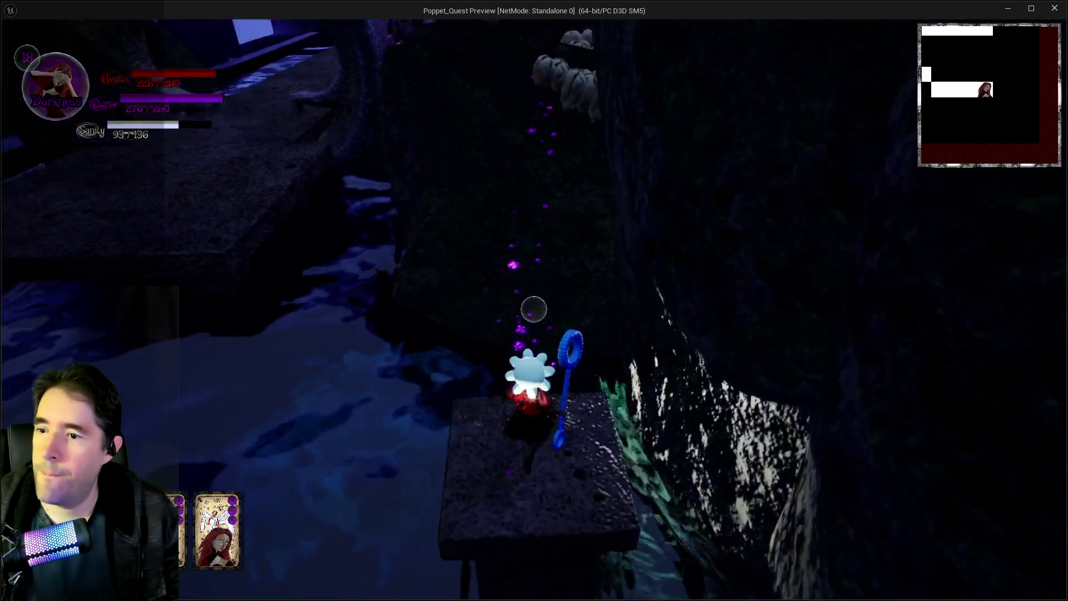
pyautogui.press('w')
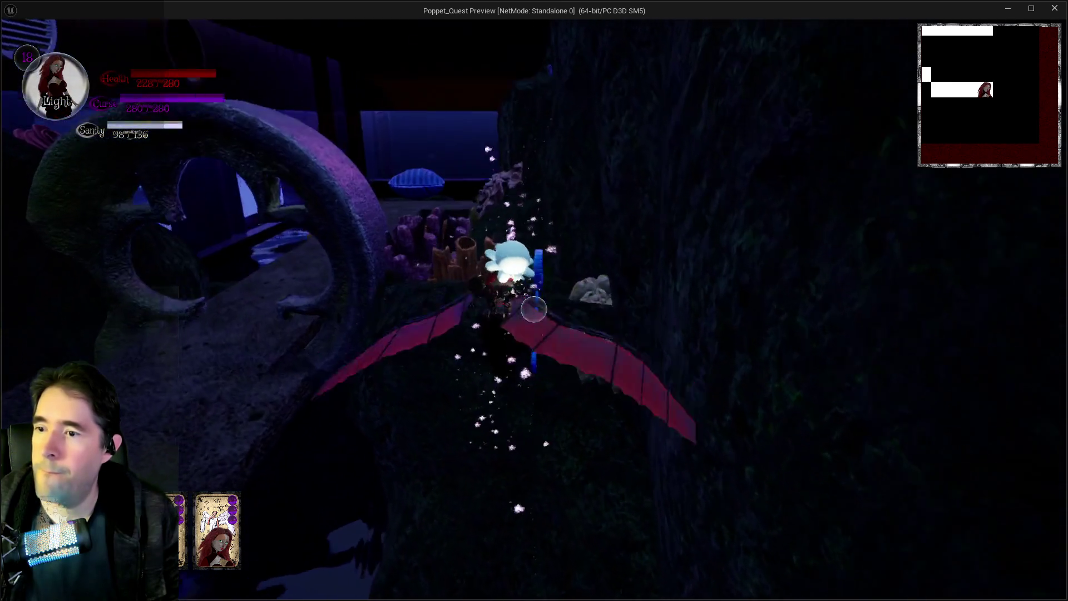
# - Run past the stone wheel, through the arch, along the walkway past the clam into the reef
pyautogui.press('w')
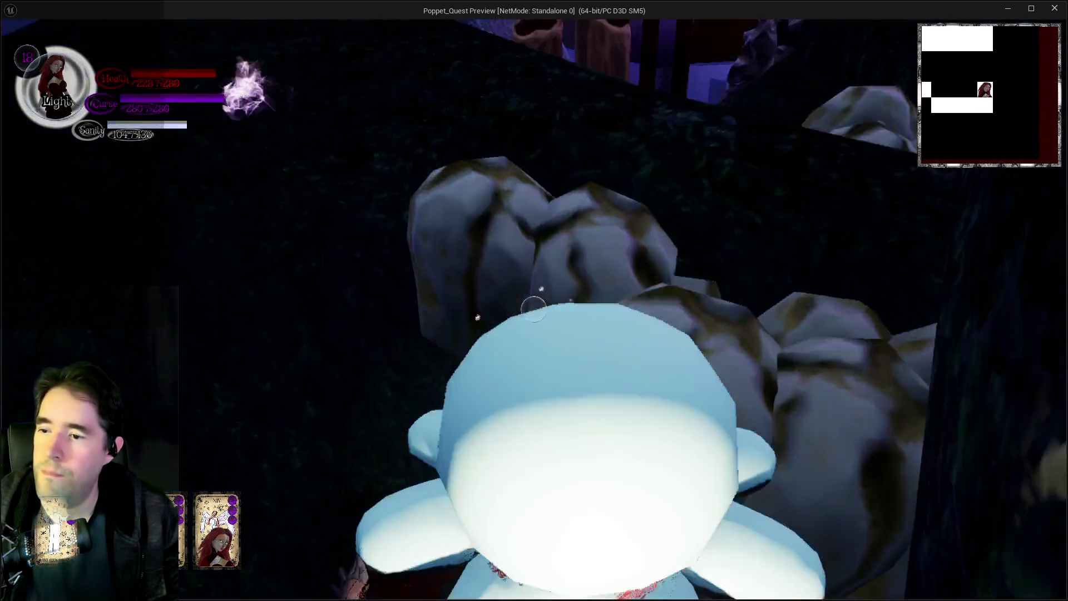
pyautogui.press('w')
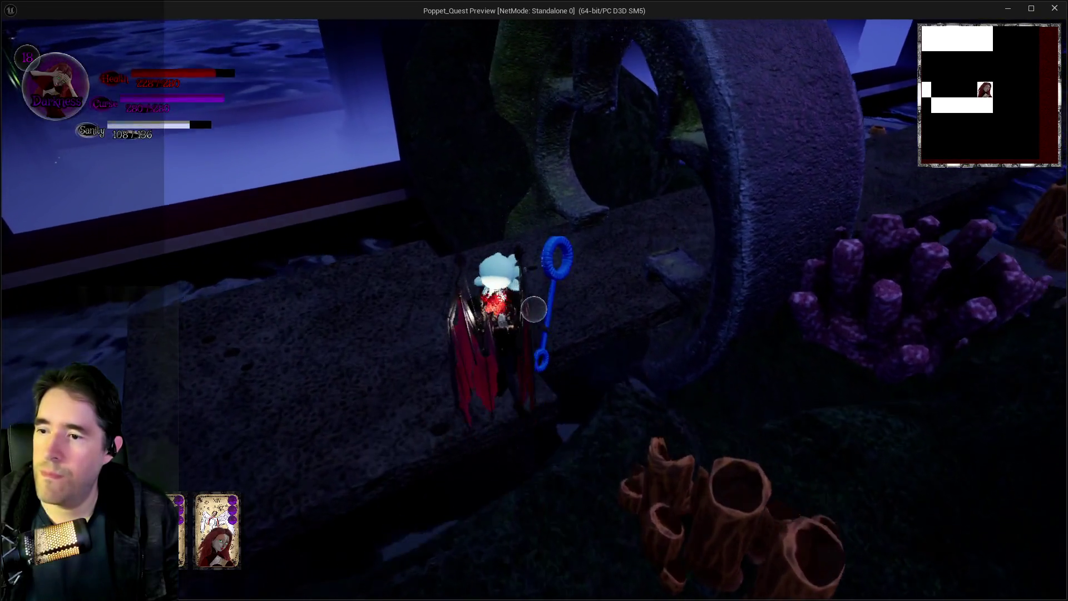
pyautogui.press('w')
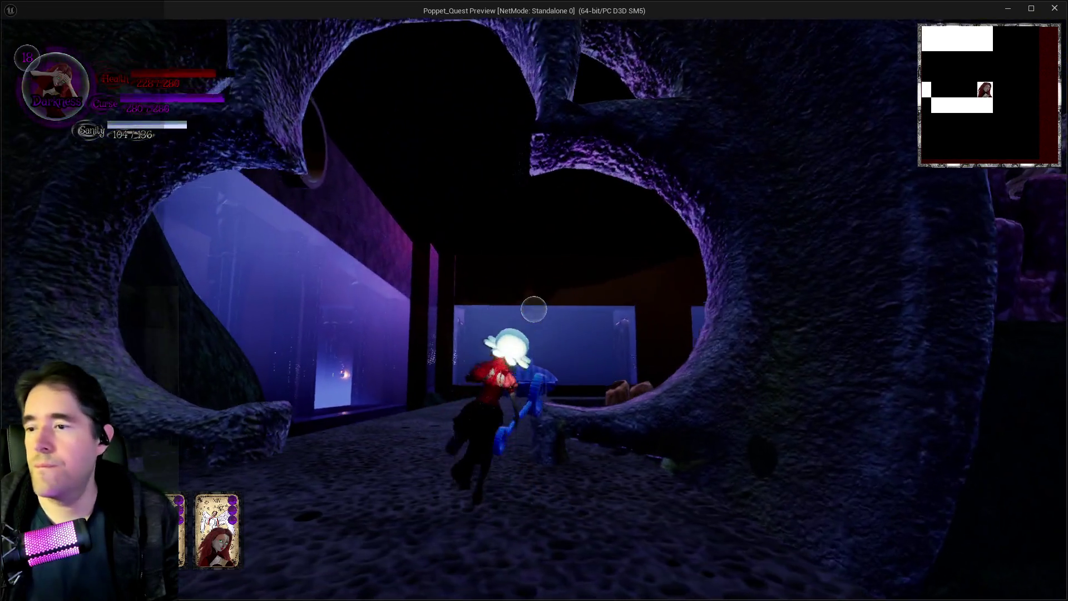
pyautogui.press('w')
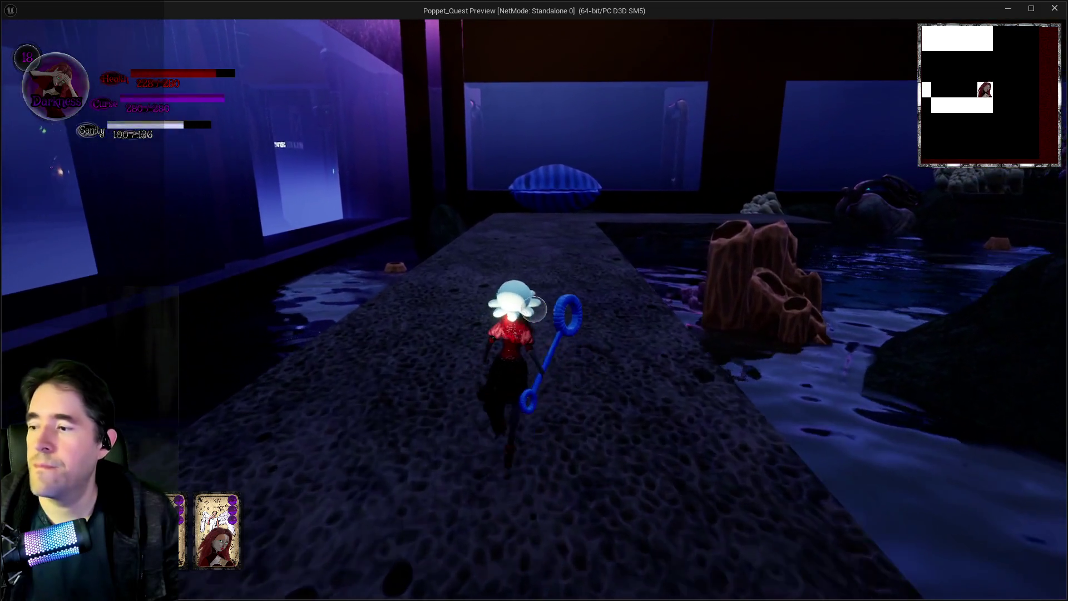
pyautogui.press('w')
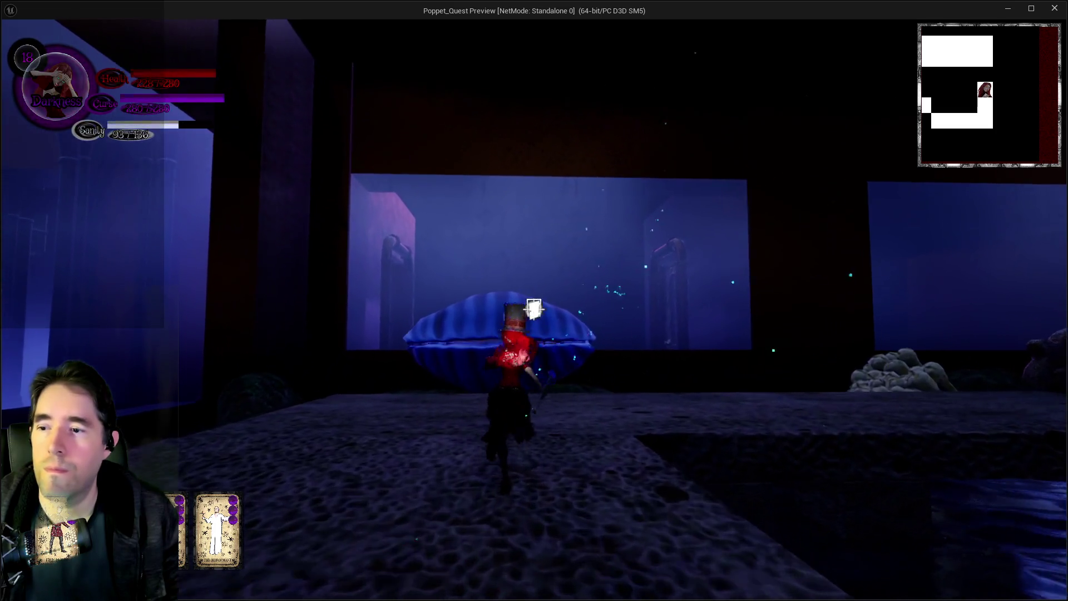
pyautogui.press('w')
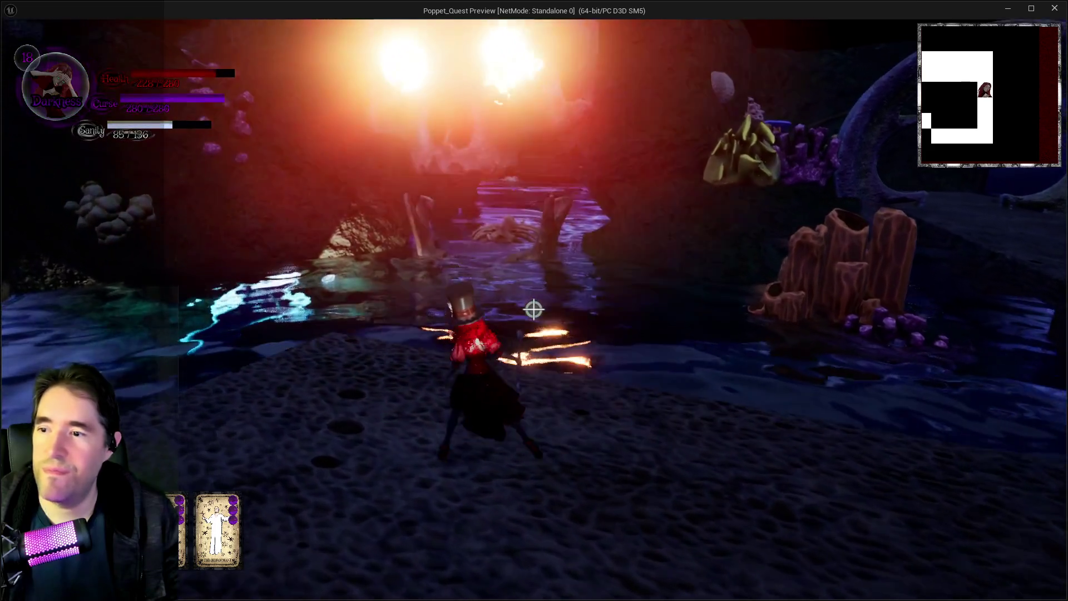
# - Turn back to the clam, take the key, and run through the Grotto Pump Room 3 Key arch
pyautogui.press('s')
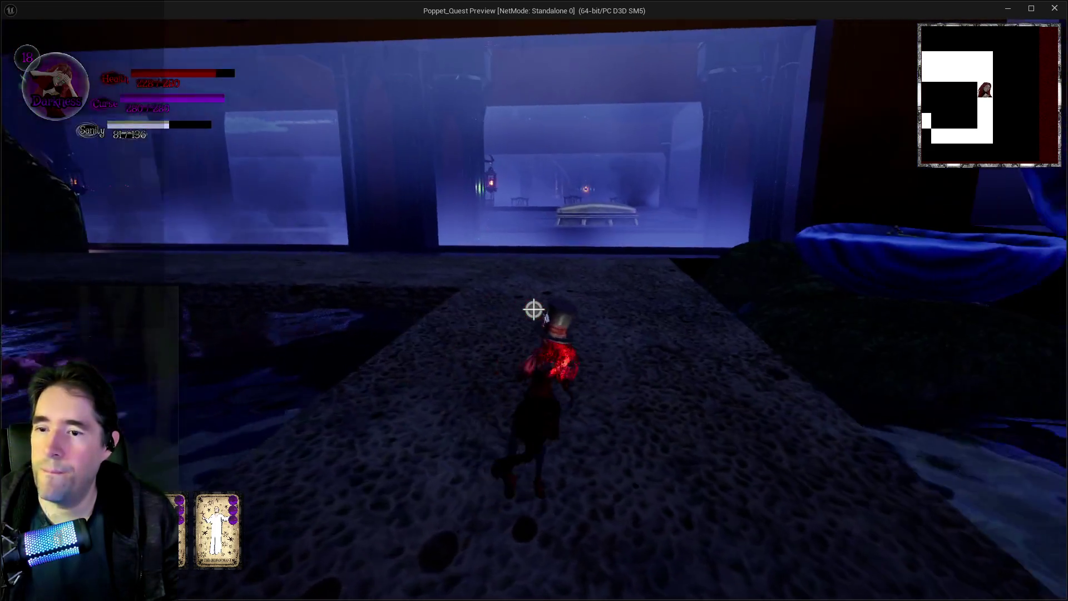
pyautogui.press('w')
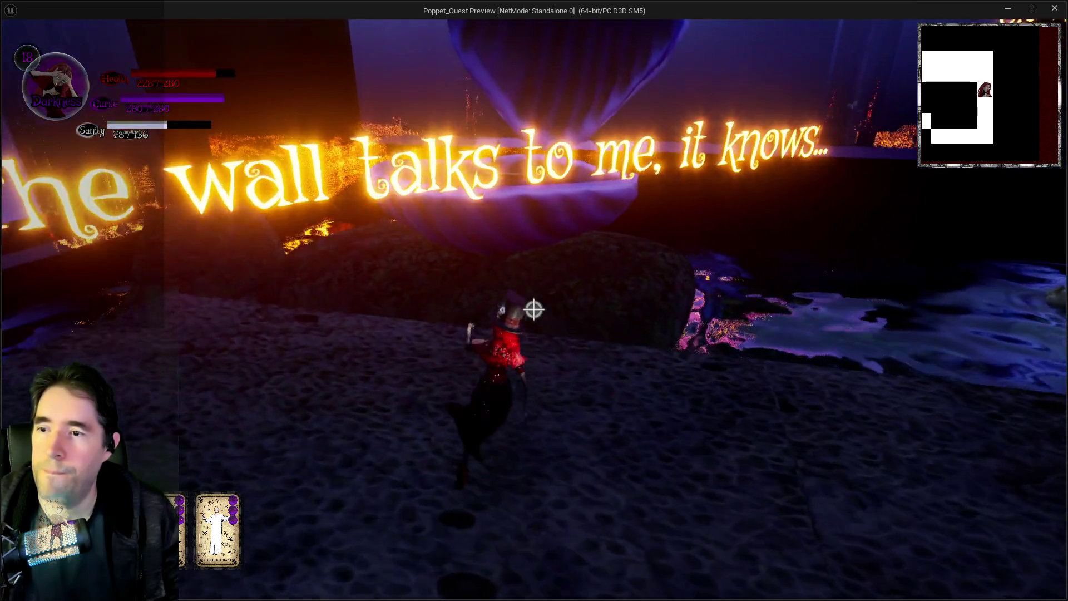
pyautogui.press('w')
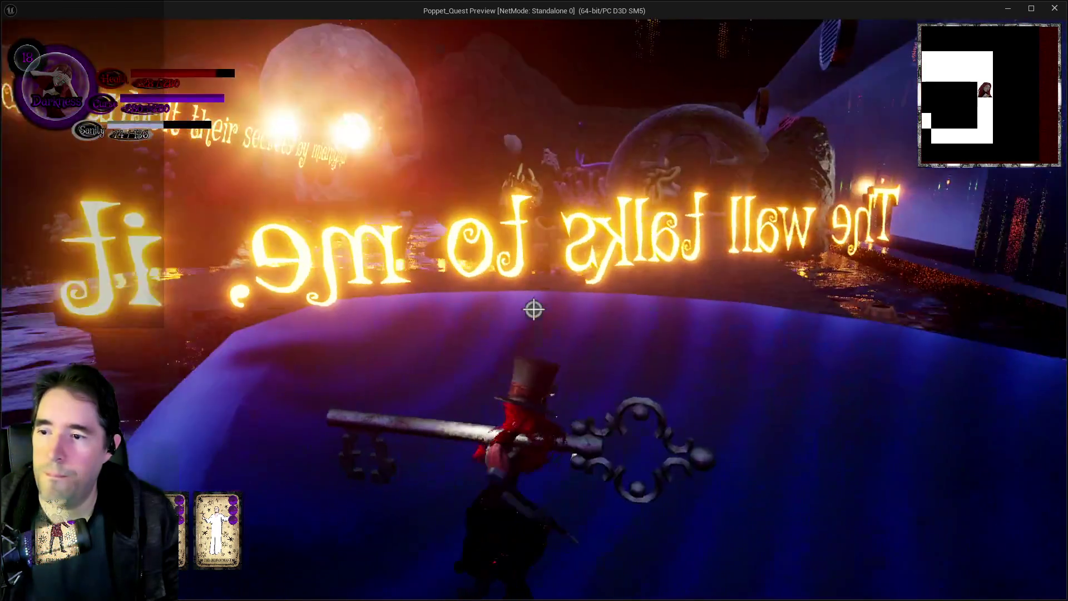
pyautogui.press('w')
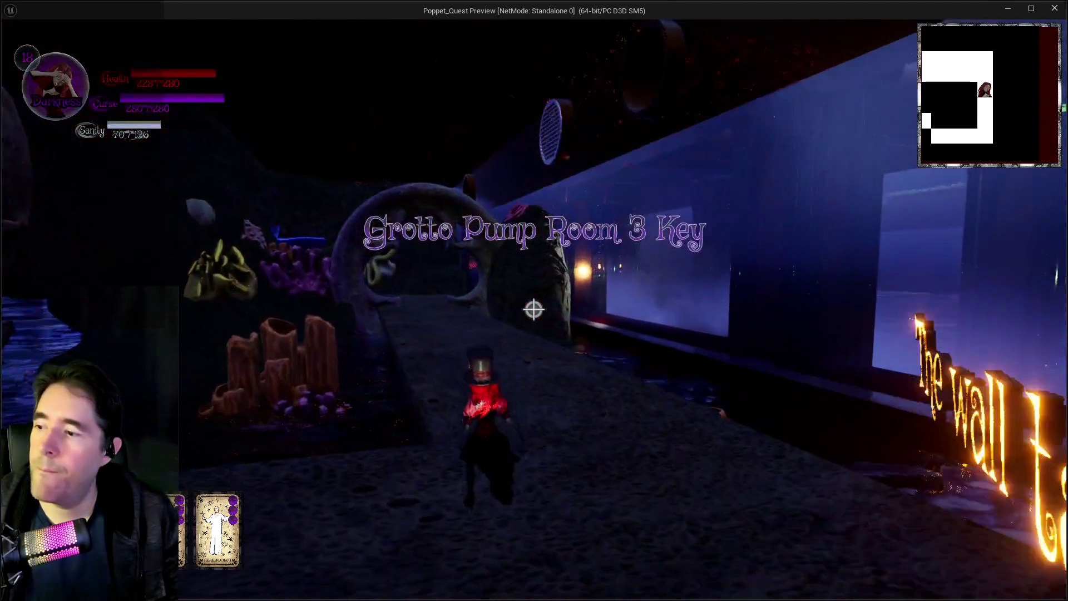
pyautogui.press('w')
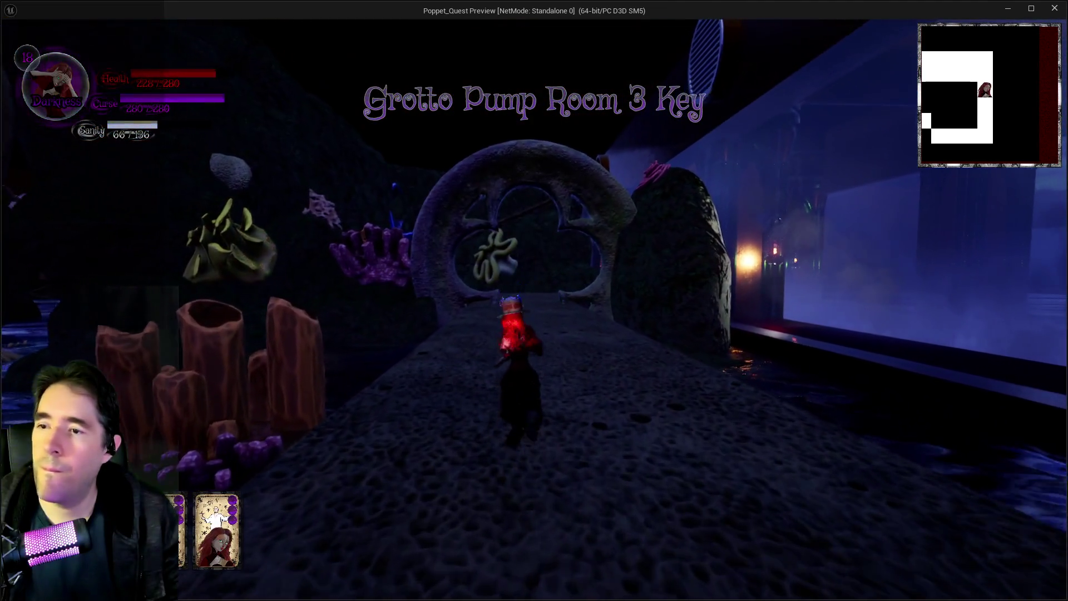
pyautogui.press('w')
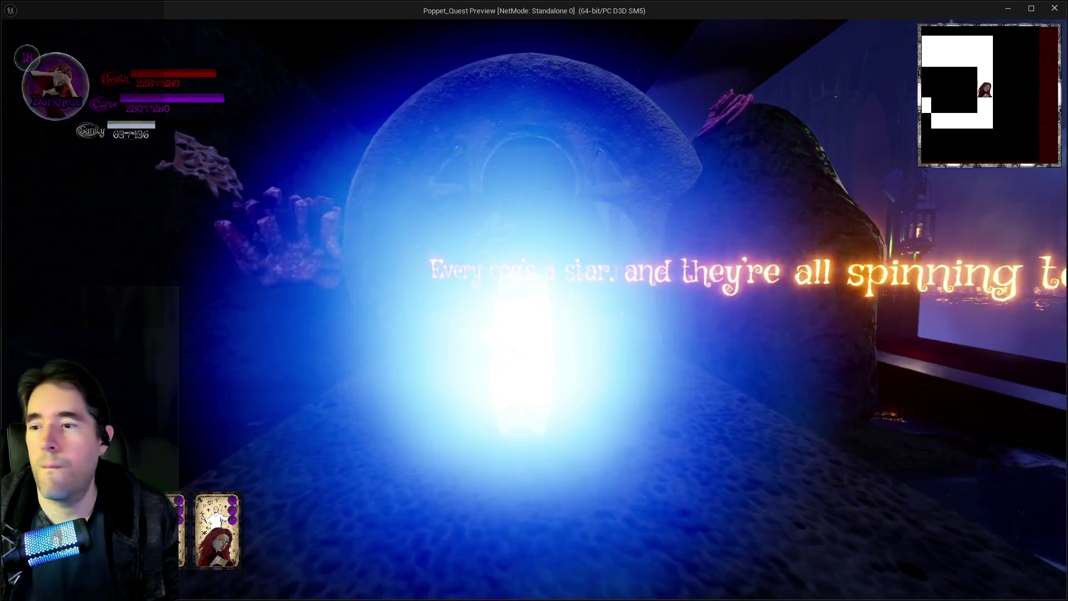
# - Cross the dark cave to the yellow coral sculpture and water
pyautogui.press('w')
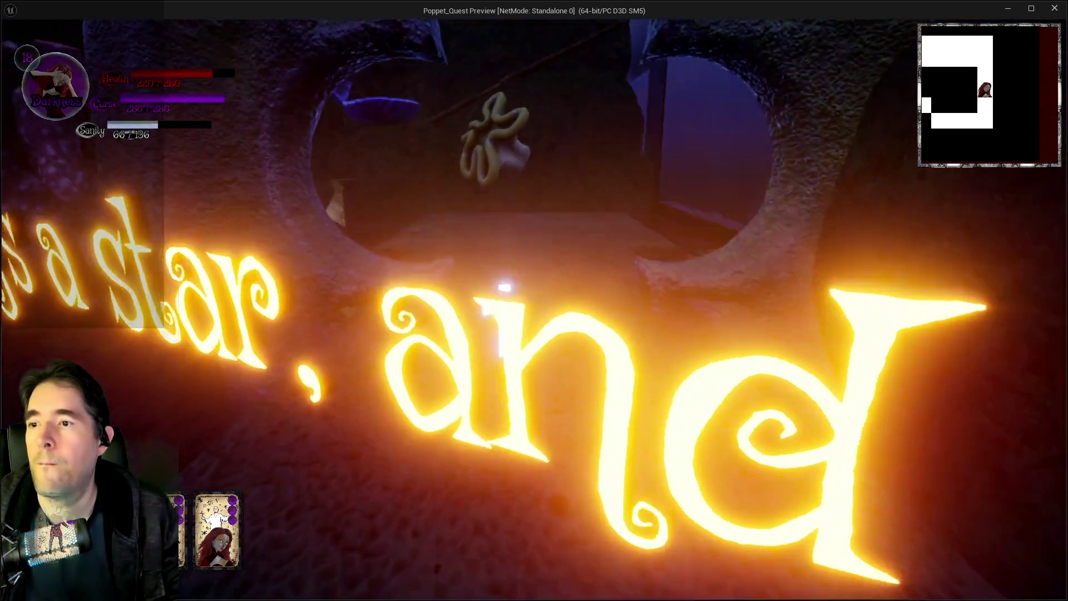
pyautogui.press('w')
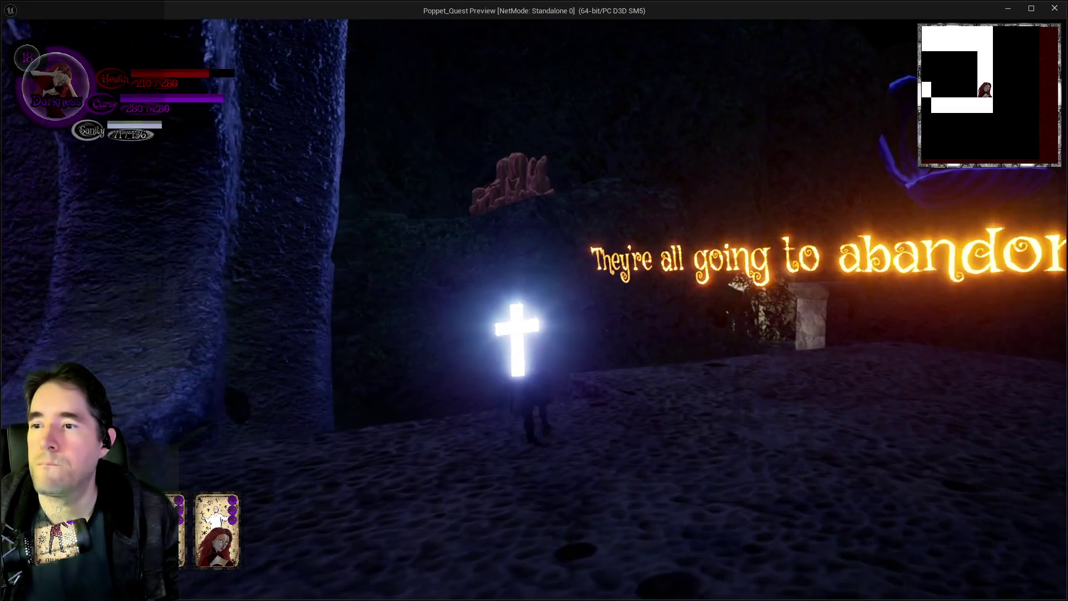
pyautogui.press('w')
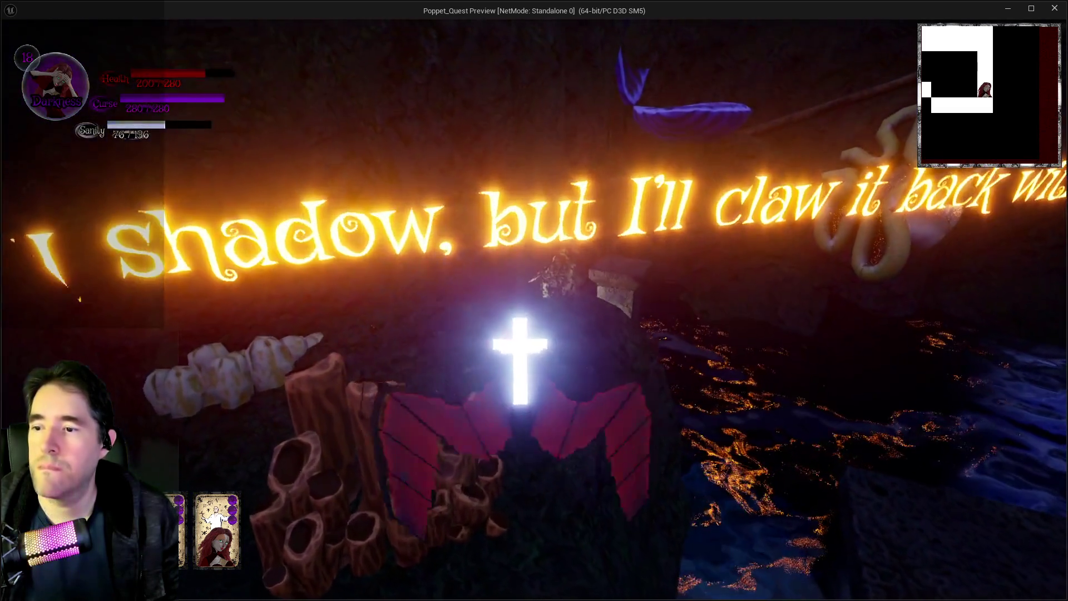
pyautogui.press('w')
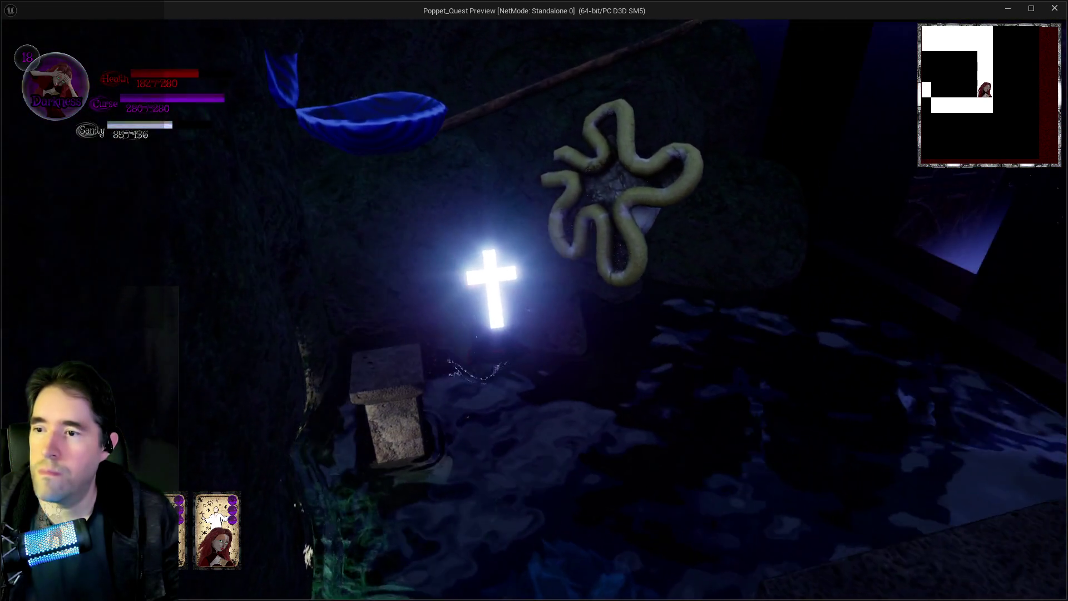
pyautogui.press('w')
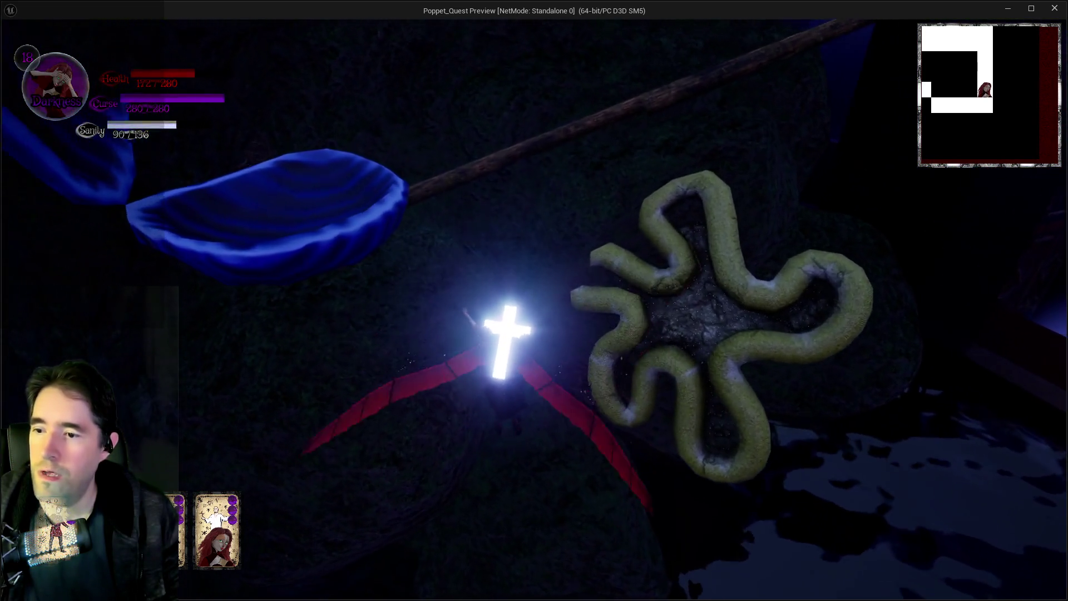
pyautogui.press('a')
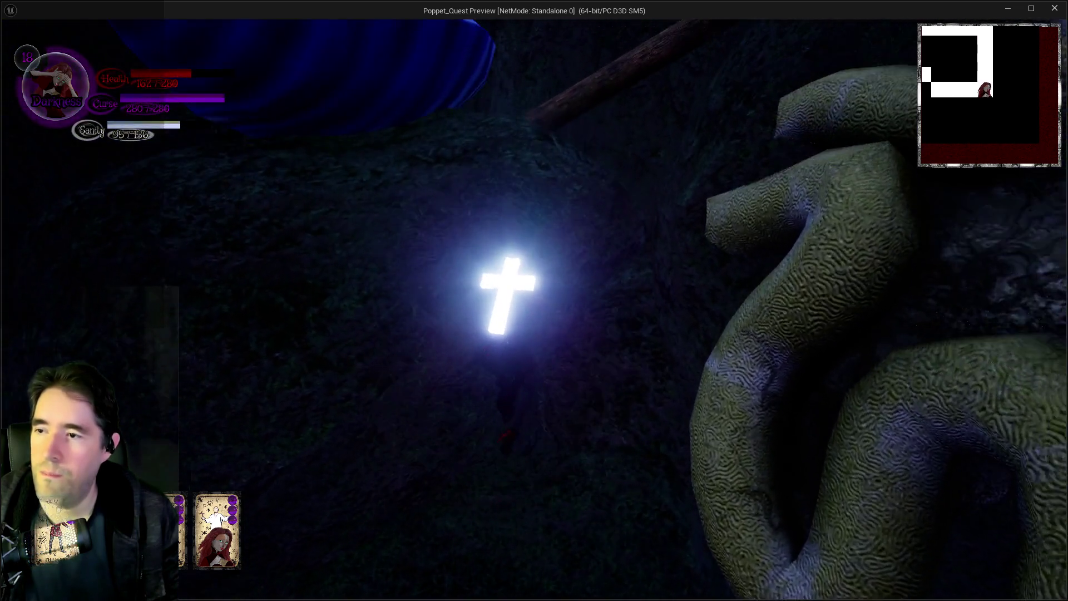
pyautogui.press('d')
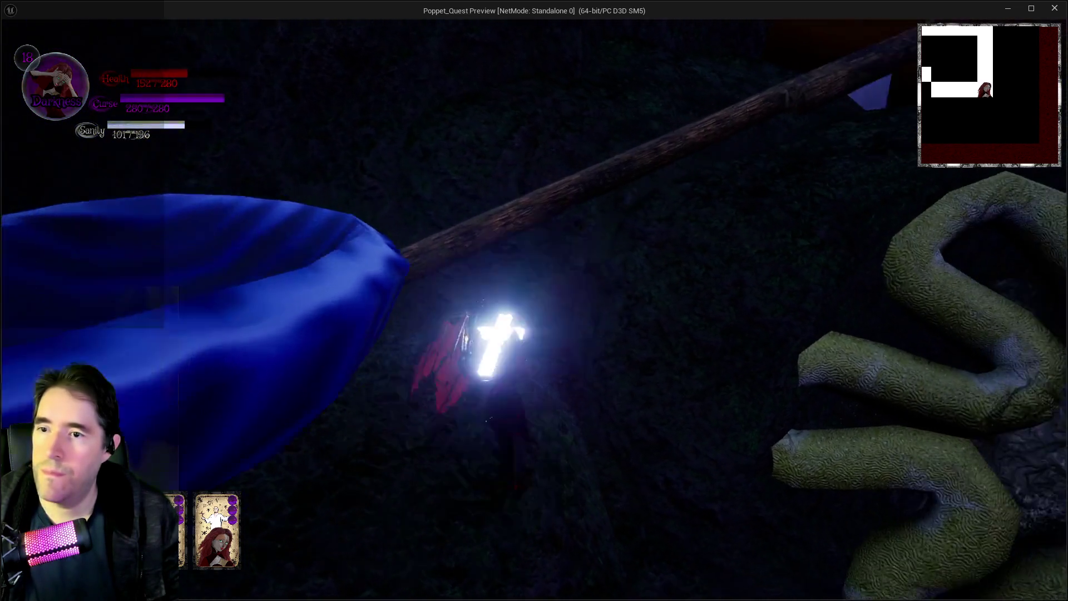
pyautogui.press('s')
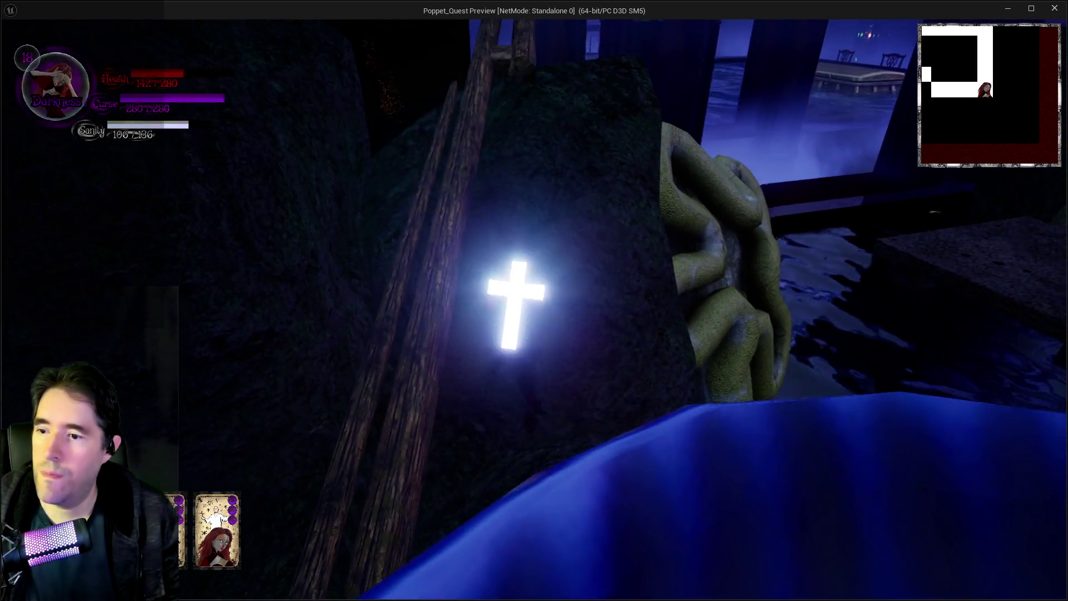
# - Climb the branch to the round portal and fly through the tunnel into the lit room
pyautogui.press('w')
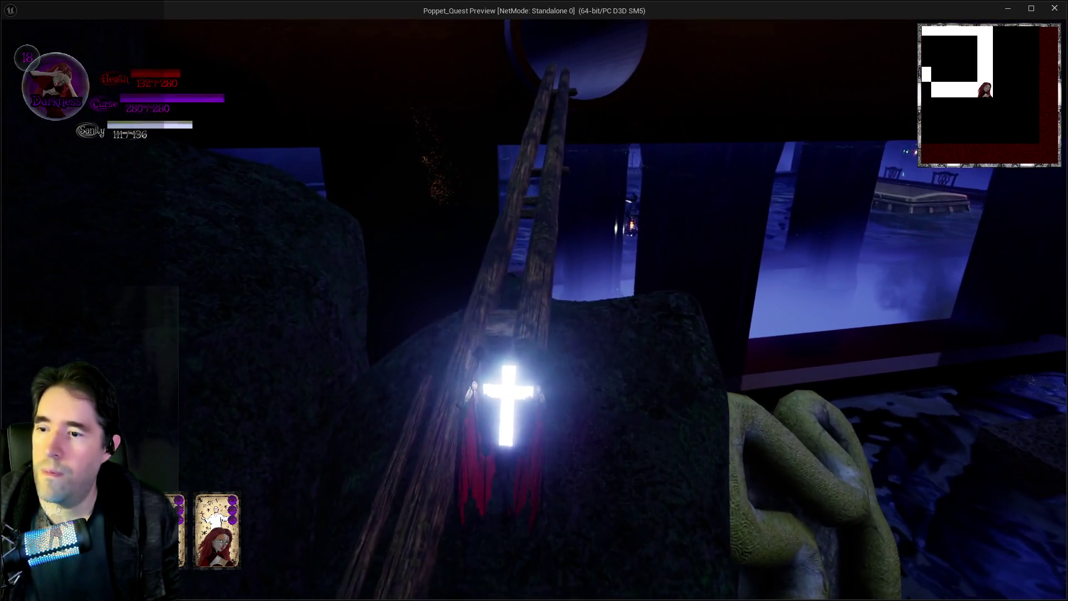
pyautogui.press('w')
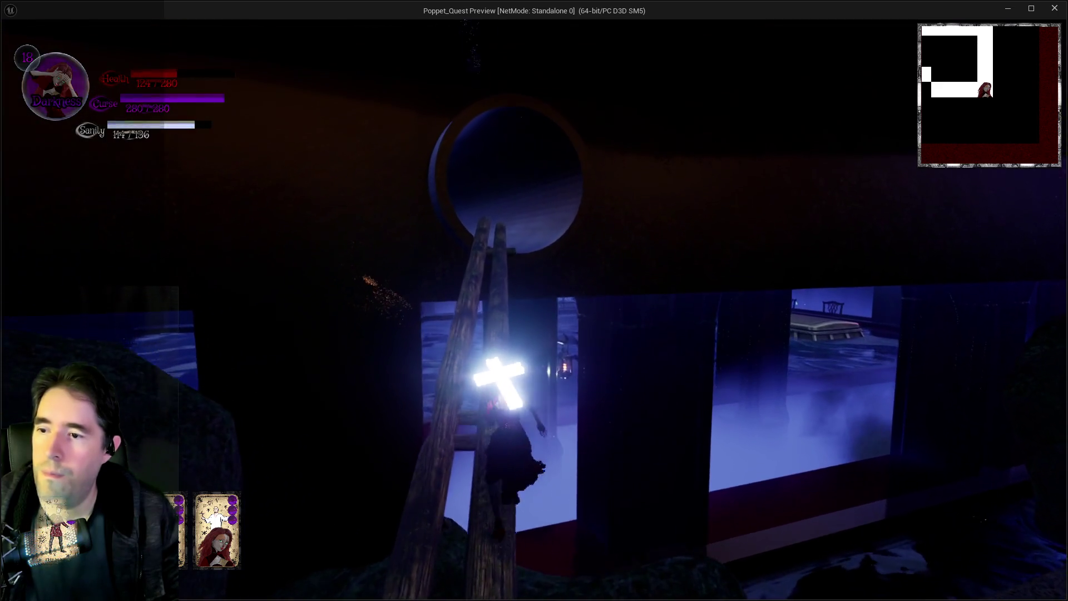
pyautogui.press('w')
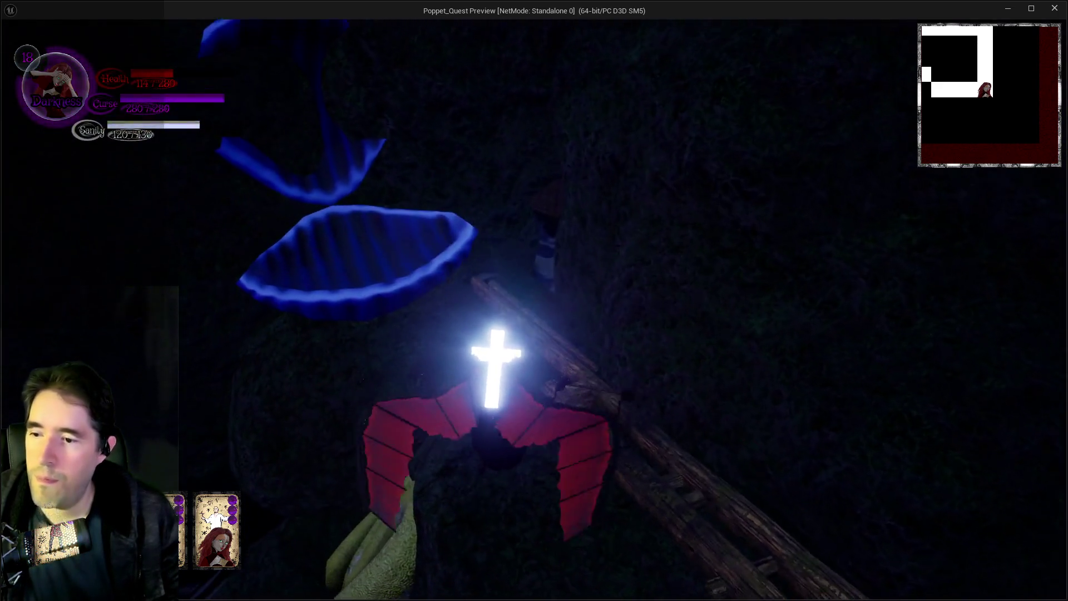
pyautogui.press('w')
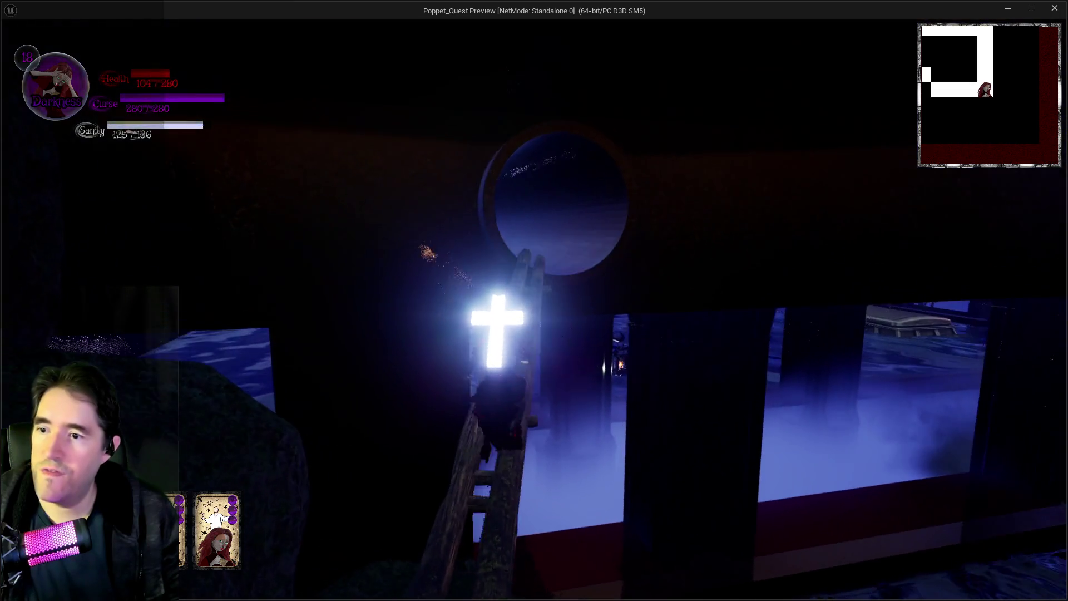
pyautogui.press('w')
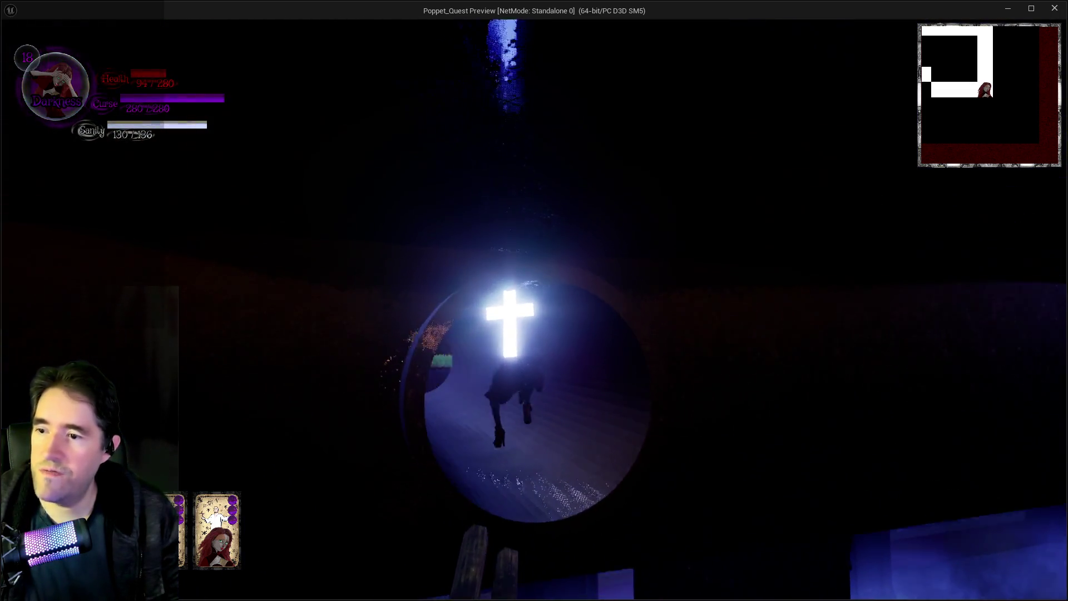
pyautogui.press('w')
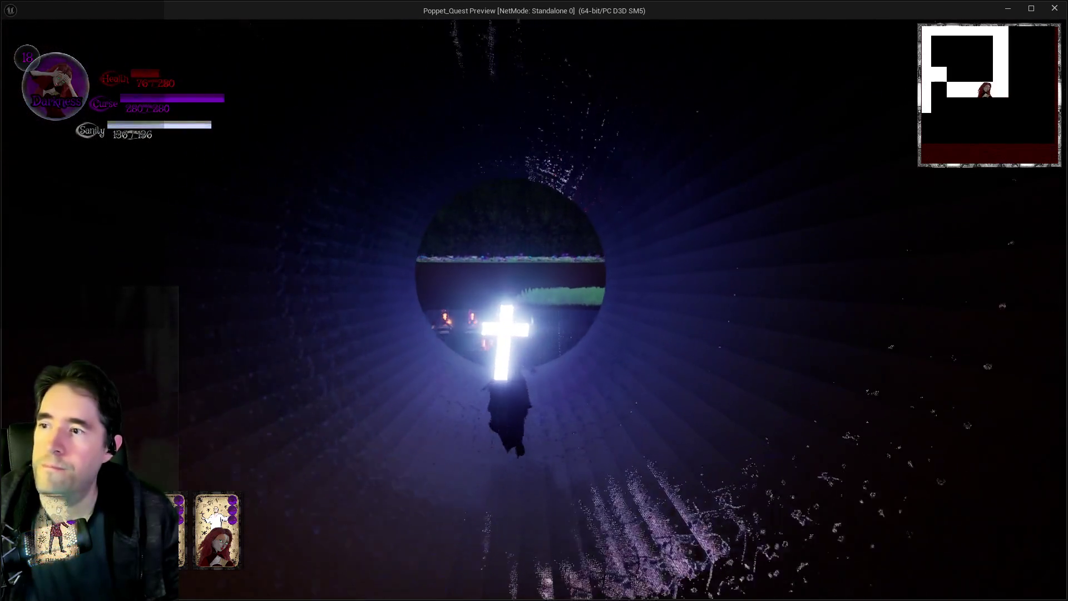
pyautogui.press('w')
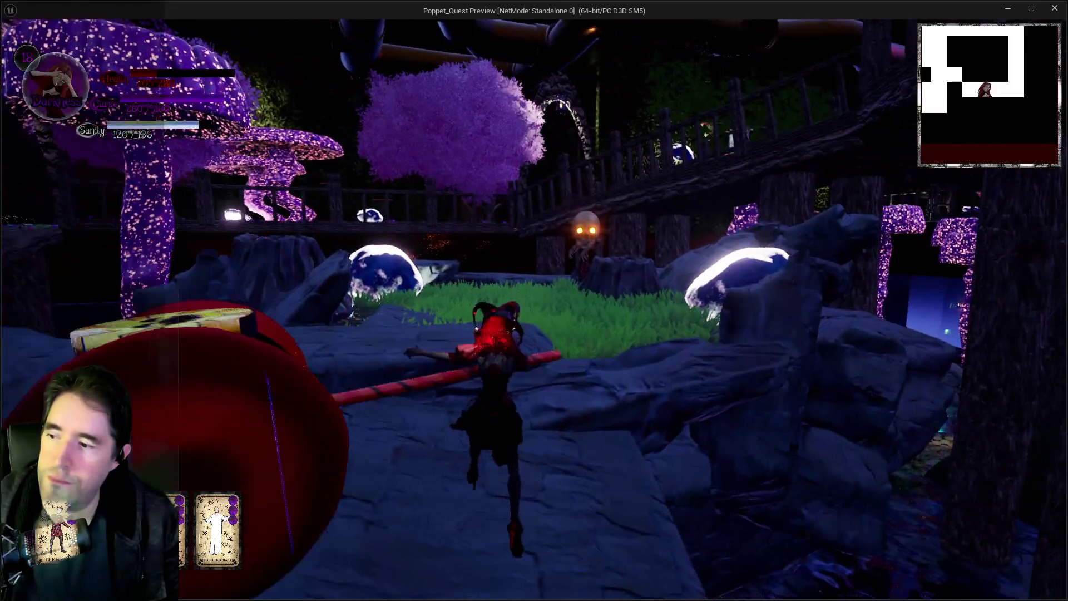
# - Switch to Light form, hammer the shadowy enemy, and run along the stone path to the railing
pyautogui.press('w')
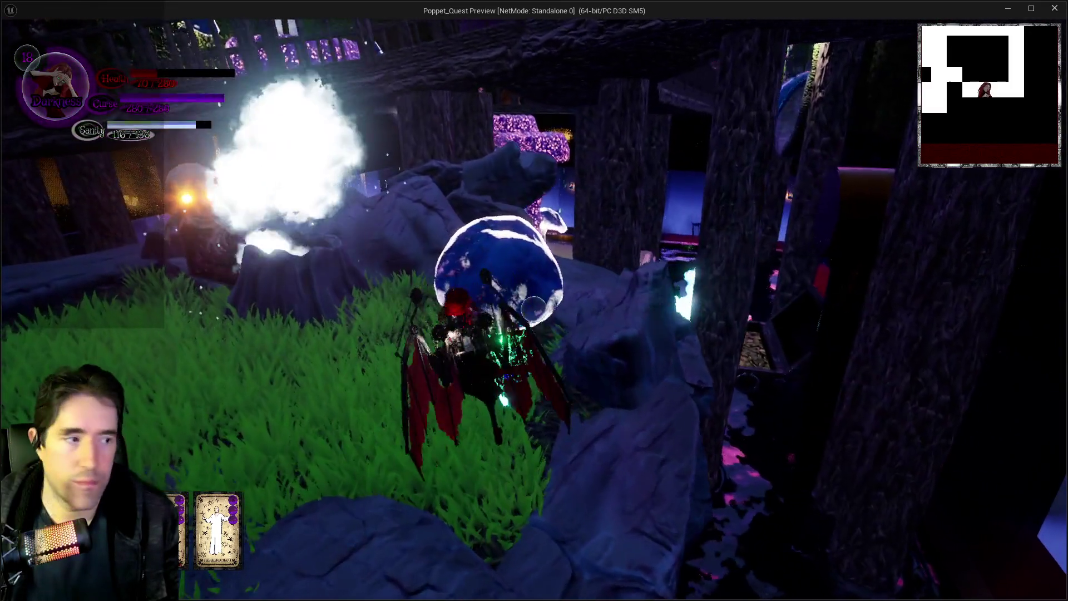
pyautogui.press('w')
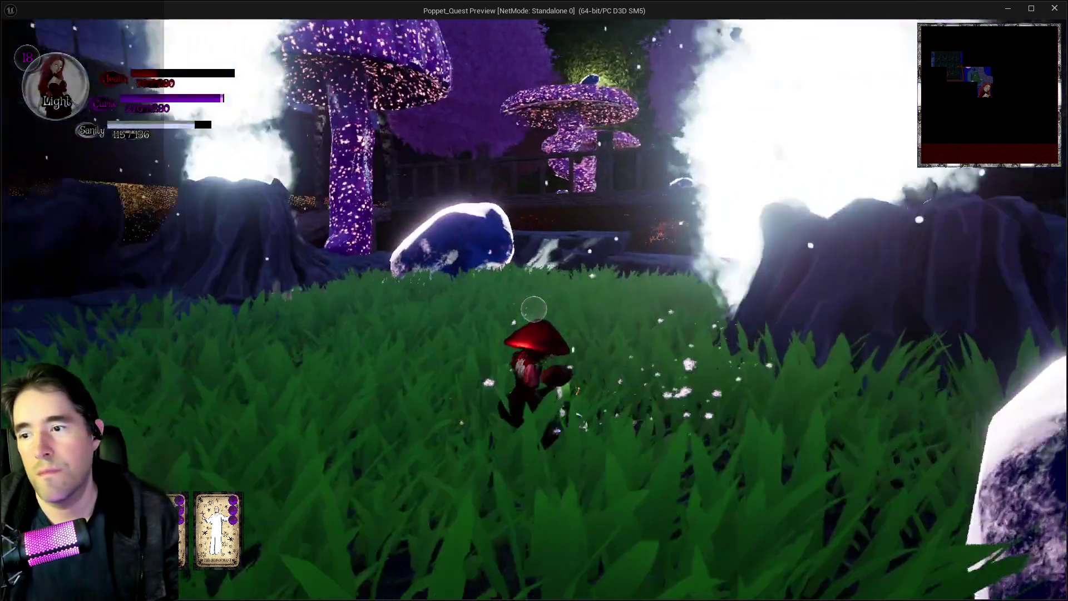
pyautogui.press('w')
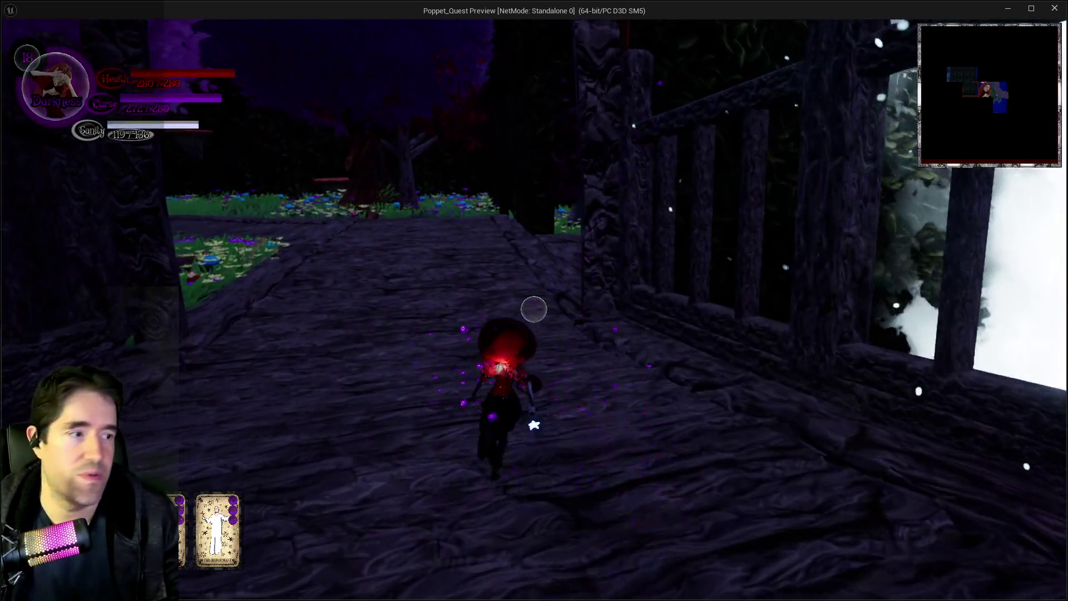
pyautogui.press('w')
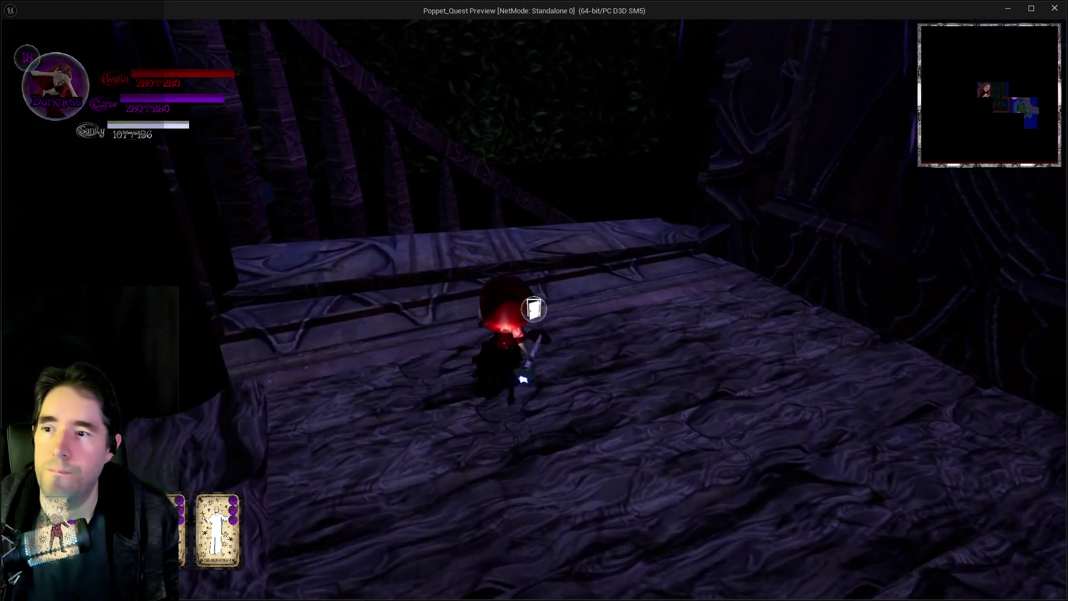
pyautogui.press('w')
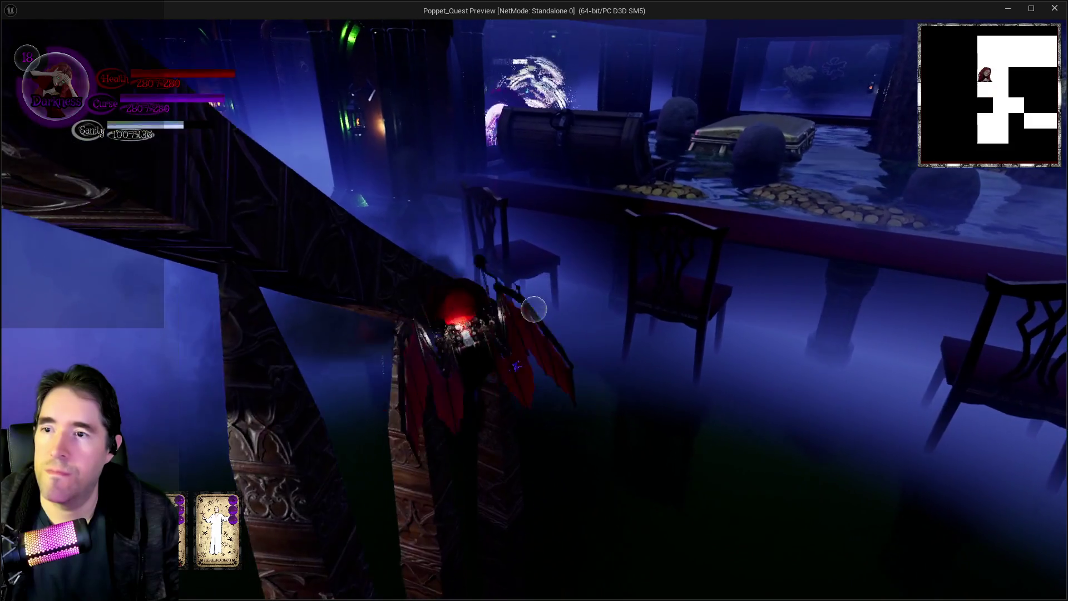
# - Enter the pirate cove room and cast two purple spells near the railing to refill Curse
pyautogui.press('w')
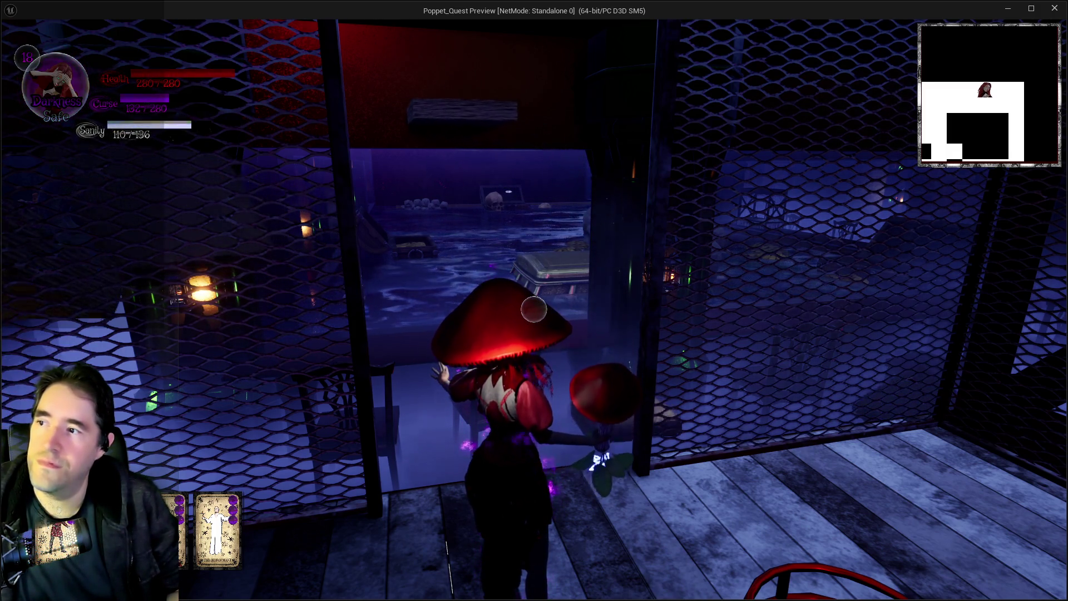
pyautogui.click(534, 310)
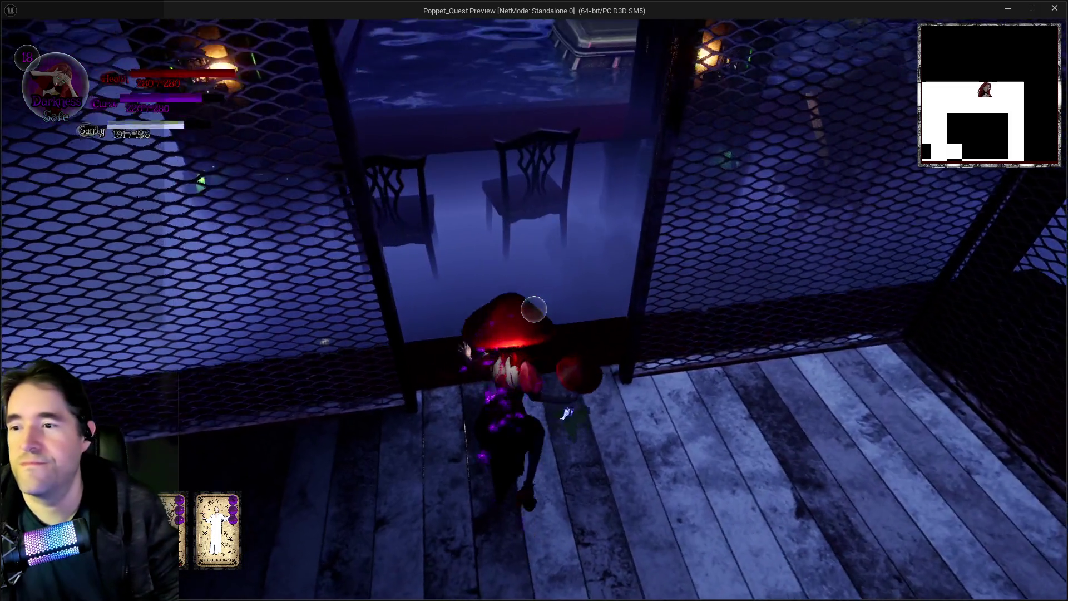
pyautogui.click(534, 309)
# - Switch to Light form and glide from the wooden platform over the fog to the lit alcove
pyautogui.press('w')
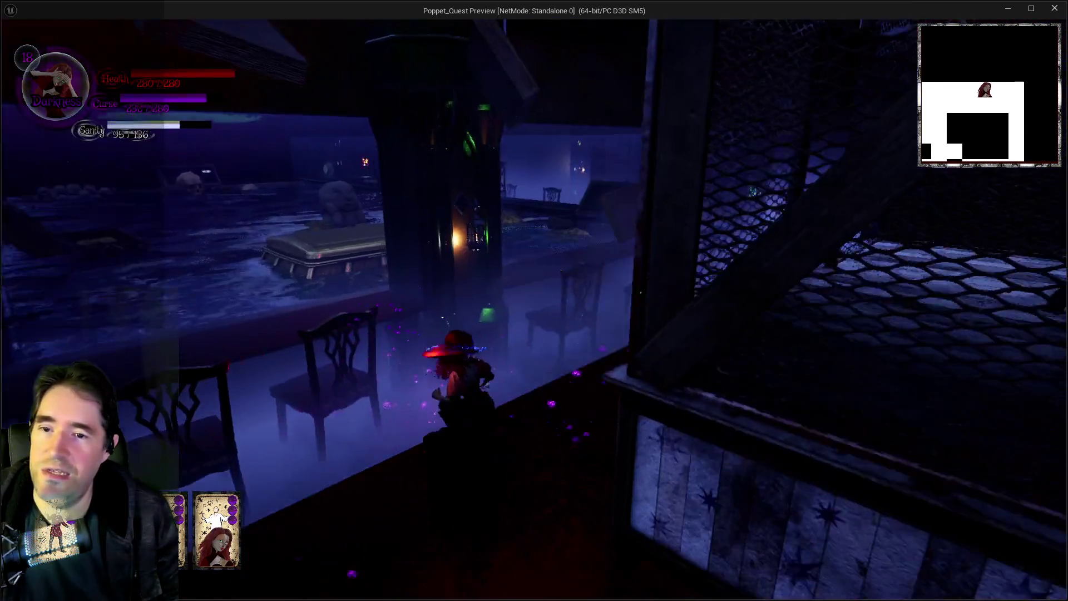
pyautogui.press('q')
pyautogui.press('w')
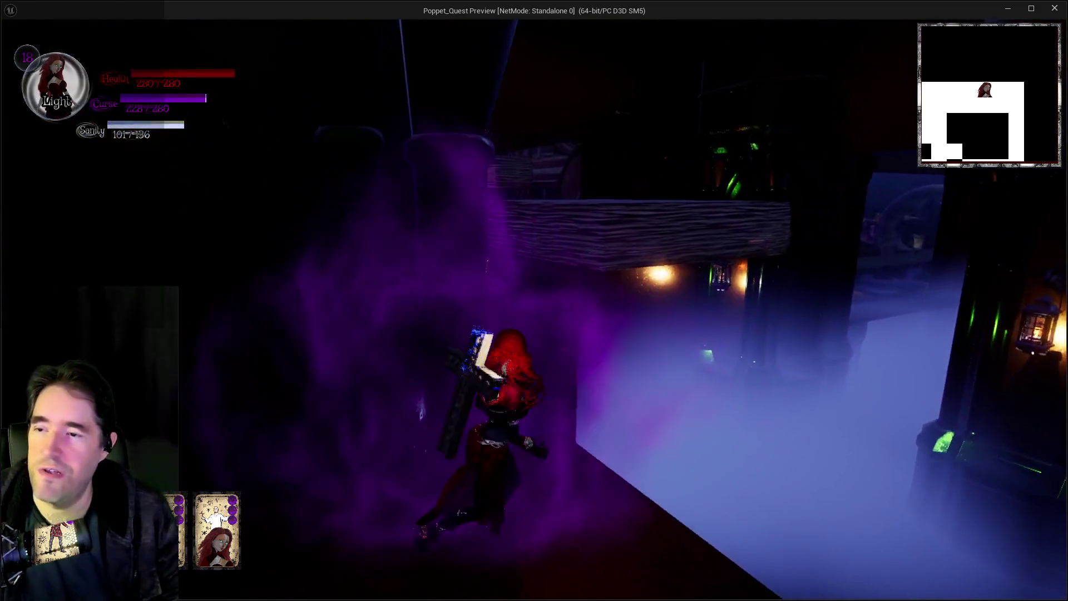
pyautogui.press('space')
pyautogui.press('w')
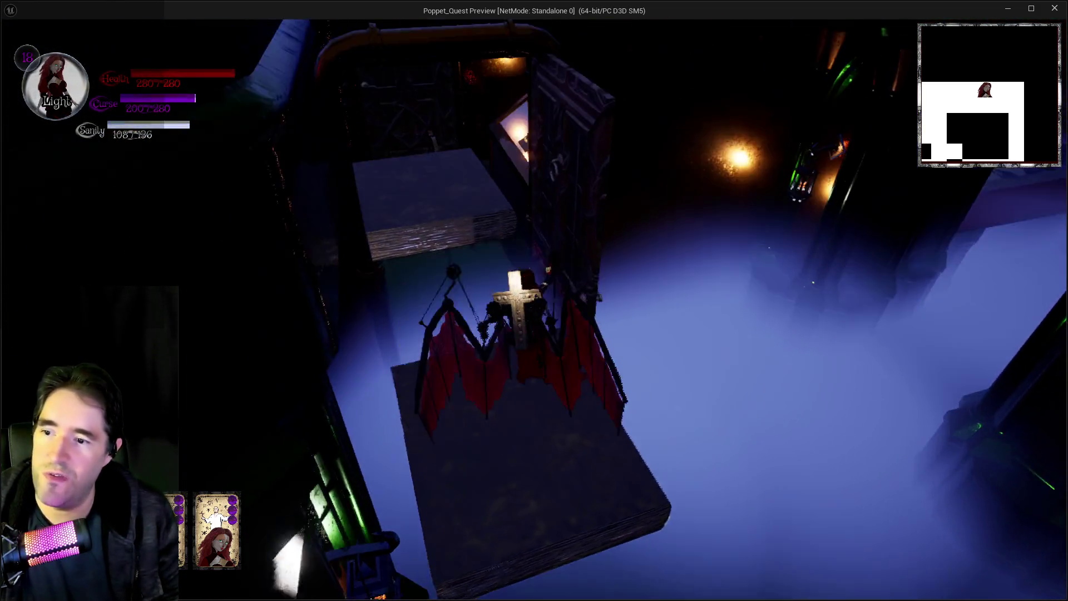
pyautogui.press('w')
pyautogui.press('w')
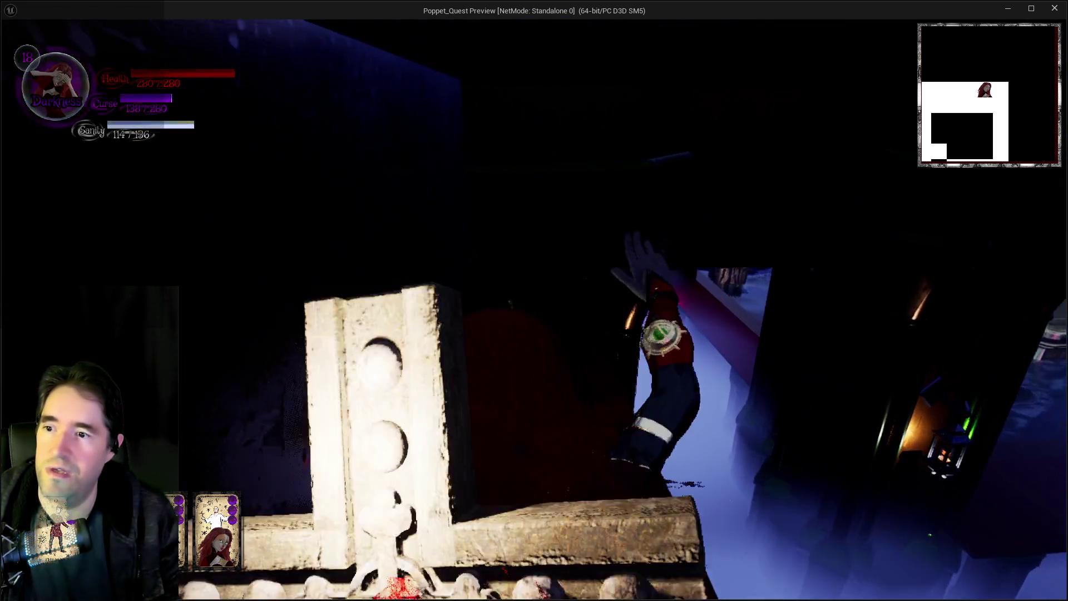
# - Grab the Lower Decks Cabinet Key and hop across the tables above the misty hall
pyautogui.press('w')
pyautogui.press('w')
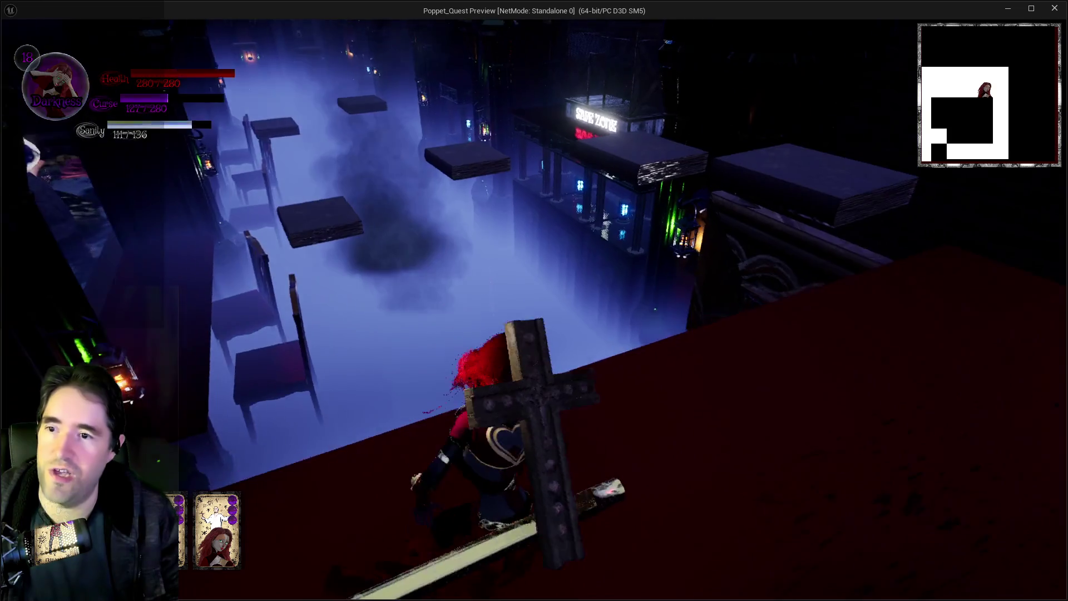
pyautogui.press('w')
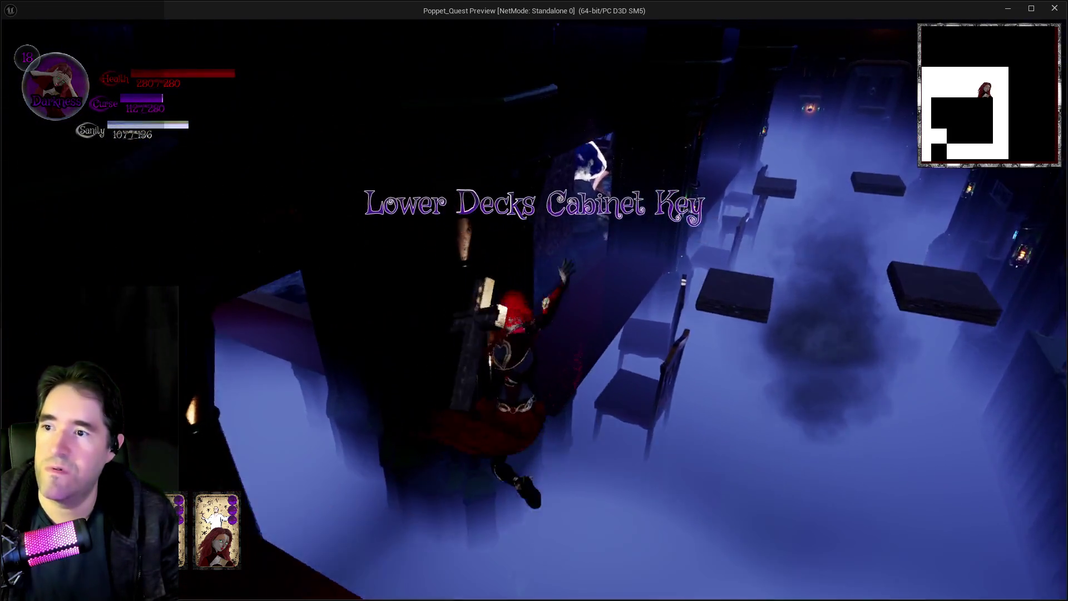
pyautogui.press('w')
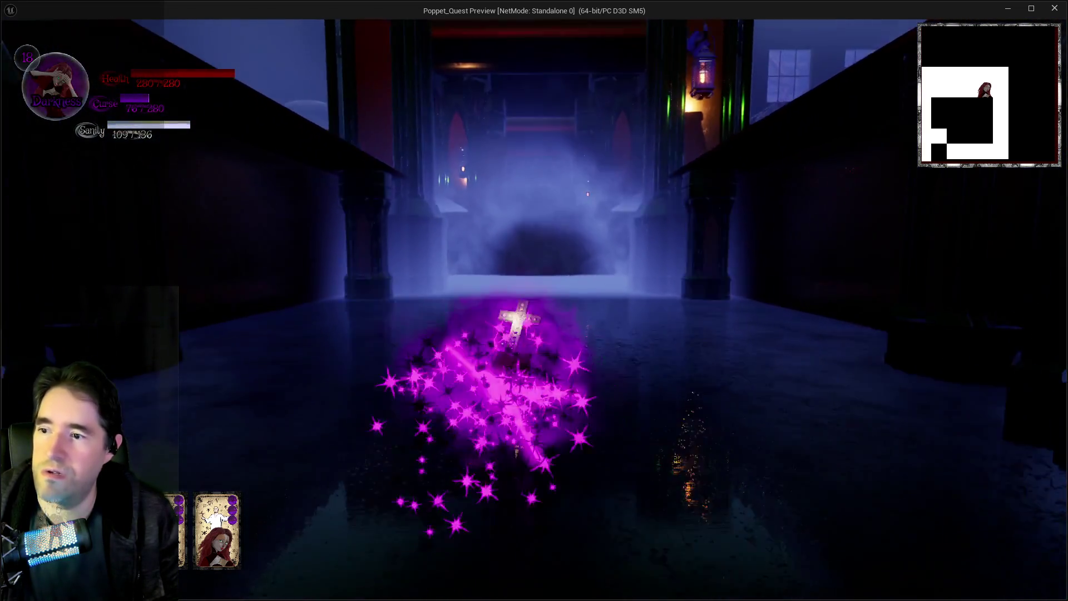
# - Dash down the misty corridor to the Grotto Pump Room 3 door and on toward the window
pyautogui.press('w')
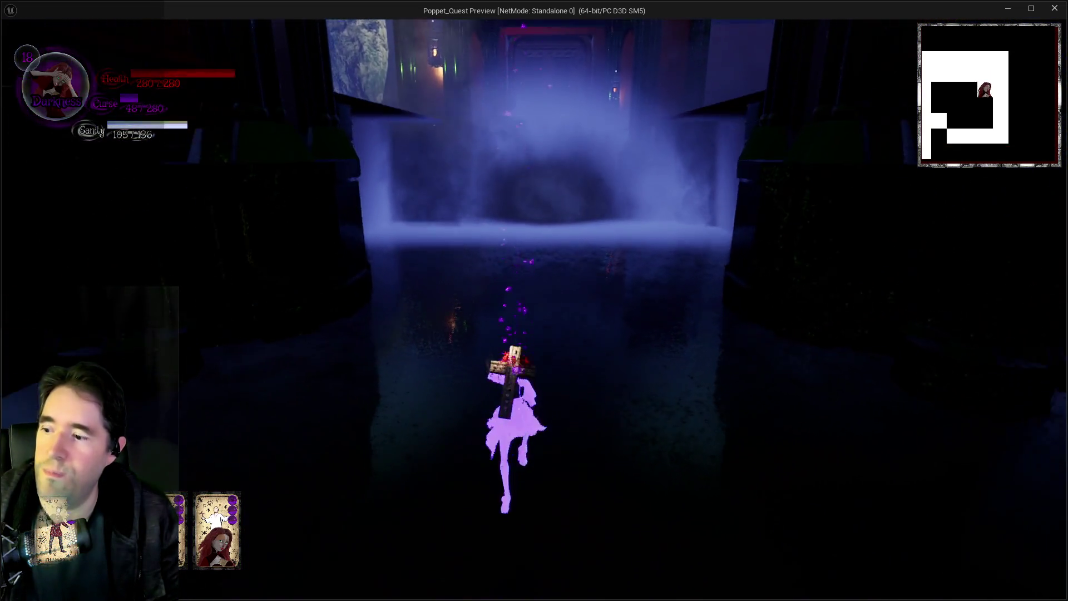
pyautogui.press('w')
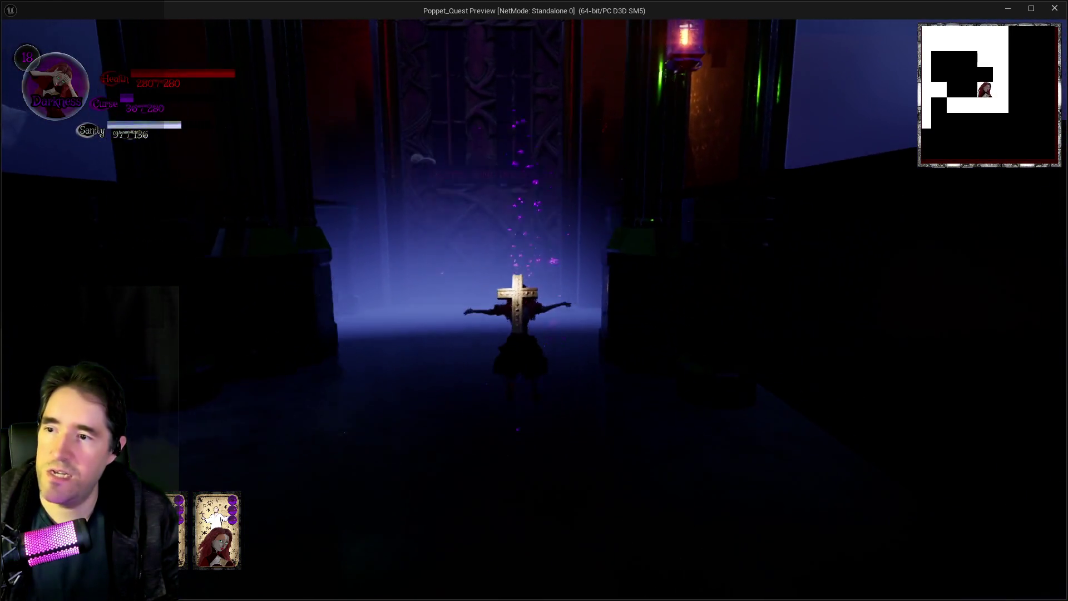
pyautogui.press('w')
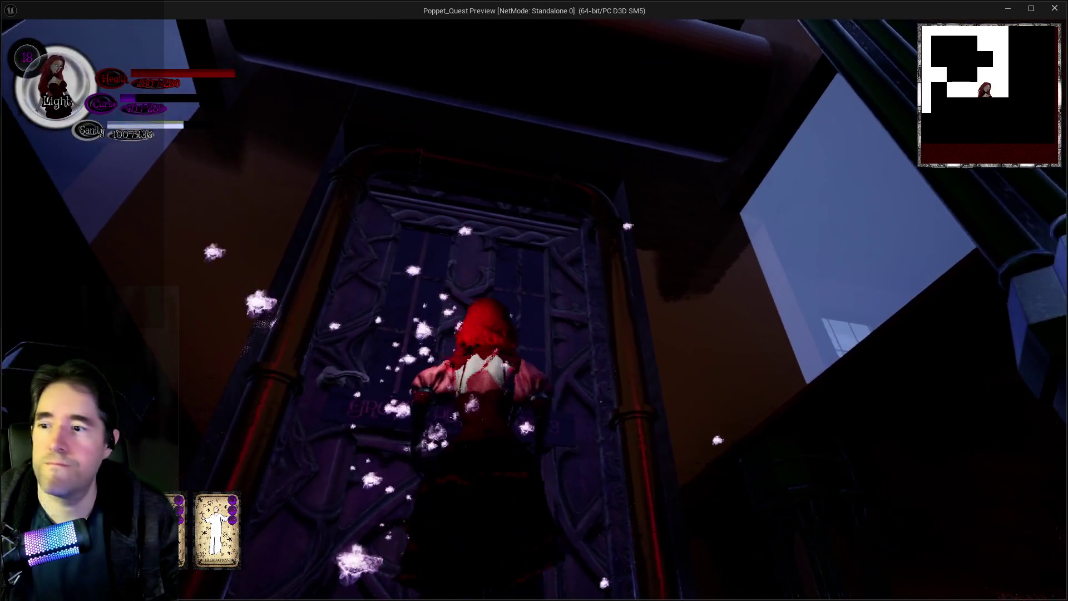
pyautogui.press('w')
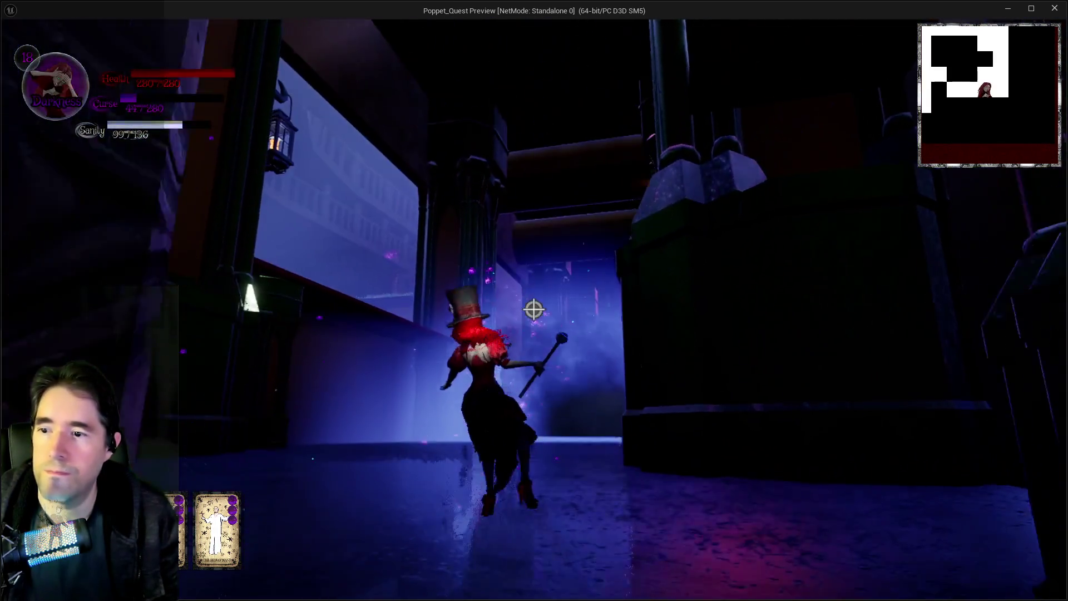
pyautogui.press('w')
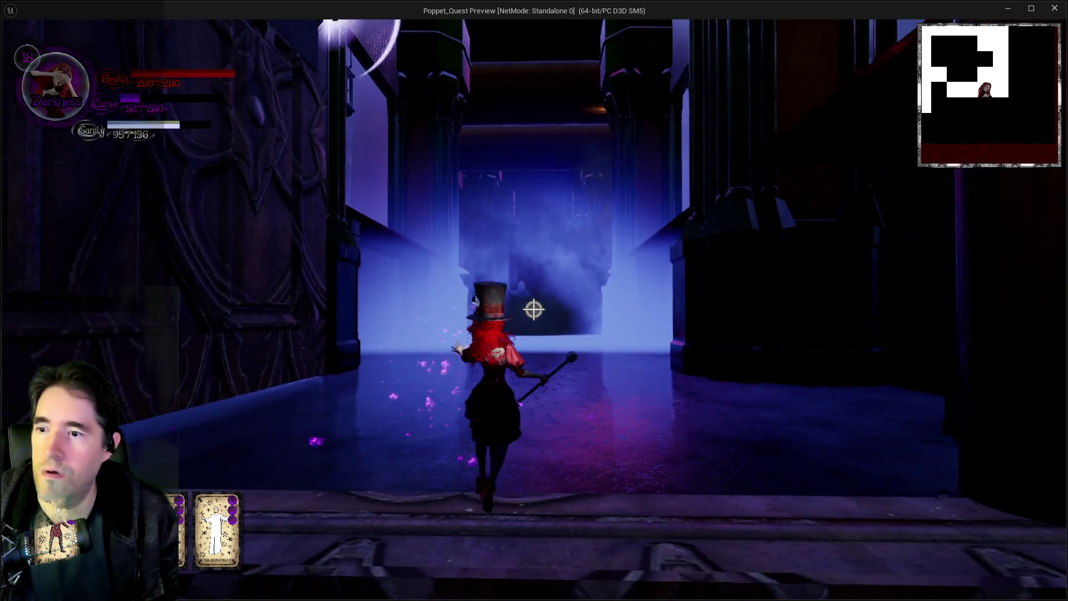
pyautogui.press('w')
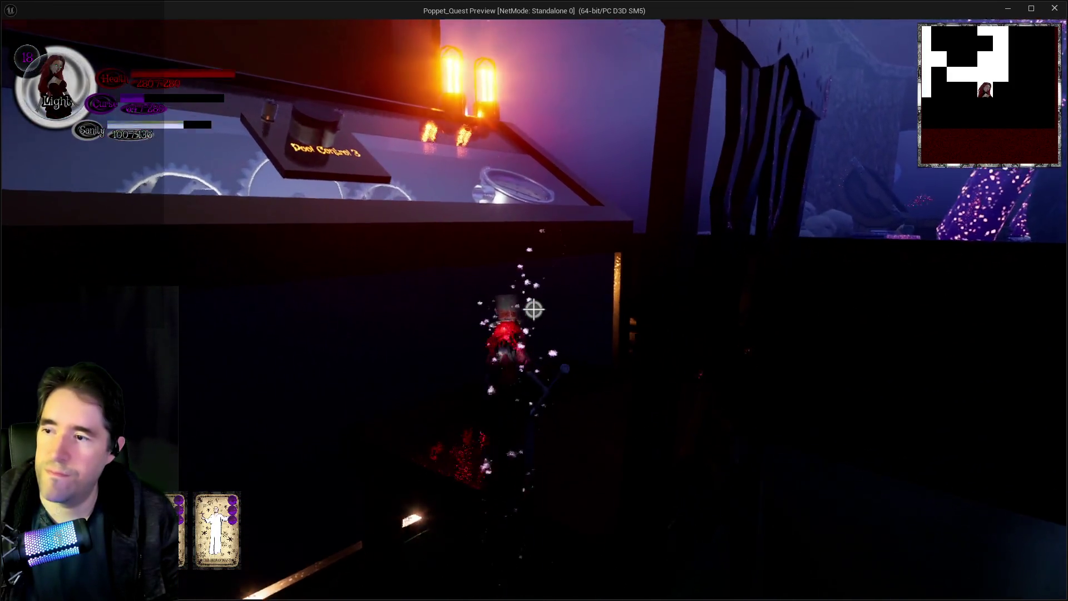
# - Glide over the Door Control 3 console and walk through the doorway toward the blue-lit corridor
pyautogui.press('w')
pyautogui.press('space')
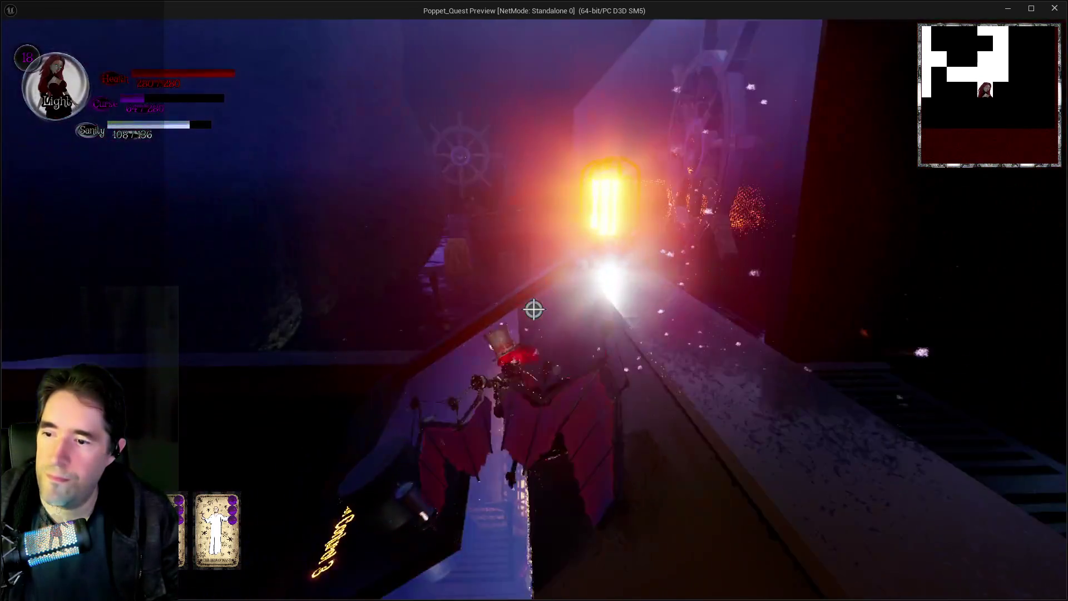
pyautogui.press('w')
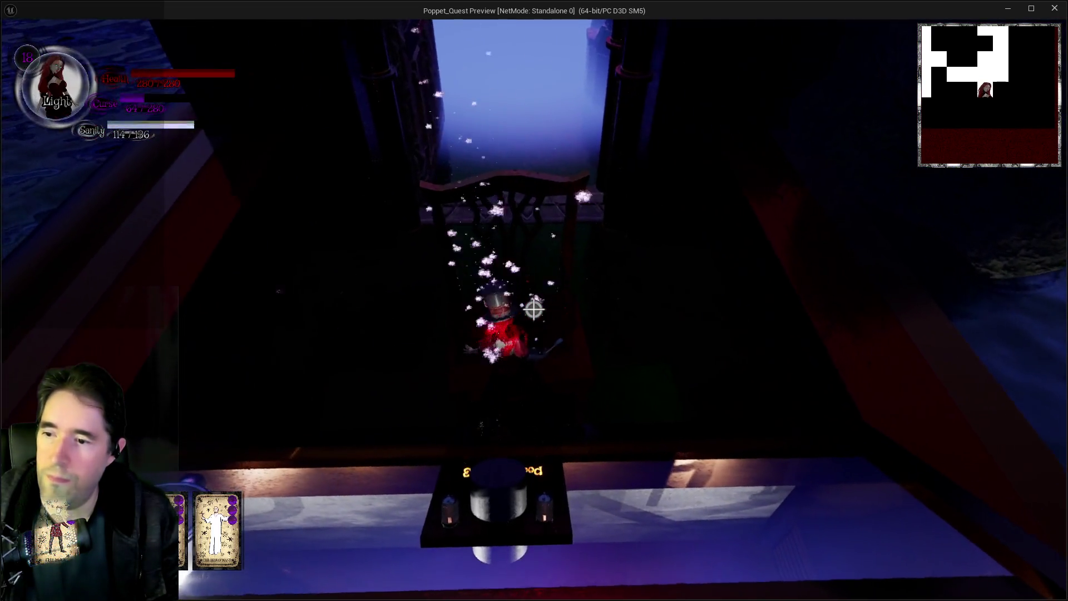
pyautogui.press('w')
pyautogui.press('w')
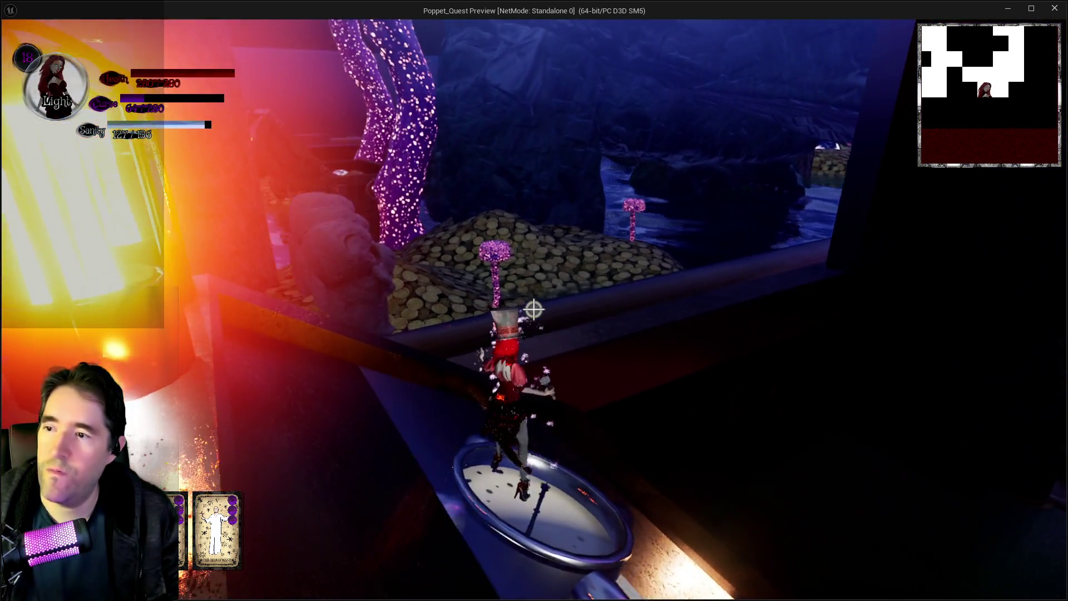
pyautogui.press('w')
pyautogui.press('w')
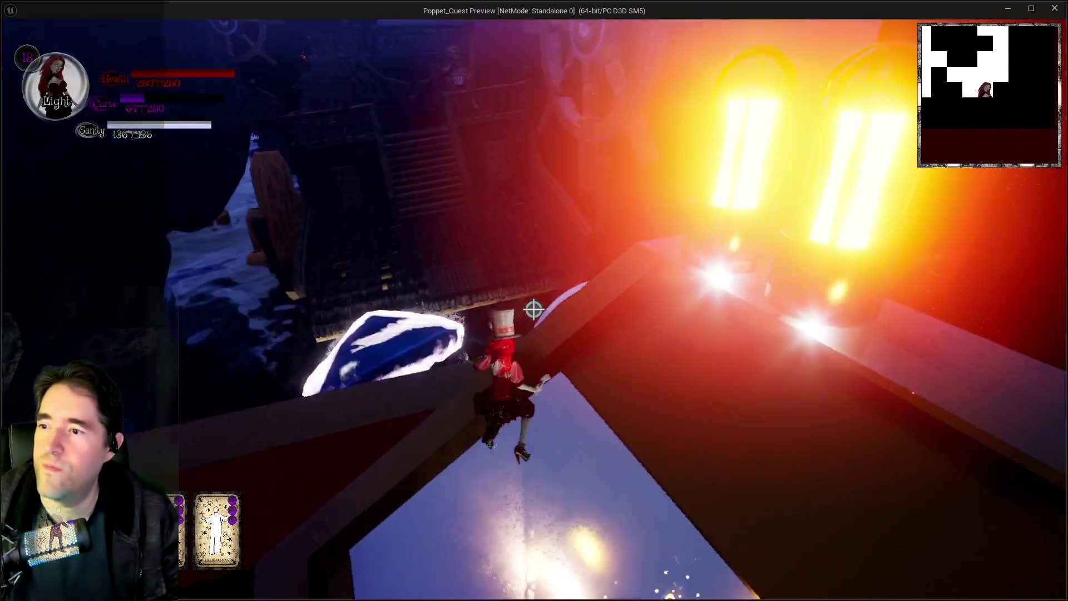
pyautogui.press('w')
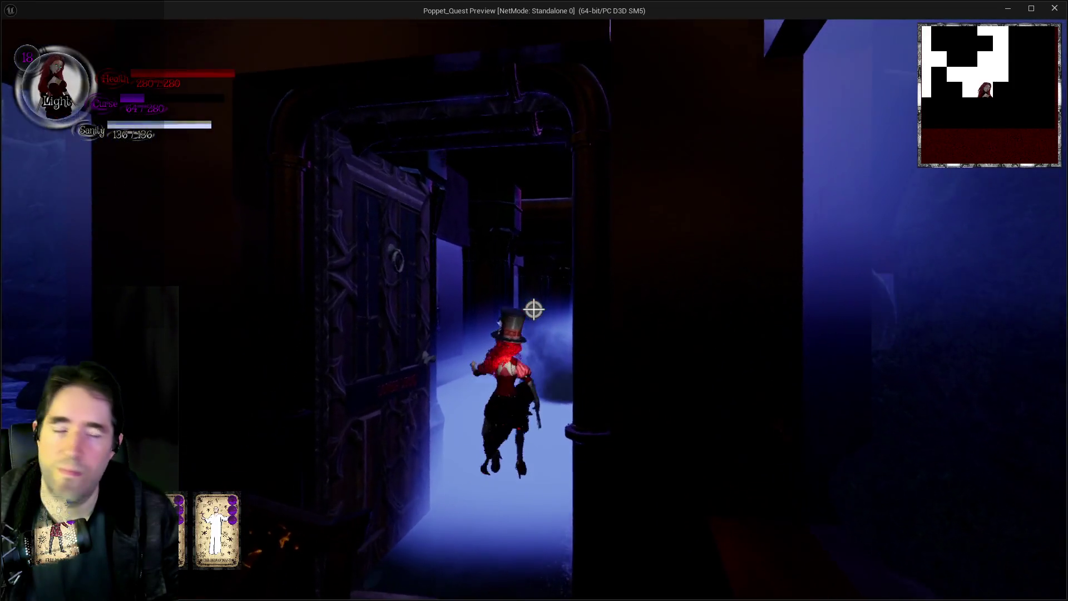
# - Run into the blue-lit corridor, dashing through the purple mist into the open area
pyautogui.press('w')
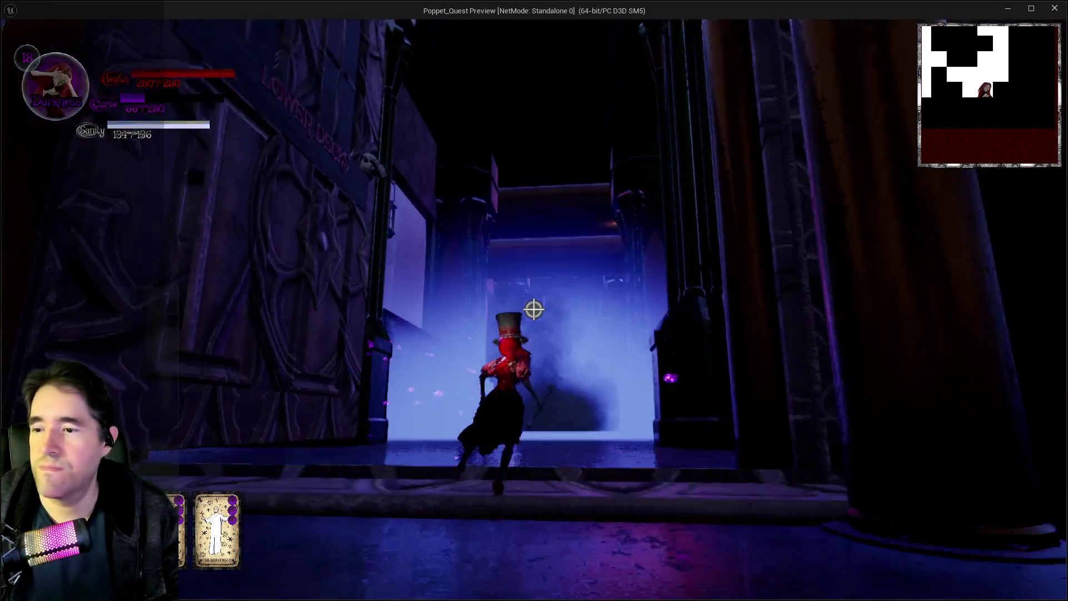
pyautogui.press('shift')
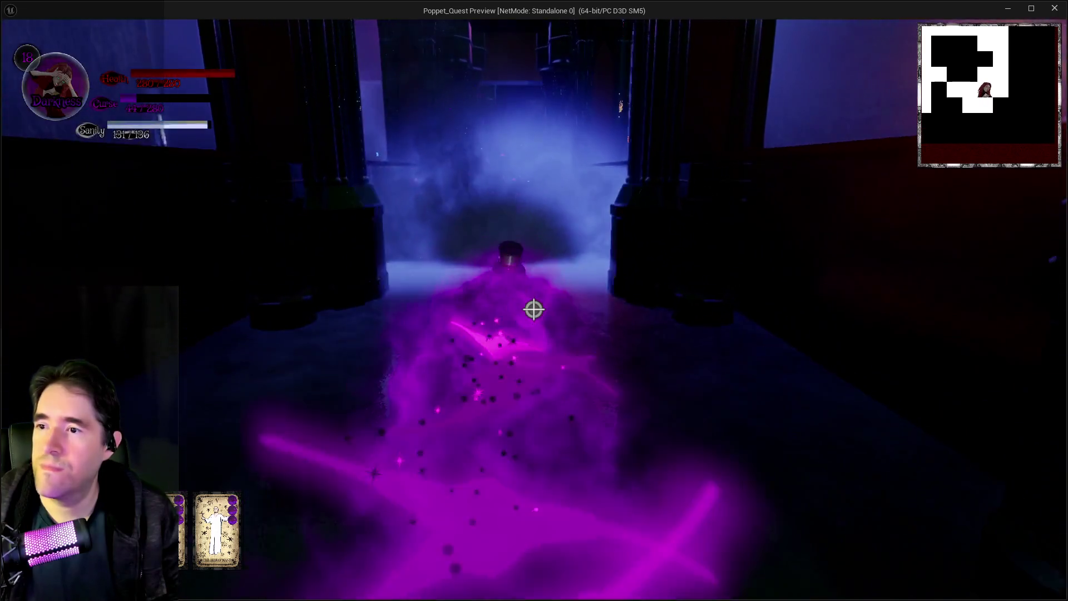
pyautogui.press('shift')
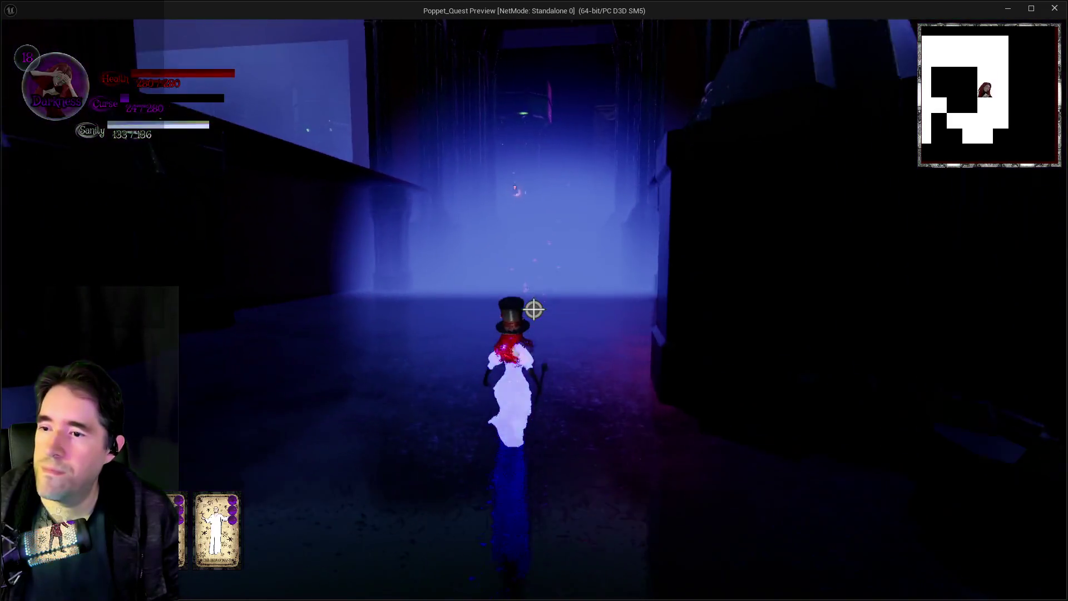
pyautogui.press('w')
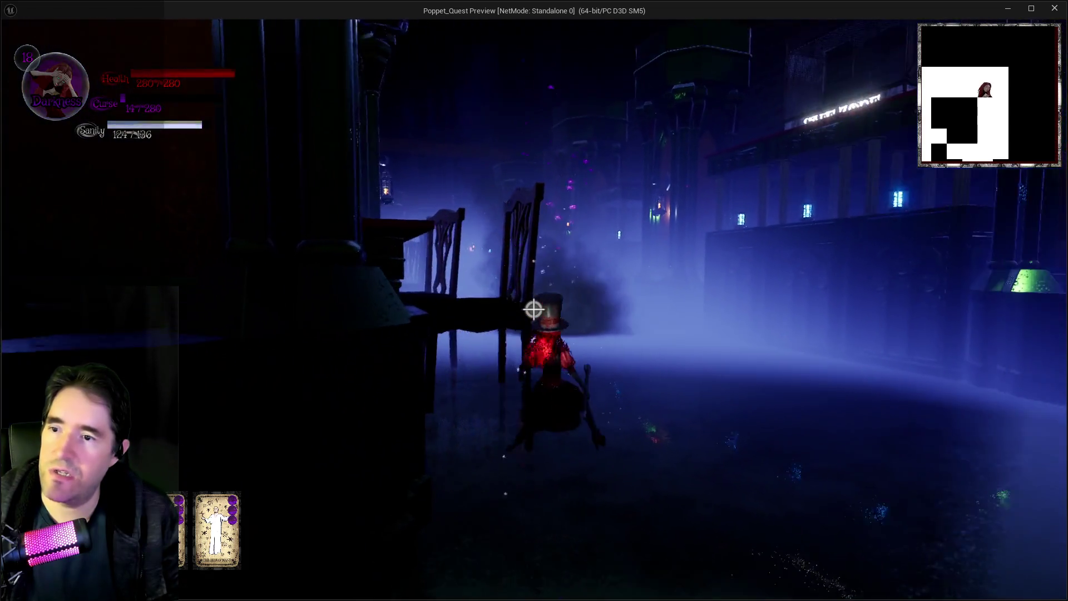
# - Swap between Light and Darkness forms and try casting a spell three times without enough Curse
pyautogui.press('shift')
pyautogui.rightClick(534, 309)
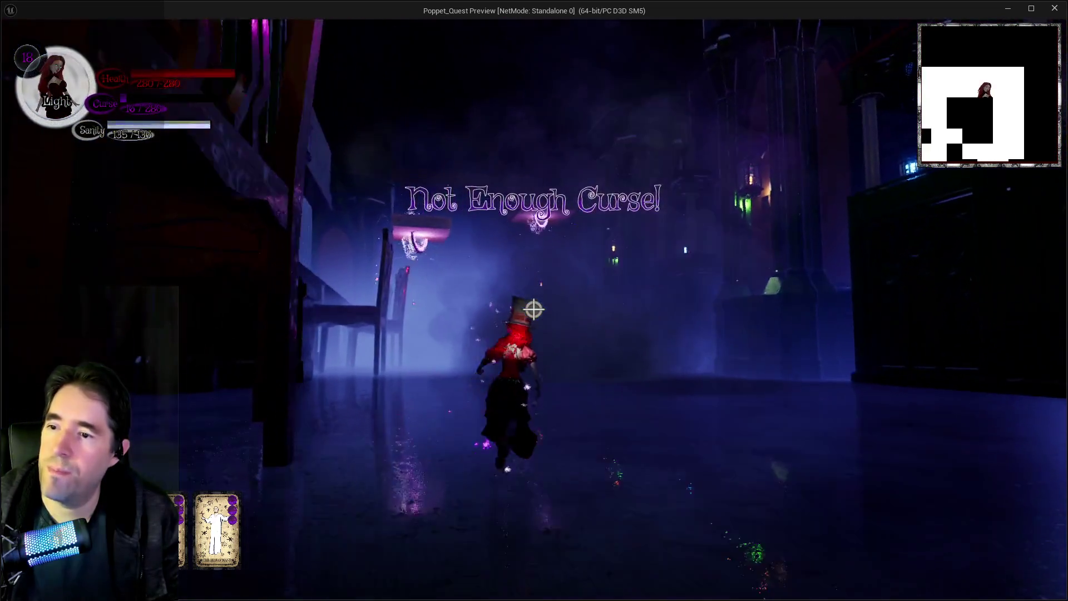
pyautogui.rightClick(533, 310)
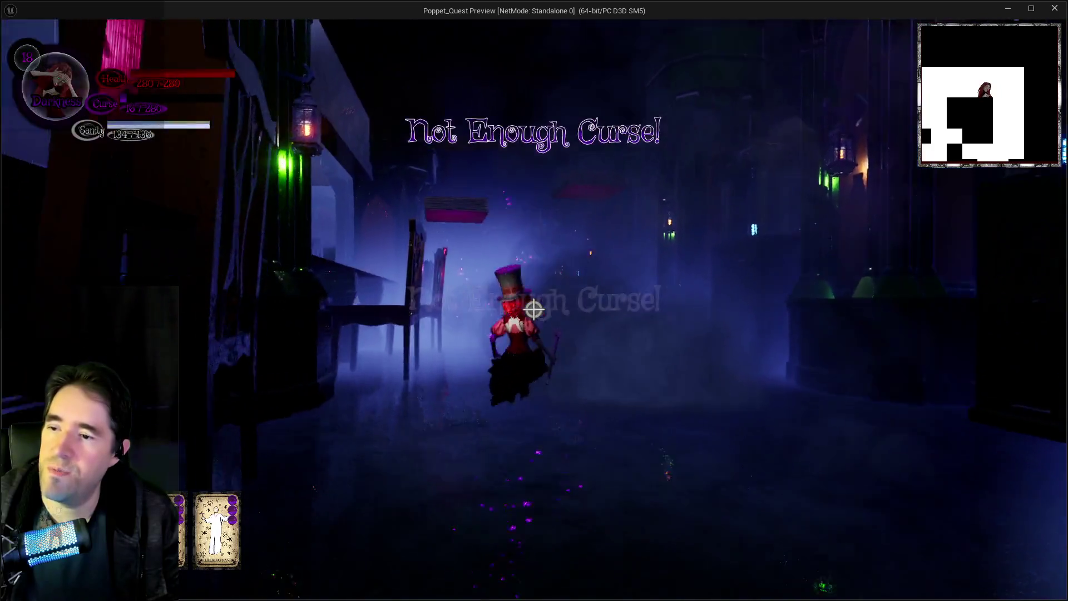
pyautogui.press('shift')
pyautogui.rightClick(533, 309)
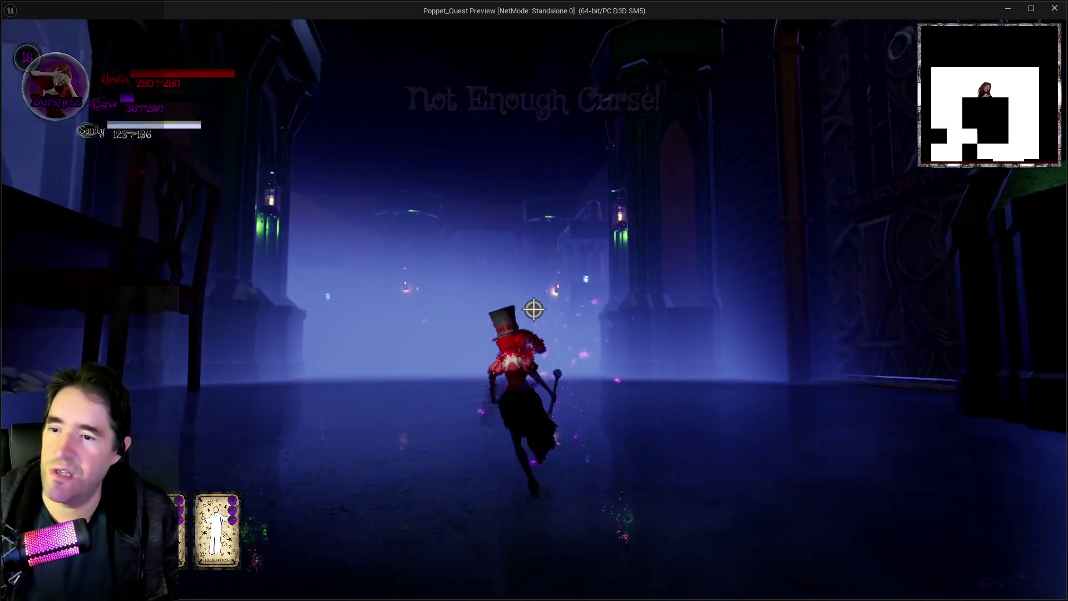
# - Run back down the misty corridor past the floating ghost into the chair room
pyautogui.press('w')
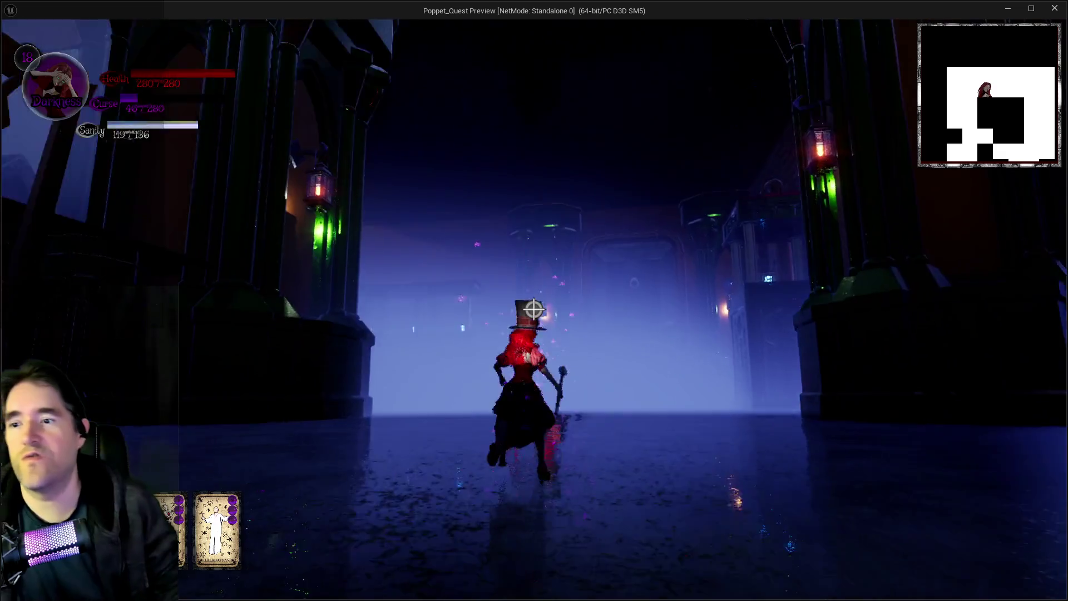
pyautogui.press('w')
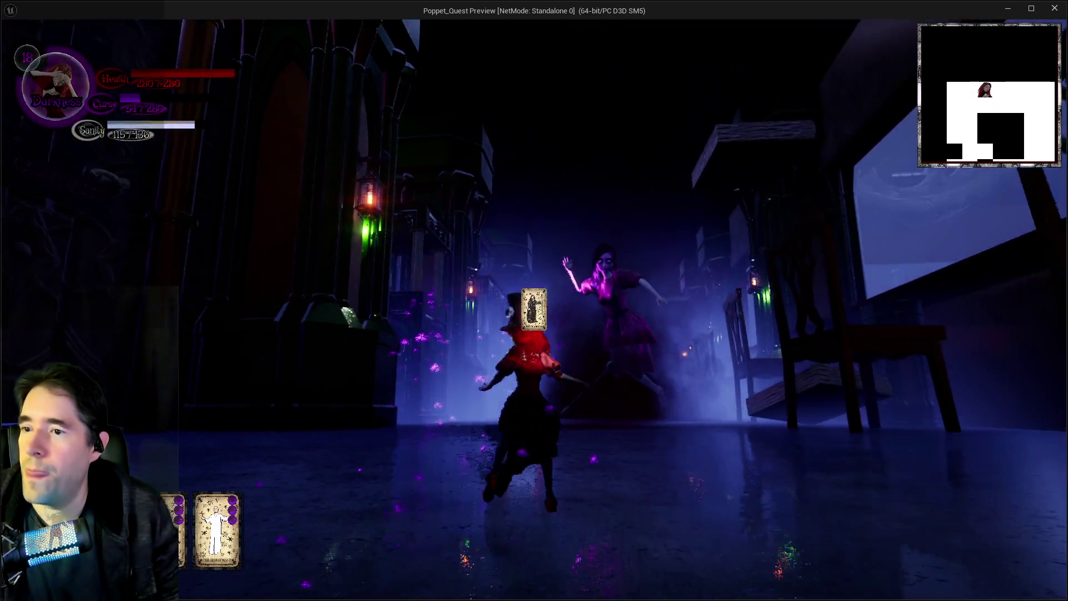
pyautogui.press('w')
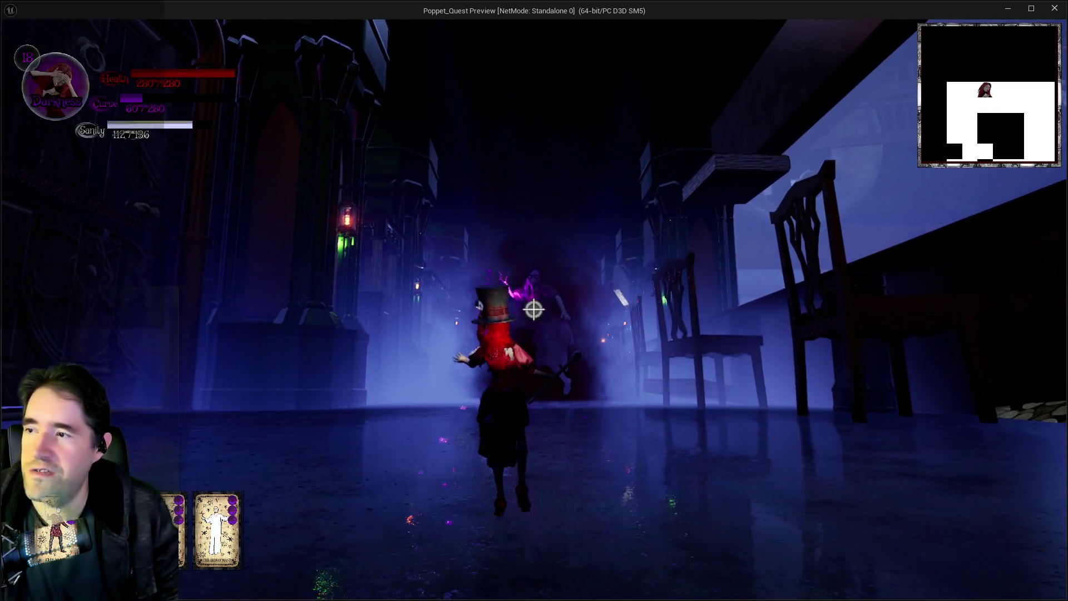
pyautogui.press('w')
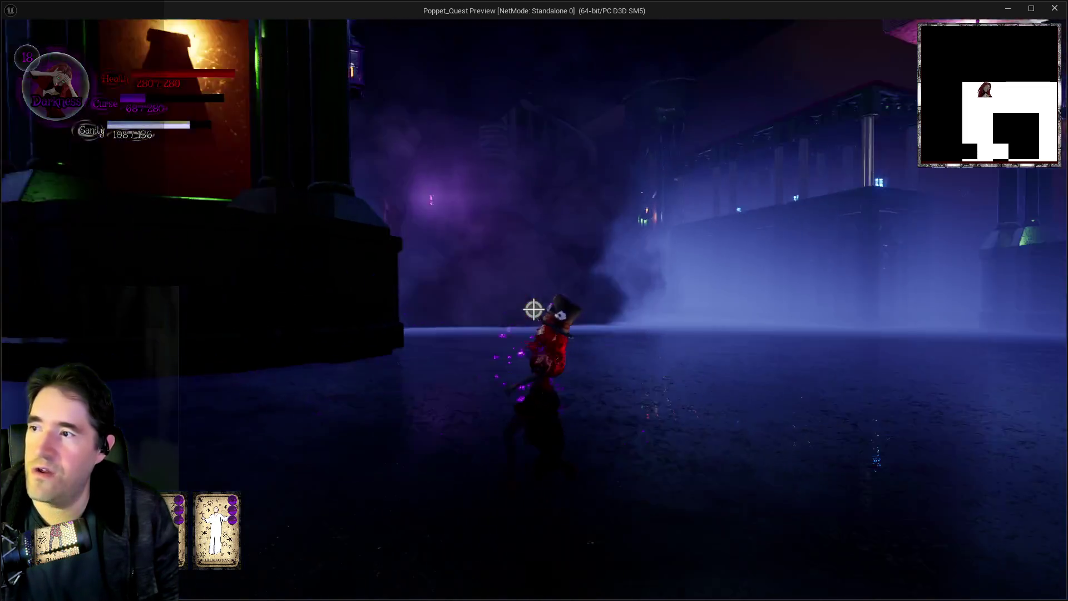
pyautogui.press('w')
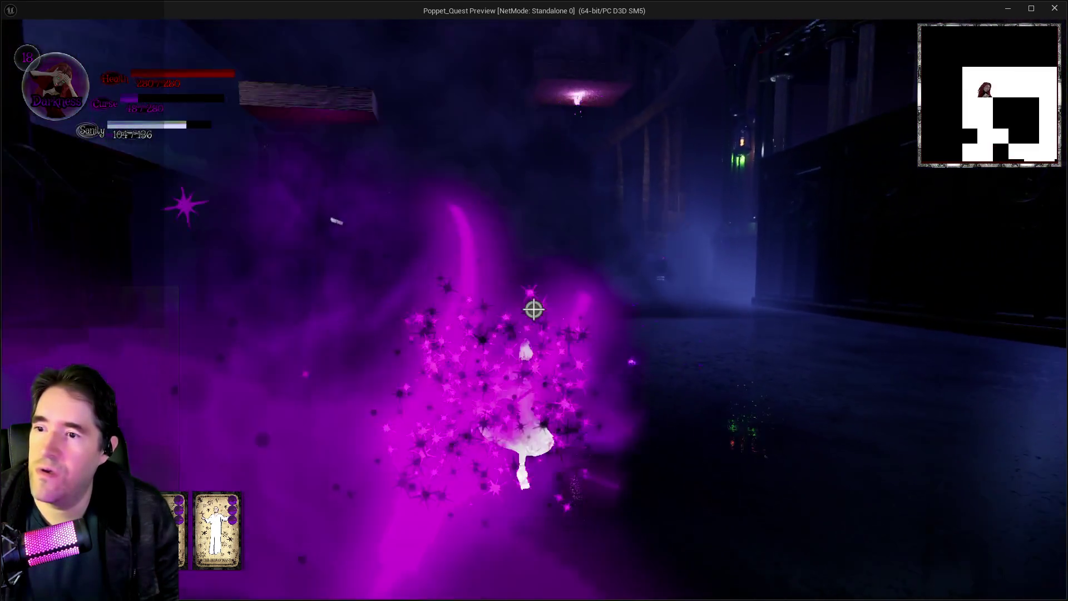
pyautogui.press('w')
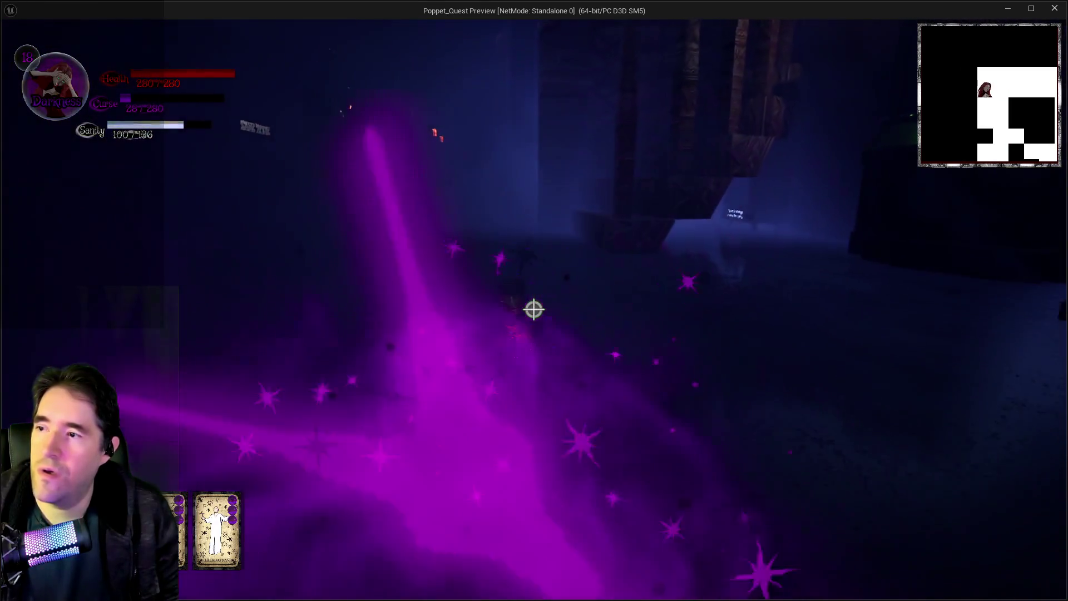
# - Run past the carved wall, pillar and Goodies booth into the Save Zone
pyautogui.press('w')
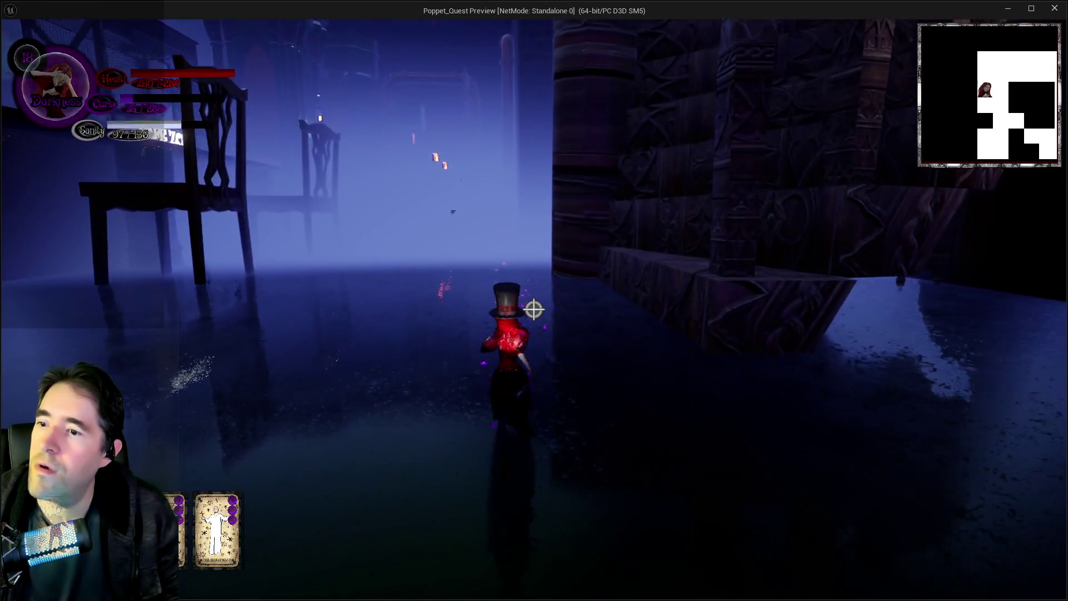
pyautogui.press('w')
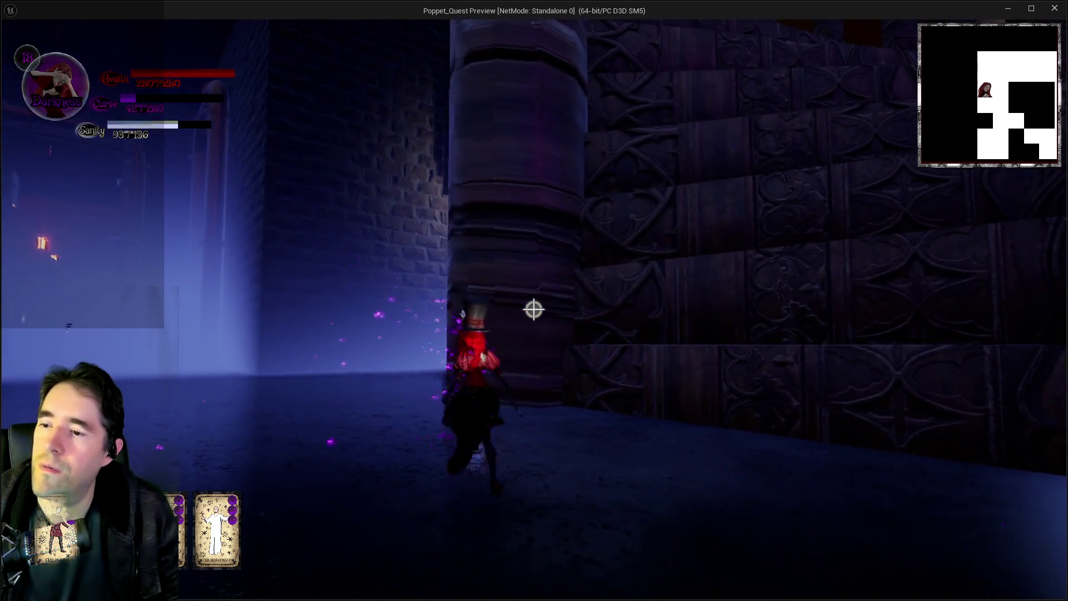
pyautogui.press('w')
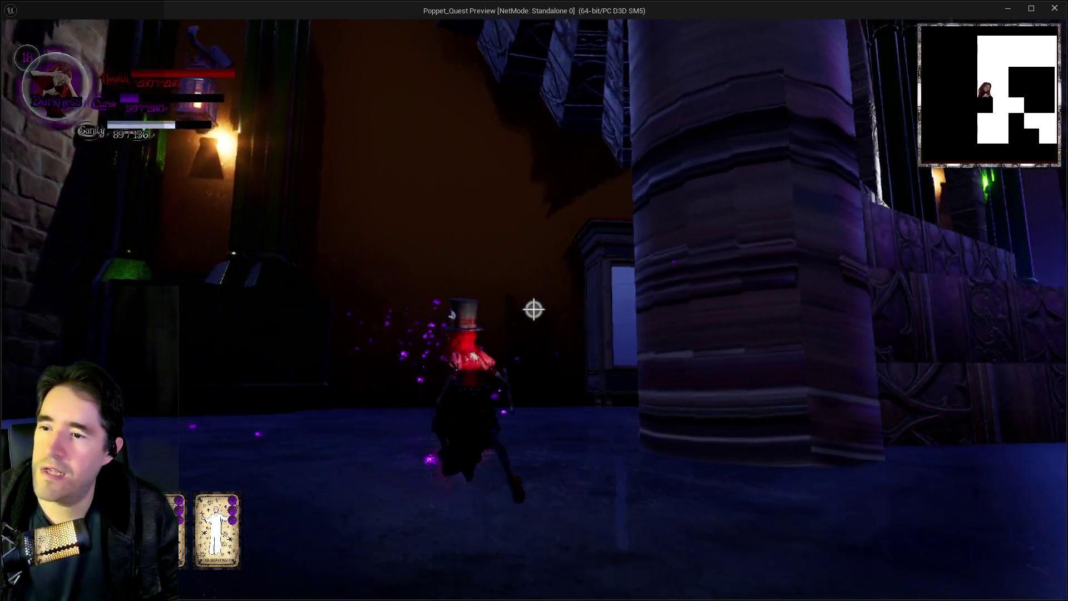
pyautogui.press('w')
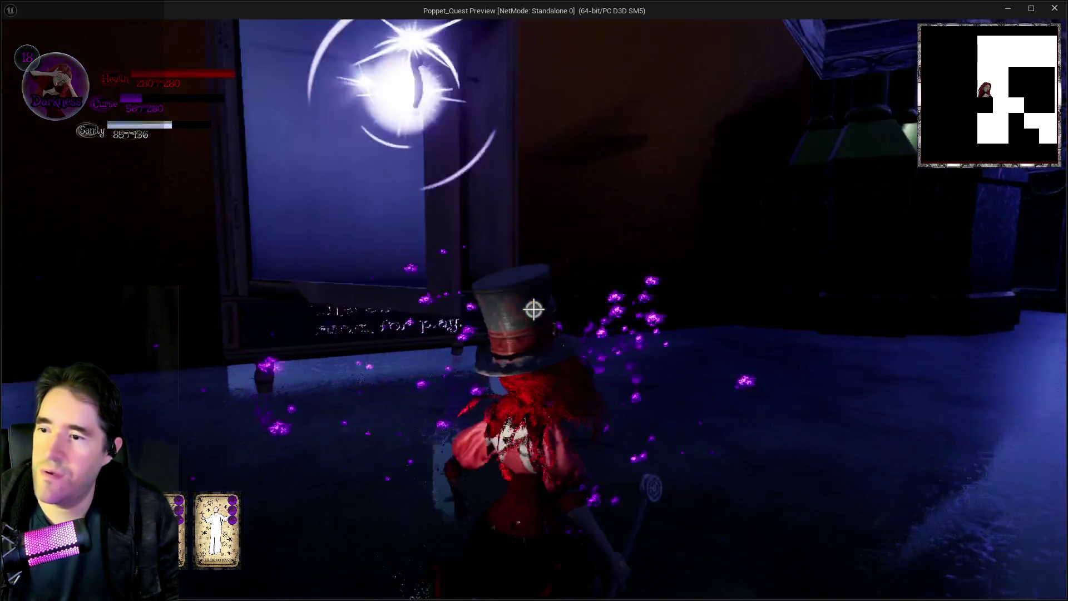
pyautogui.press('w')
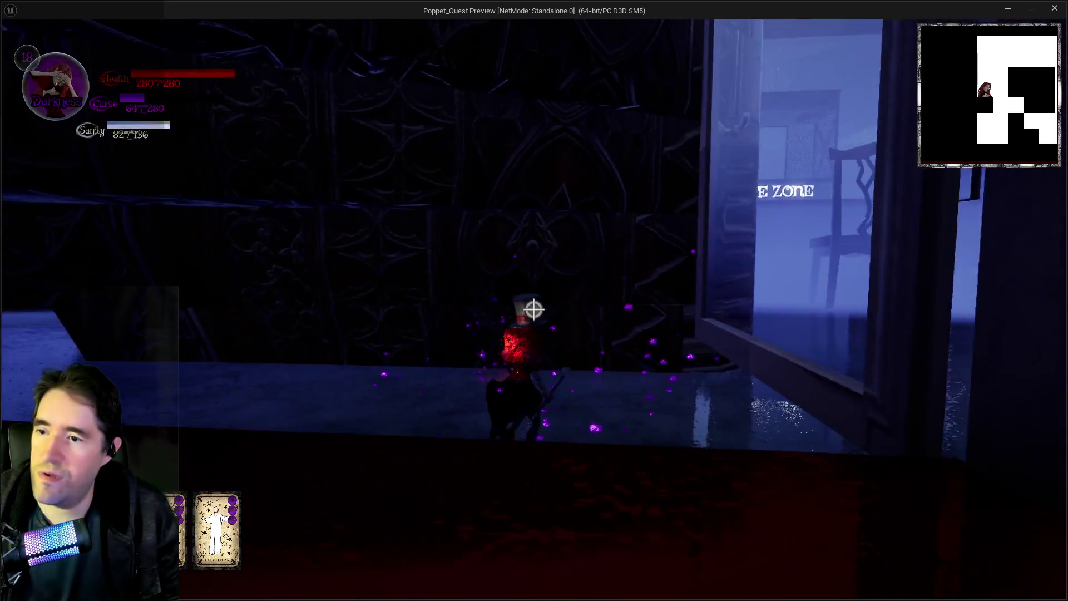
# - Run down the neon-text alley into the lit doorway and pick up the cross
pyautogui.press('w')
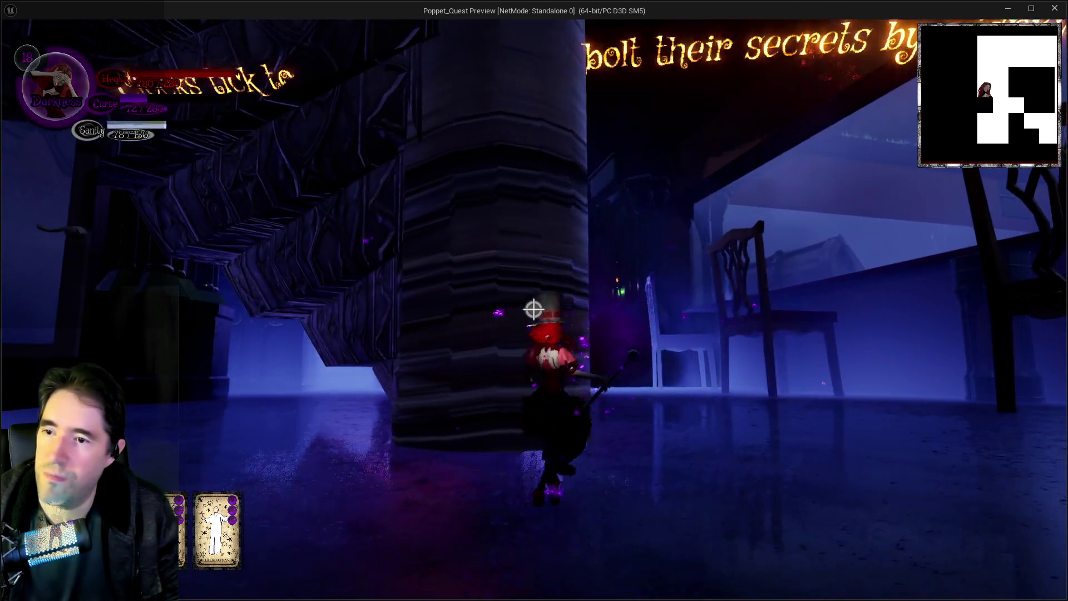
pyautogui.press('w')
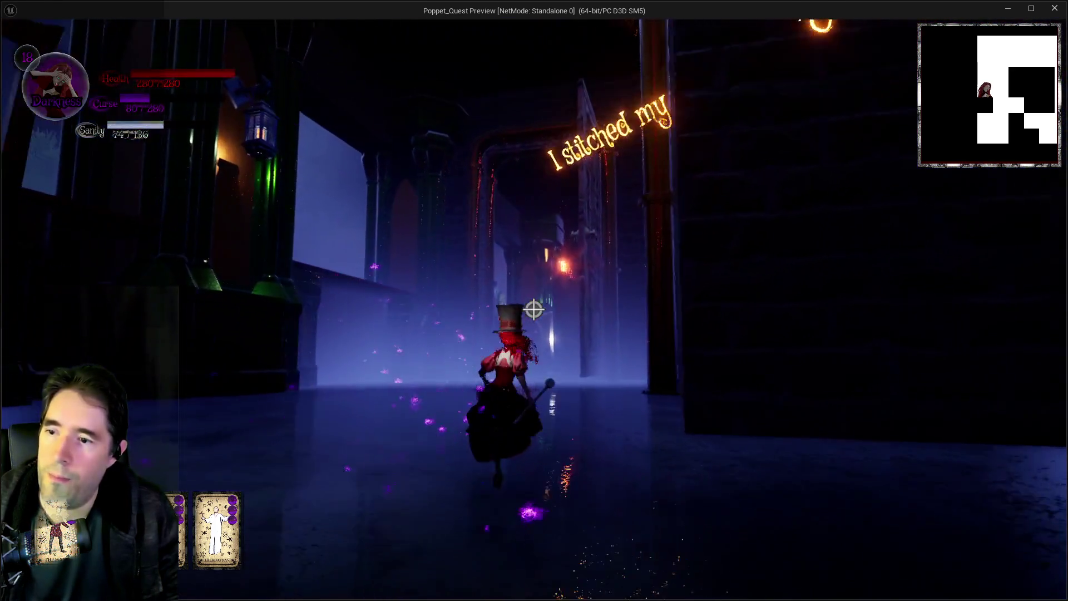
pyautogui.press('w')
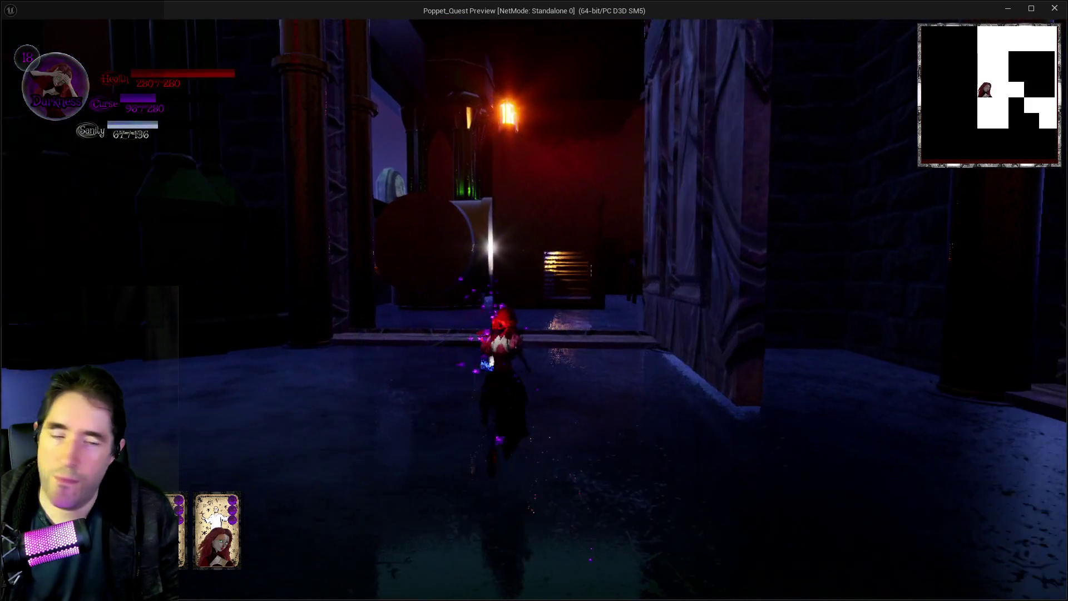
pyautogui.press('w')
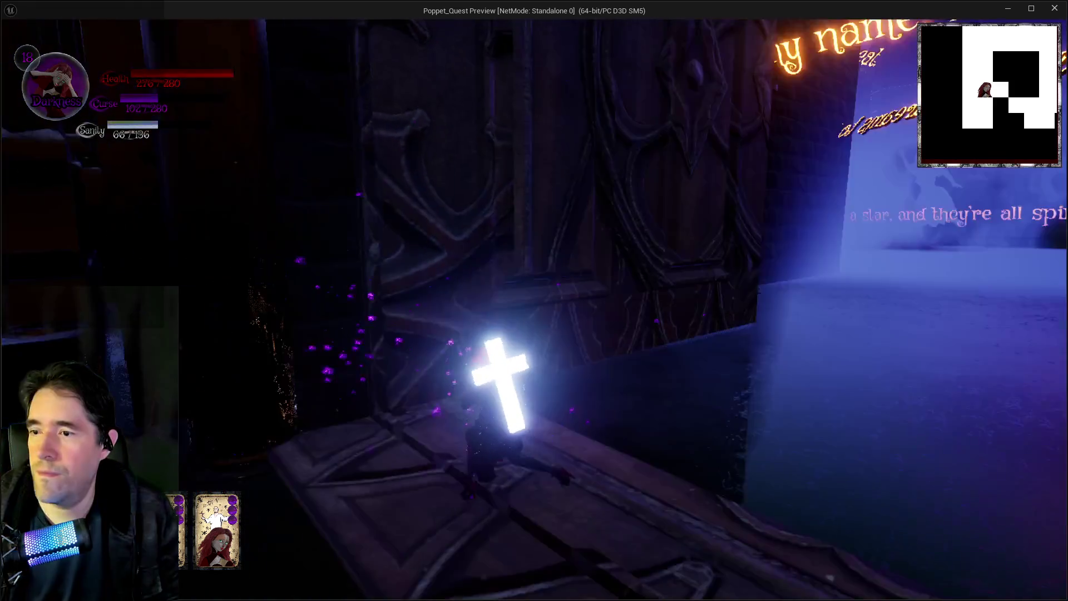
# - Cross the reflective hall, switching to Light and back to Darkness, then cast a purple burst
pyautogui.press('w')
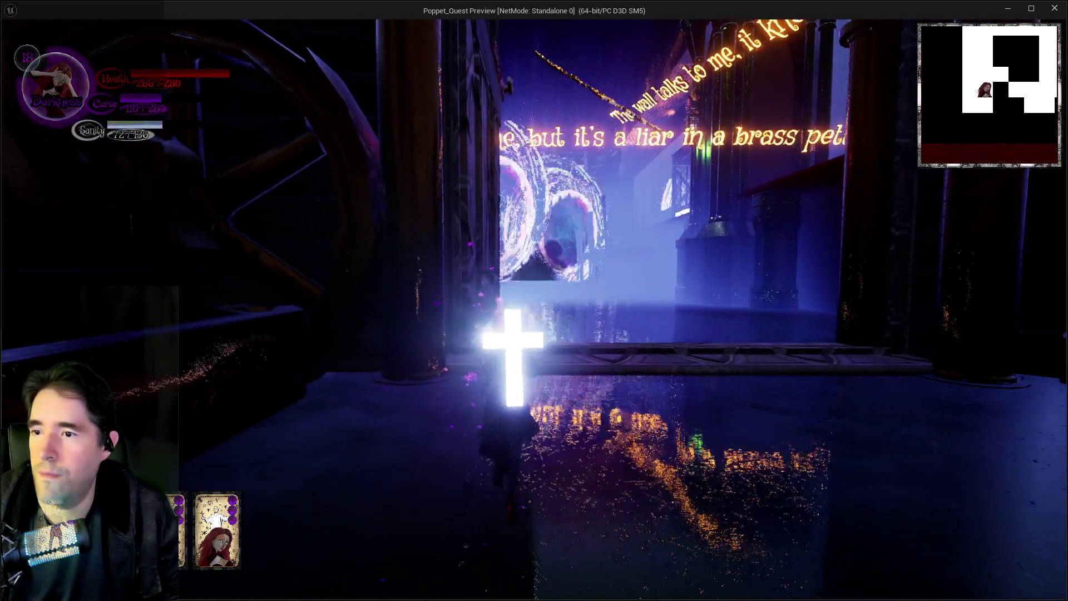
pyautogui.press('w')
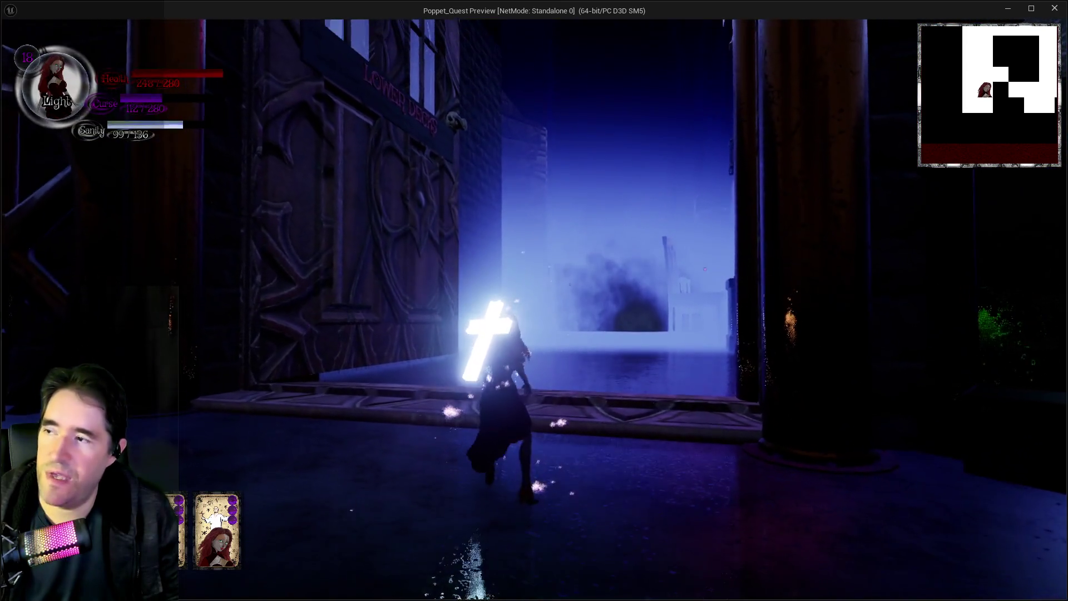
pyautogui.press('w')
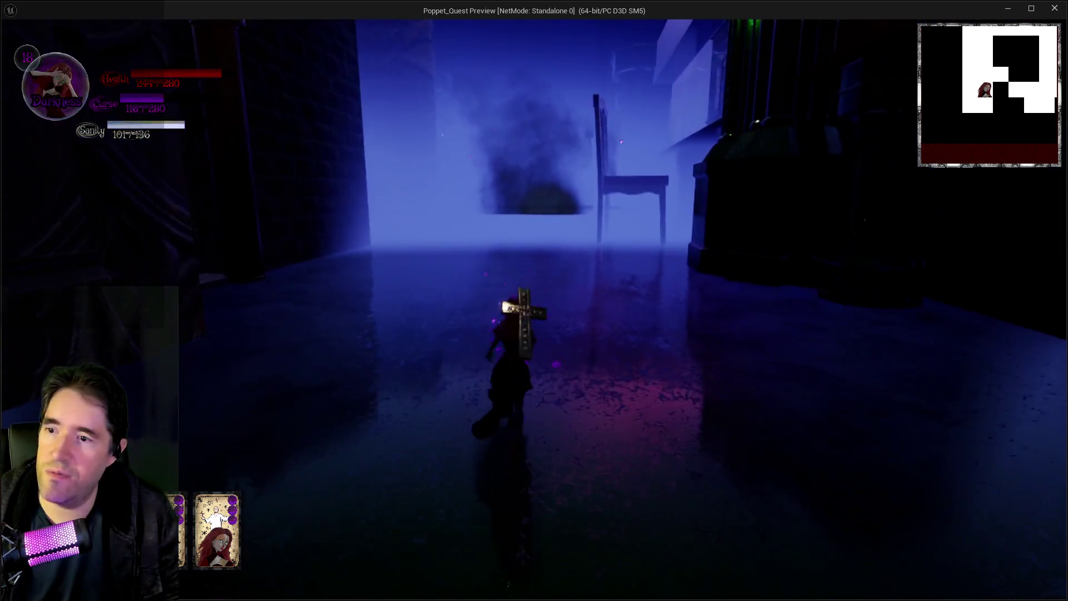
pyautogui.press('w')
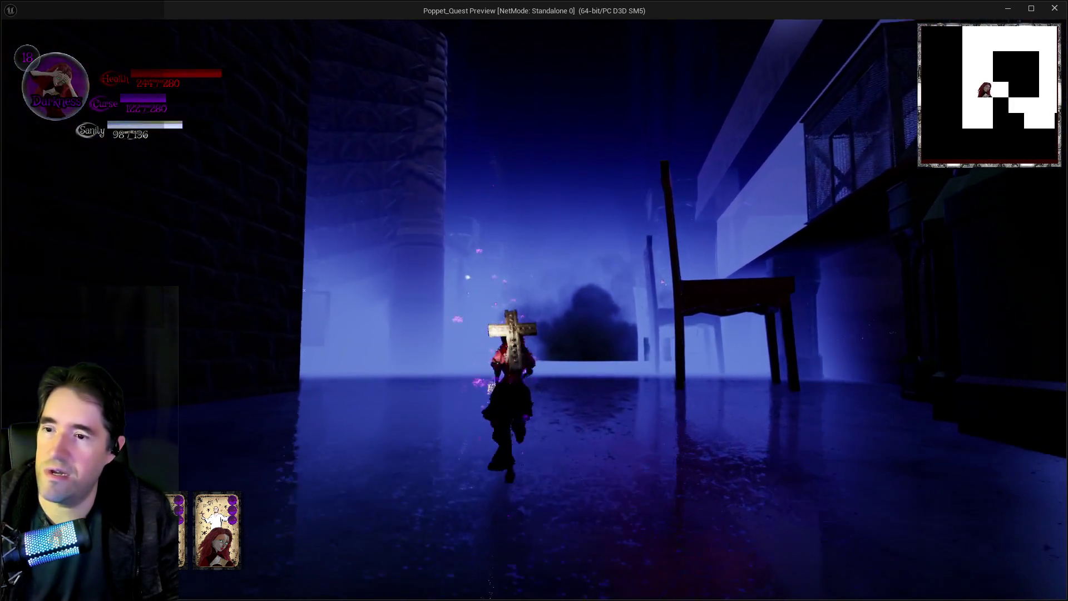
pyautogui.press('e')
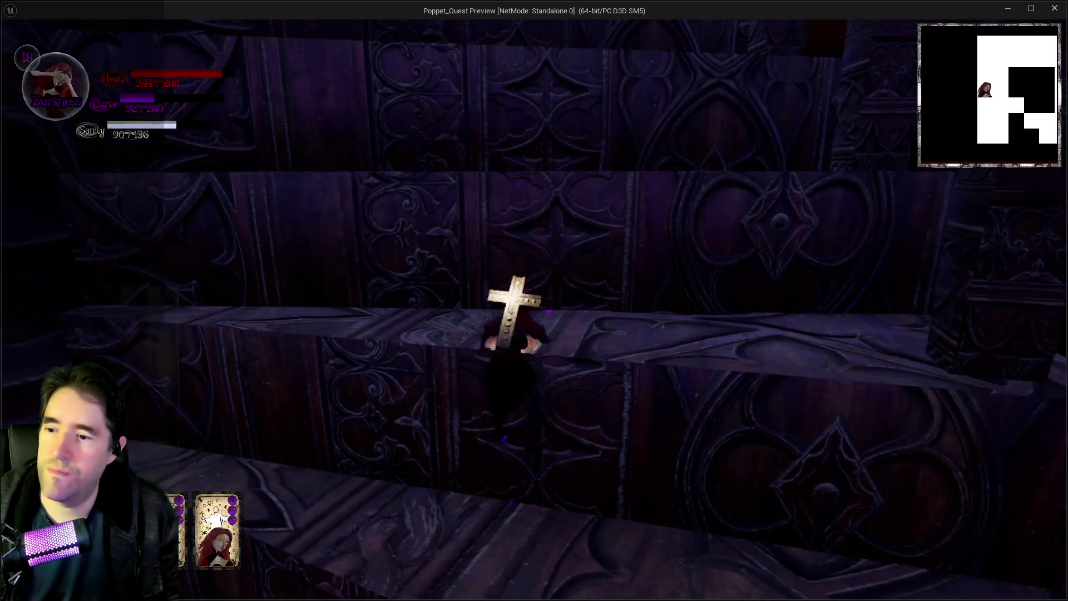
# - Glide up to the garden ledge, then walk through the stone arch and along the bridge
pyautogui.press('space')
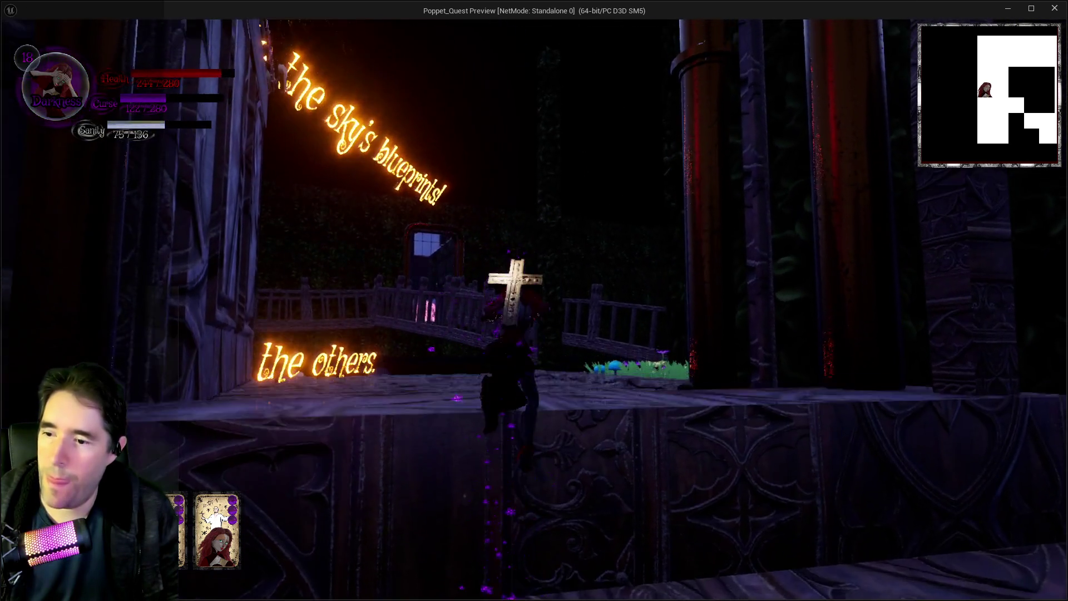
pyautogui.press('w')
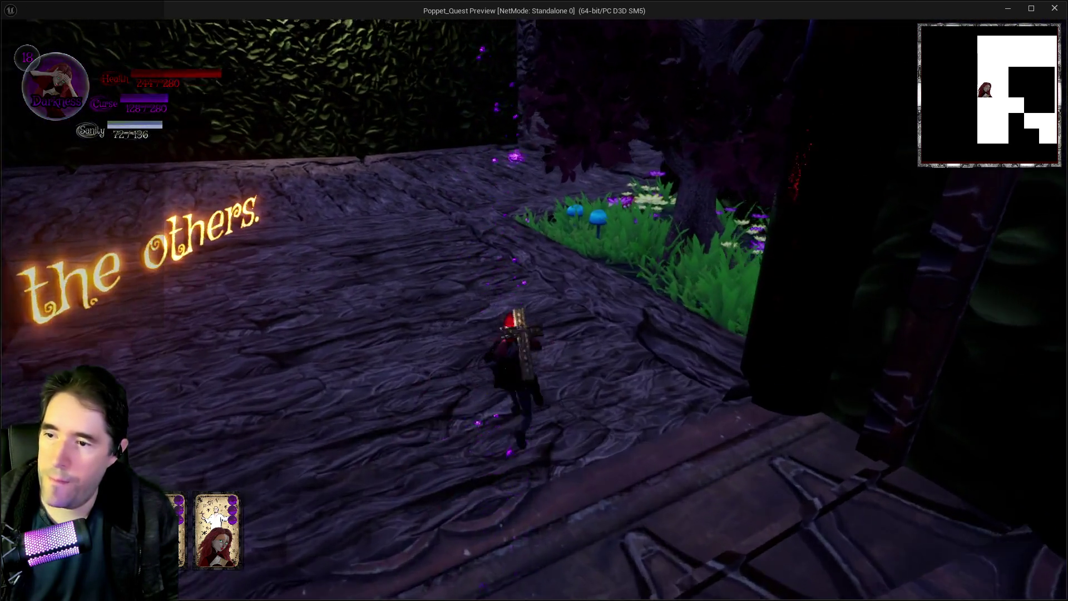
pyautogui.press('w')
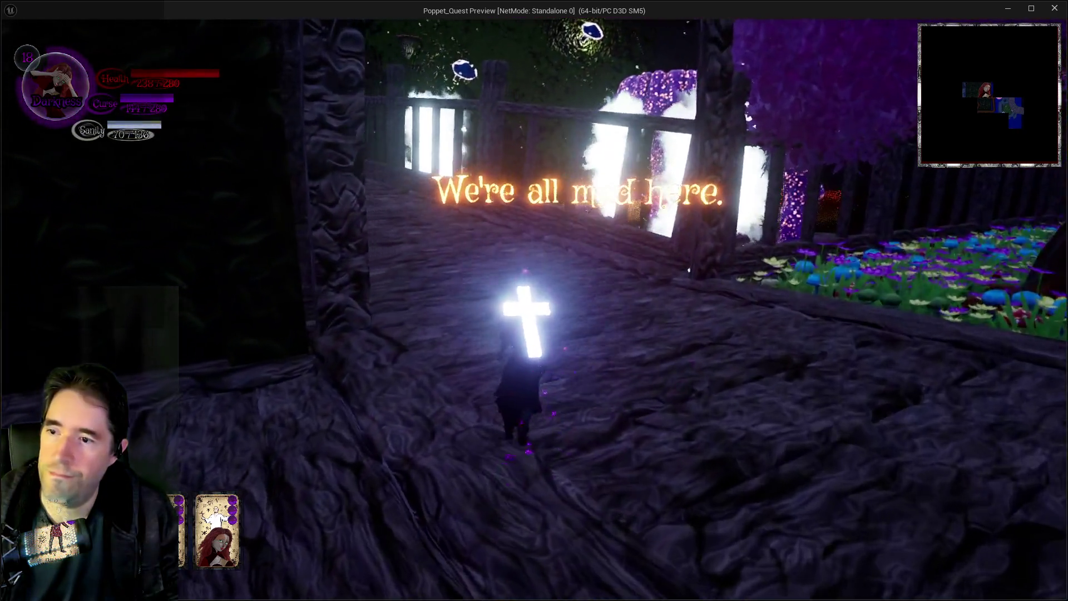
pyautogui.press('w')
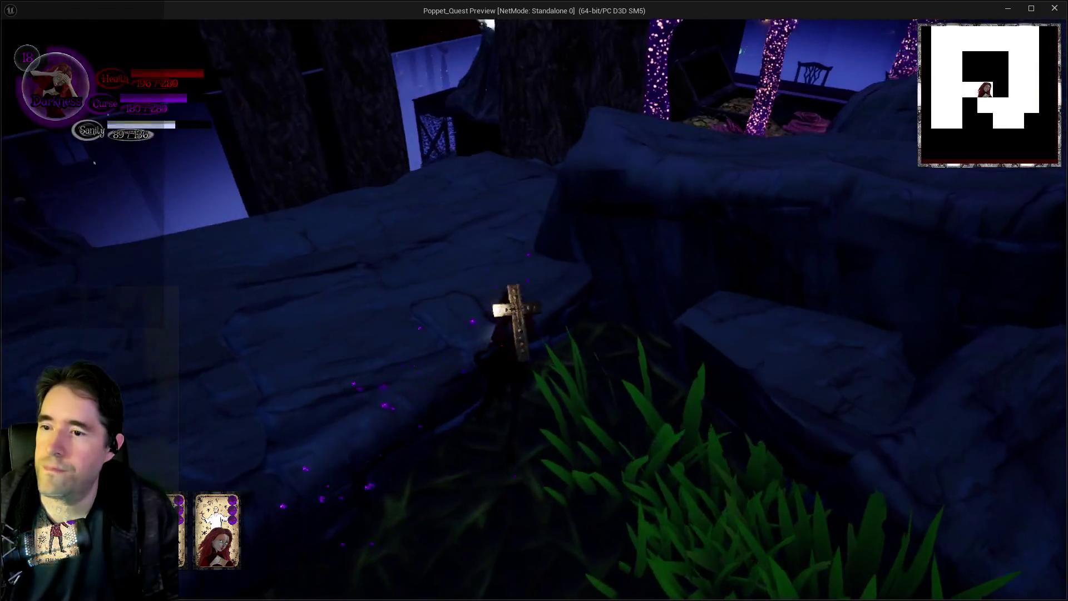
# - Follow the stone path into the treasure chest, switch forms, and step out onto the coins
pyautogui.press('w')
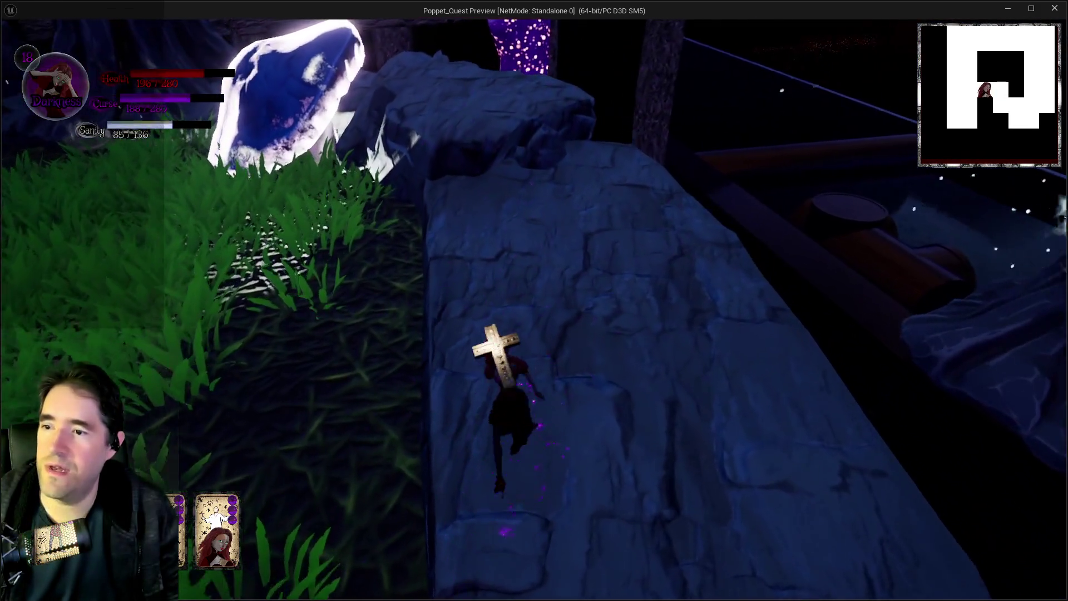
pyautogui.press('w')
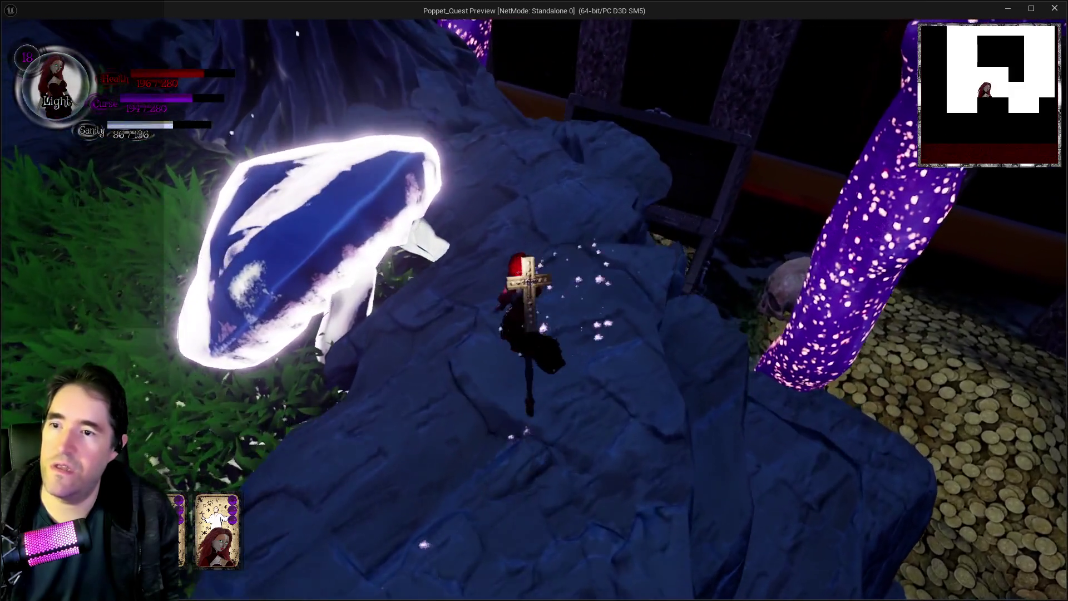
pyautogui.press('w')
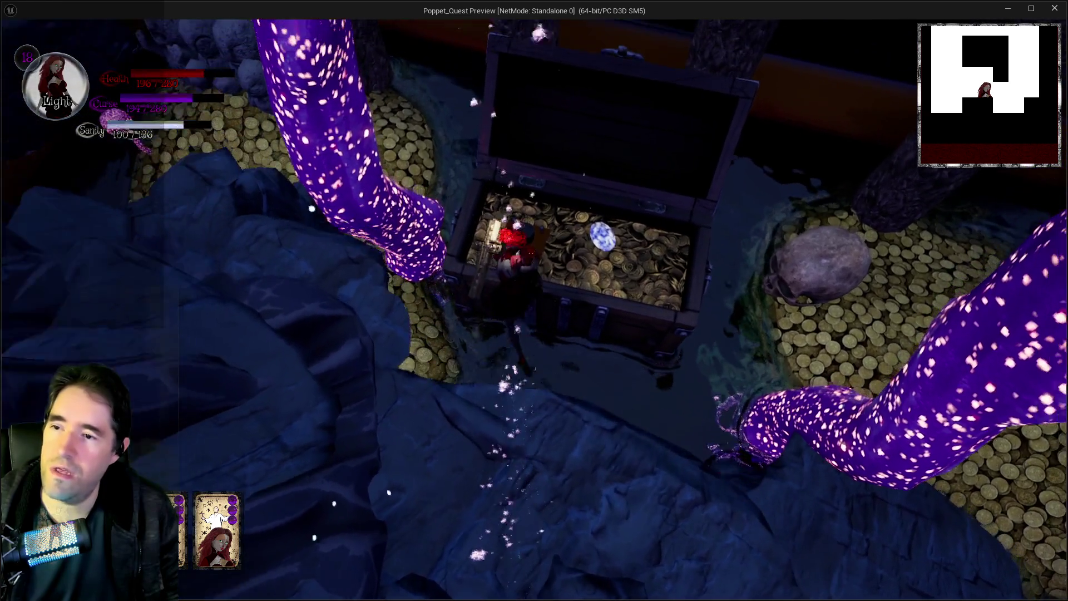
pyautogui.press('w')
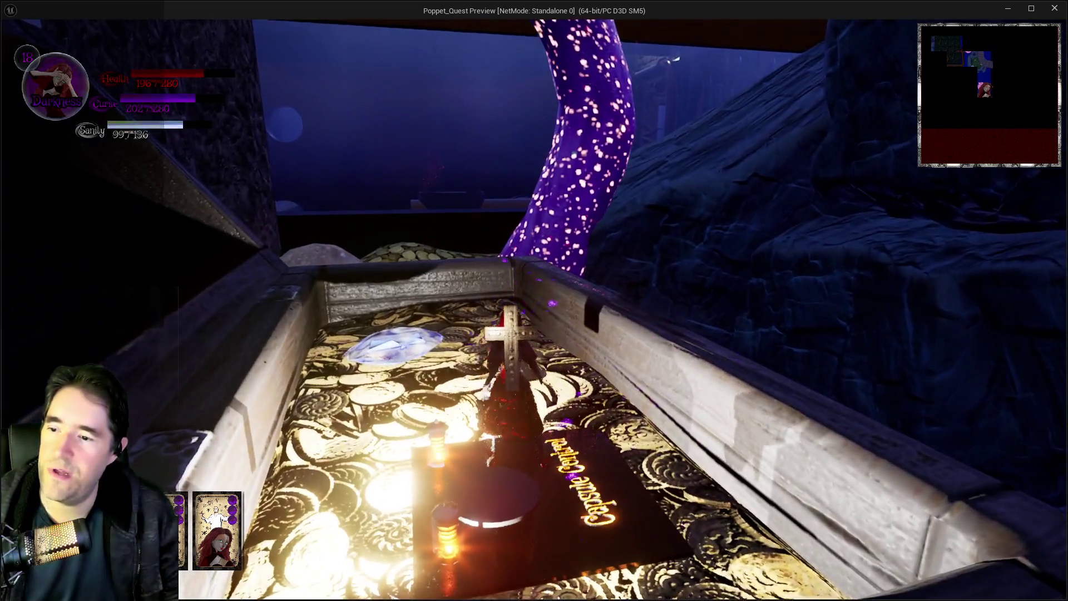
pyautogui.press('w')
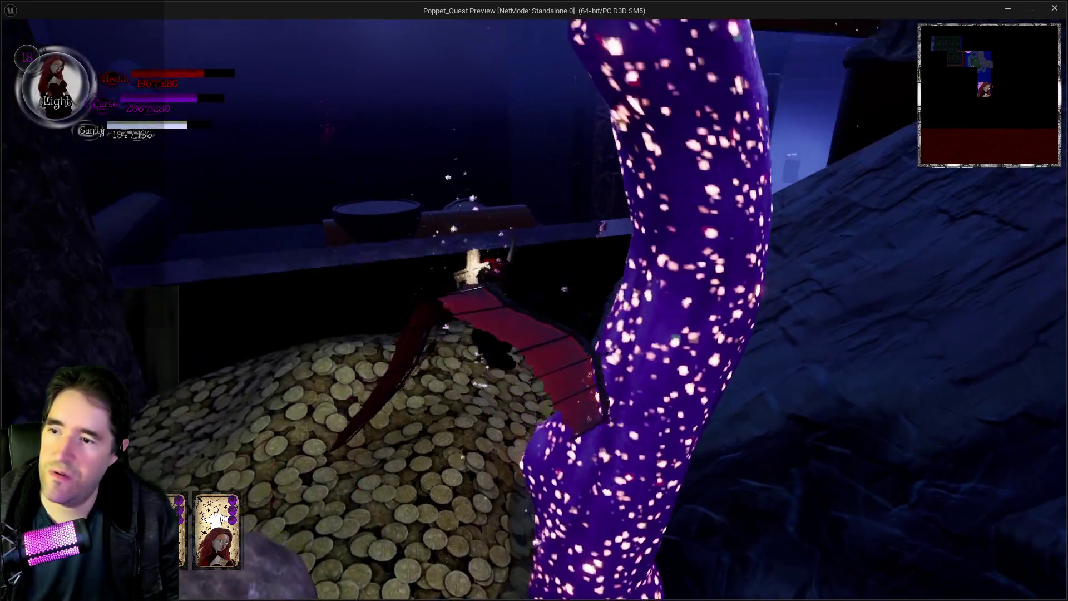
pyautogui.press('w')
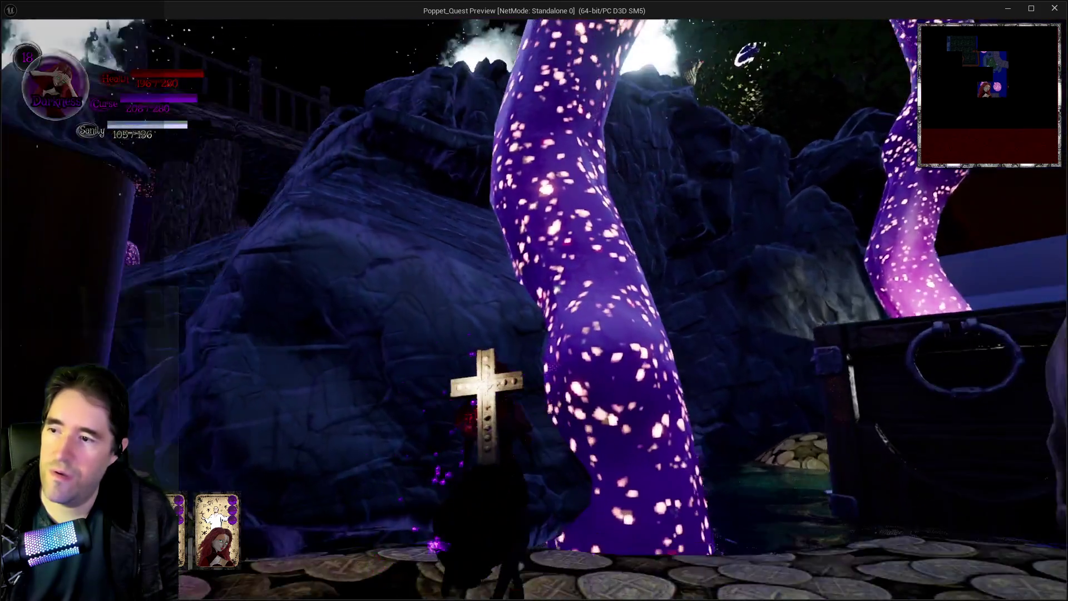
# - Climb and glide up the rocks past the glowing pillars toward the glowing-eyed skull
pyautogui.press('w')
pyautogui.press('space')
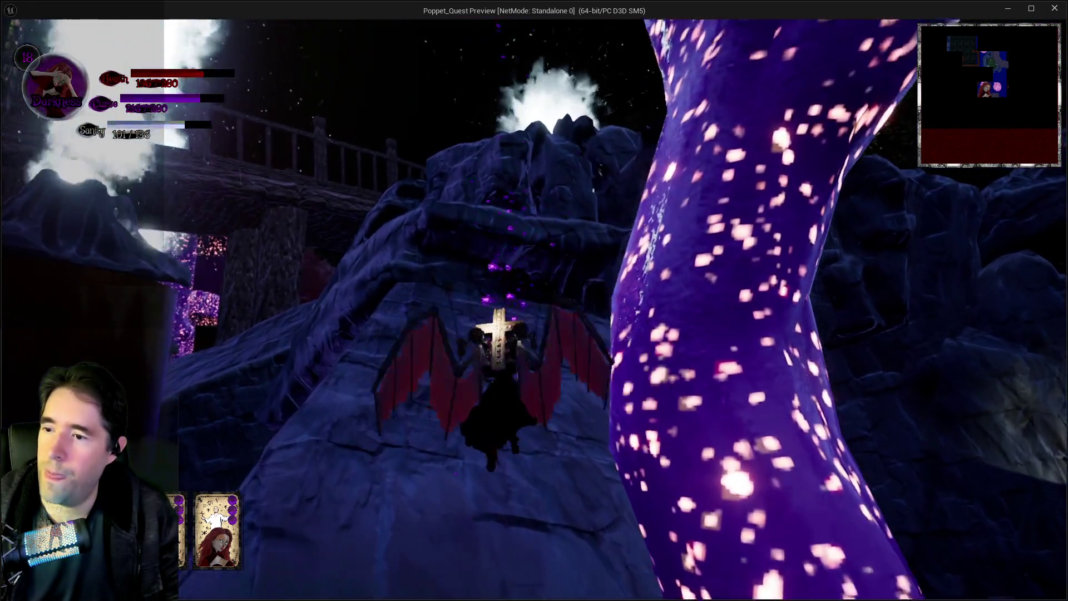
pyautogui.press('w')
pyautogui.press('w')
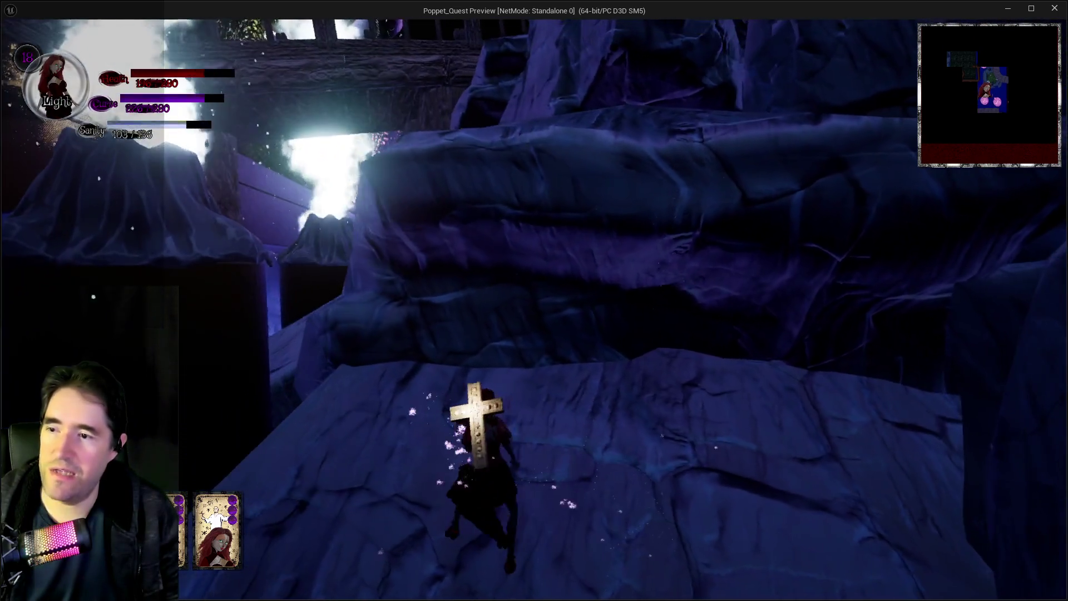
pyautogui.press('w')
pyautogui.press('space')
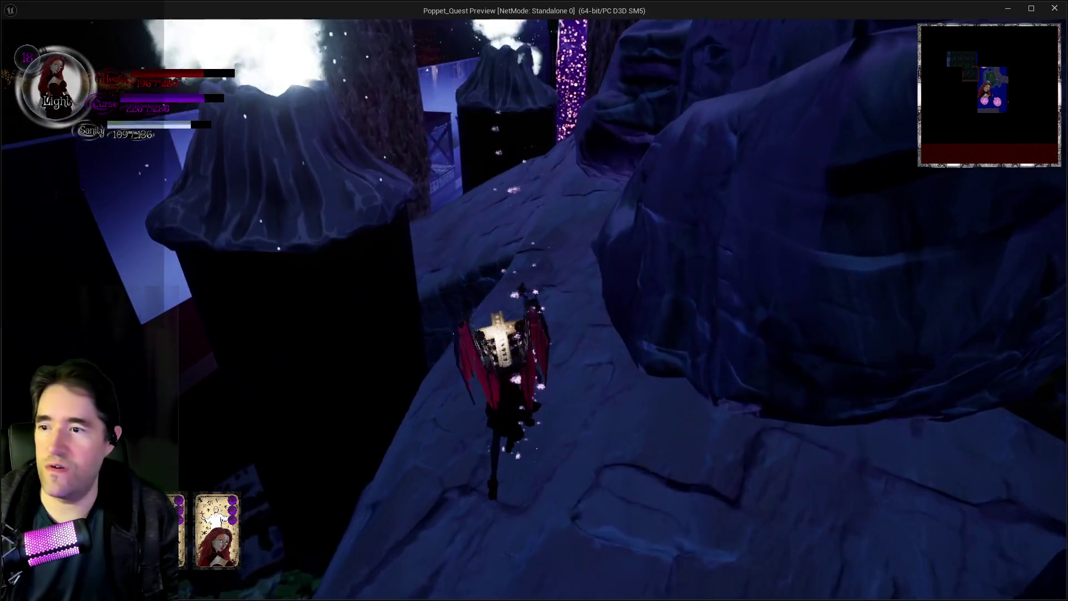
pyautogui.press('w')
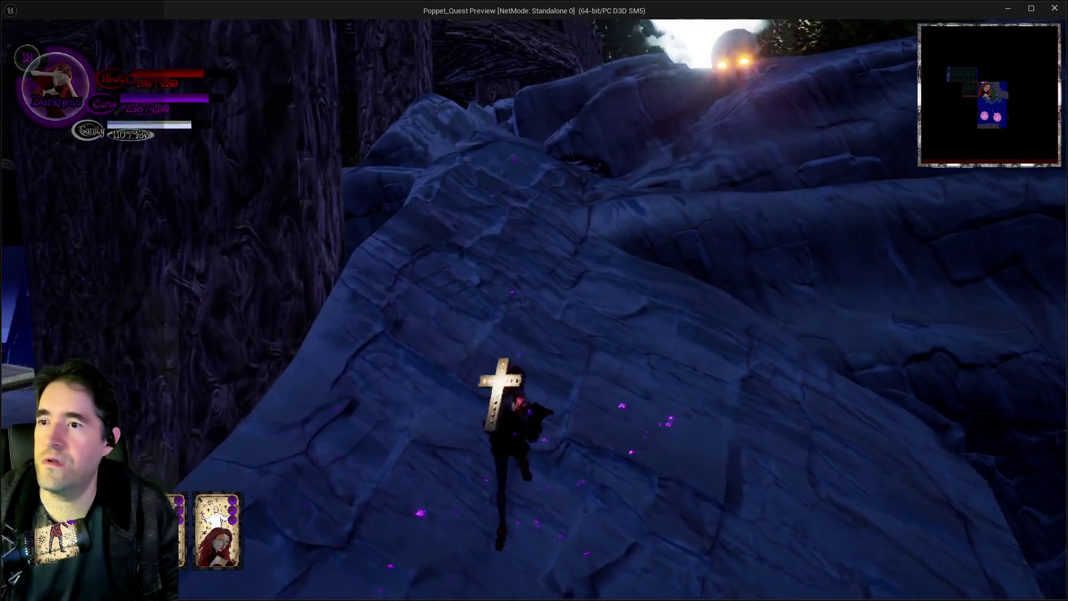
pyautogui.press('w')
pyautogui.press('w')
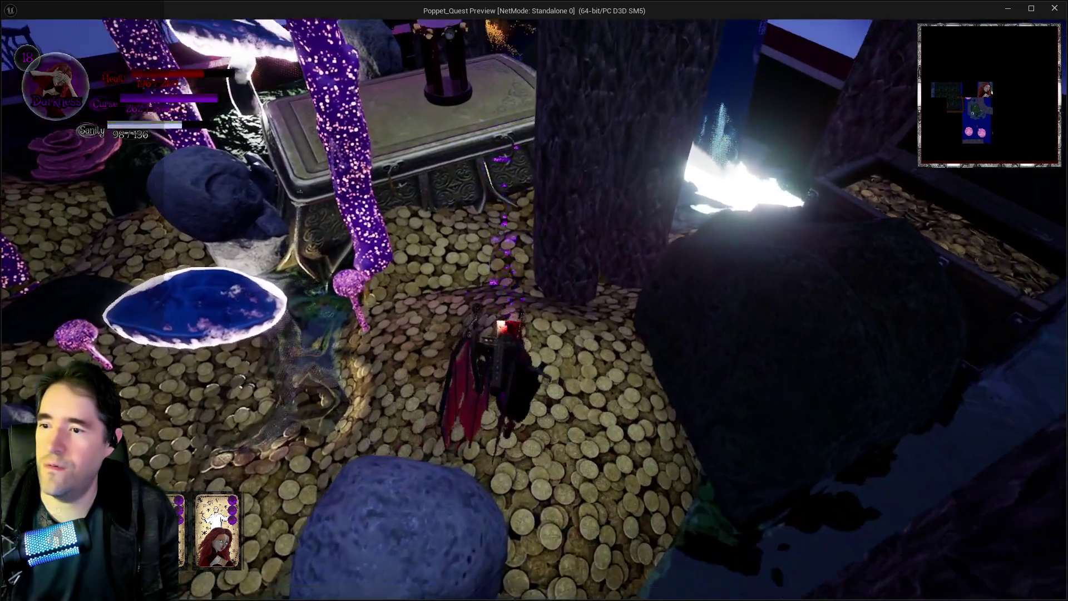
# - Cross the coins, jump onto the ornate coffin lid, and run around the winged clock pillar
pyautogui.press('w')
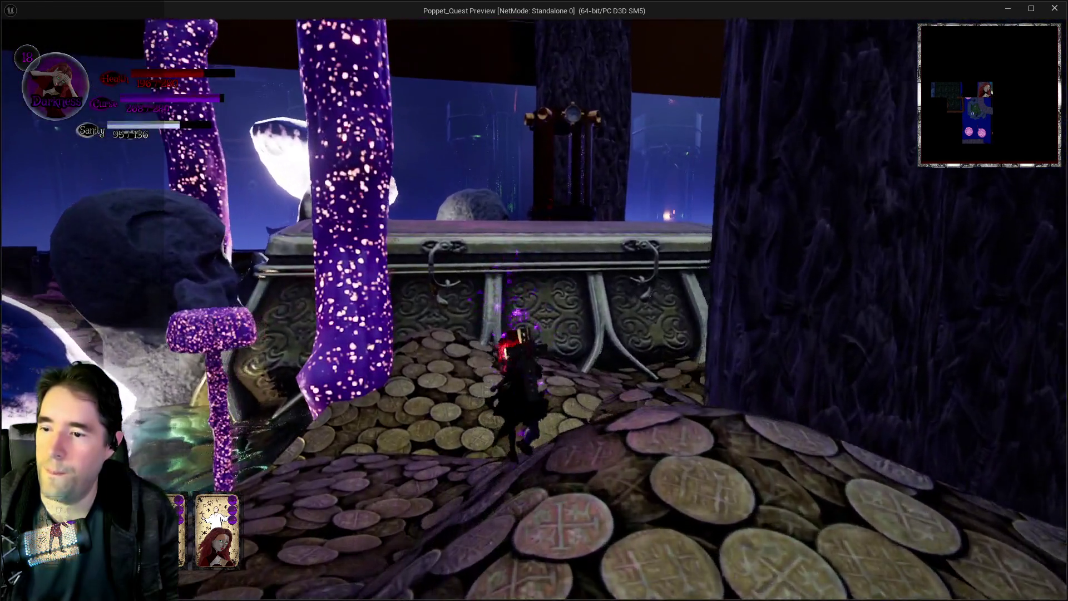
pyautogui.press('w')
pyautogui.press('space')
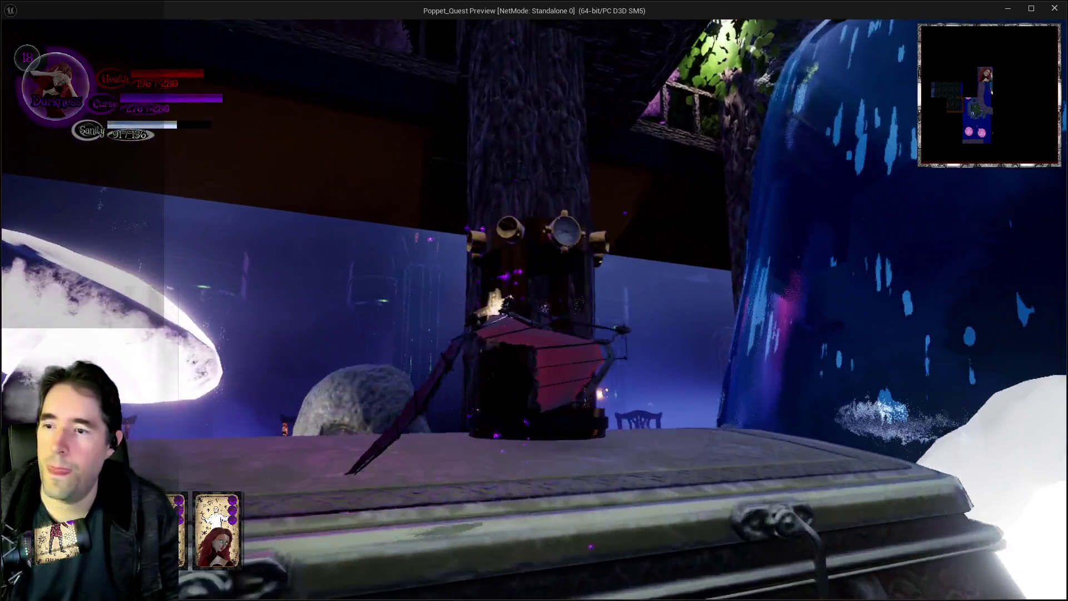
pyautogui.press('w')
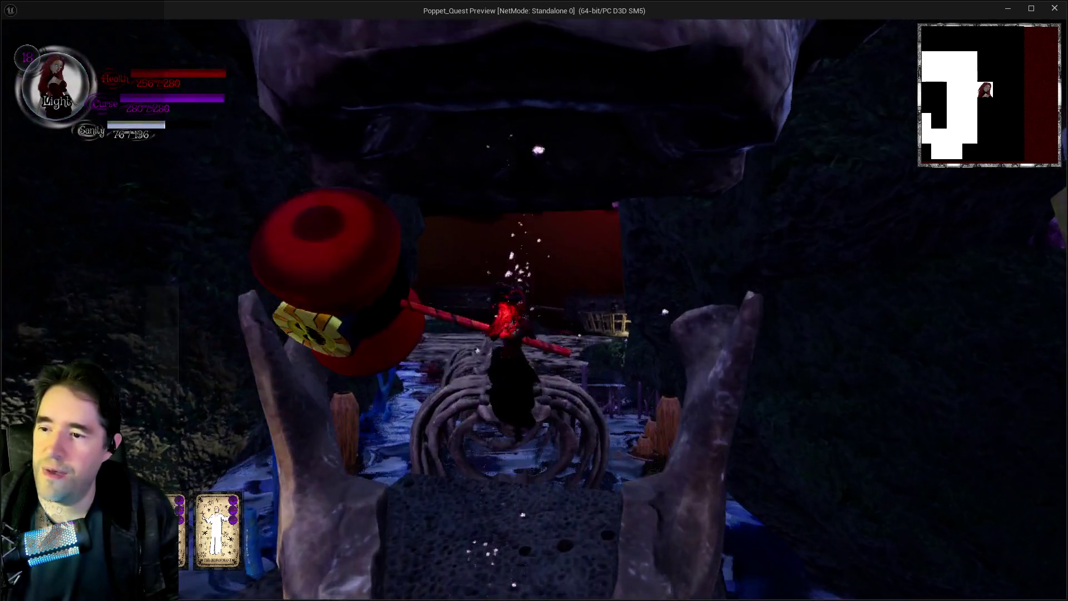
# - Run along the whale skeleton, swinging the hammer, past the glowing text toward the pipes
pyautogui.press('w')
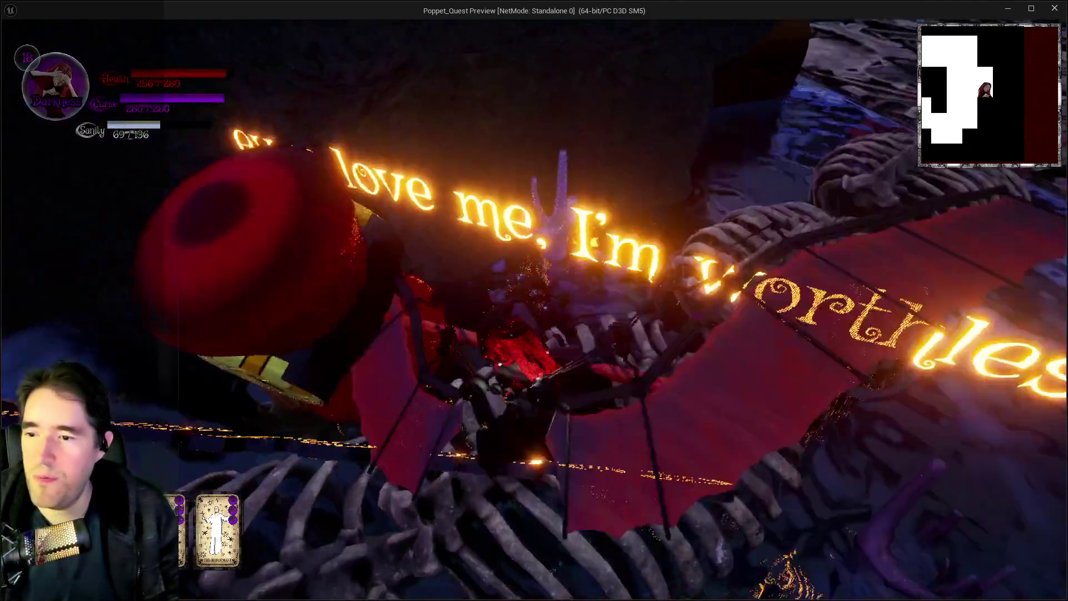
pyautogui.press('w')
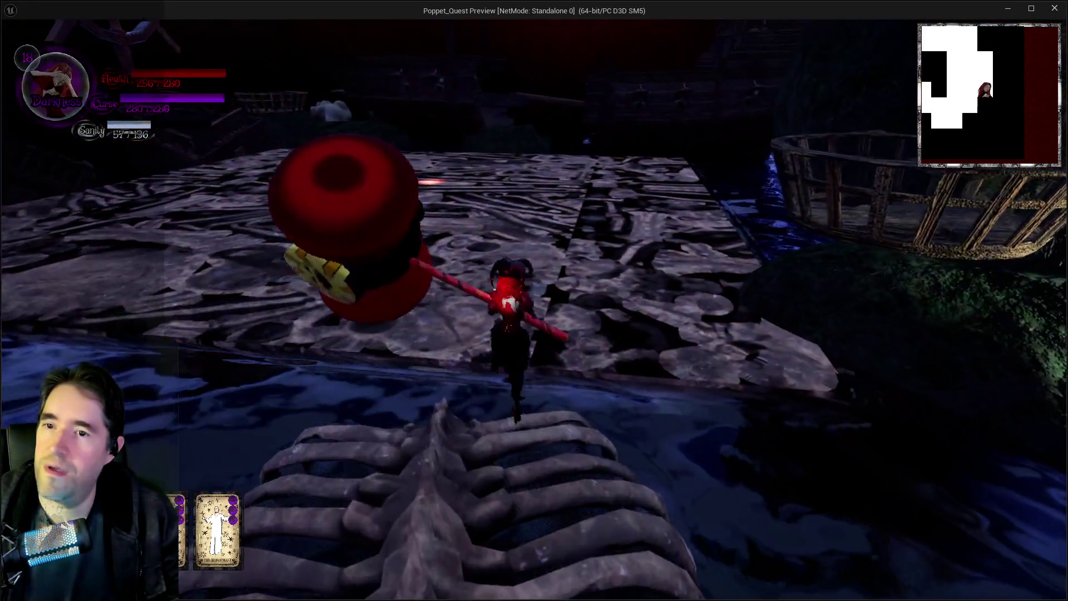
pyautogui.press('w')
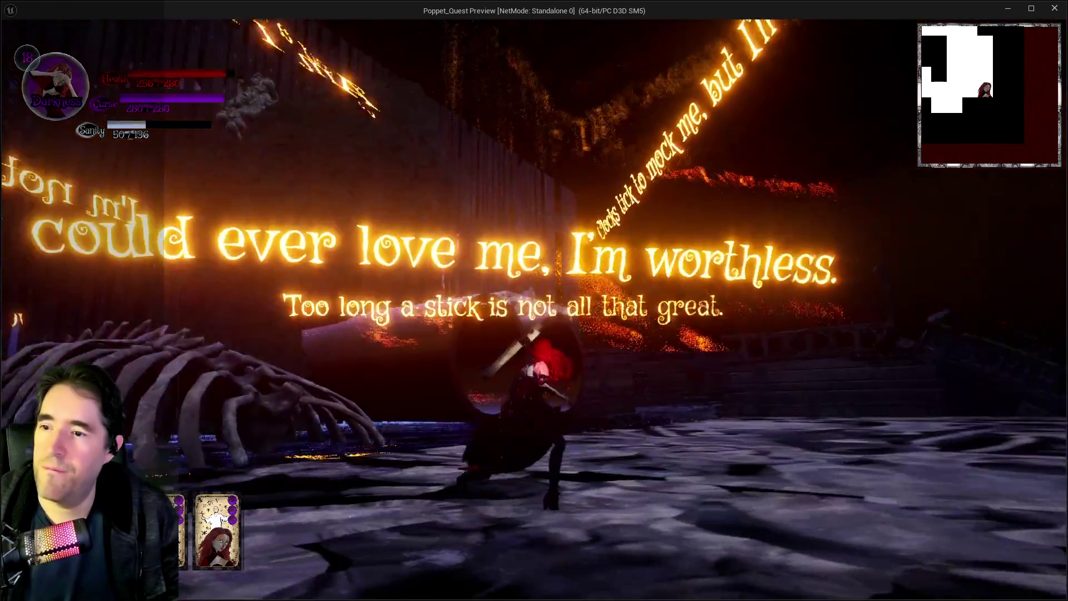
pyautogui.press('w')
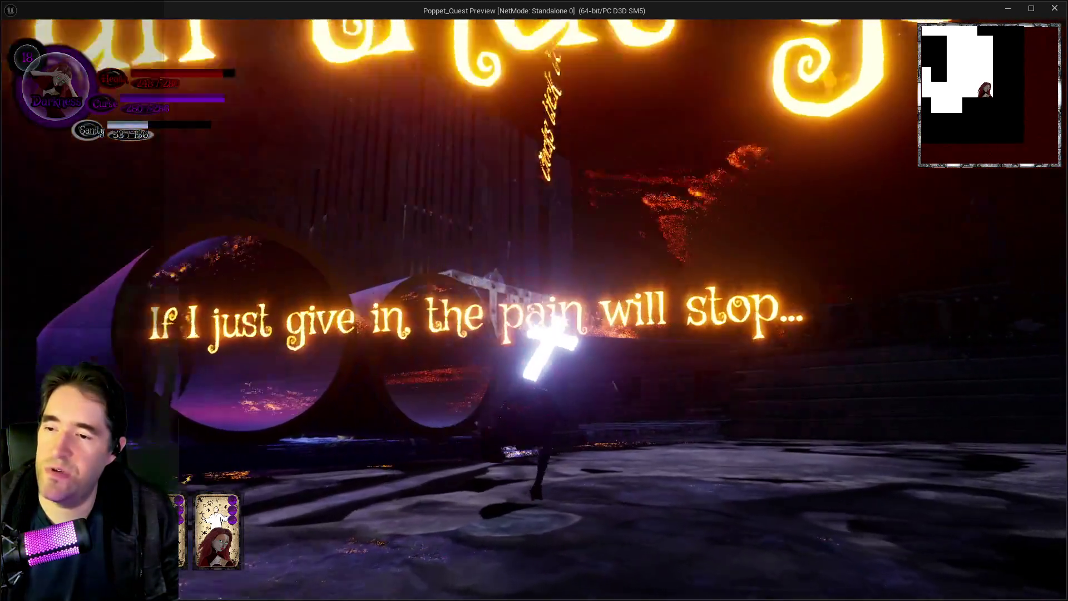
pyautogui.press('w')
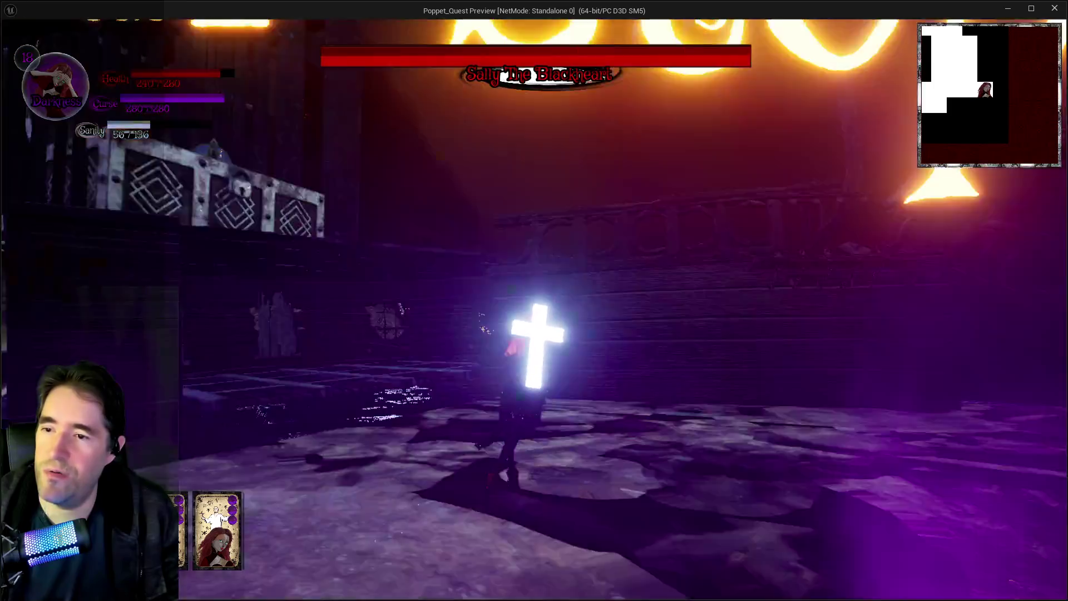
# - Flash the cross into the purple-lit area and fight the pirate boss with the red umbrella
pyautogui.press('w')
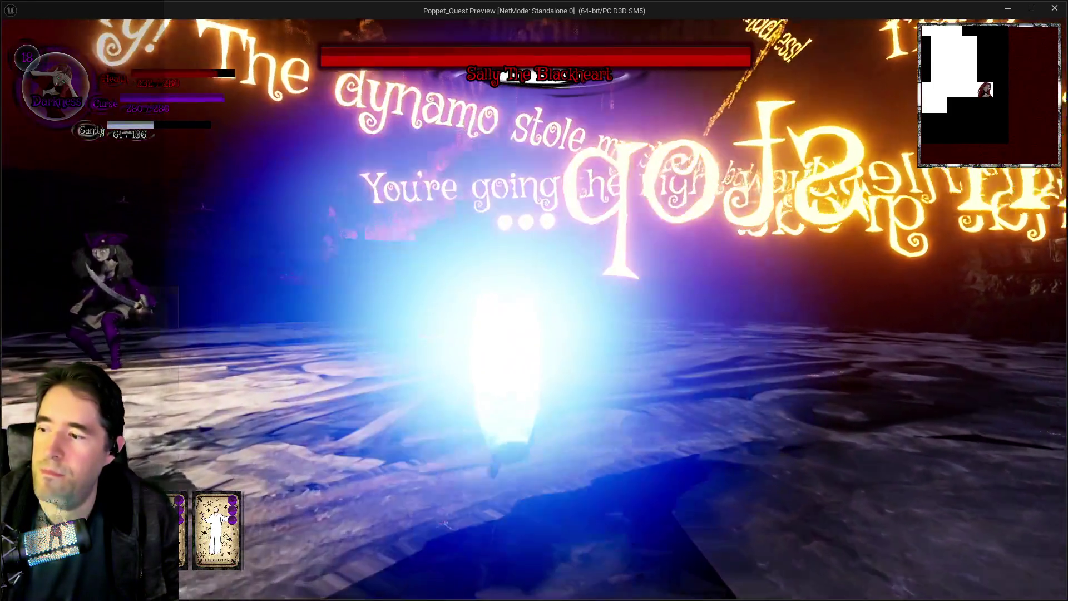
pyautogui.press('w')
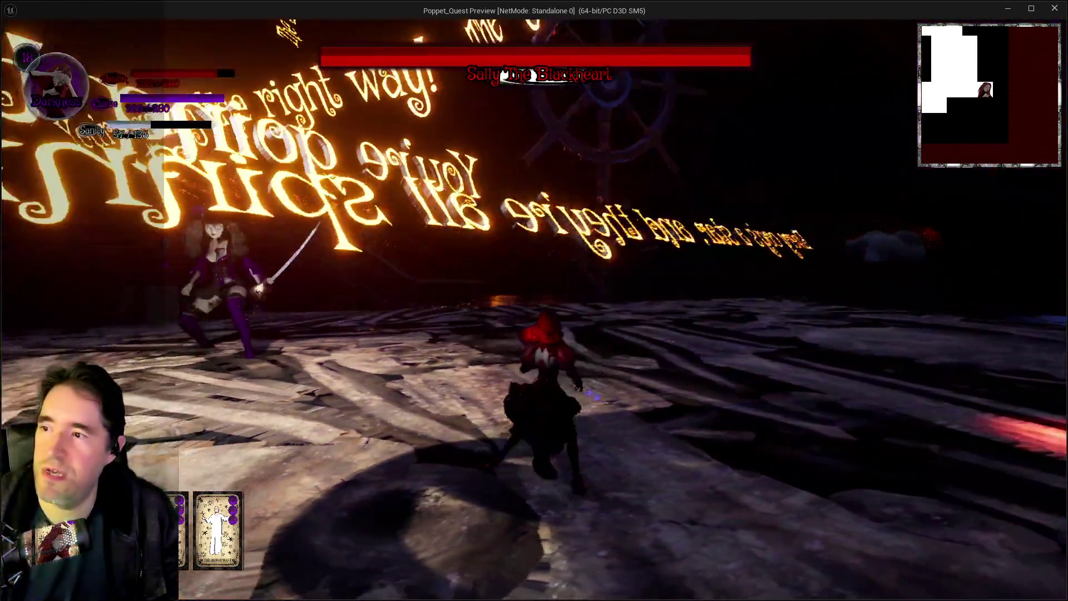
pyautogui.press('w')
pyautogui.press('w')
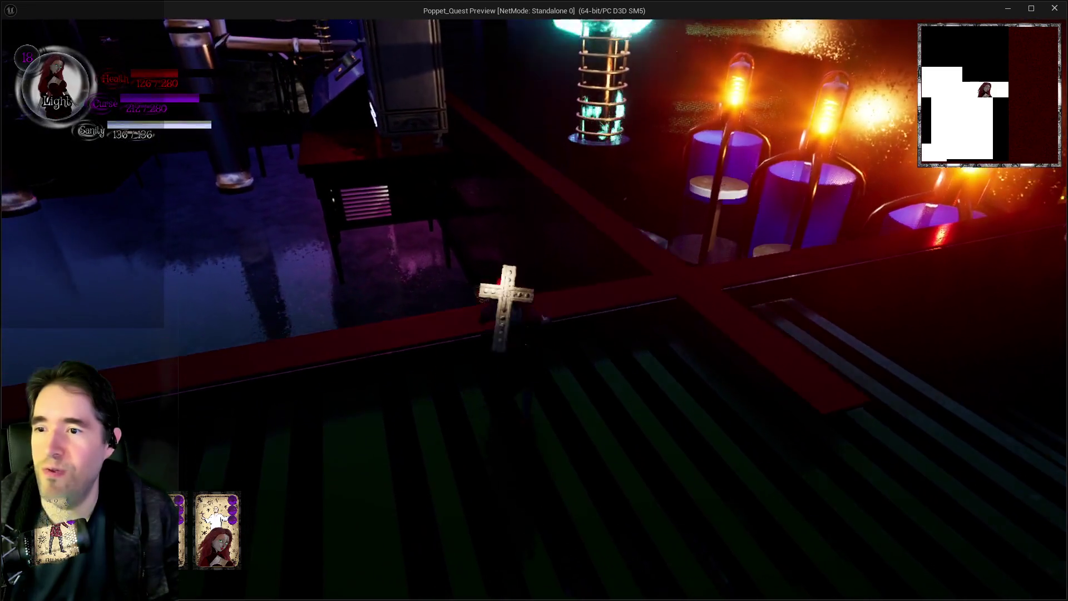
# - Switch to Darkness, smash the slatted gate, and collect The Broken Compass Key
pyautogui.press('s')
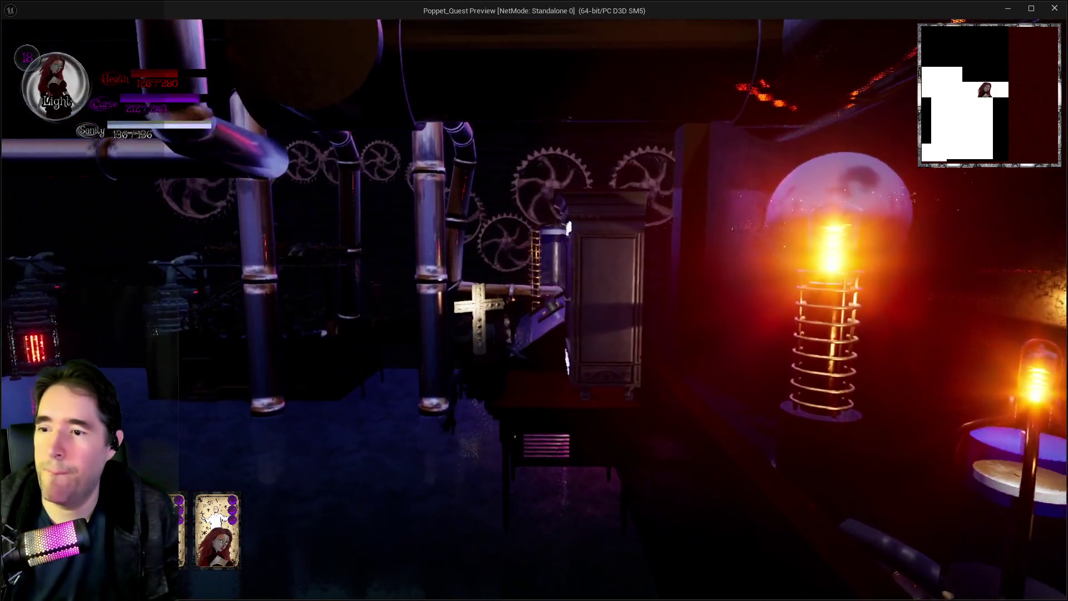
pyautogui.press('q')
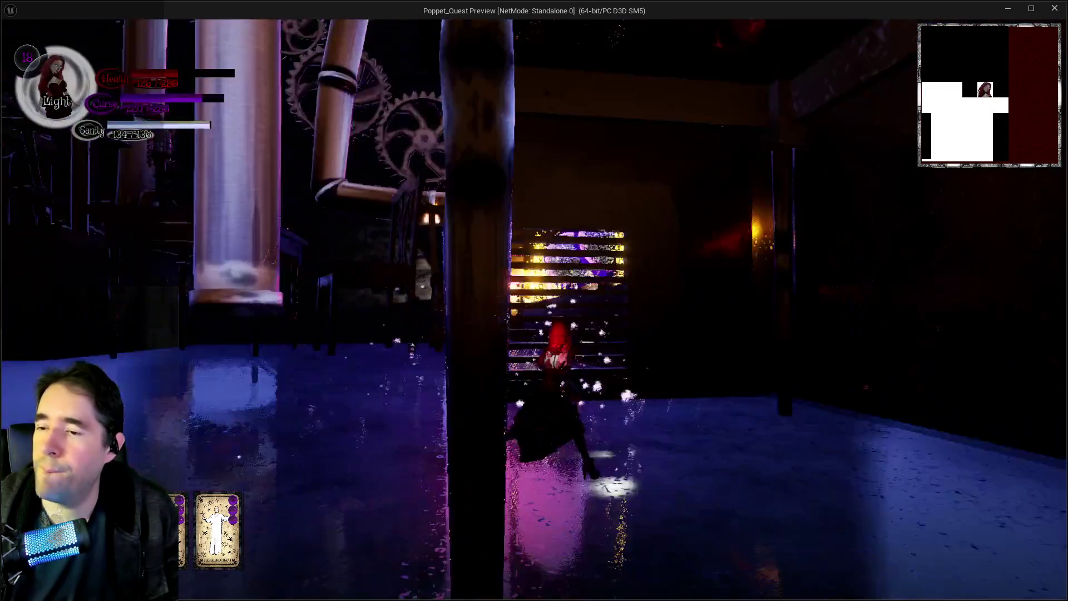
pyautogui.press('e')
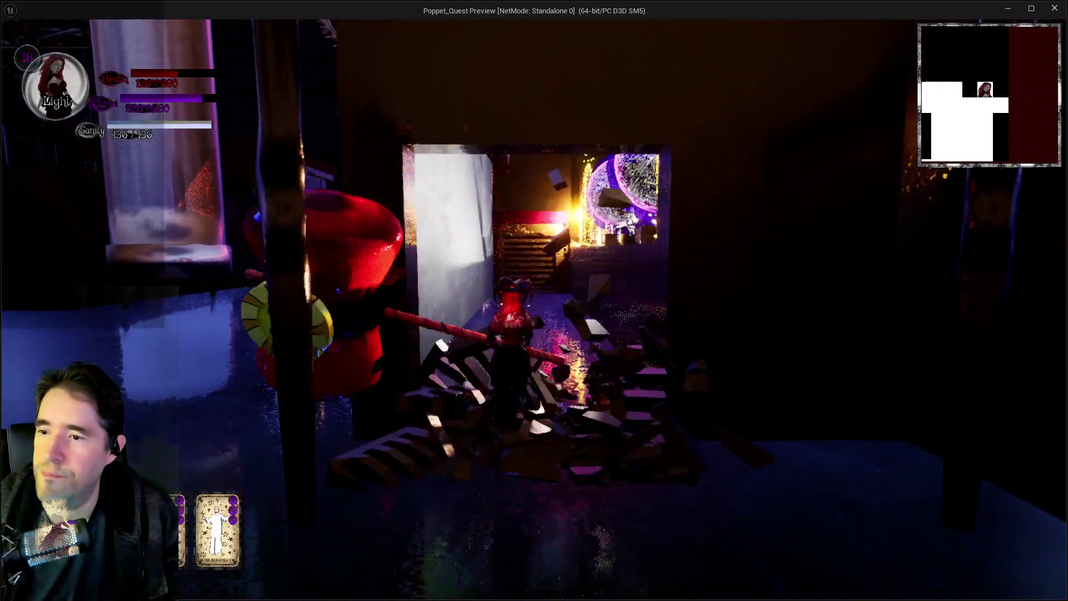
pyautogui.press('w')
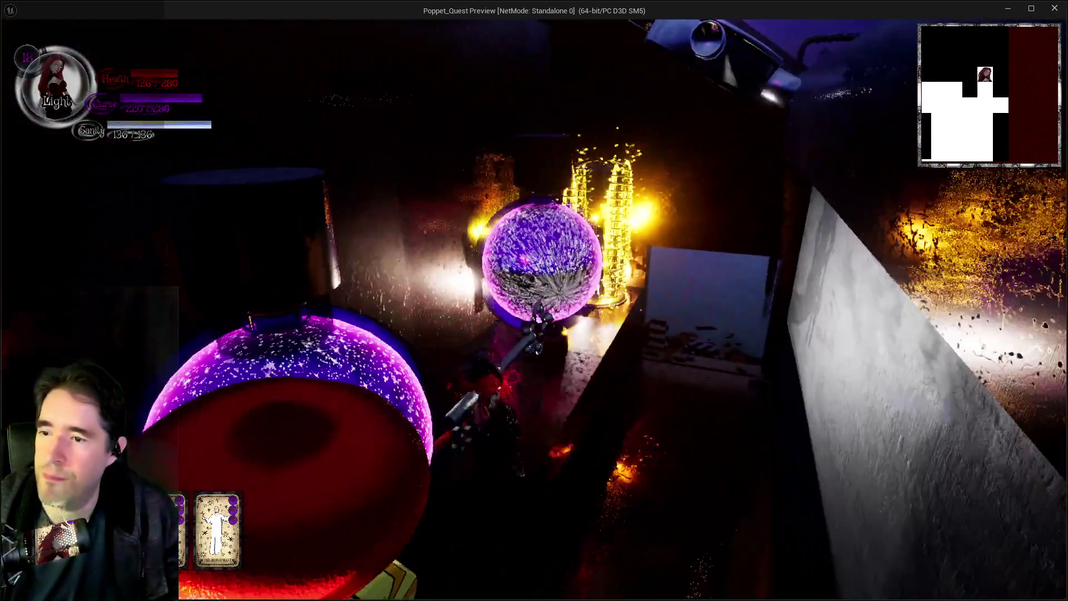
pyautogui.press('w')
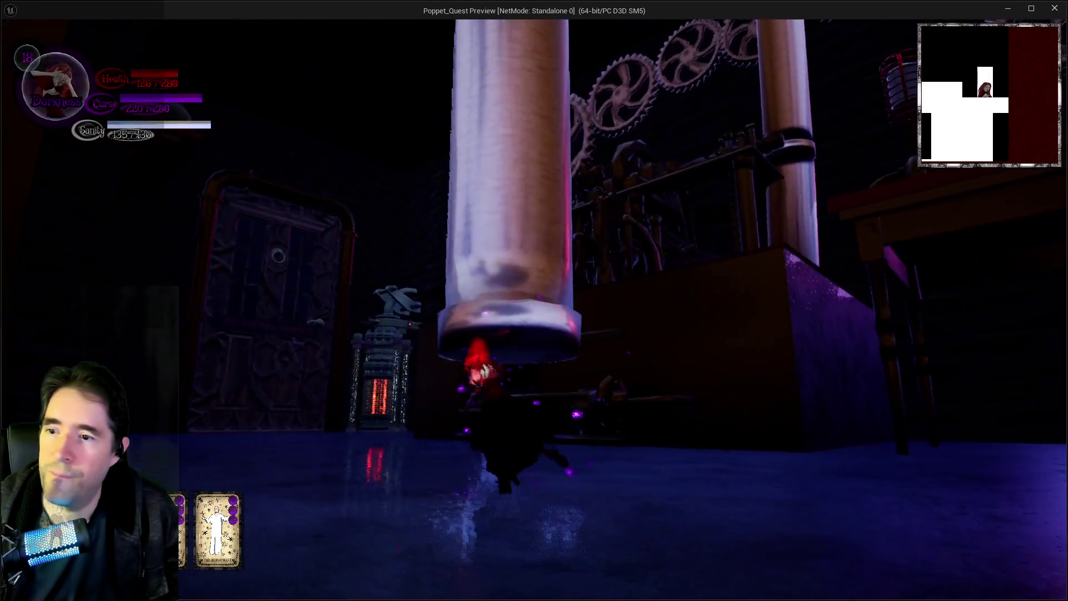
# - Enter The Broken Compass tavern, attack with the pink blade, and run out into the street
pyautogui.press('w')
pyautogui.press('w')
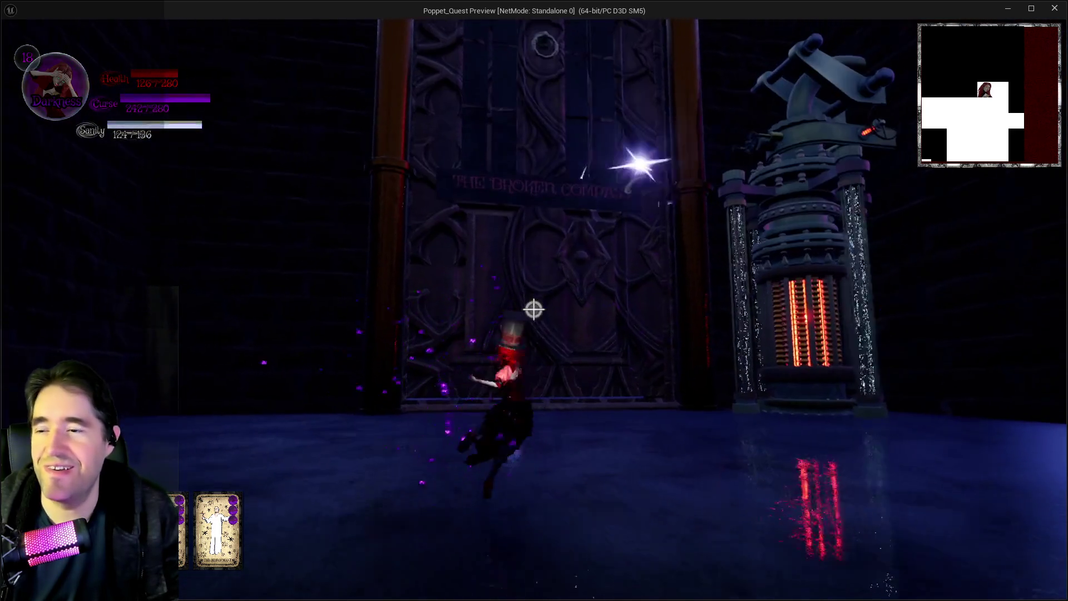
pyautogui.press('w')
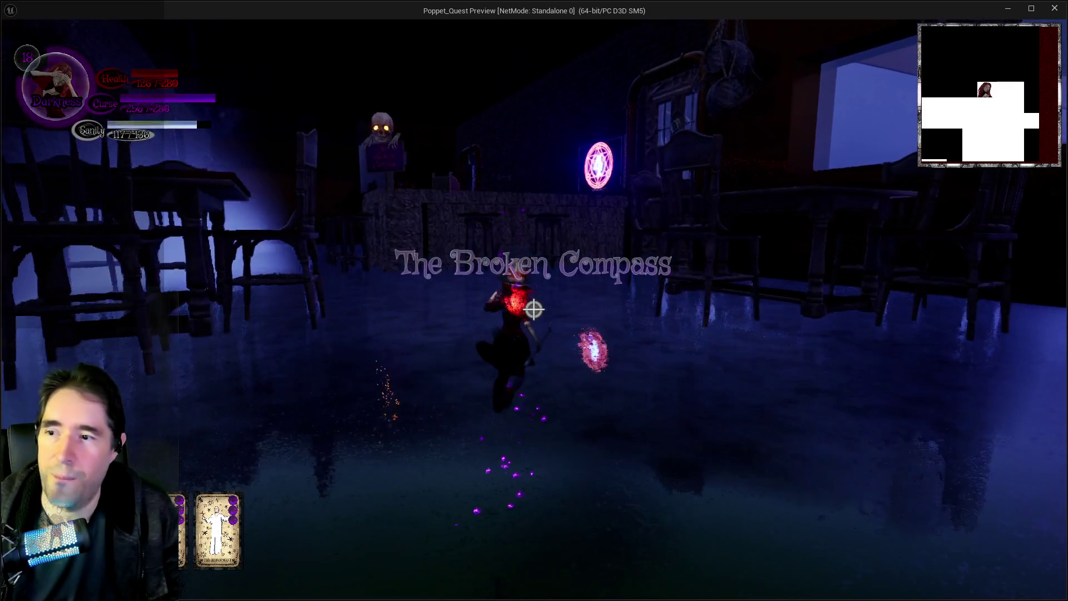
pyautogui.press('w')
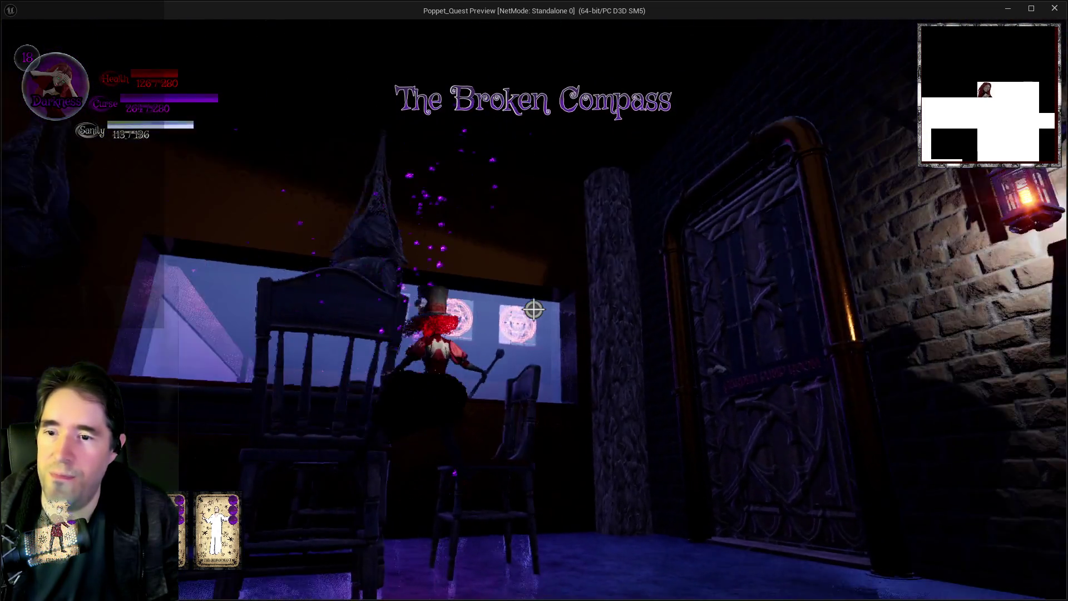
pyautogui.click(534, 310)
pyautogui.press('w')
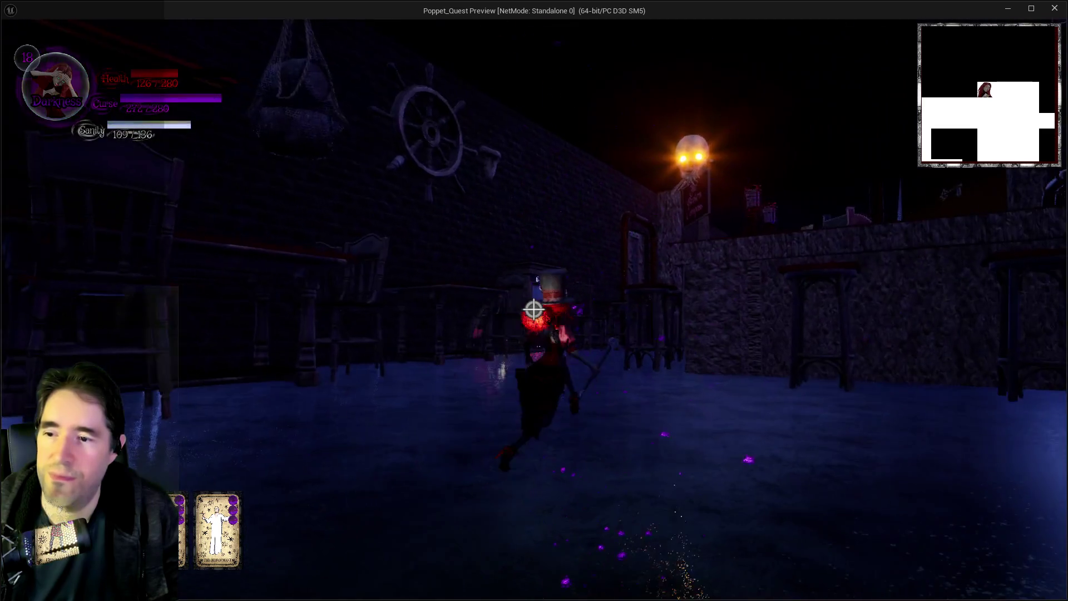
# - Cross the street and table to the glowing magic circle and The Secret Garden Key
pyautogui.press('w')
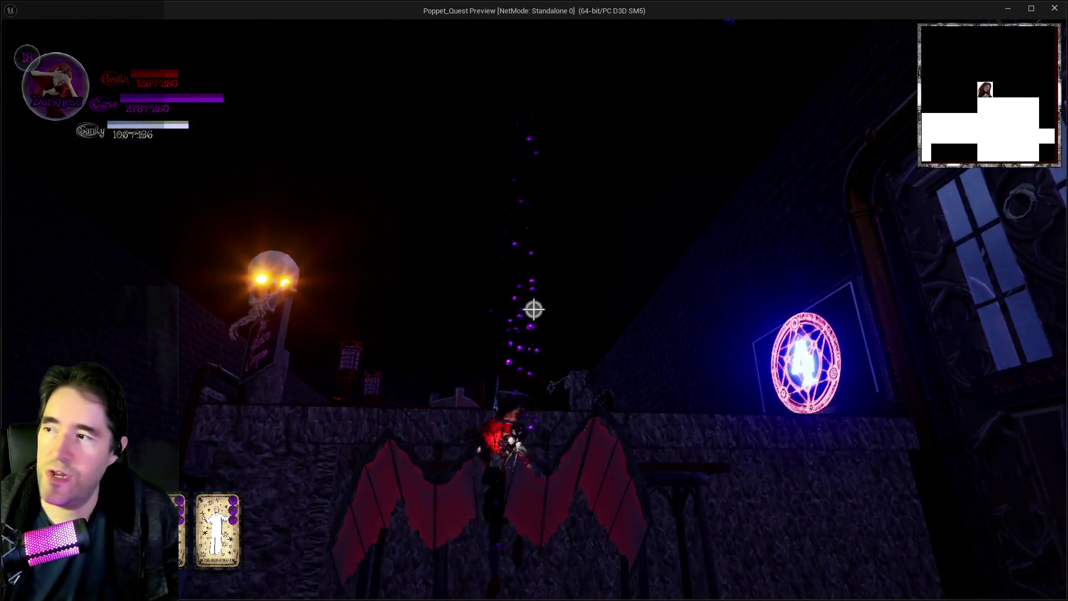
pyautogui.press('w')
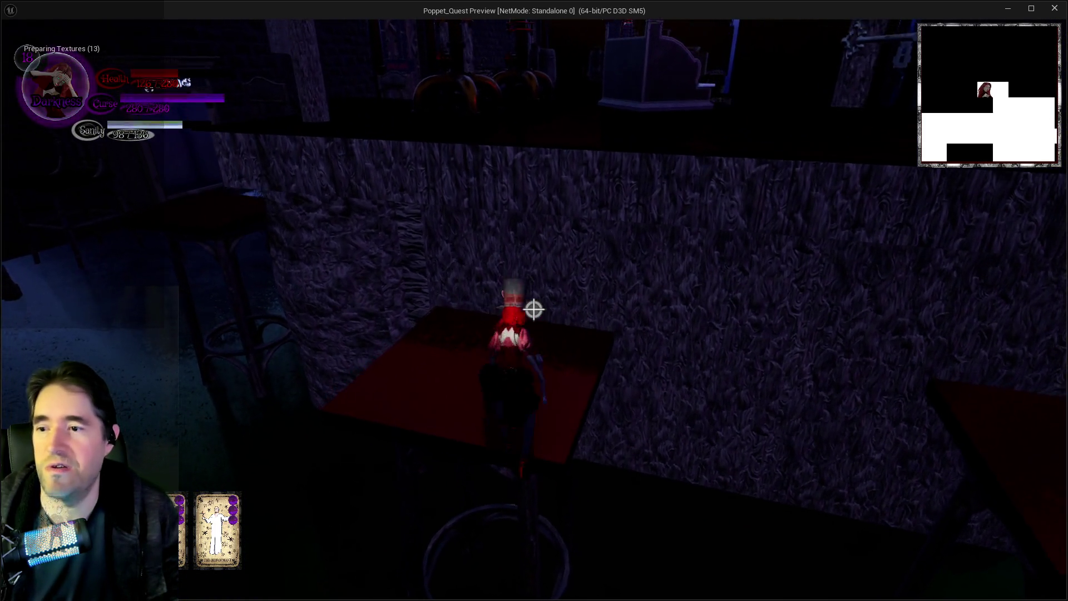
pyautogui.press('w')
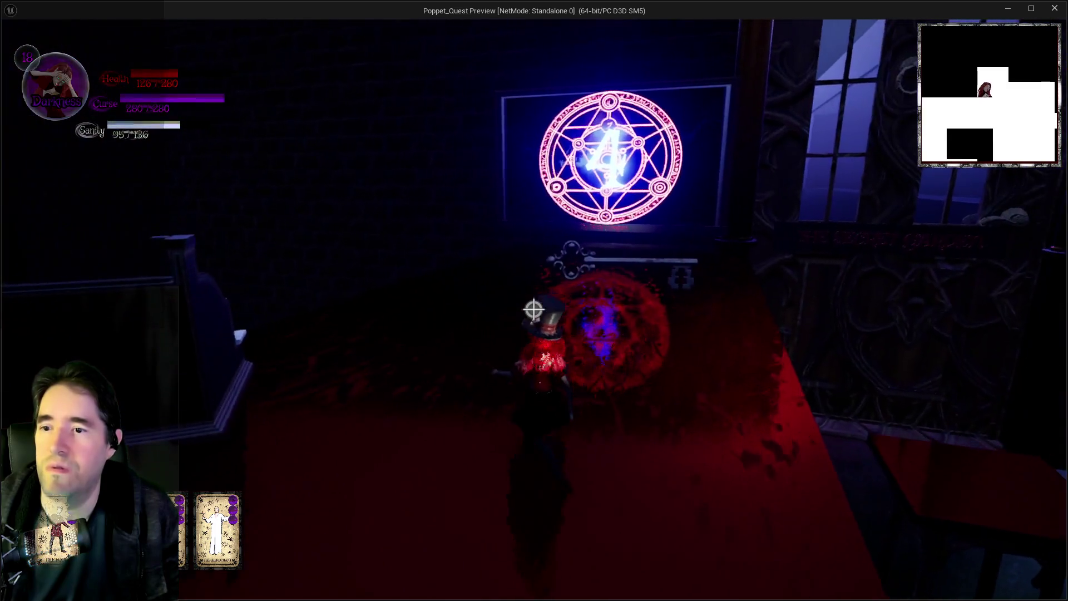
pyautogui.press('w')
pyautogui.press('w')
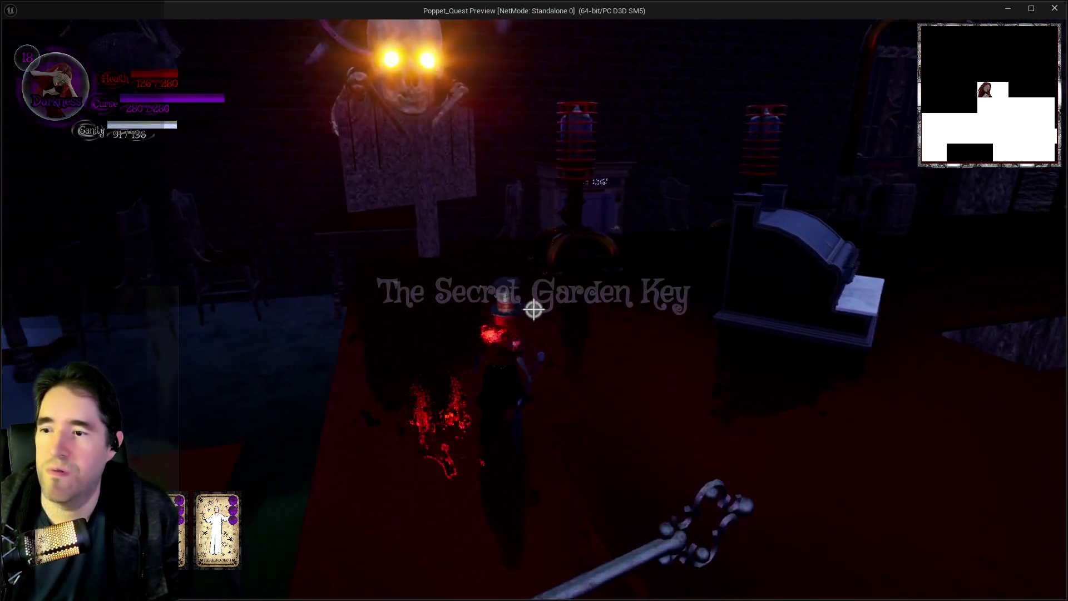
pyautogui.press('w')
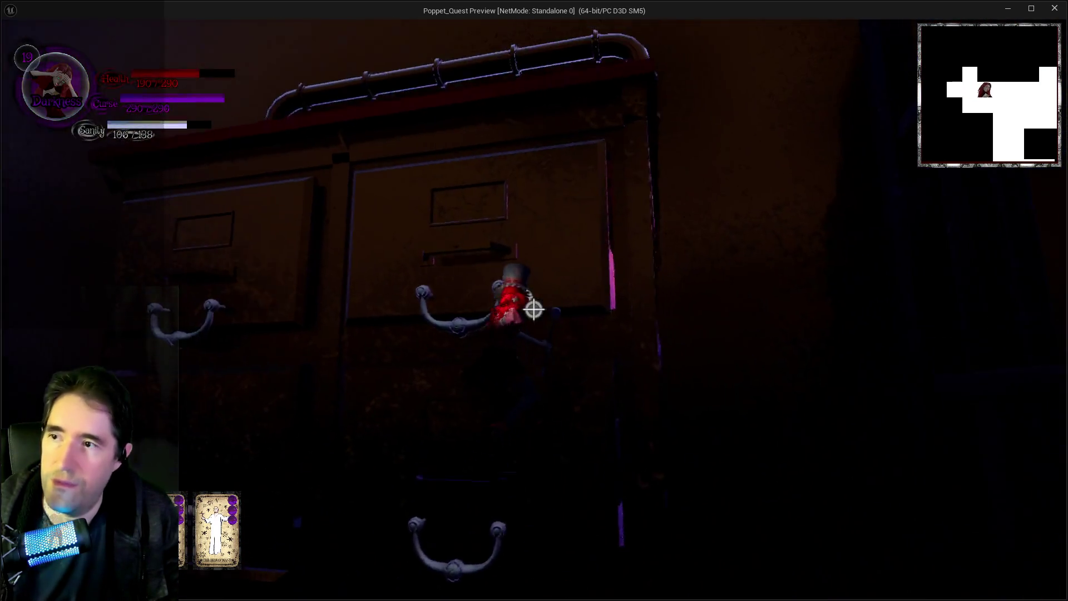
# - Climb onto the tall cabinet, walk along the shelf past the timer, and glide down
pyautogui.press('space')
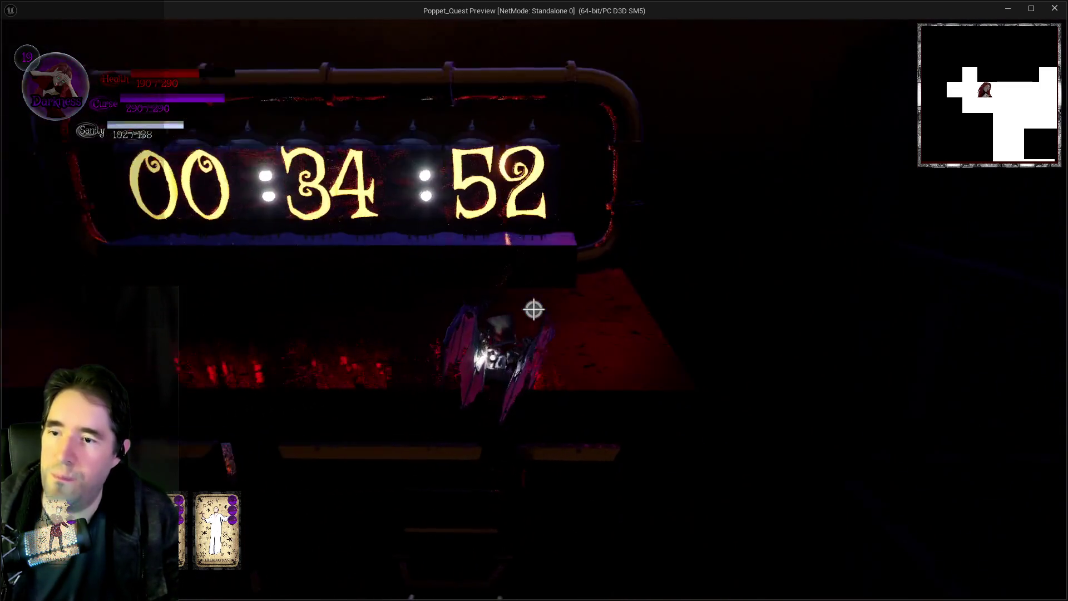
pyautogui.press('d')
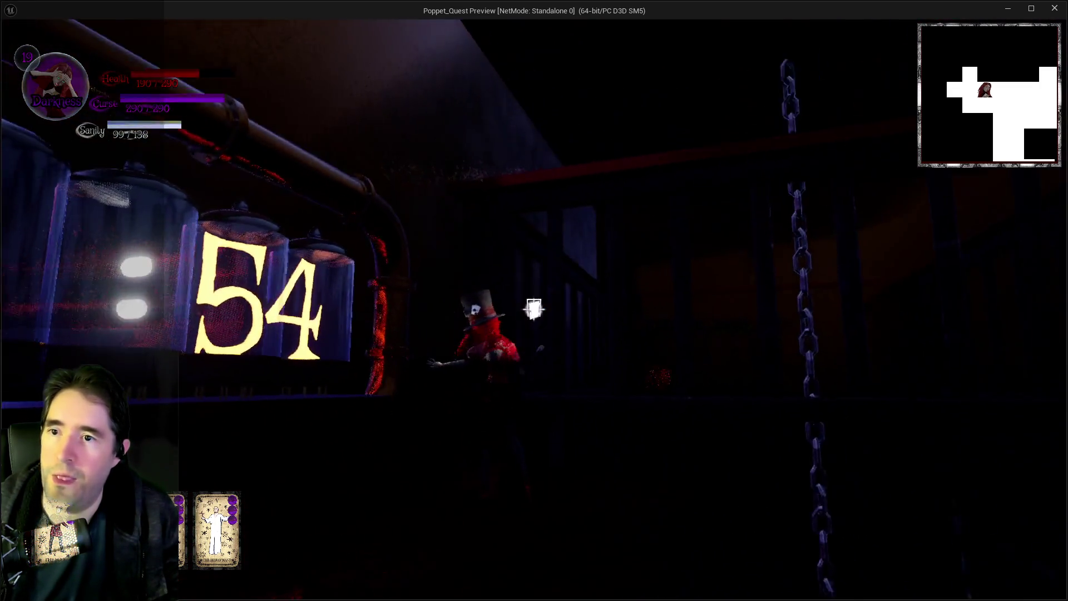
pyautogui.press('space')
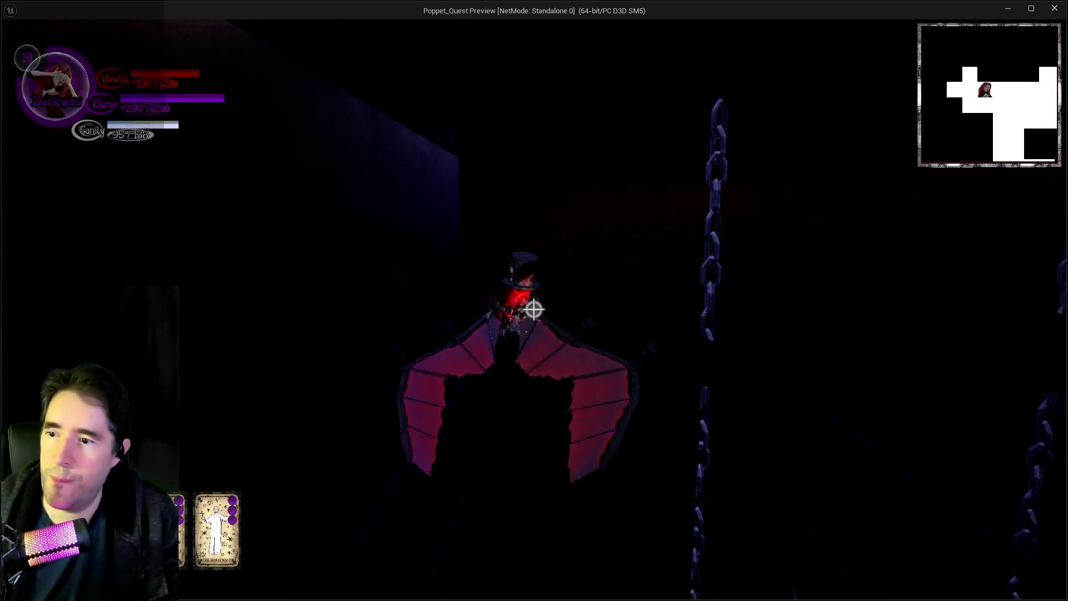
pyautogui.press('w')
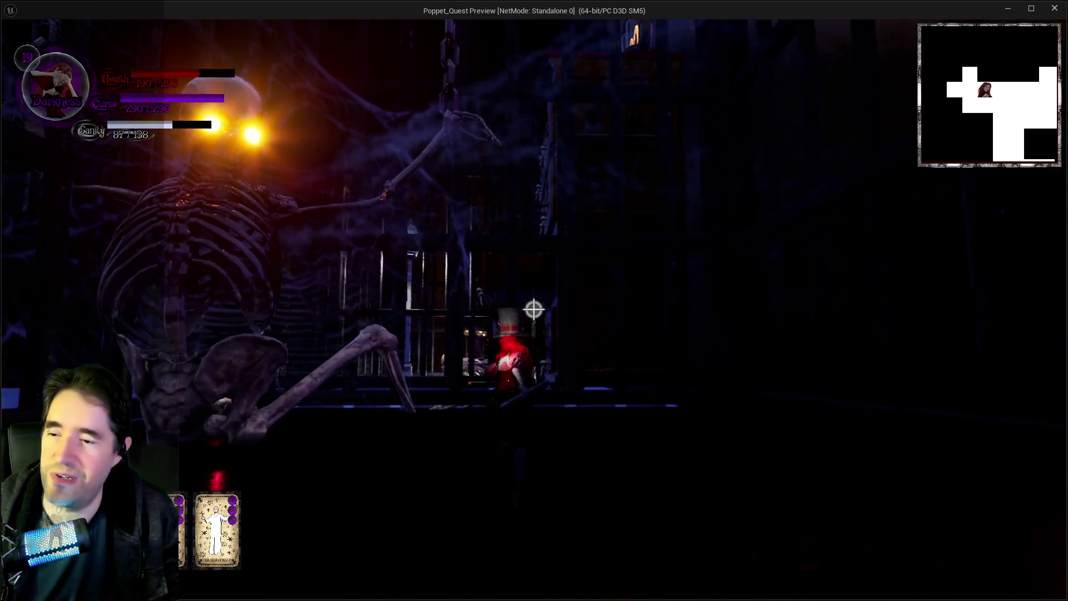
# - Run across the floor and glide off the dresser and ledge toward the railing
pyautogui.press('w')
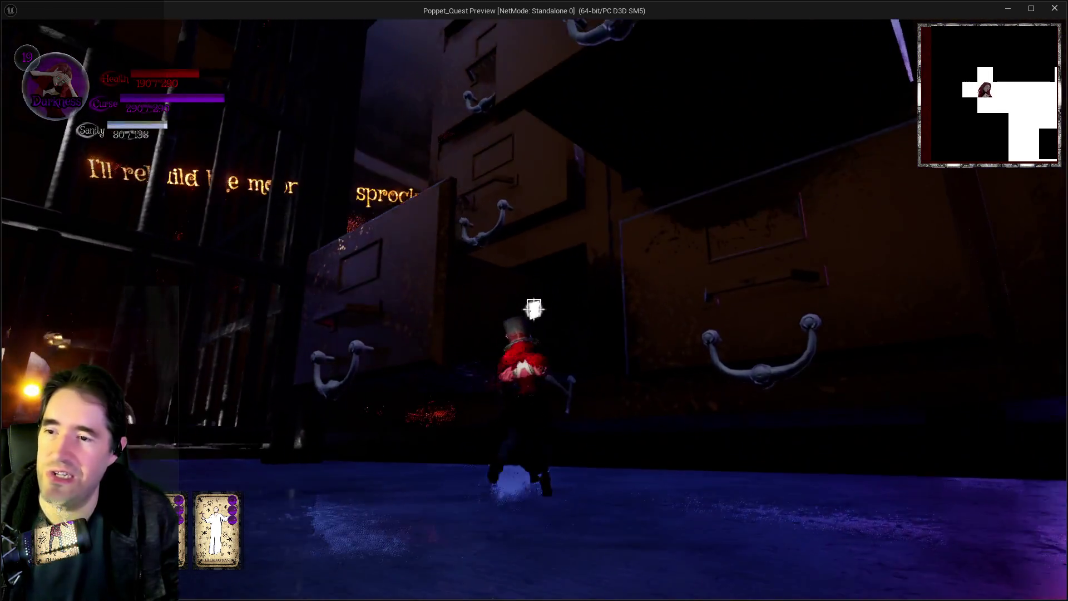
pyautogui.press('space')
pyautogui.press('w')
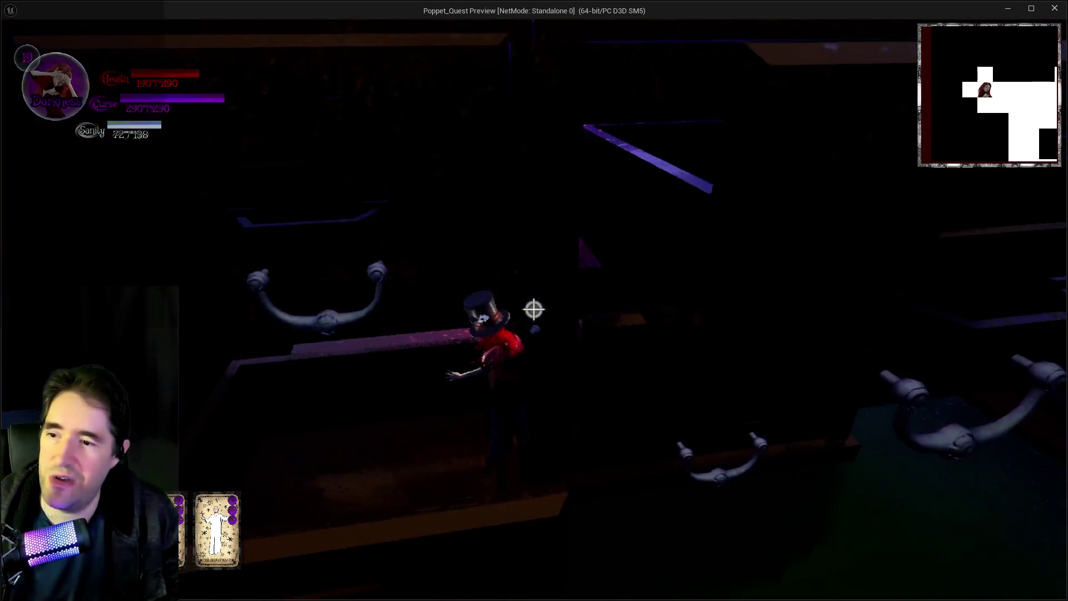
pyautogui.press('space')
# - Enter the glowing-text room, raise the cross for a bright flash, and switch to Light mode
pyautogui.press('w')
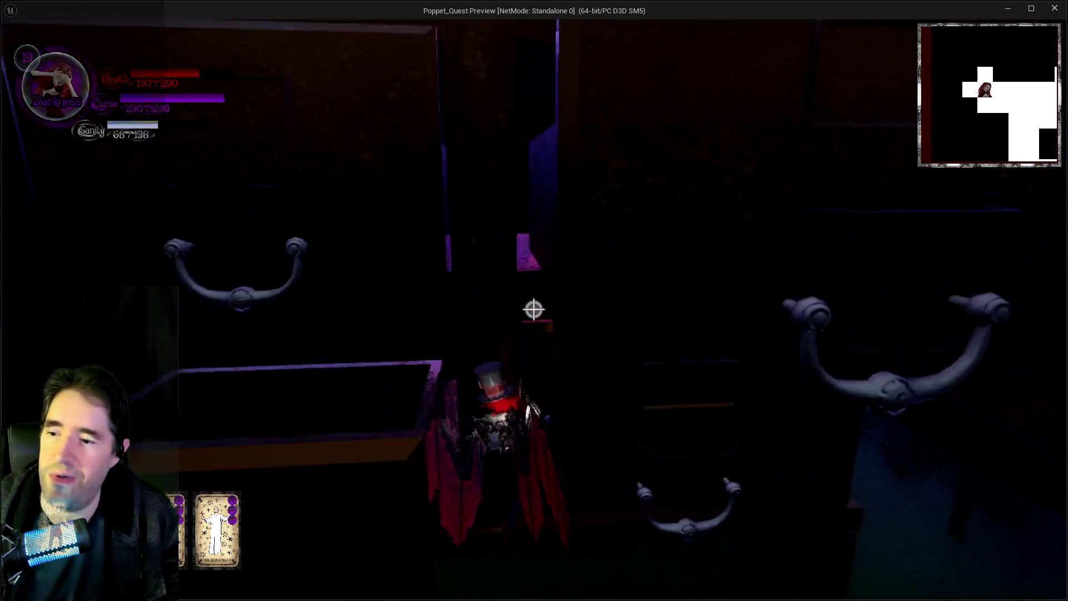
pyautogui.press('w')
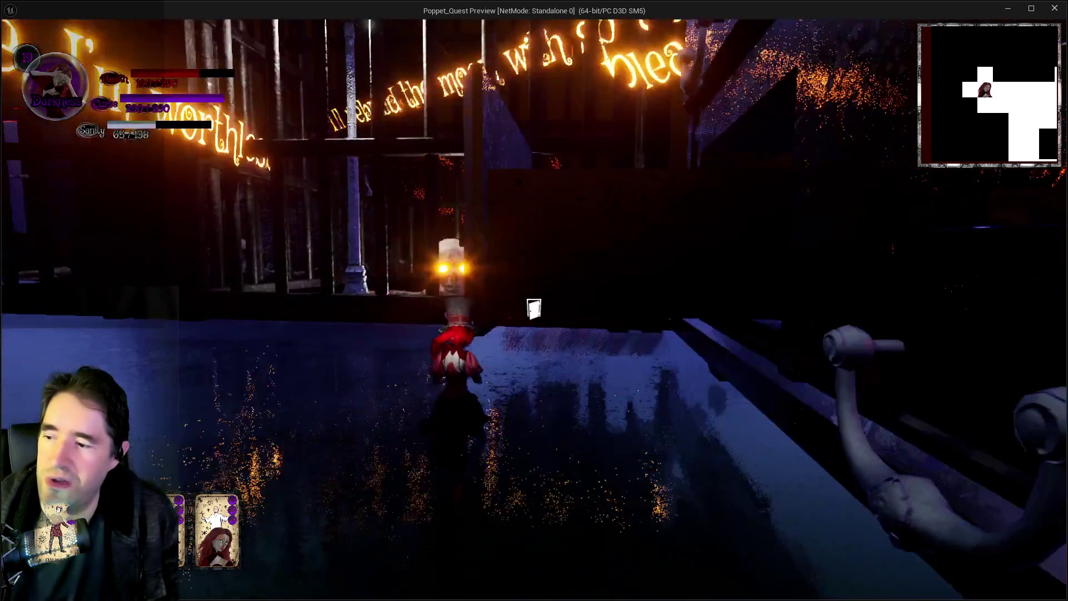
pyautogui.press('w')
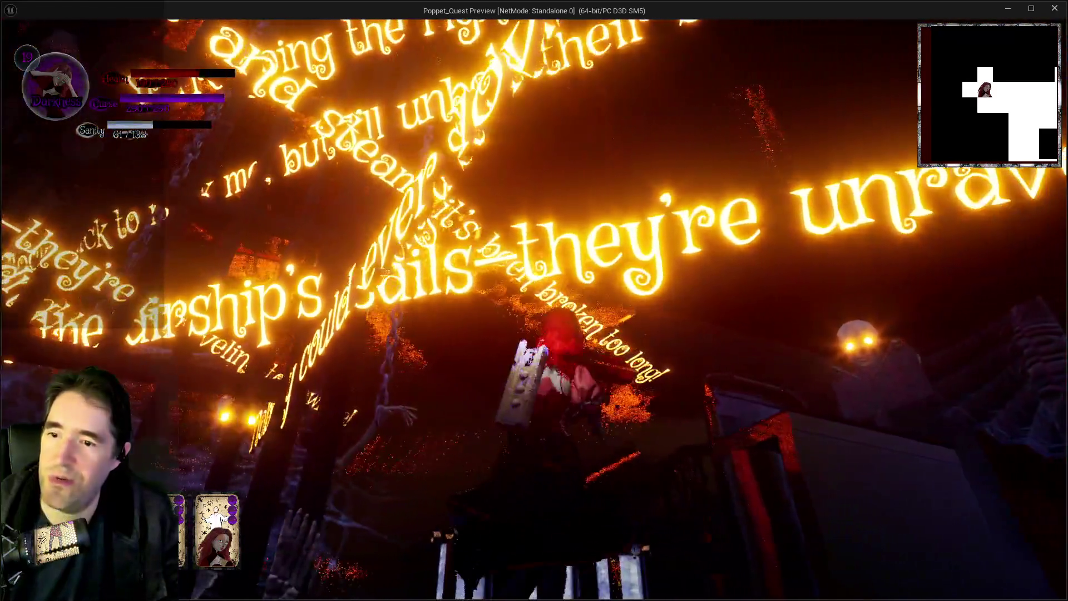
pyautogui.press('w')
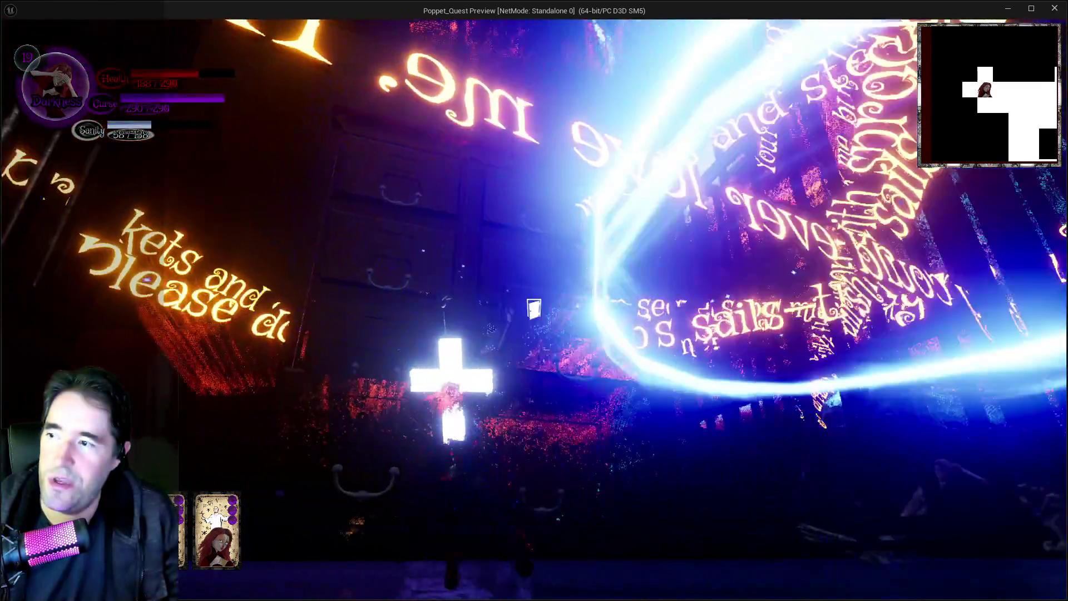
pyautogui.press('w')
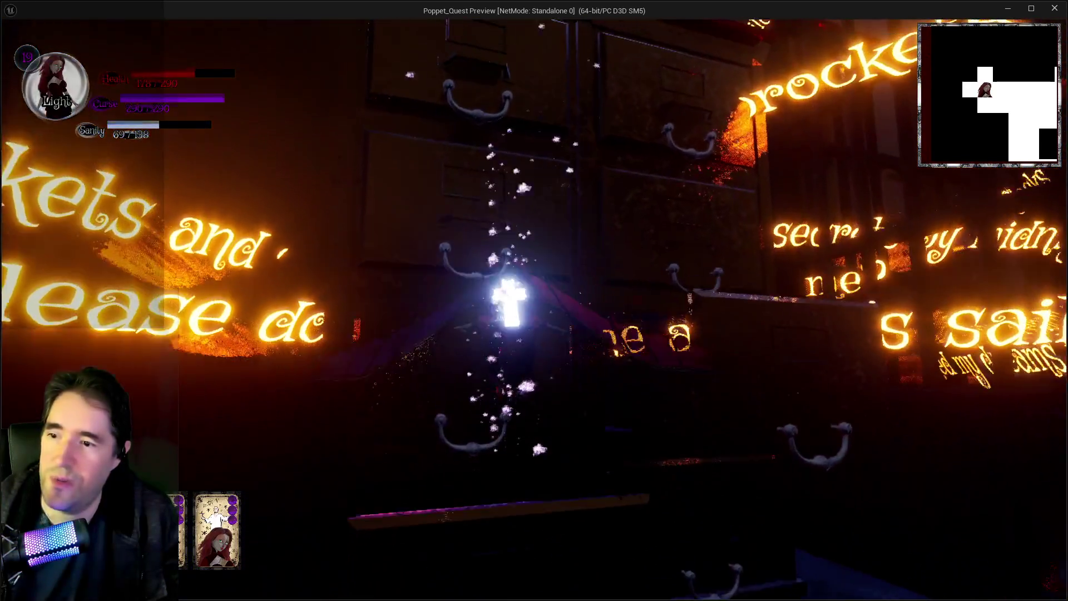
# - Move past the railing and the cage to the counter panel in Light mode
pyautogui.press('w')
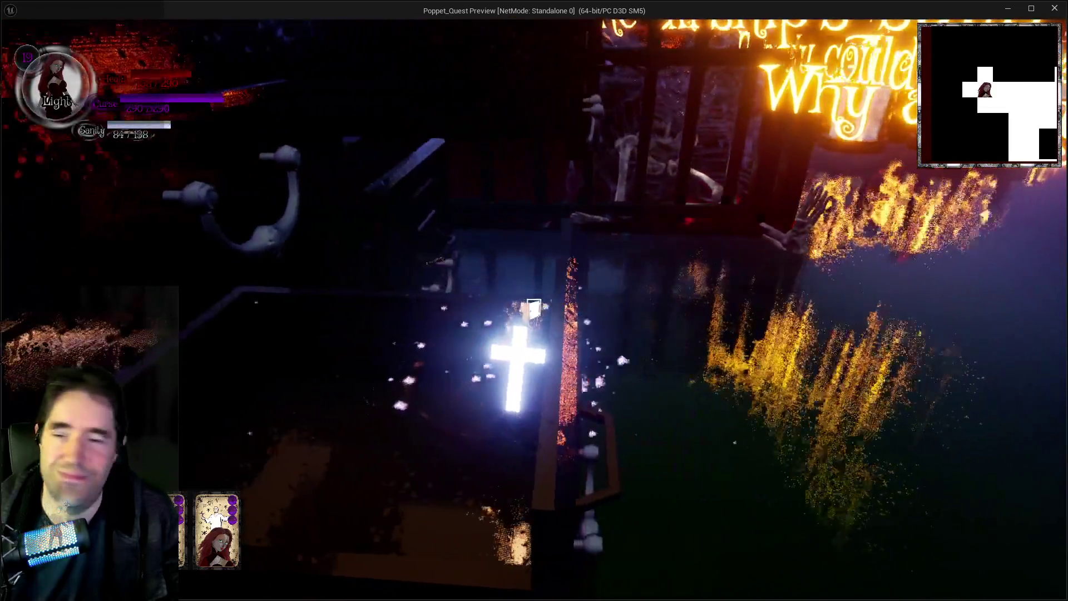
pyautogui.press('w')
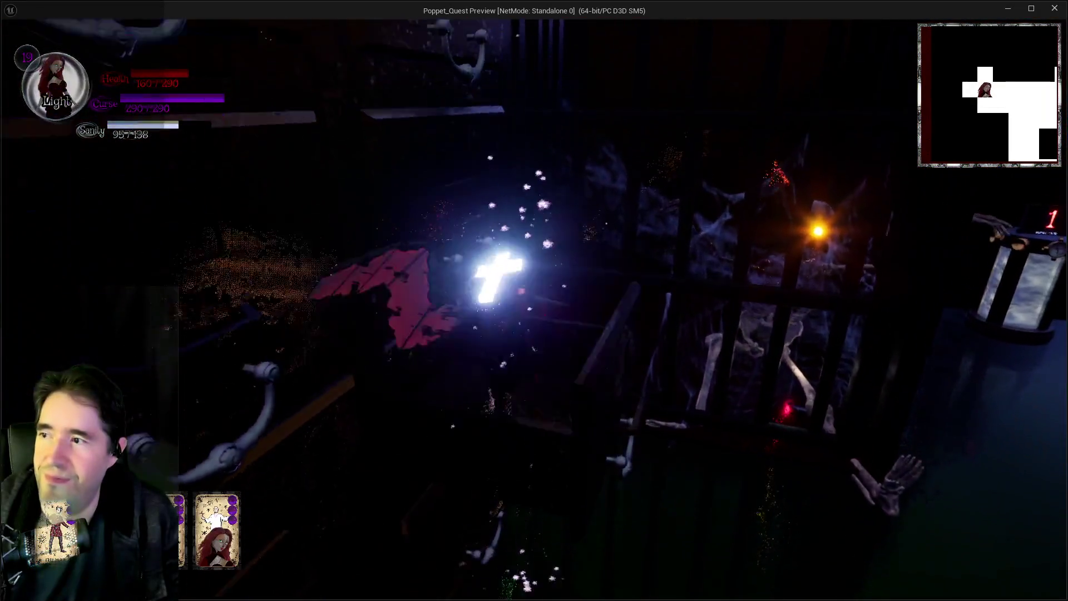
pyautogui.press('w')
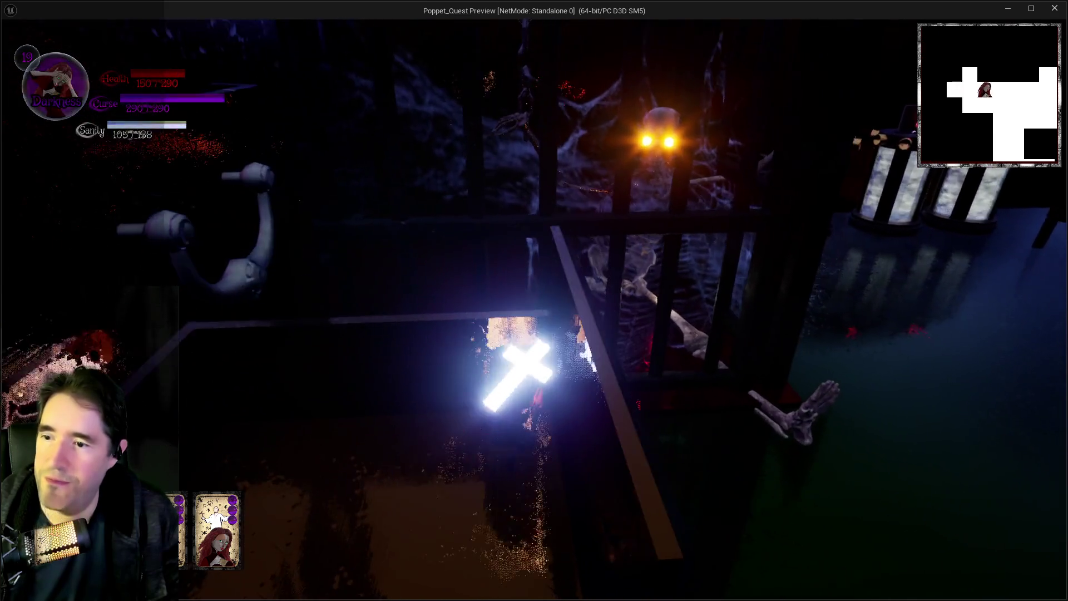
pyautogui.press('w')
pyautogui.press('w')
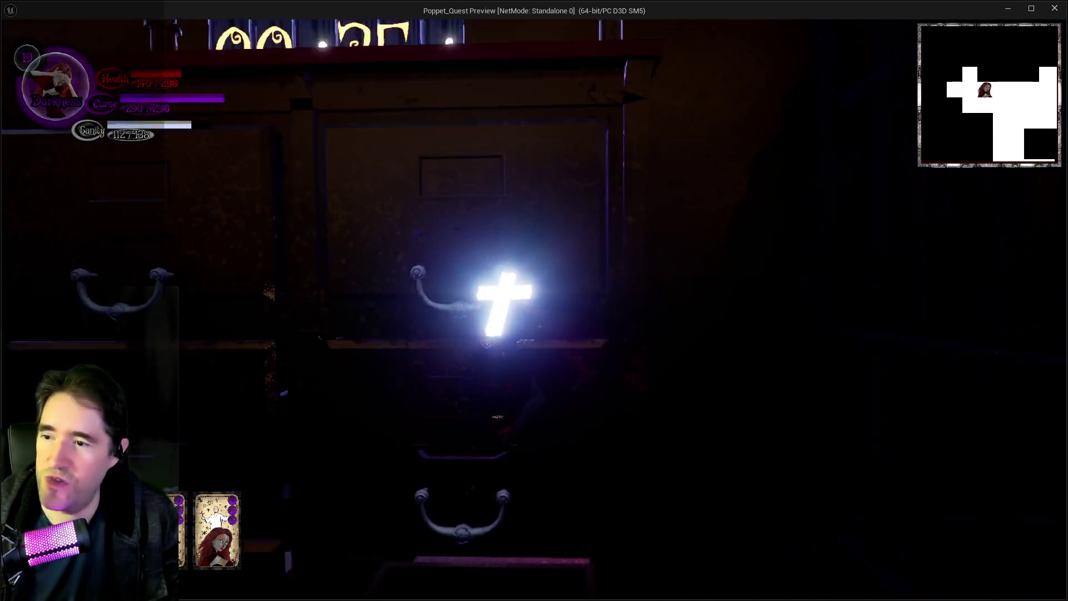
pyautogui.press('w')
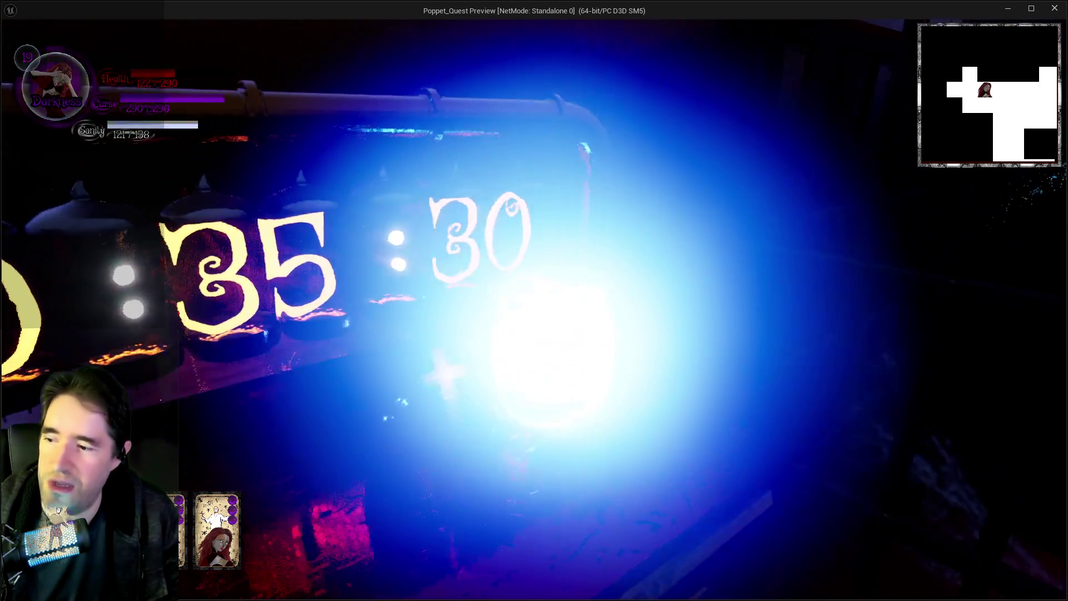
# - Flare the cross into the red corridor and cast spells, including two health-restoring bursts
pyautogui.press('w')
pyautogui.press('w')
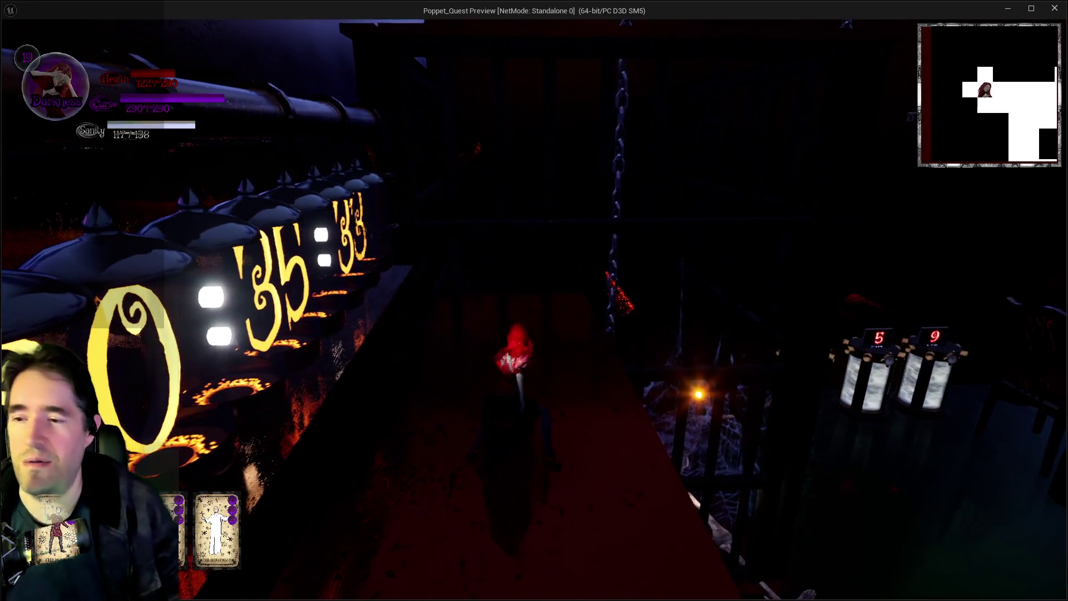
pyautogui.click(534, 309)
pyautogui.press('w')
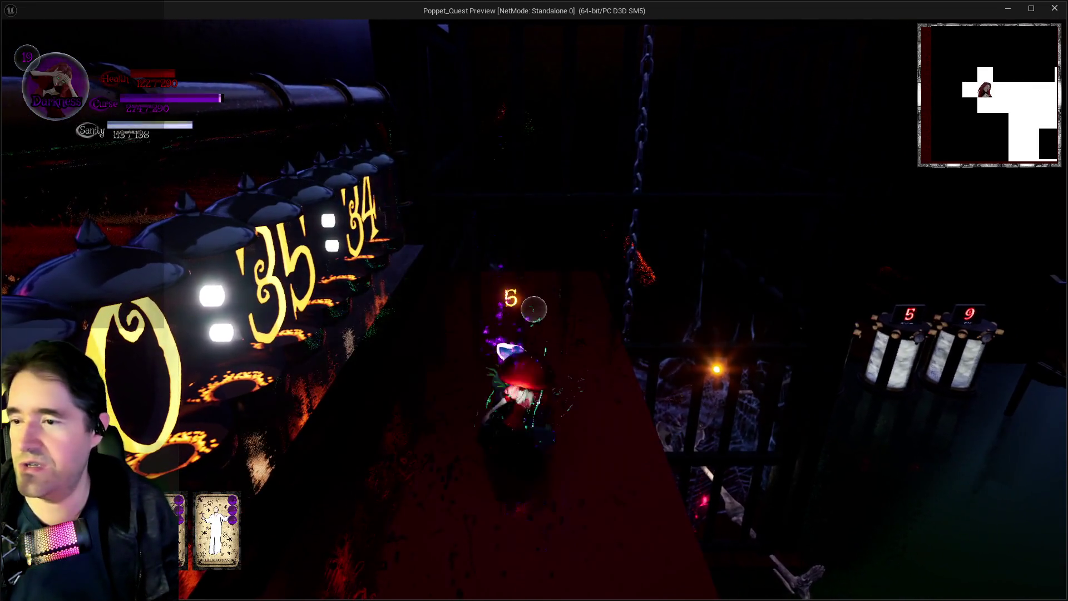
pyautogui.press('w')
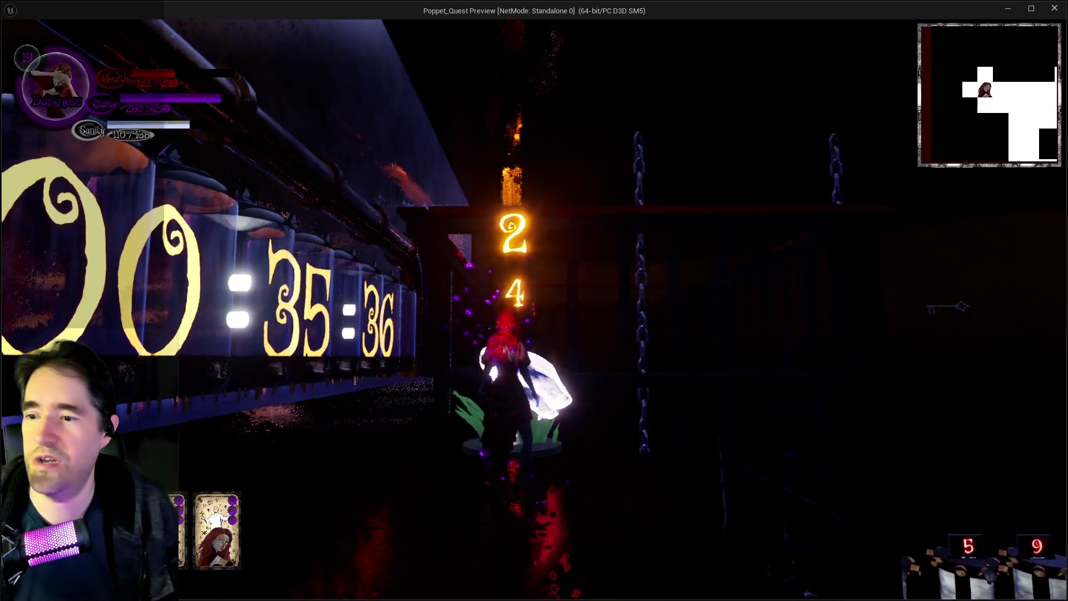
pyautogui.click(535, 308)
pyautogui.click(534, 309)
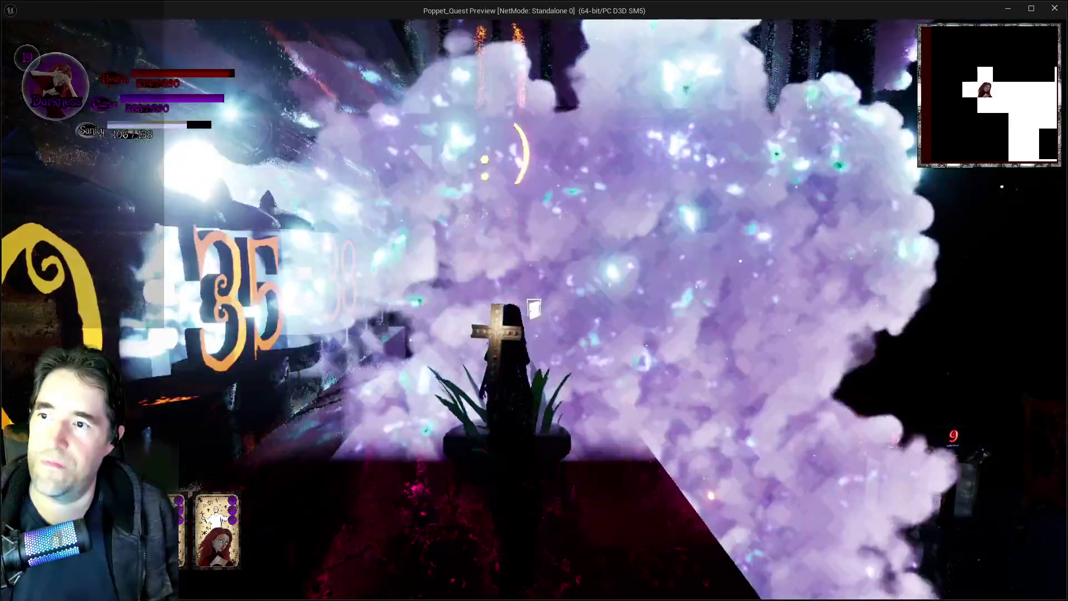
# - Walk through the dark corridor and along the red path onto the staircase
pyautogui.press('w')
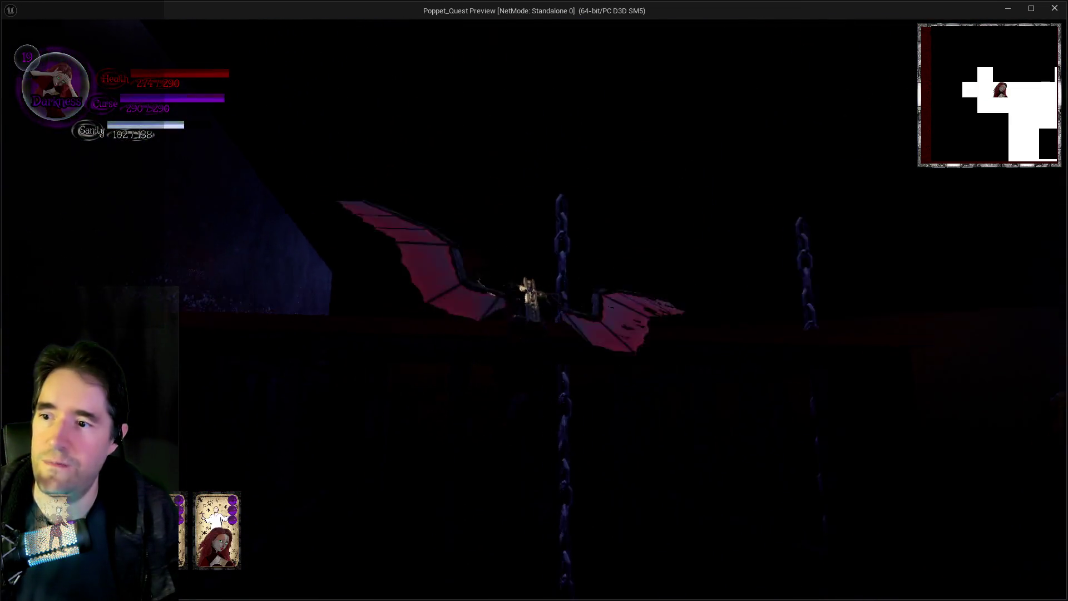
pyautogui.press('w')
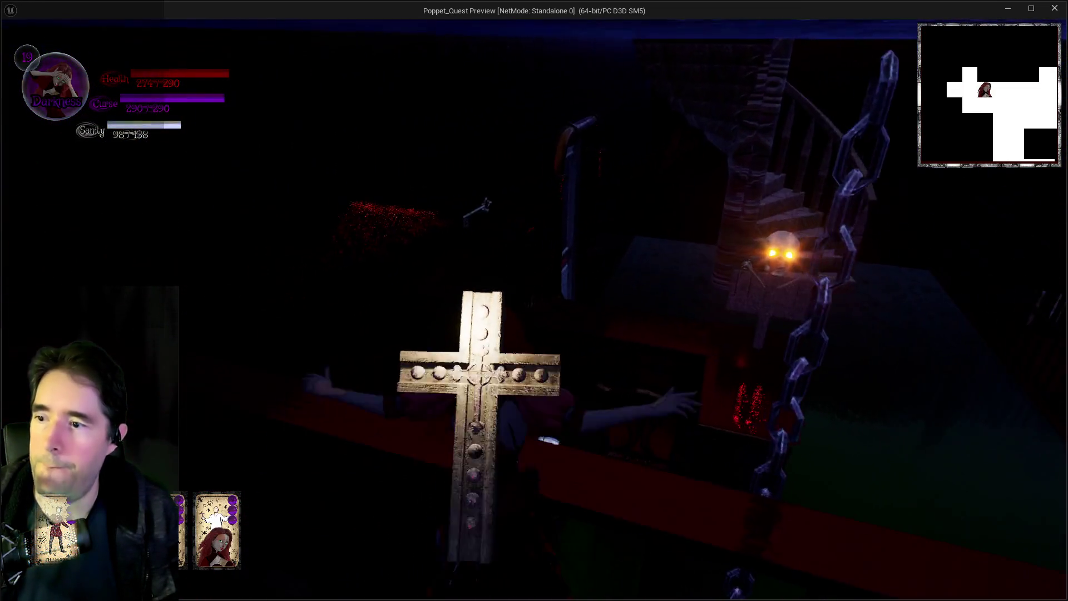
pyautogui.press('w')
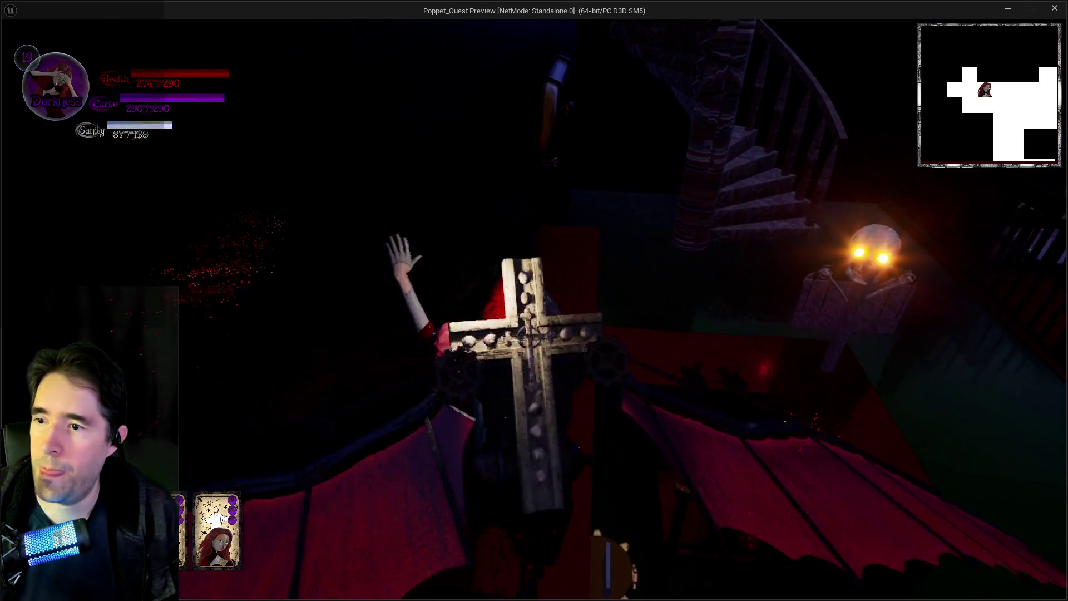
pyautogui.press('w')
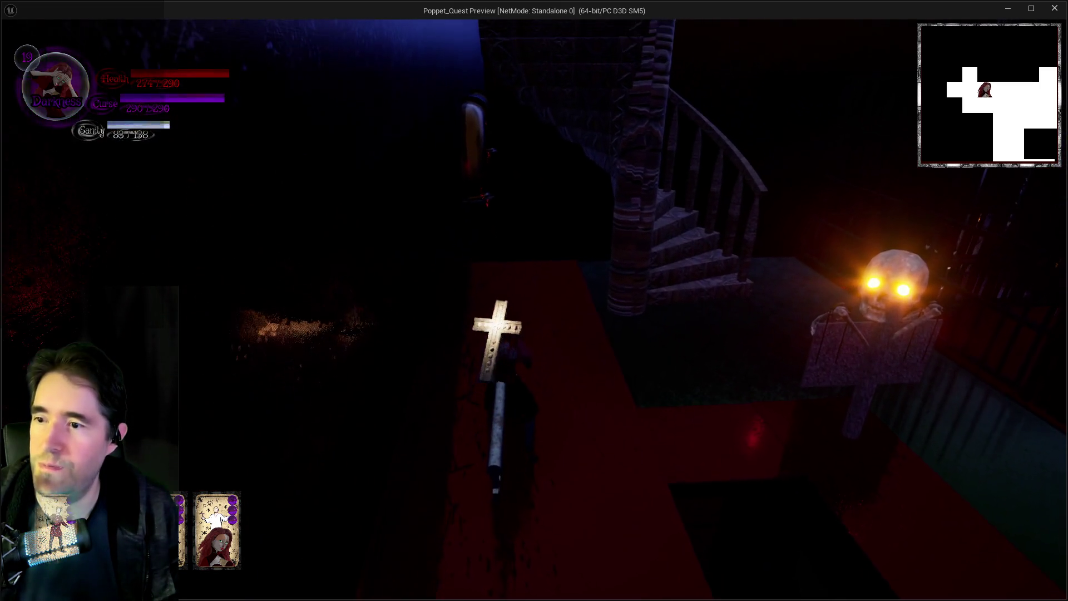
pyautogui.press('w')
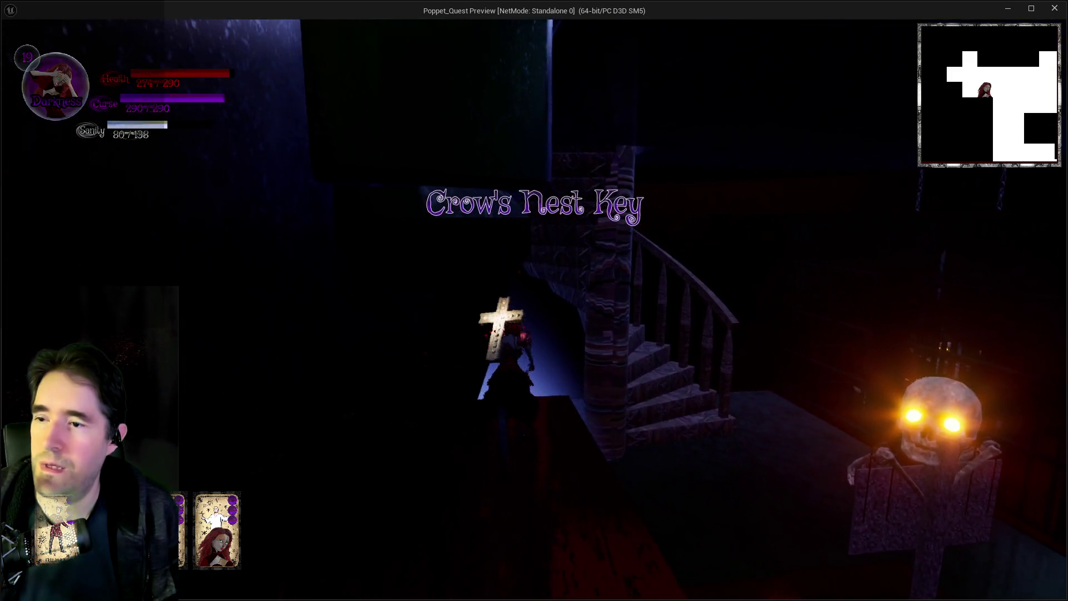
pyautogui.press('w')
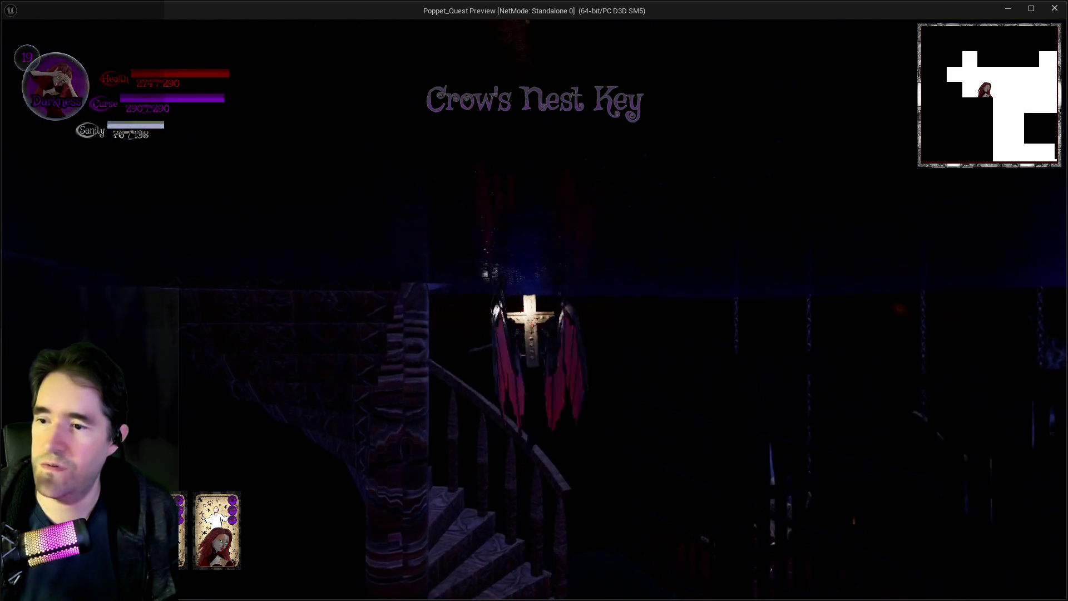
# - Cross the room and climb the carved stairs onto the upper platform
pyautogui.press('w')
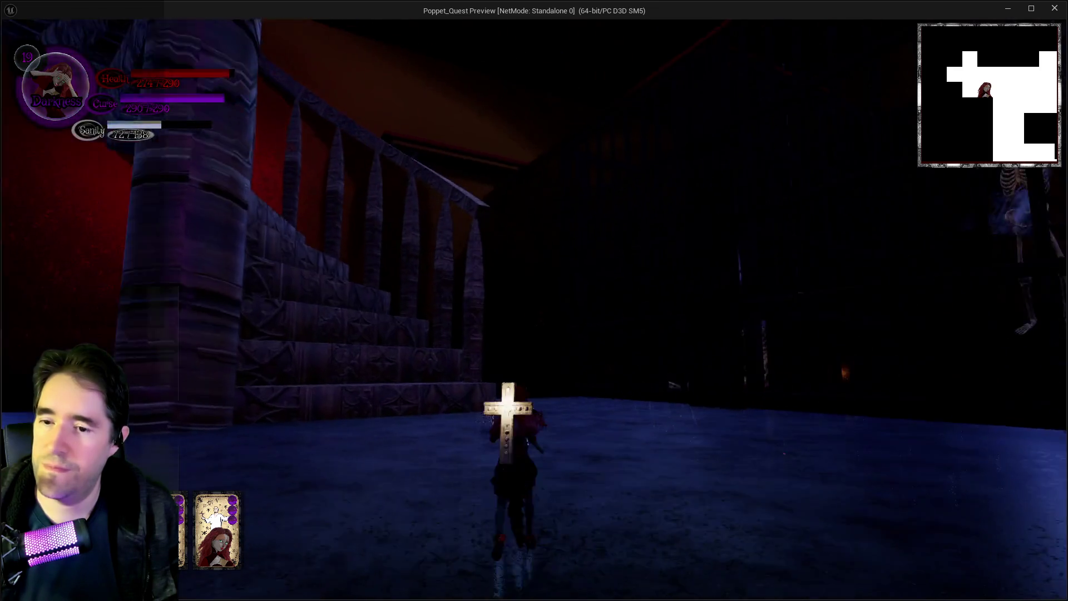
pyautogui.press('w')
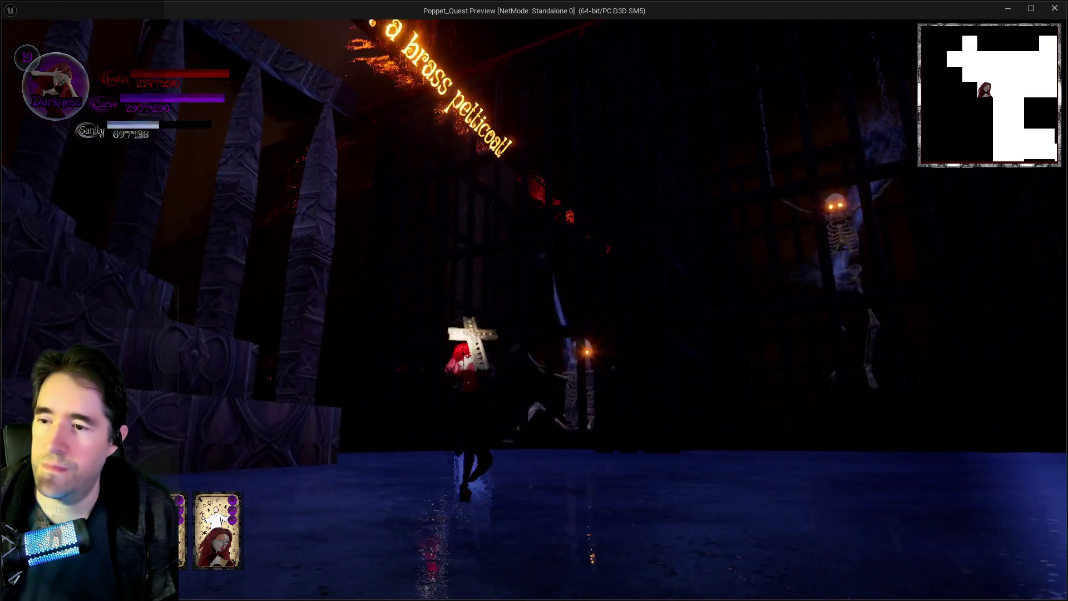
pyautogui.press('w')
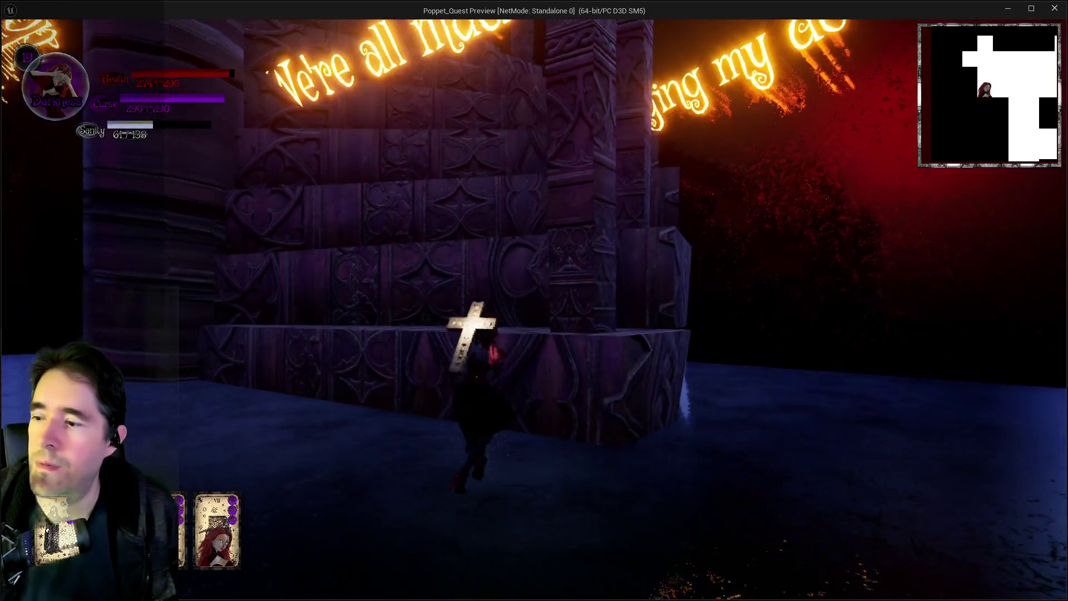
pyautogui.press('w')
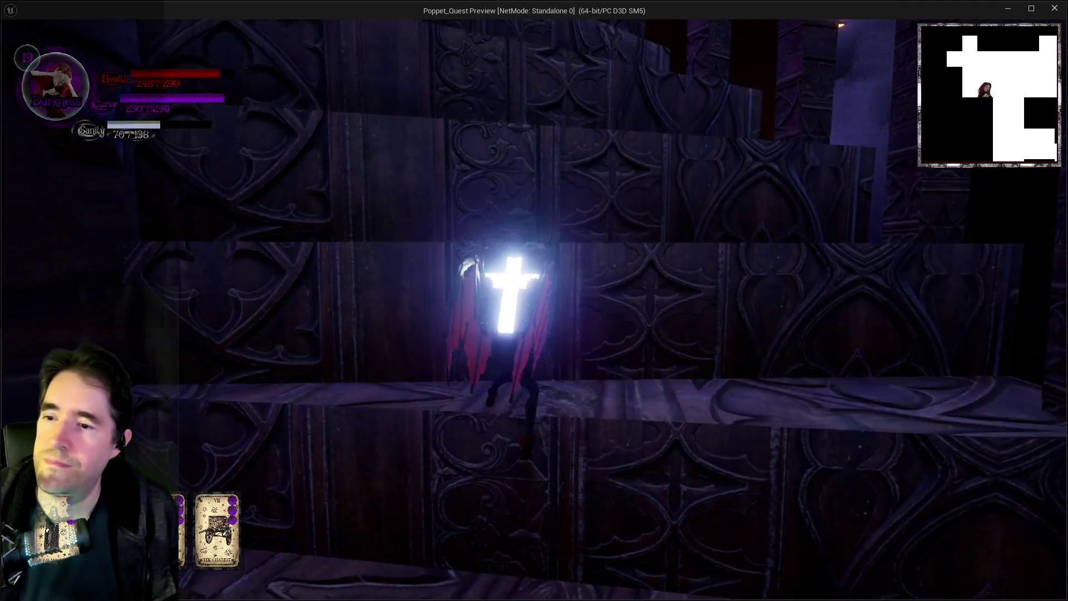
pyautogui.press('w')
pyautogui.press('w')
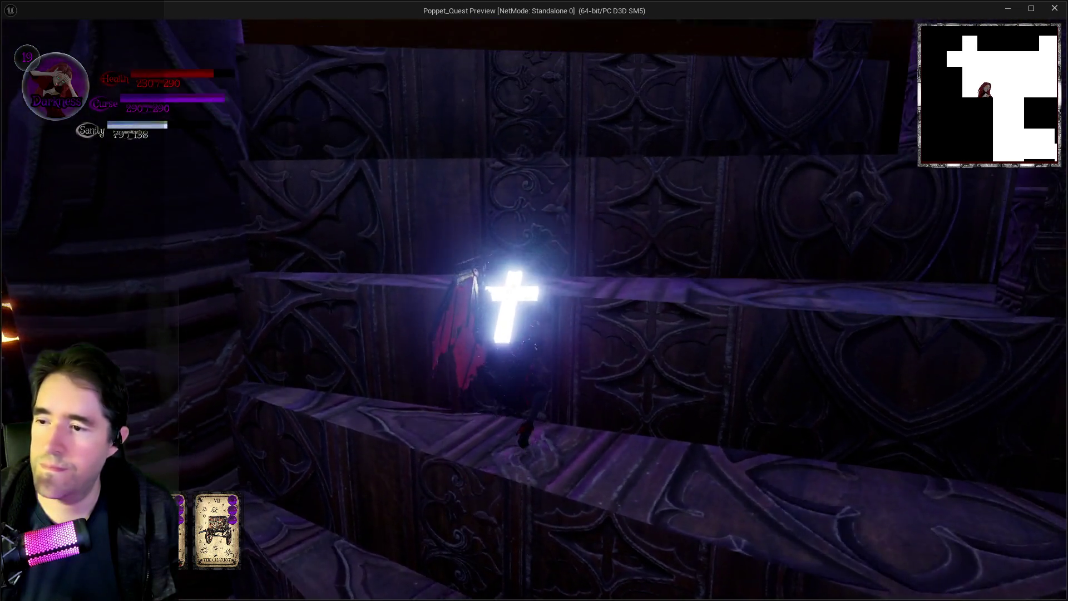
pyautogui.press('w')
pyautogui.press('w')
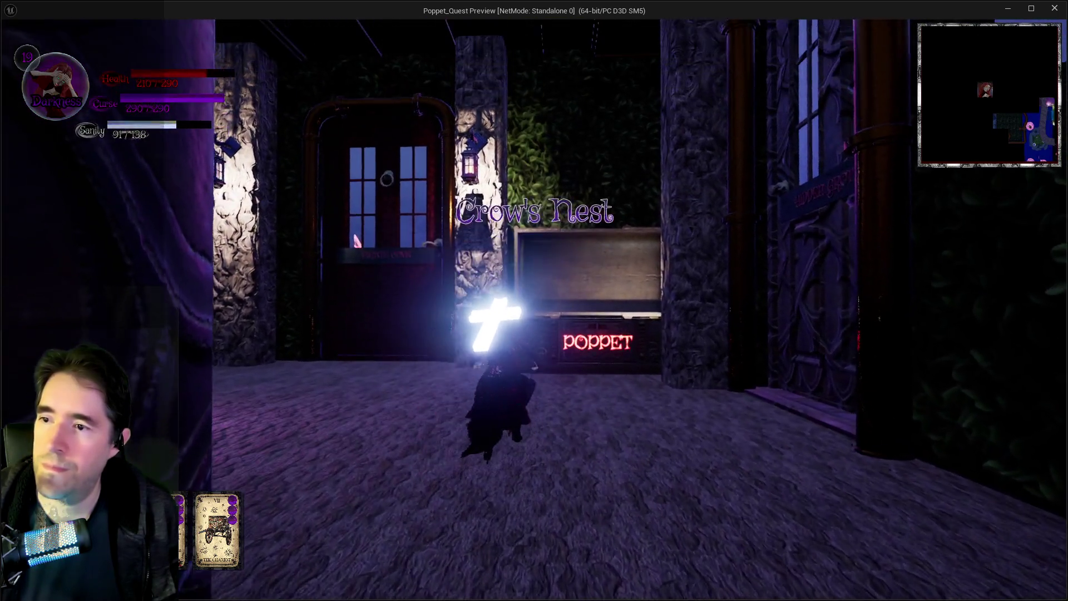
# - Climb into the open POPPET chest to reach the dark bedroom, then pause the game
pyautogui.press('w')
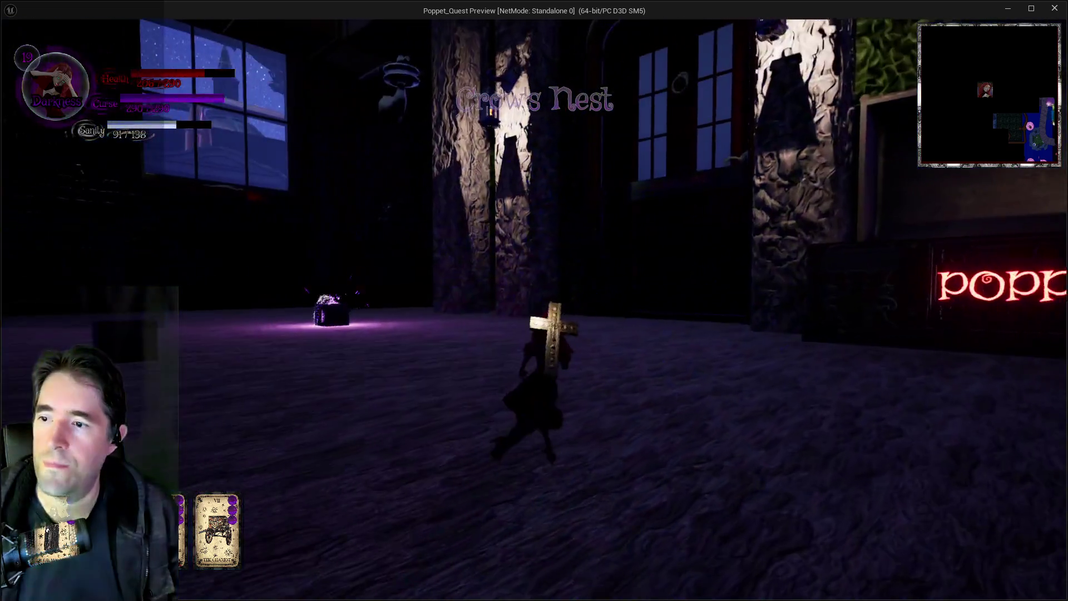
pyautogui.press('w')
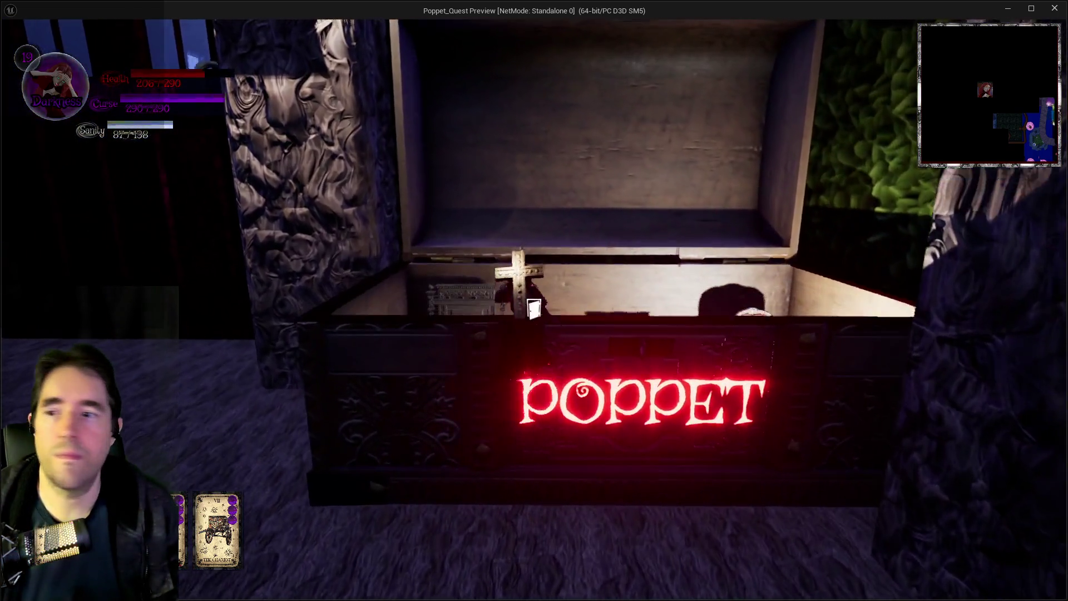
pyautogui.press('e')
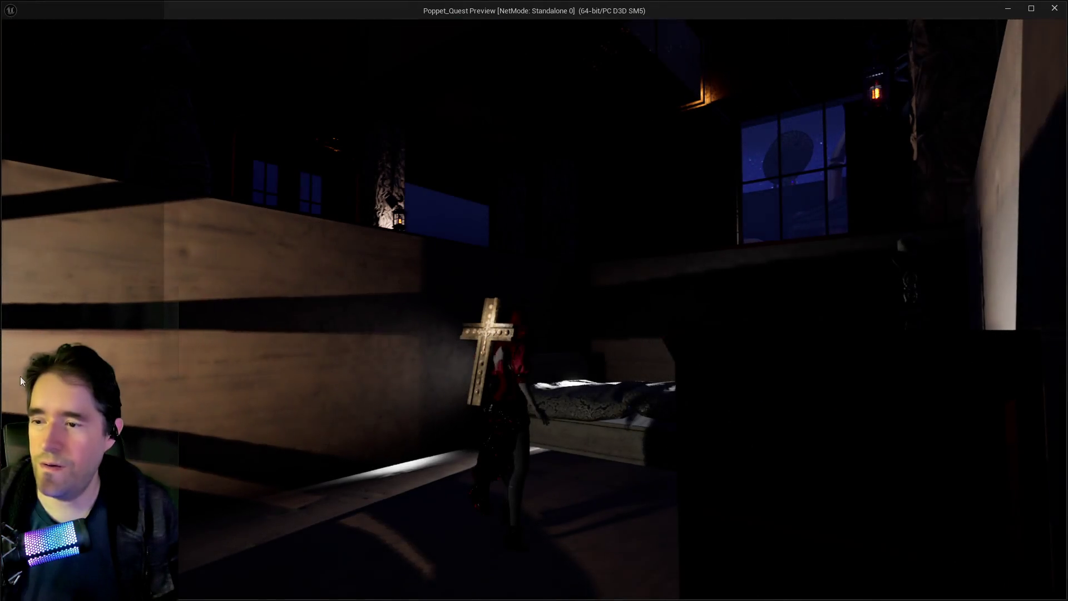
pyautogui.press('Escape')
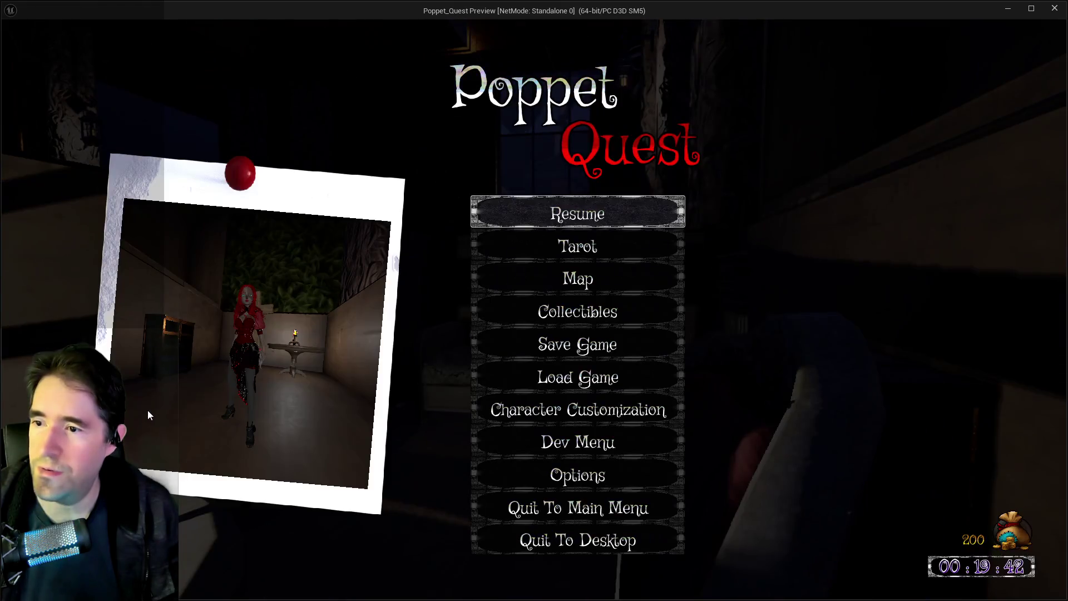
# - Overwrite the PoppetQuestSave2 slot with the Crow's Nest, 3rd Floor save, then resume play
pyautogui.click(522, 350)
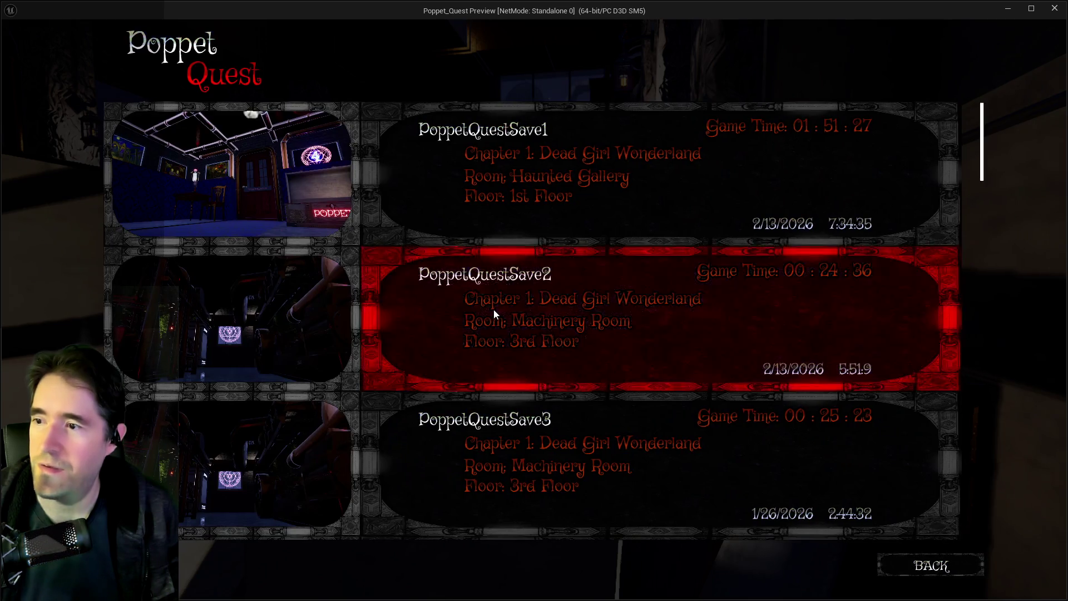
pyautogui.click(493, 309)
pyautogui.click(686, 378)
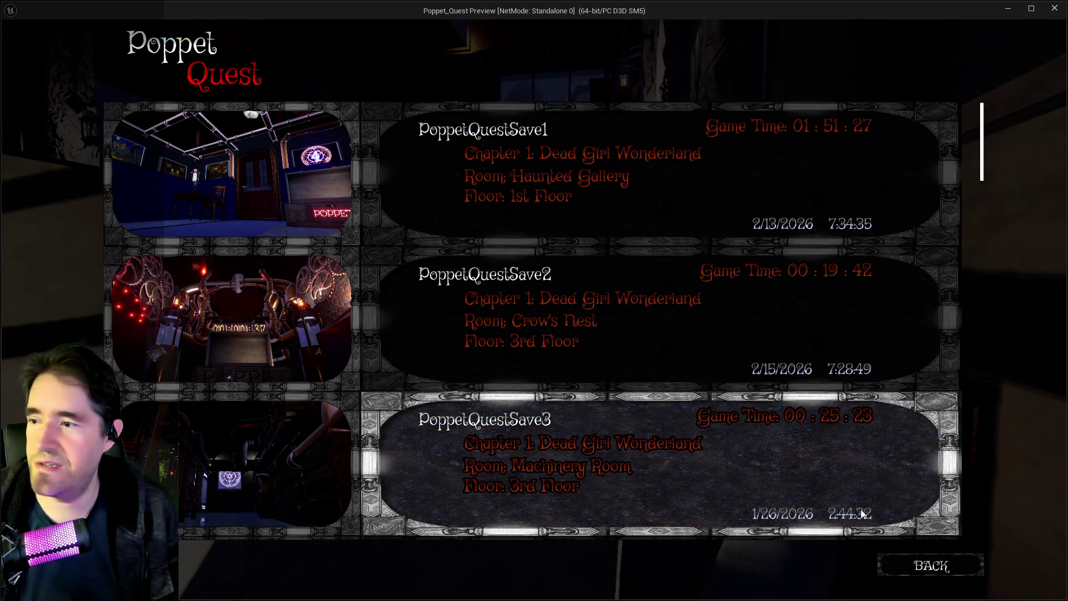
pyautogui.click(913, 565)
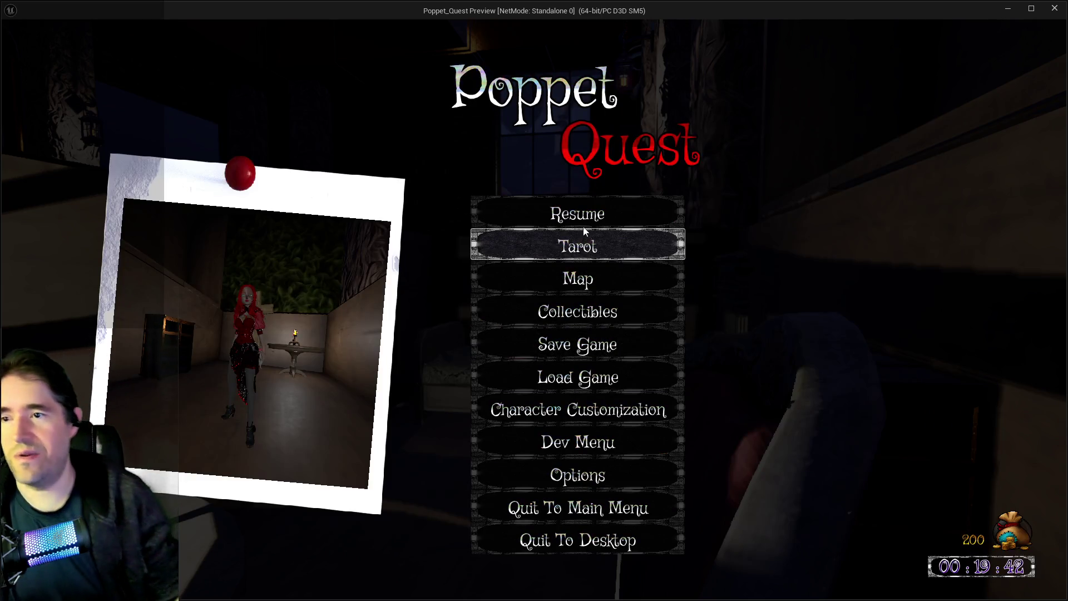
pyautogui.click(577, 214)
# - Fly over the wall and run across the dark hall toward the far window
pyautogui.press('w')
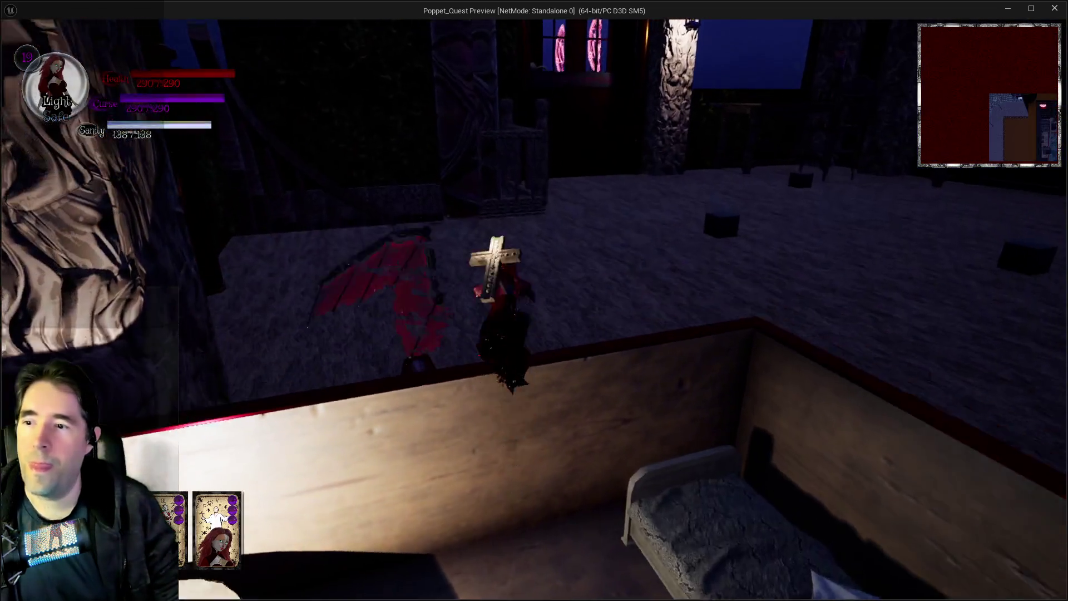
pyautogui.press('w')
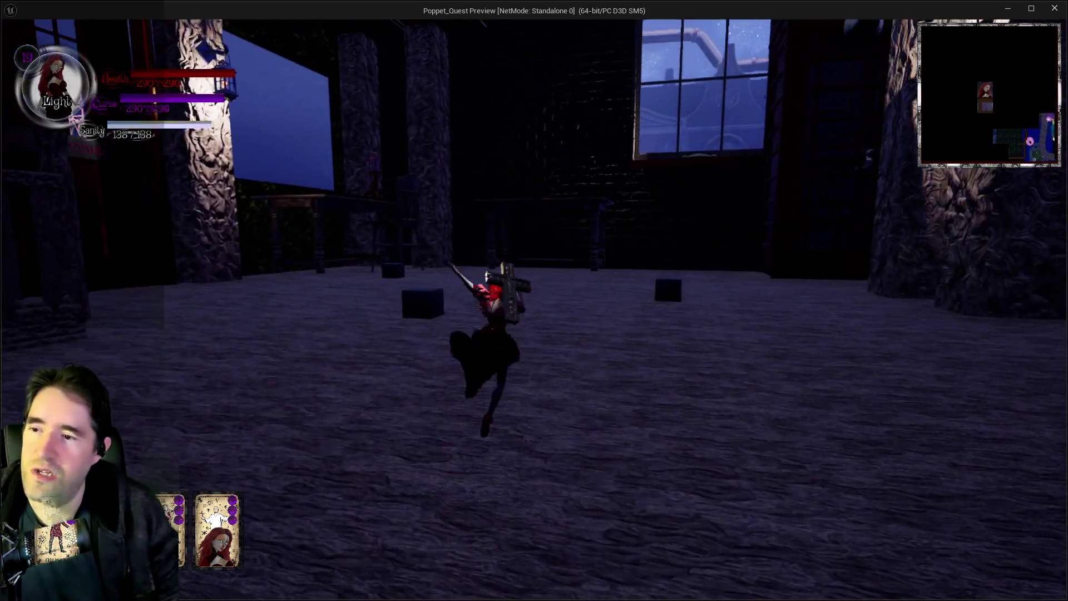
pyautogui.press('w')
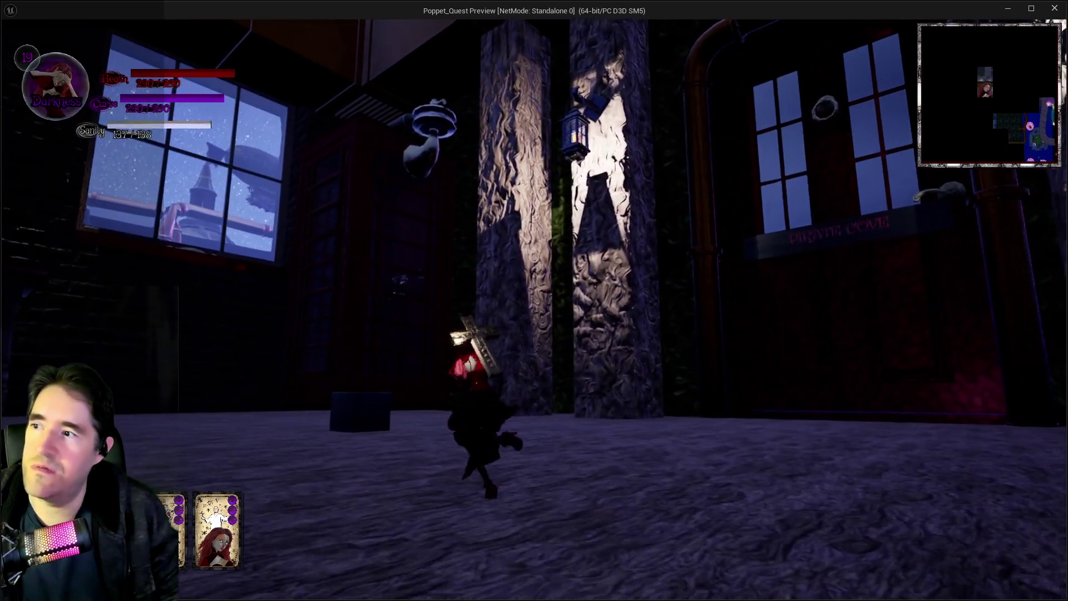
pyautogui.press('w')
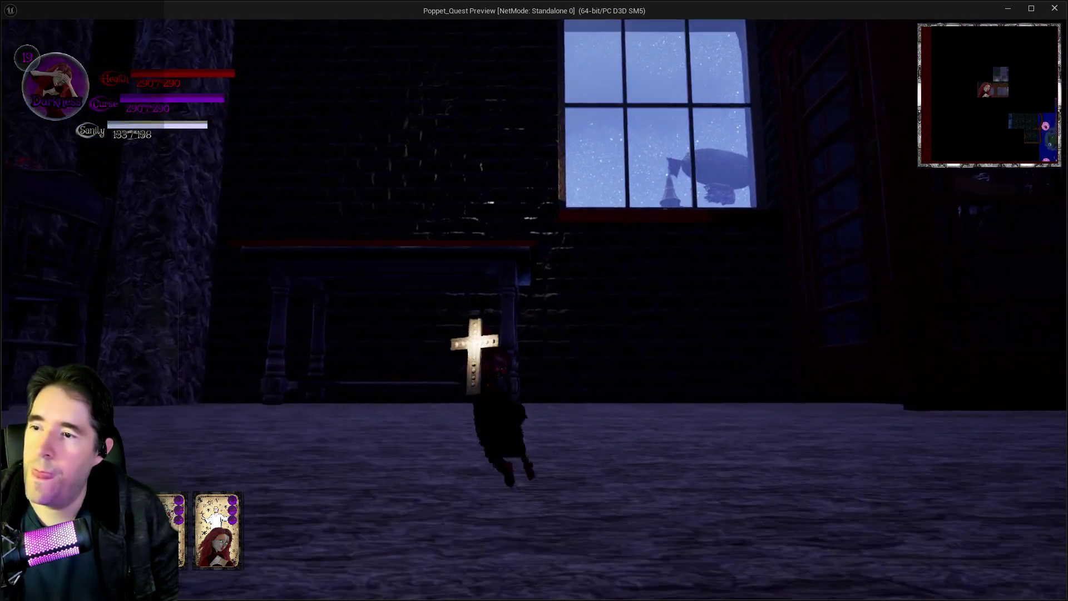
# - Fly out the tall window onto the cabinet top and along the rolling-pin beam
pyautogui.press('space')
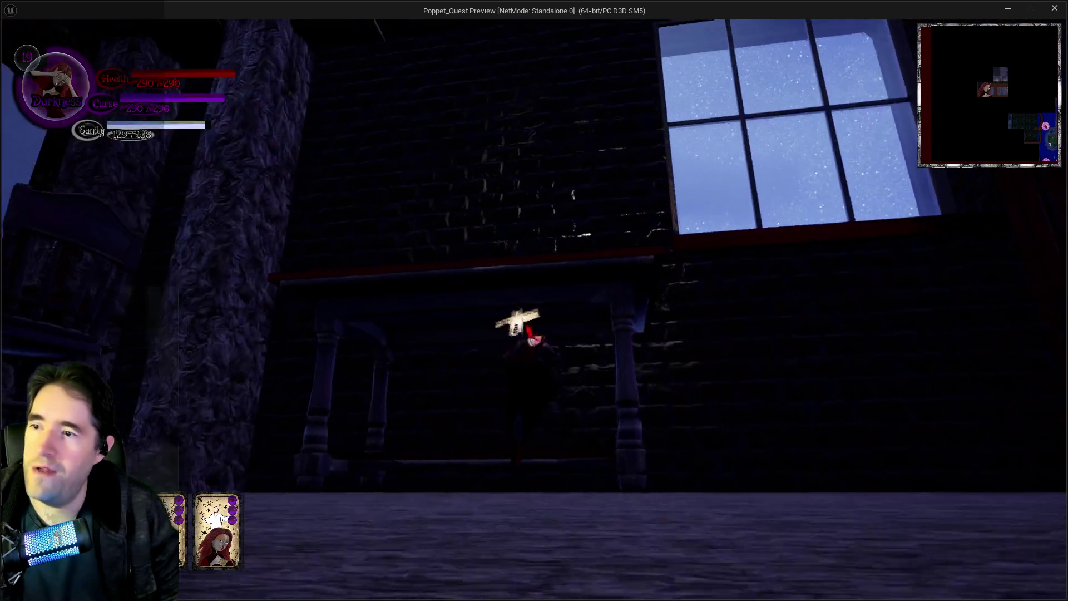
pyautogui.press('w')
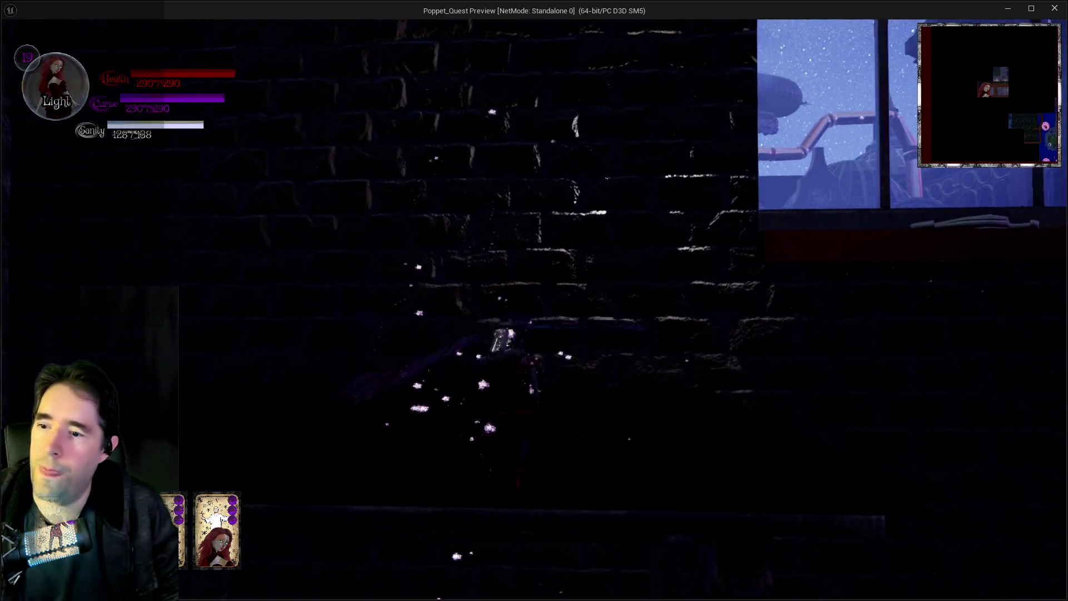
pyautogui.press('w')
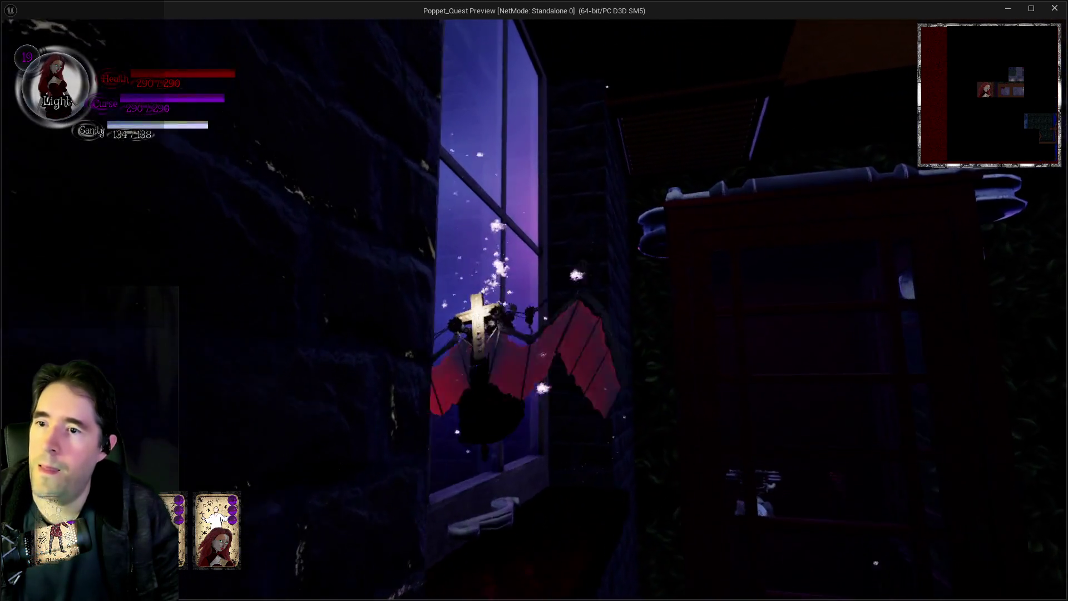
pyautogui.press('w')
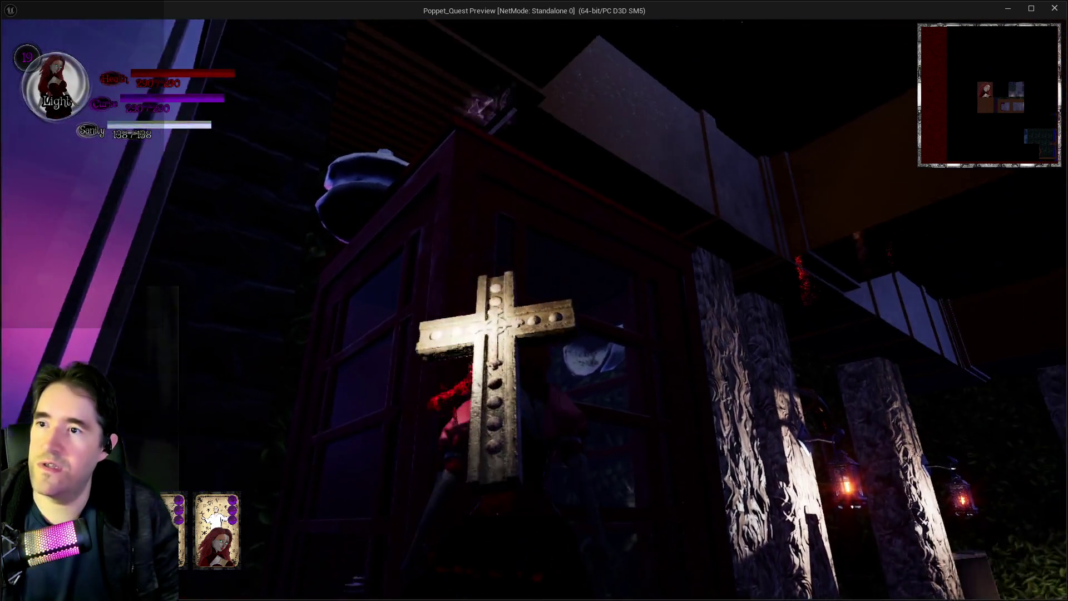
pyautogui.press('w')
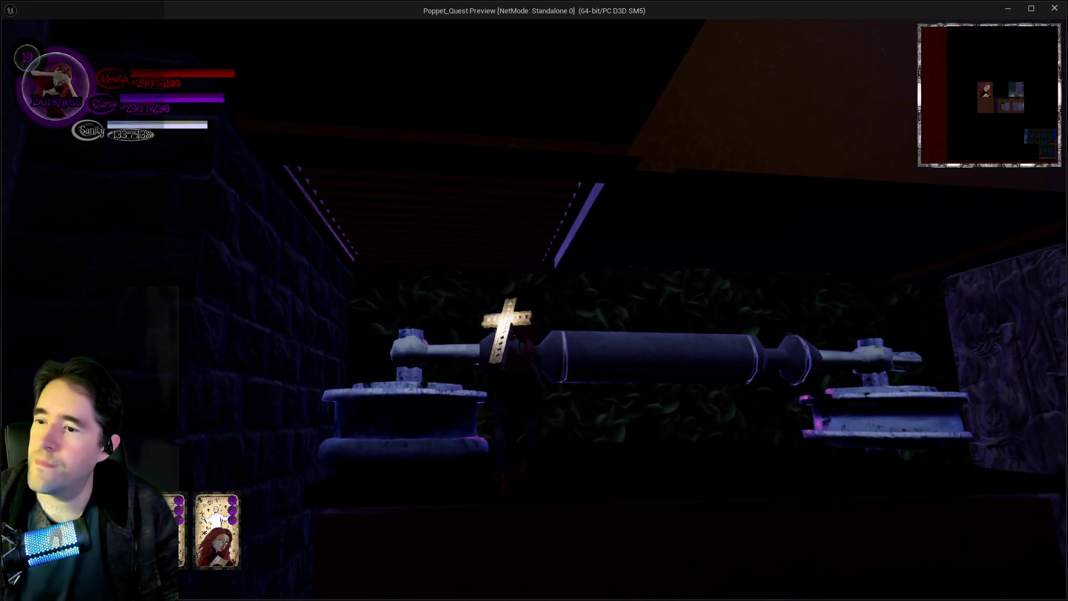
pyautogui.press('w')
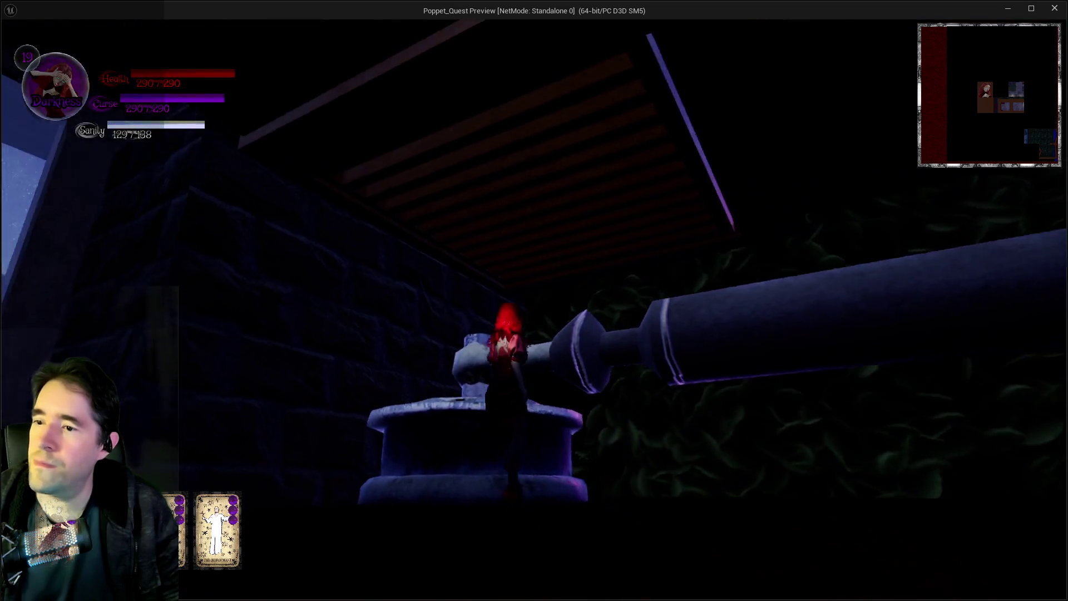
# - Shatter the wooden ceiling with a spell, drop beside the red mallet, and run down the blue corridors
pyautogui.press('e')
pyautogui.press('w')
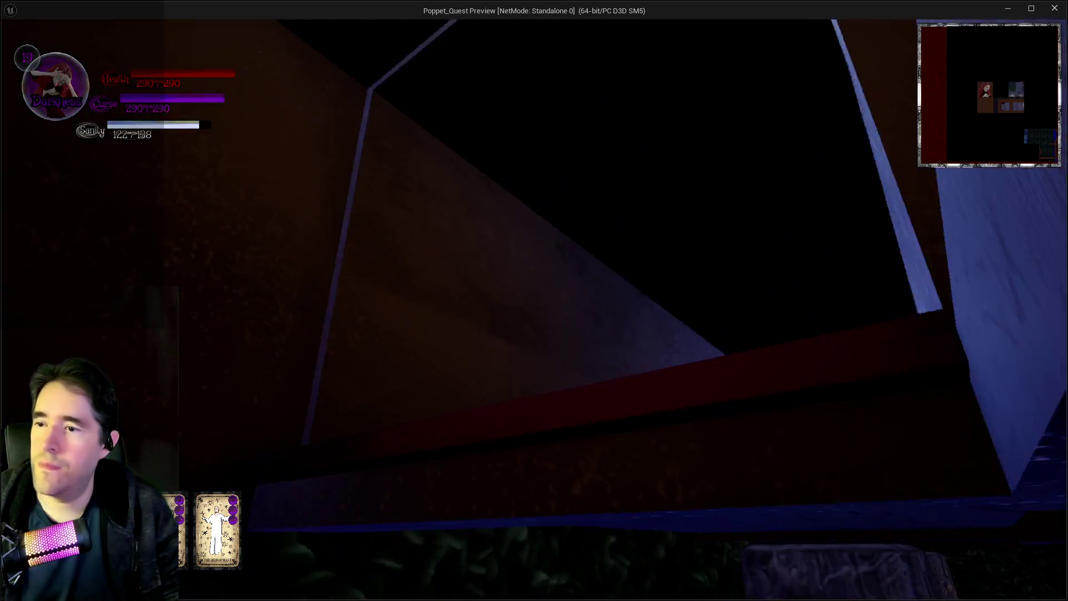
pyautogui.press('w')
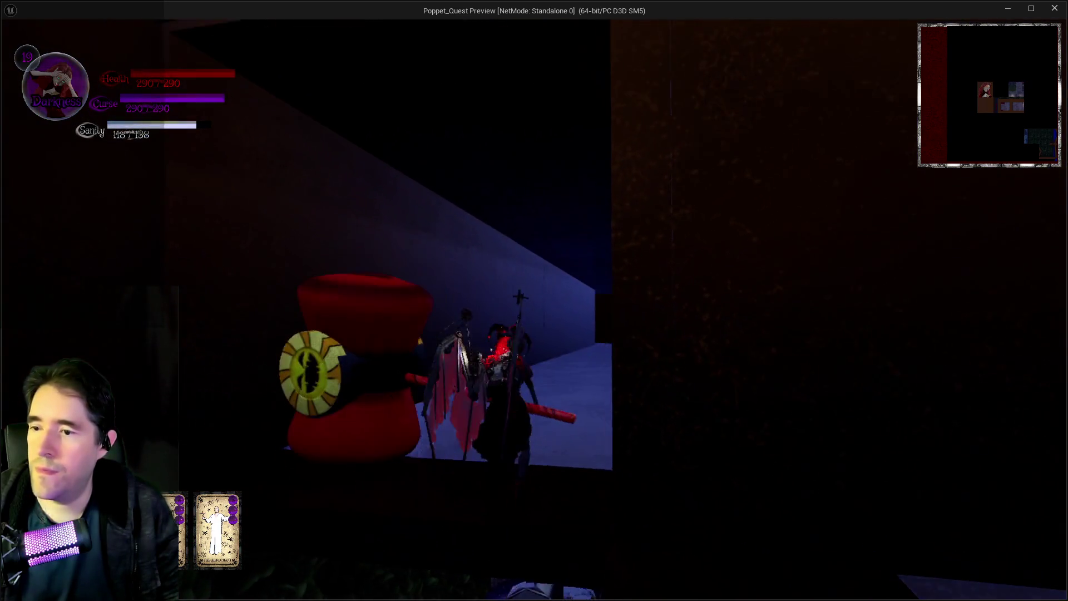
pyautogui.press('w')
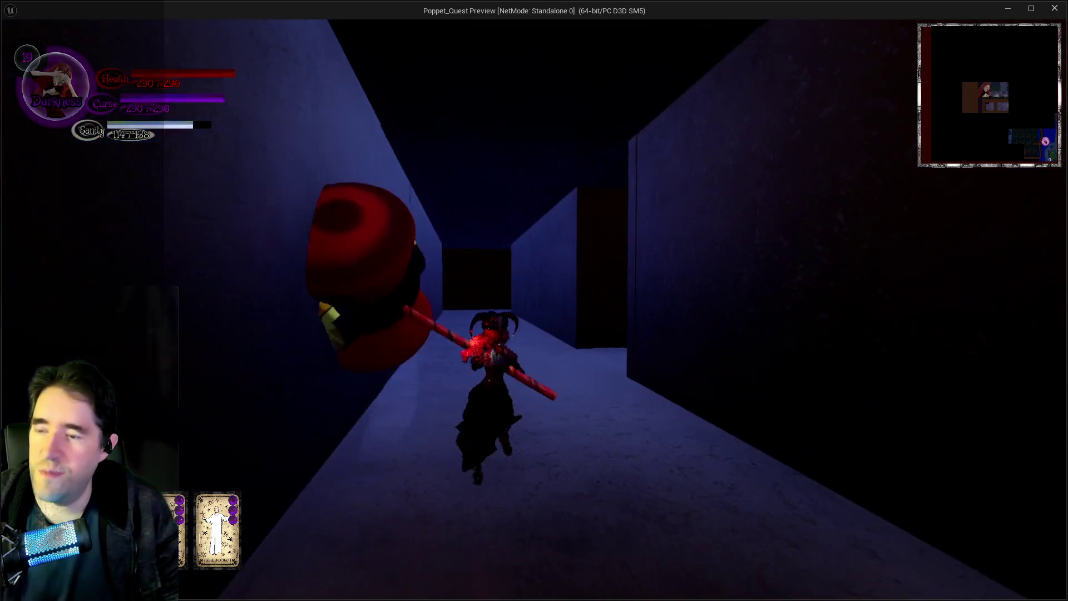
pyautogui.press('w')
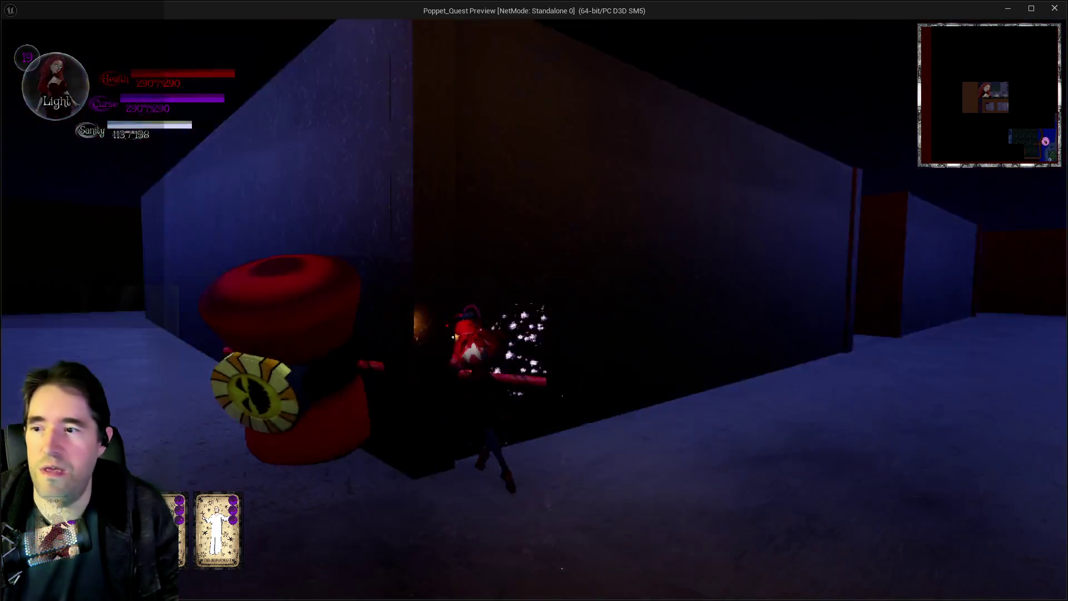
pyautogui.press('w')
# - Toggle Darkness and Light forms, glide into Pirate Cove, and cast a purple spell blast
pyautogui.press('e')
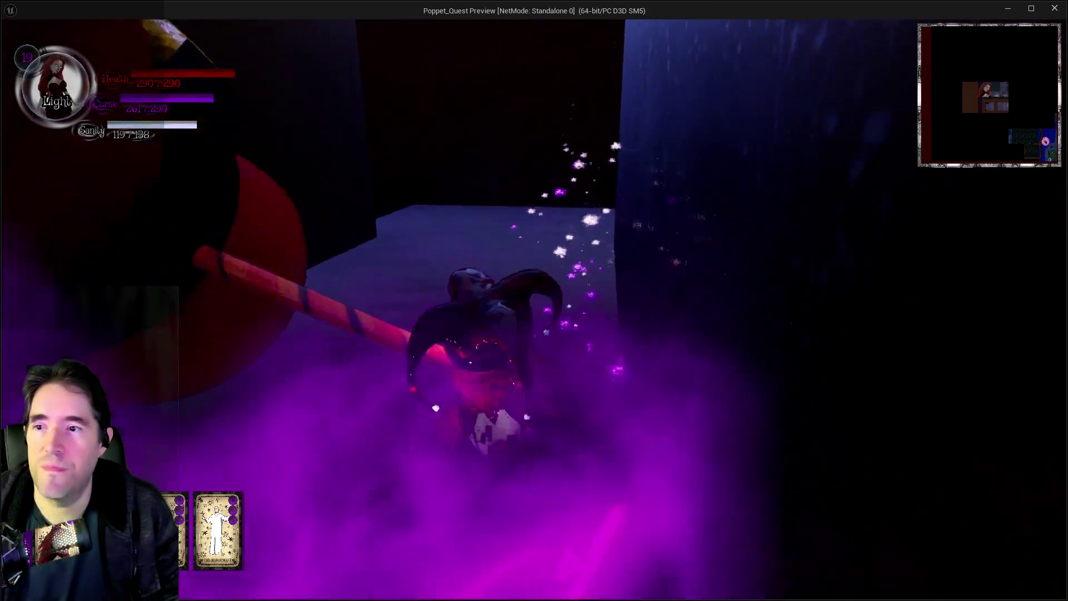
pyautogui.press('e')
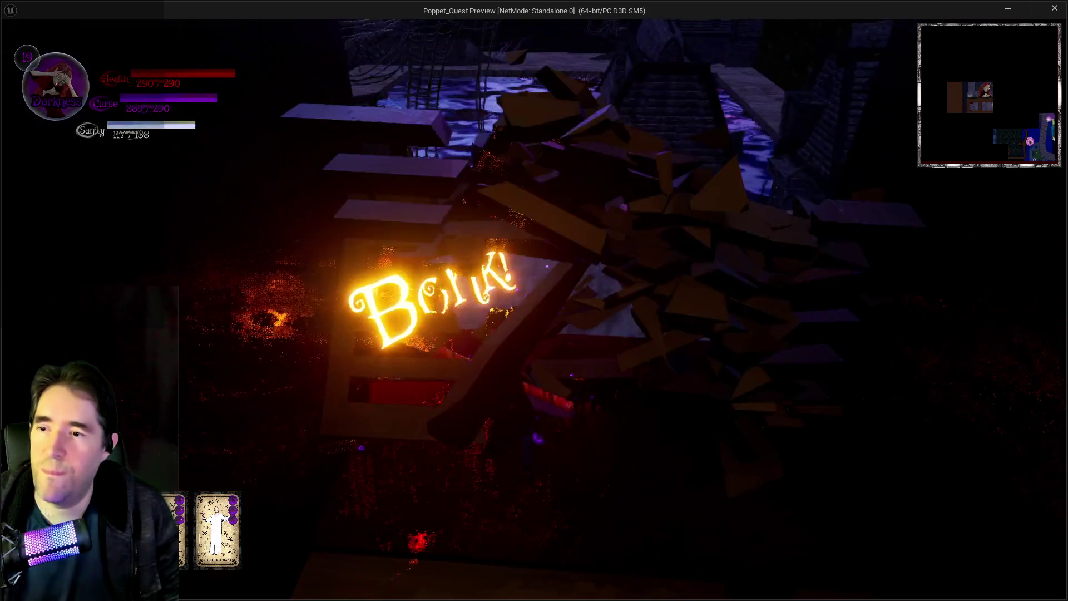
pyautogui.press('space')
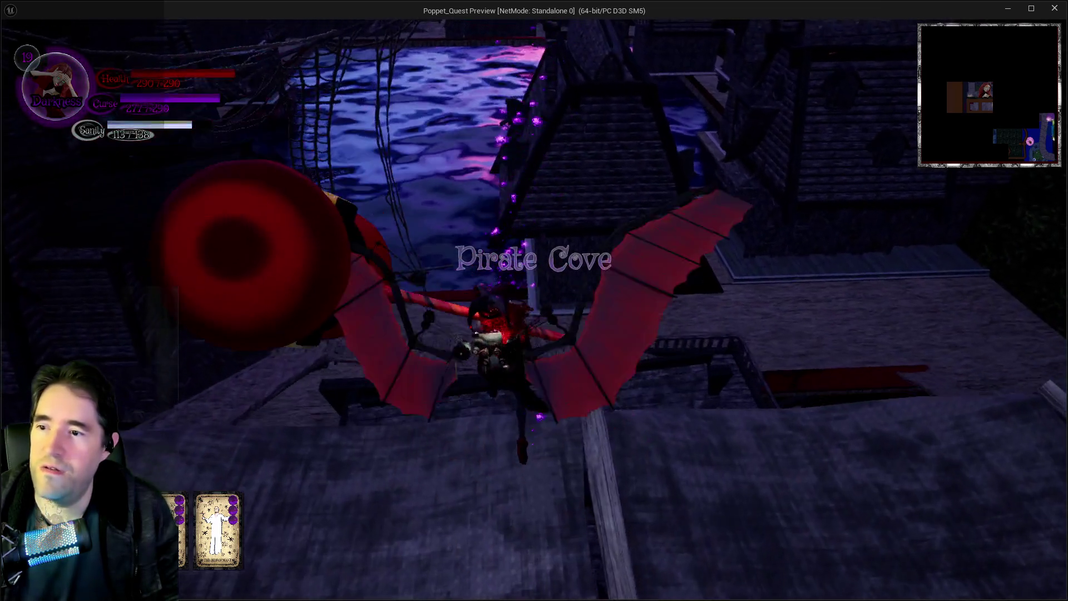
pyautogui.press('w')
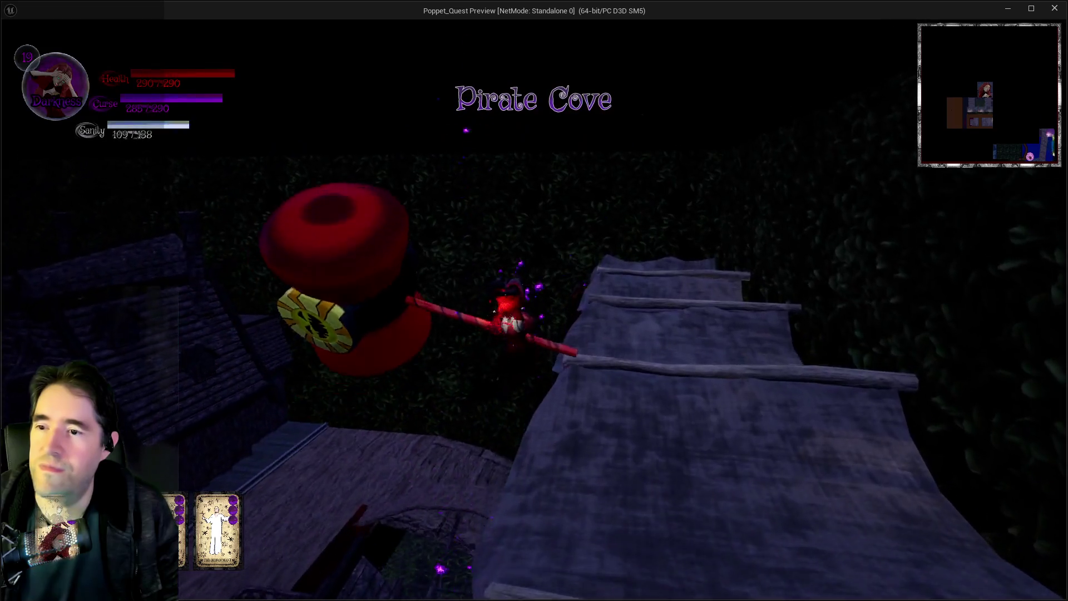
pyautogui.press('w')
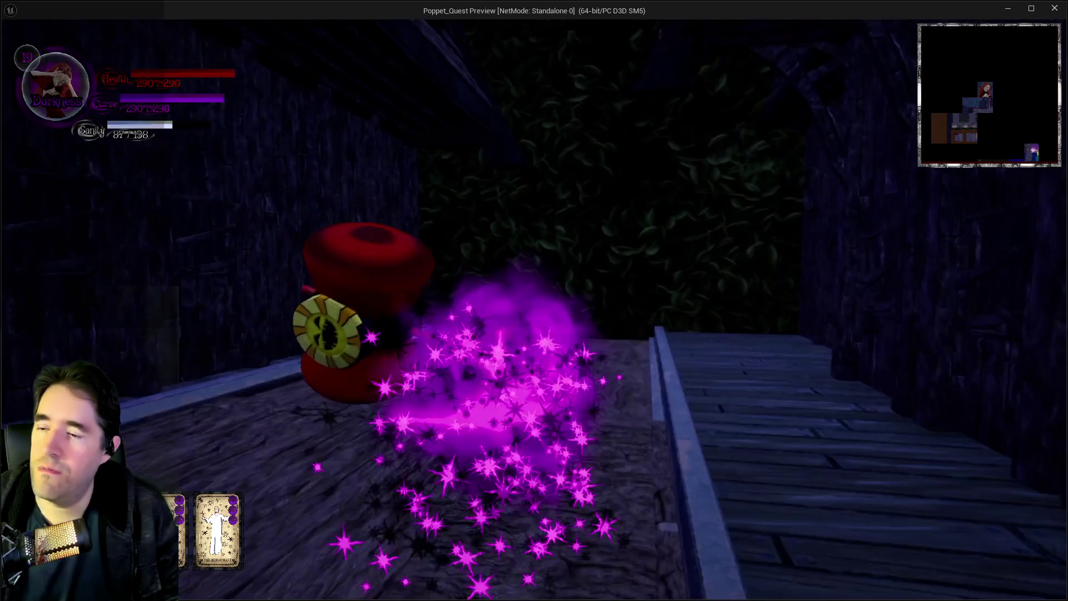
pyautogui.click(534, 300)
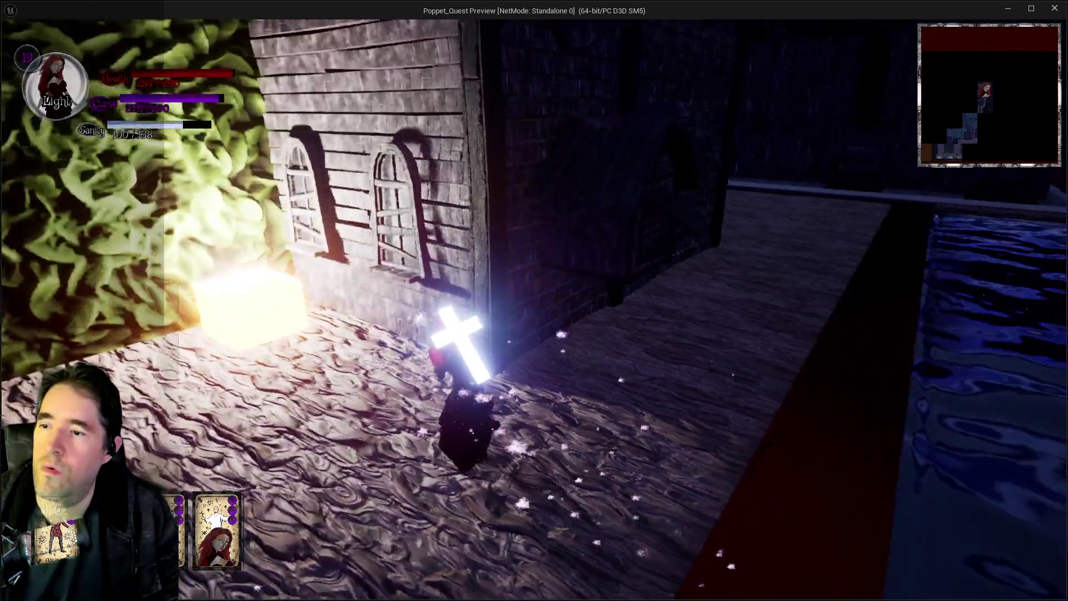
# - Run along the porch, switch to Darkness form with Q, and flee the enemy to the large window
pyautogui.press('w')
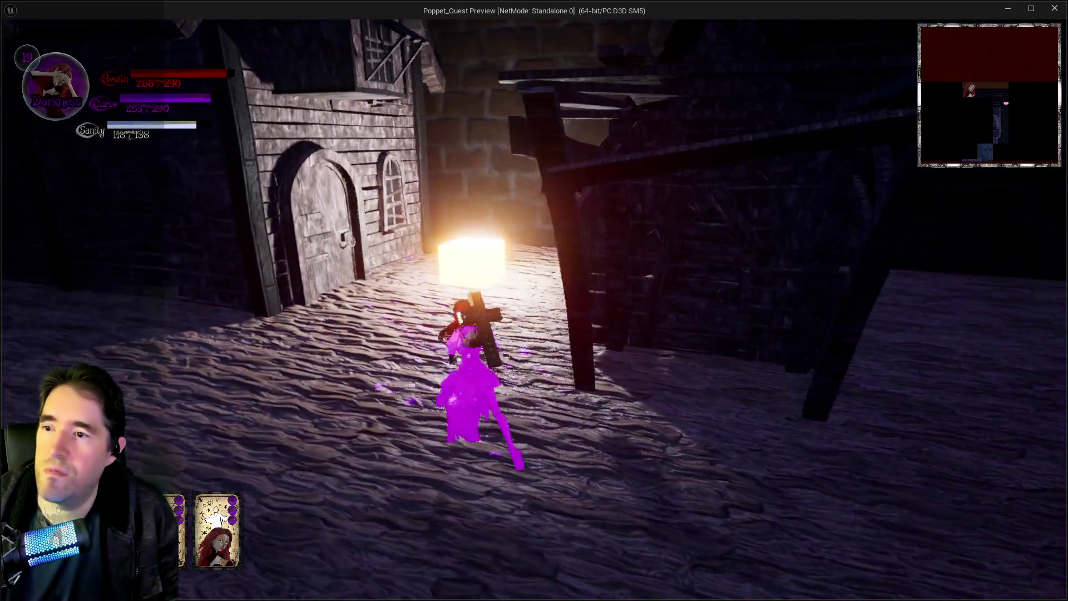
pyautogui.press('w')
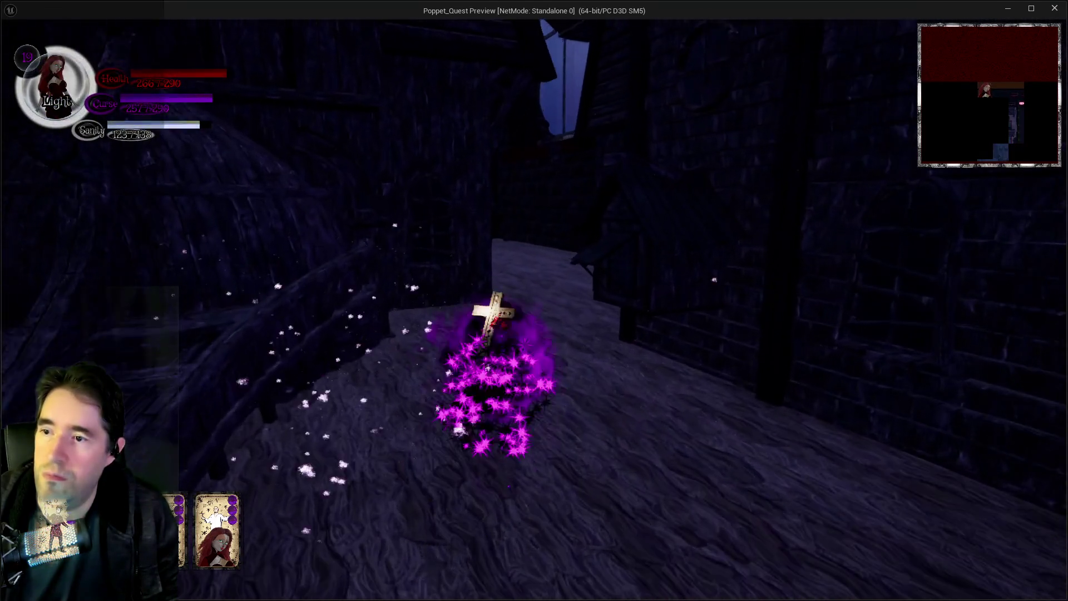
pyautogui.press('q')
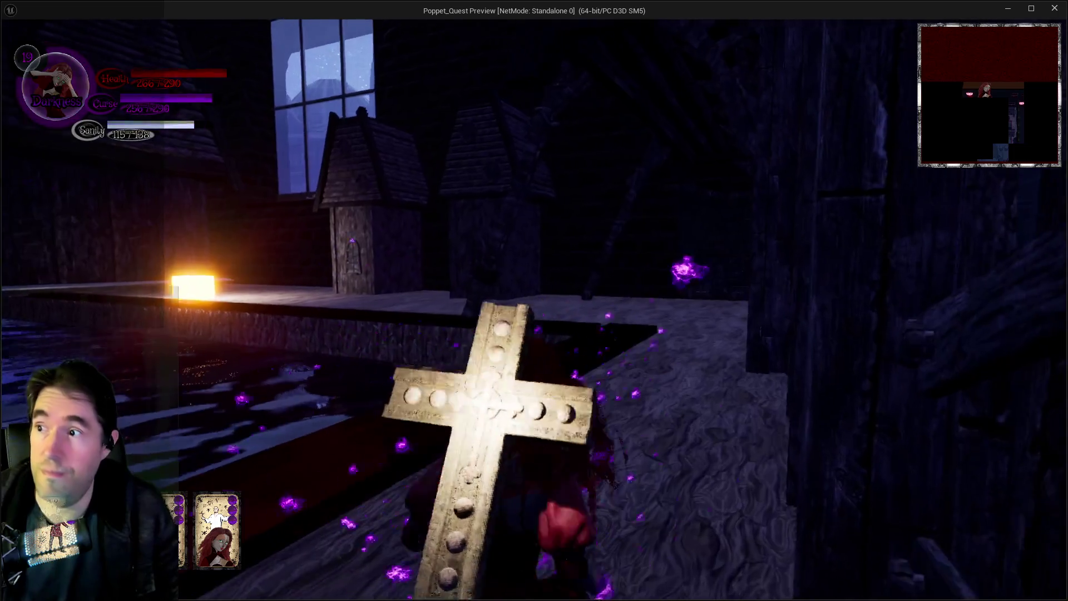
pyautogui.press('w')
pyautogui.press('w')
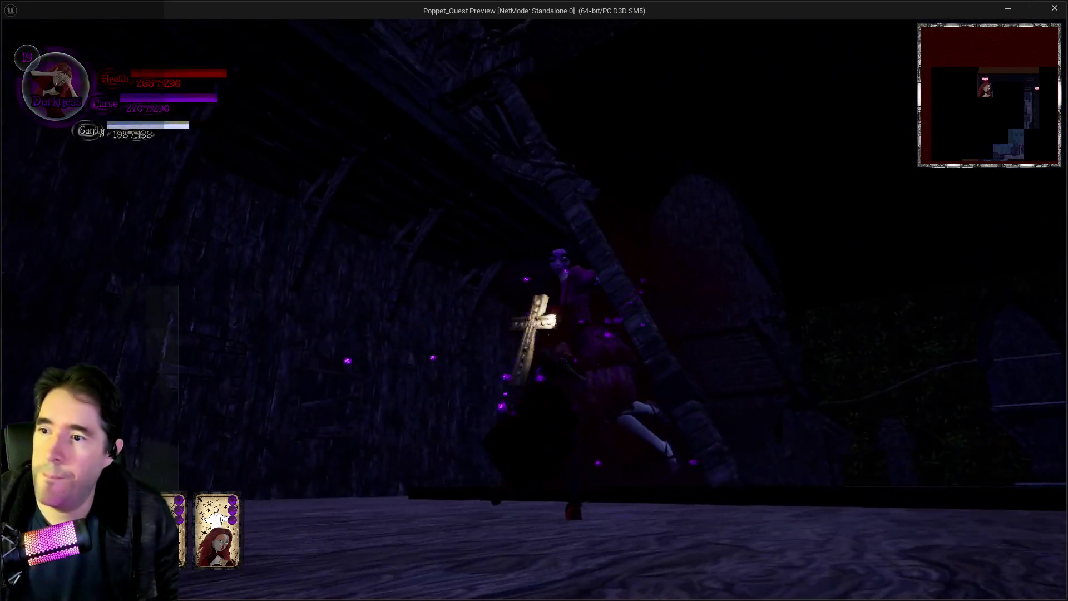
pyautogui.press('w')
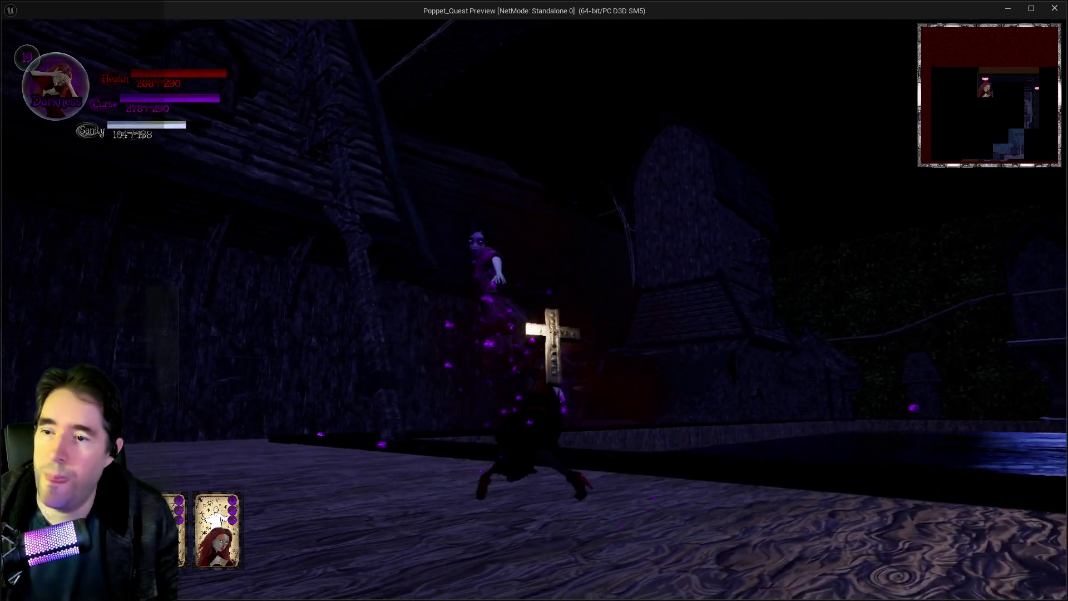
pyautogui.press('w')
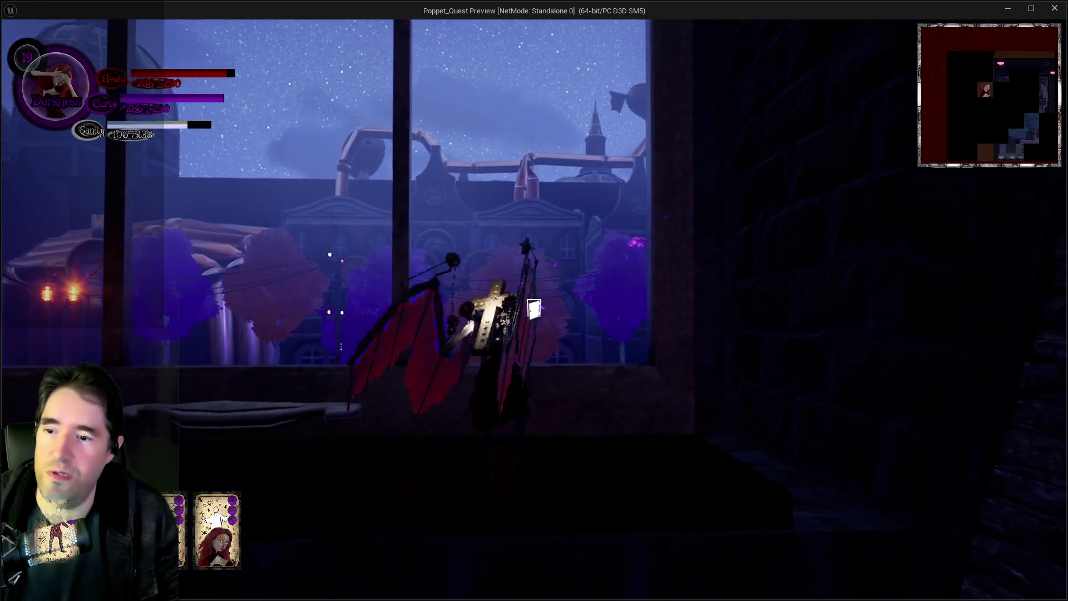
# - Run along the dark ledge beside the wall toward the town street
pyautogui.press('w')
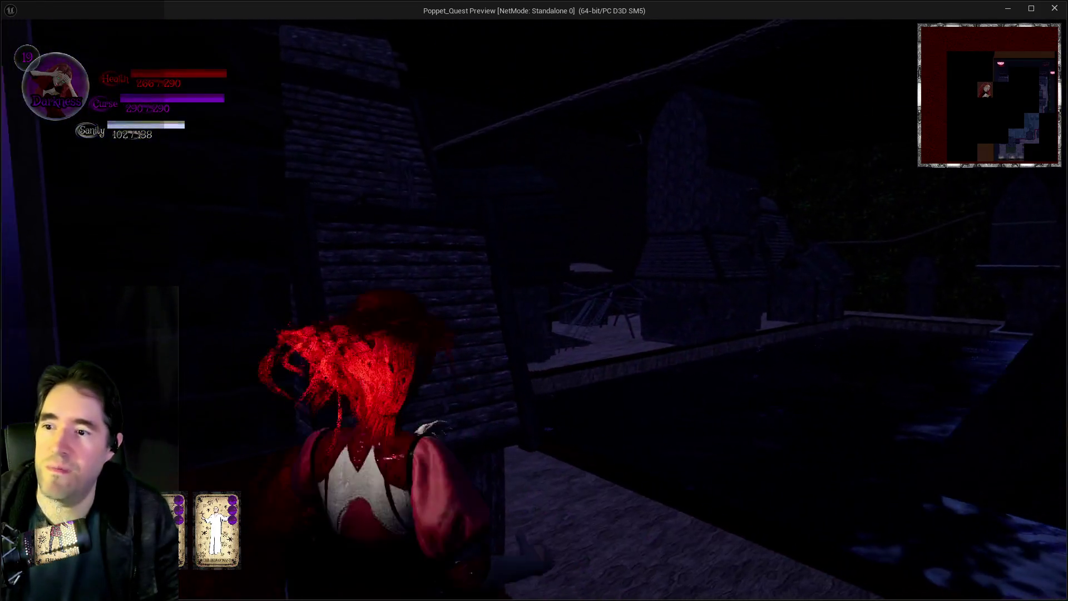
pyautogui.press('w')
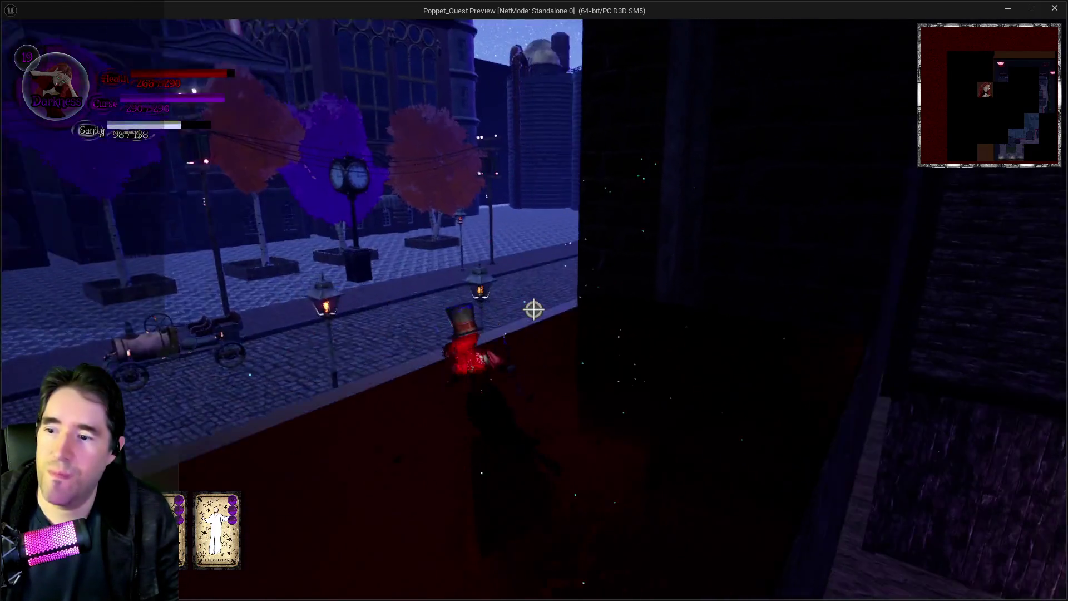
pyautogui.press('w')
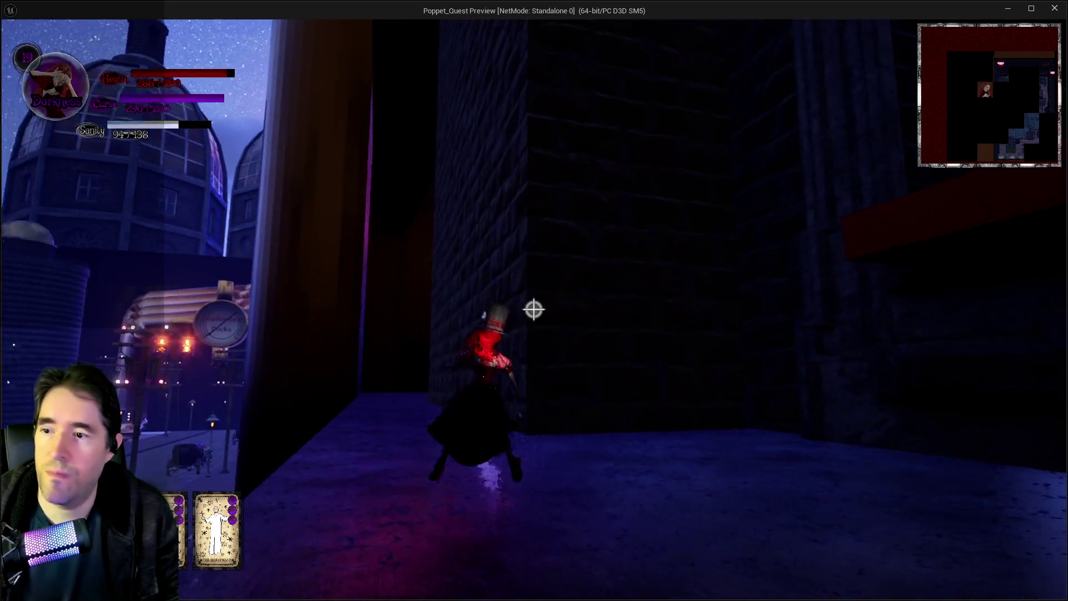
pyautogui.press('w')
pyautogui.press('w')
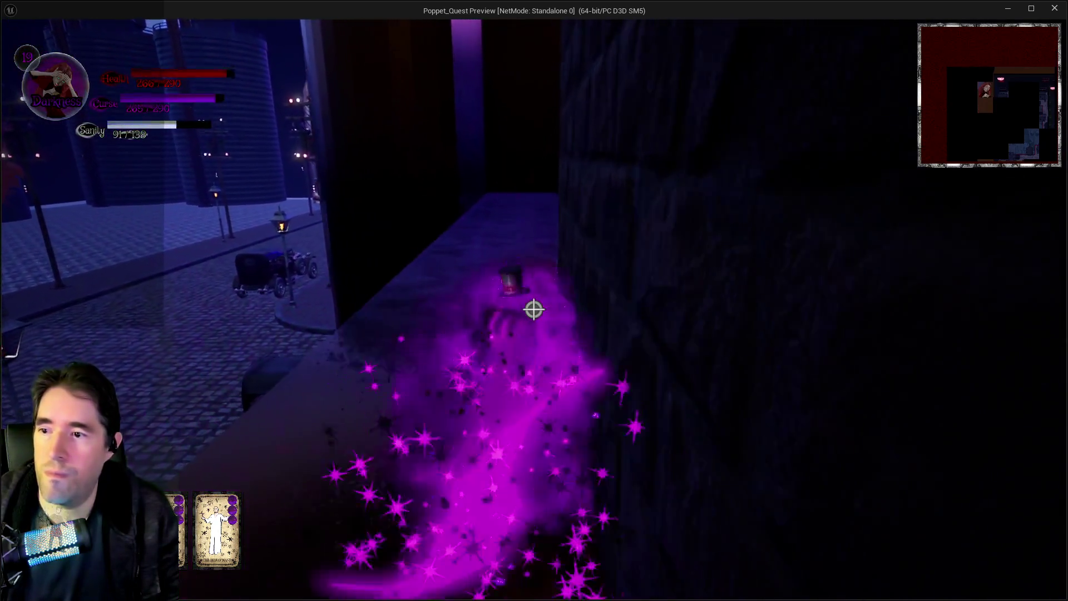
pyautogui.press('w')
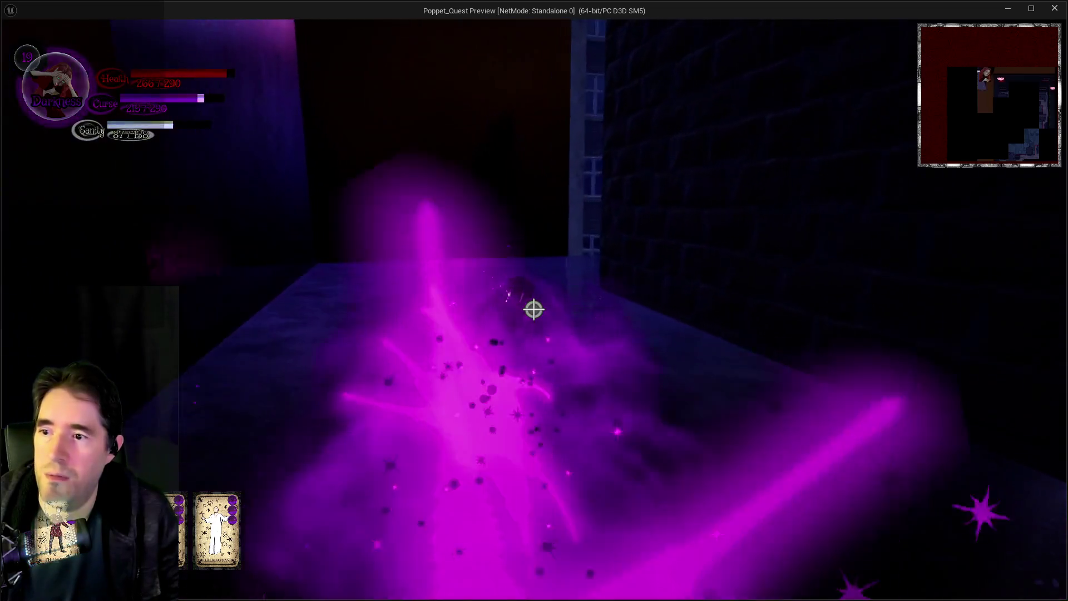
pyautogui.press('w')
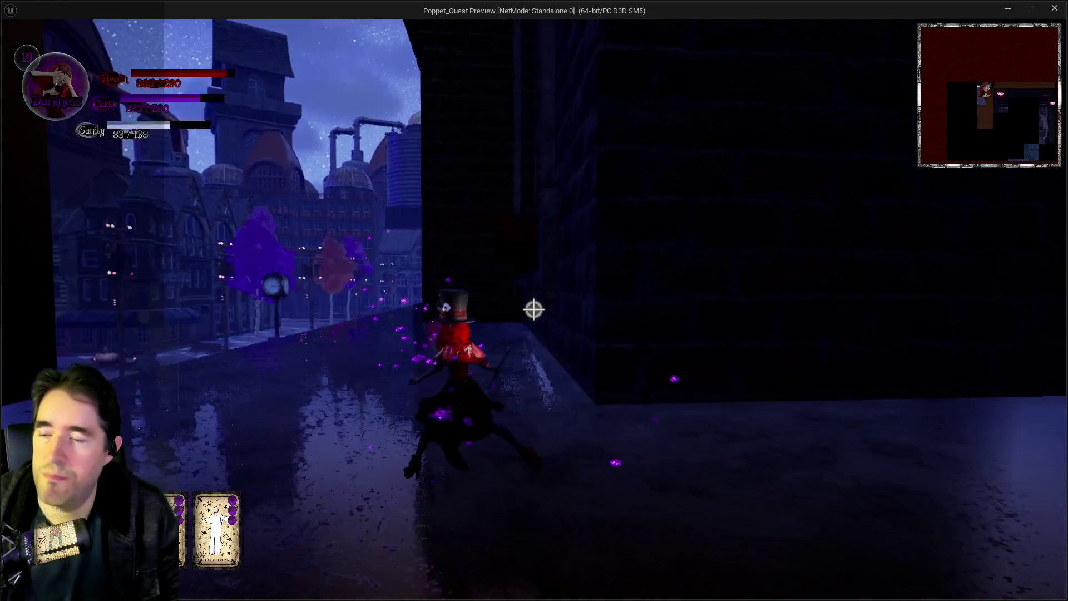
pyautogui.press('w')
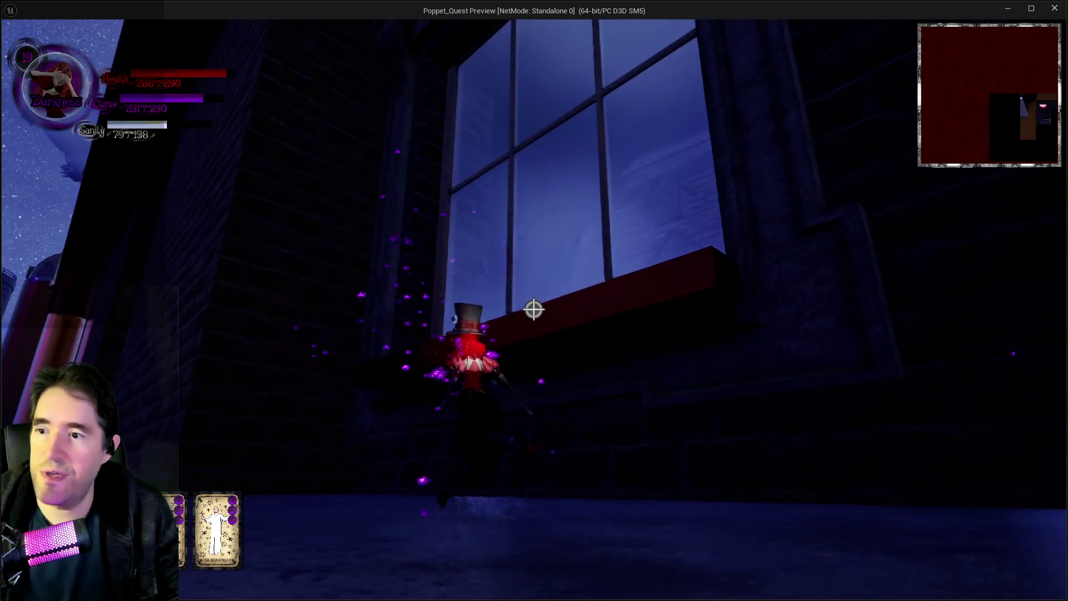
pyautogui.press('w')
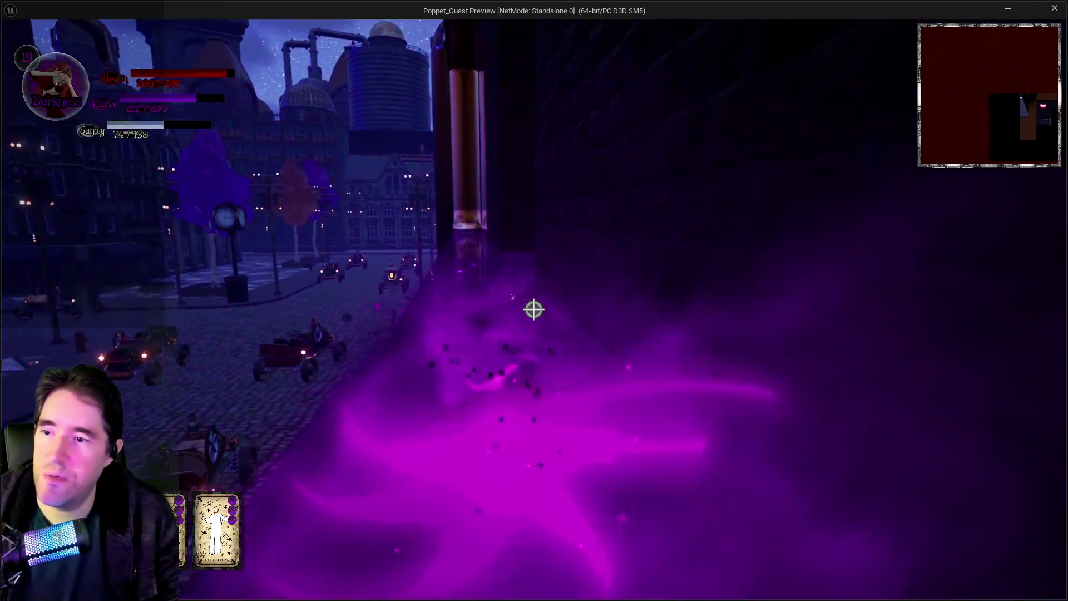
# - Cast a purple star burst, transform back into the red-haired girl, and glide on wings to the stairs
pyautogui.click(532, 309)
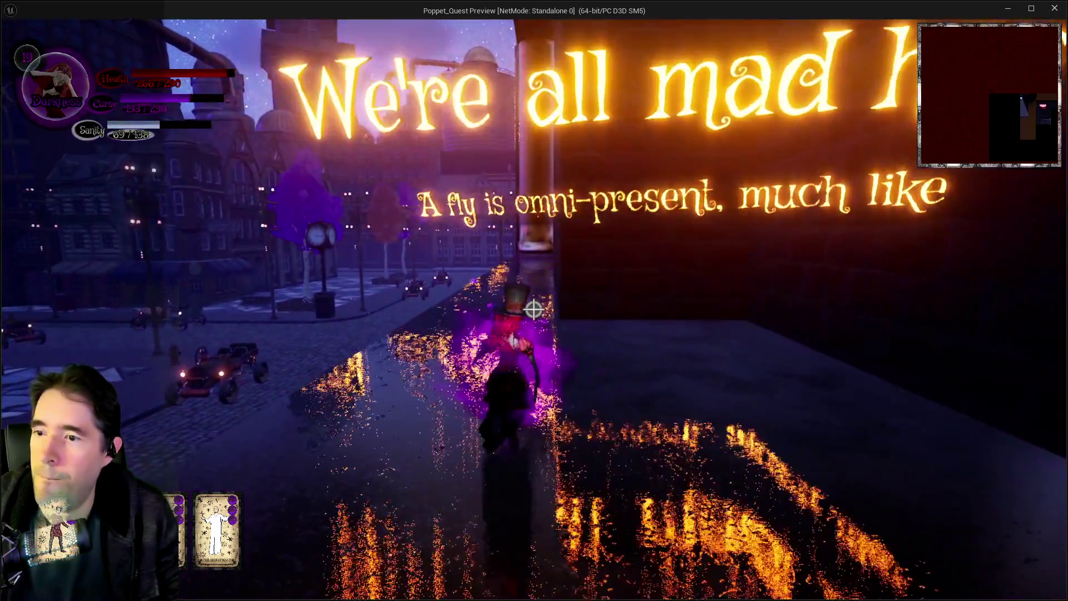
pyautogui.click(533, 309)
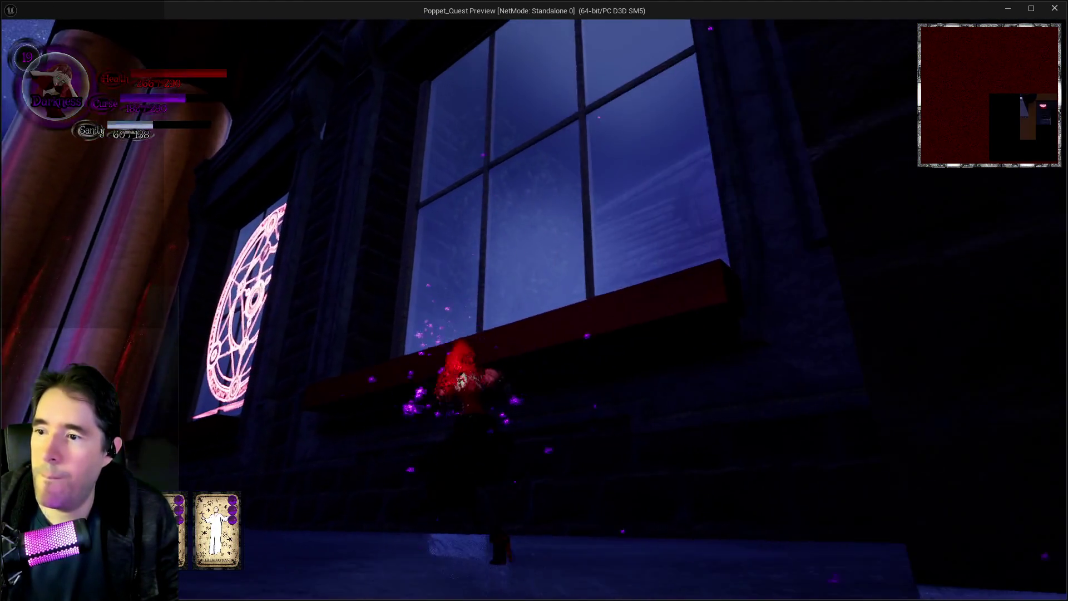
pyautogui.press('space')
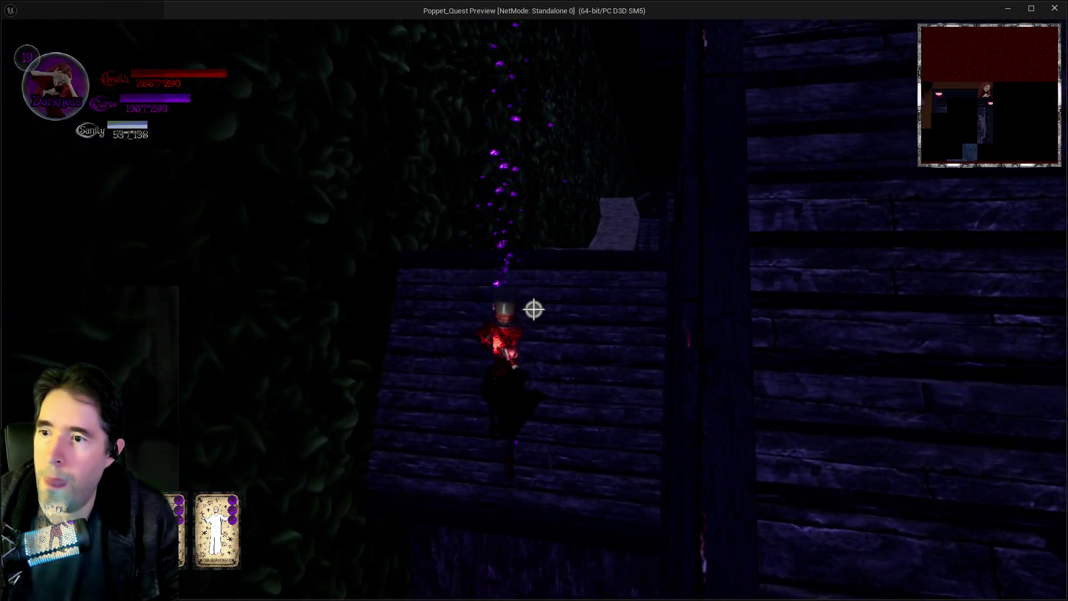
pyautogui.press('space')
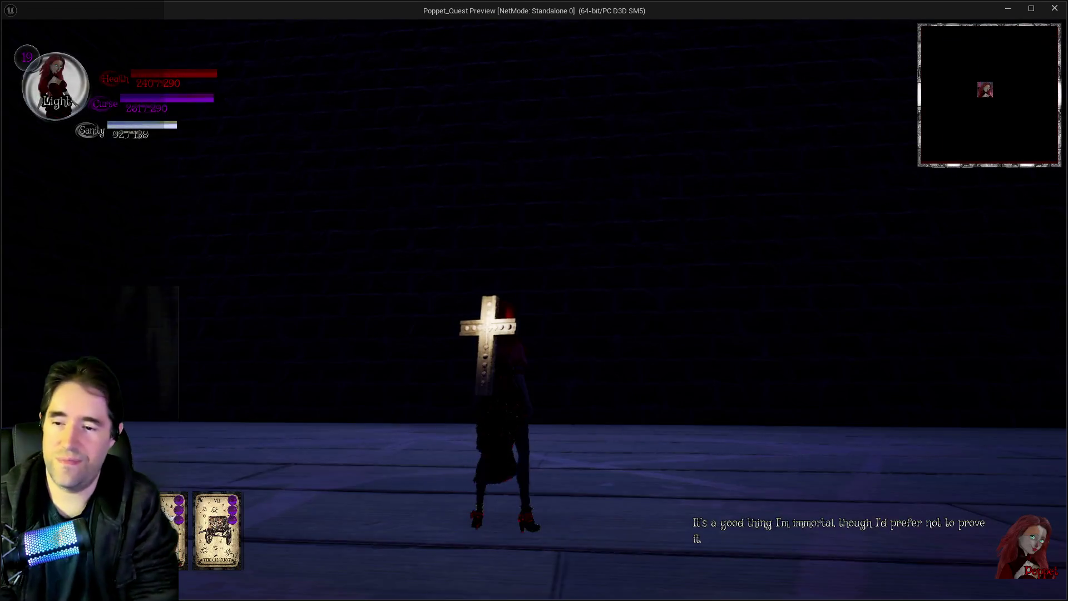
# - Walk through the box to the carnival's fortune-teller booth, then stop play and return to the editor
pyautogui.press('w')
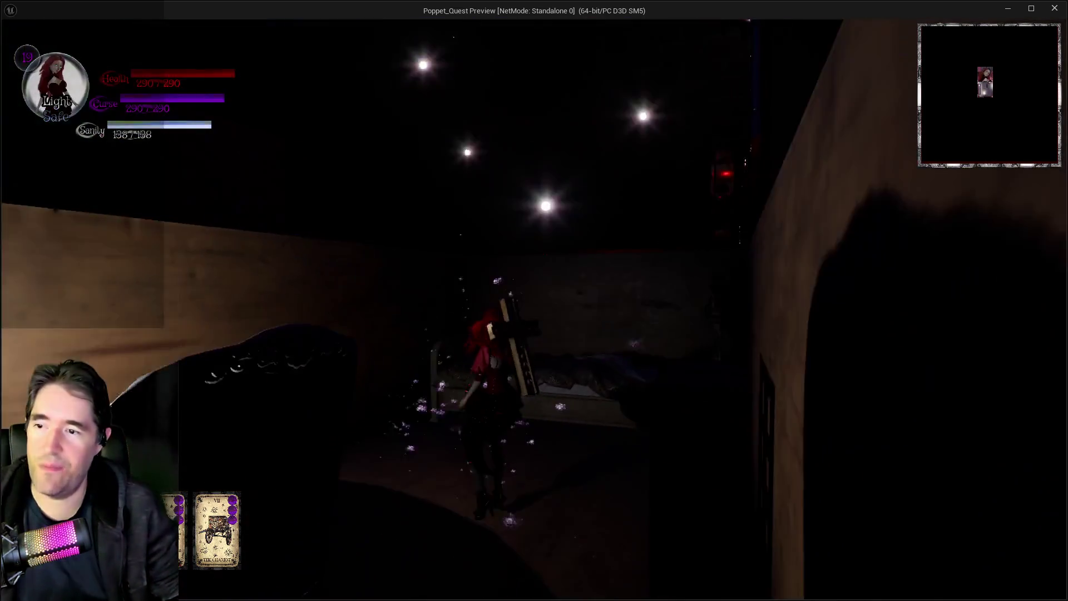
pyautogui.press('w')
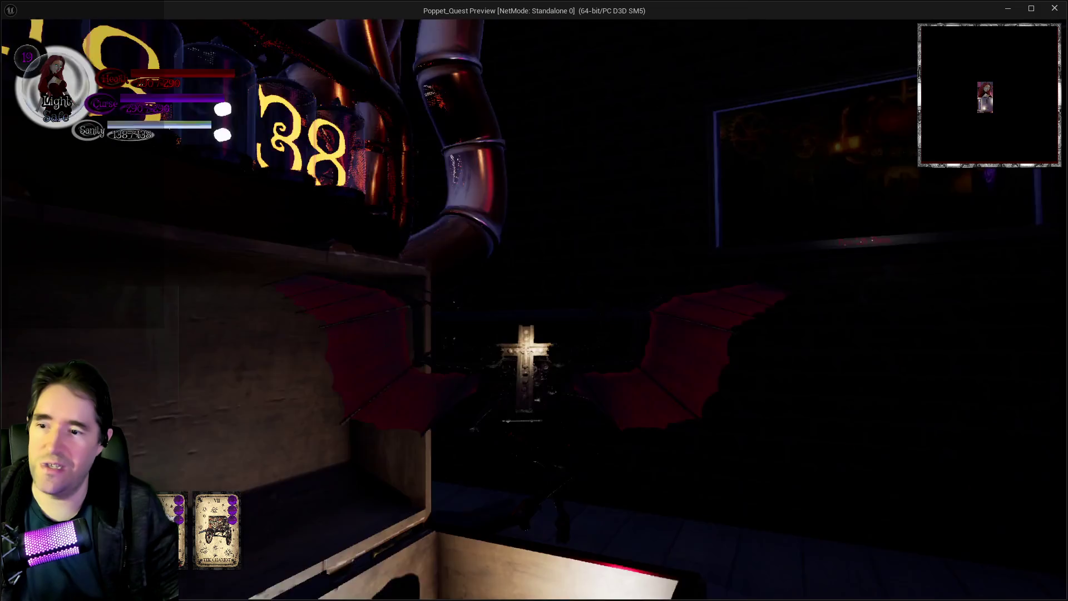
pyautogui.press('w')
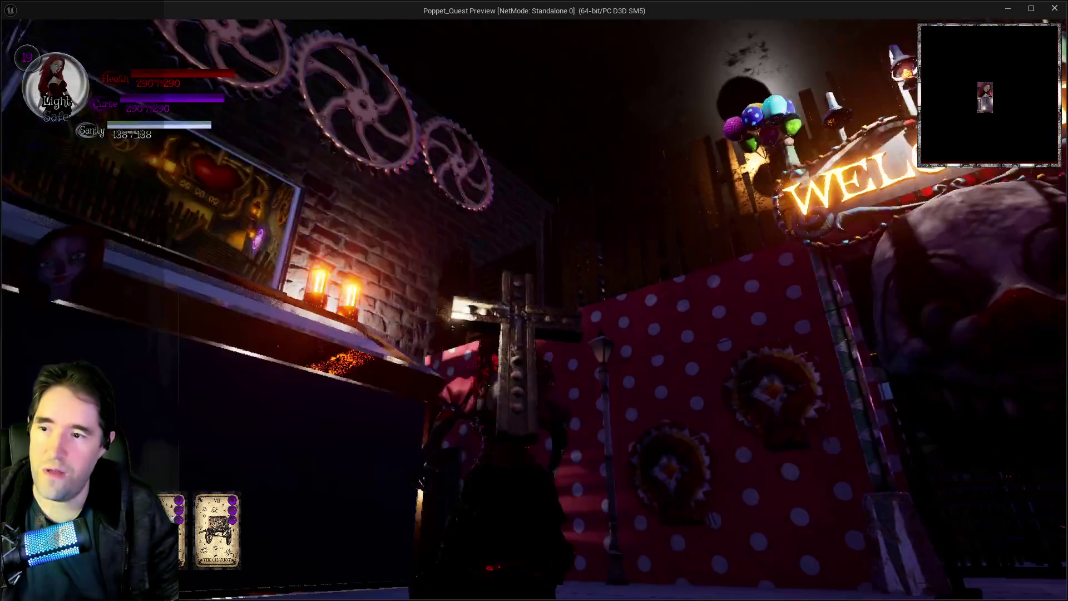
pyautogui.press('w')
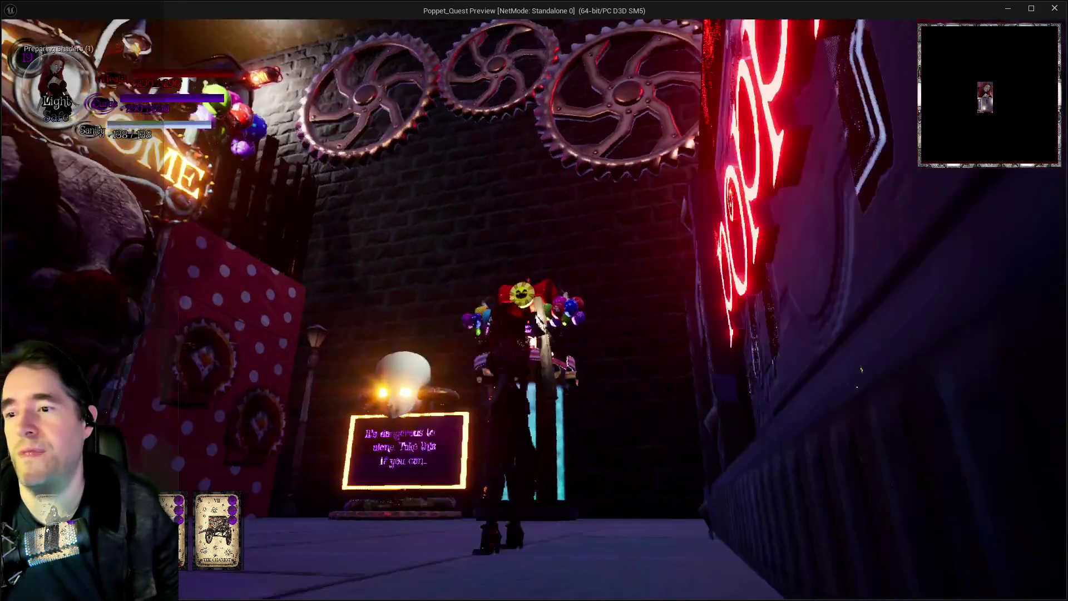
pyautogui.hotkey('alt', 'Tab')
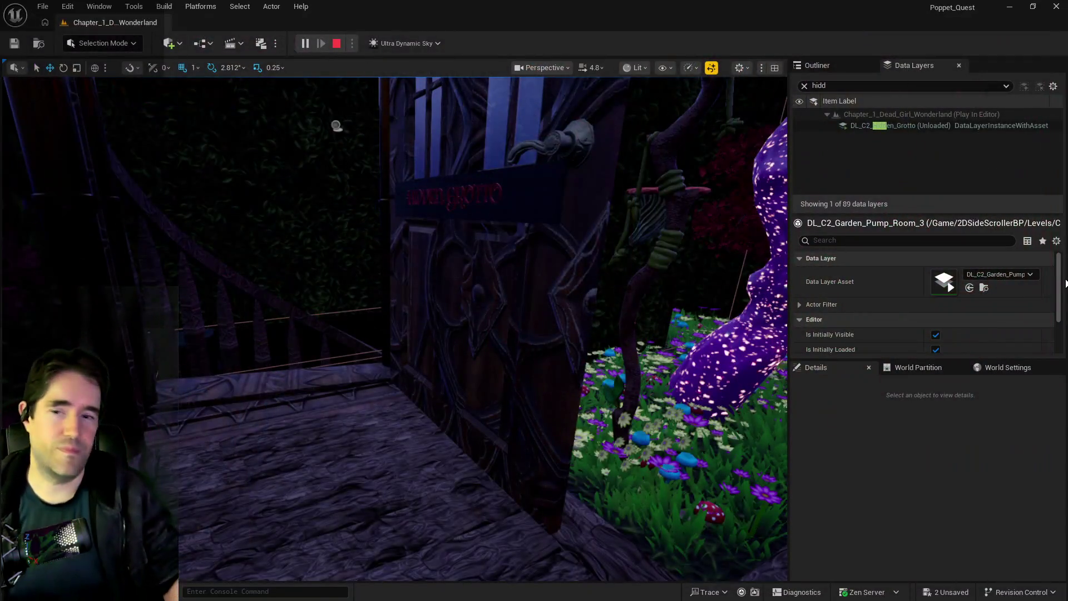
pyautogui.press('Escape')
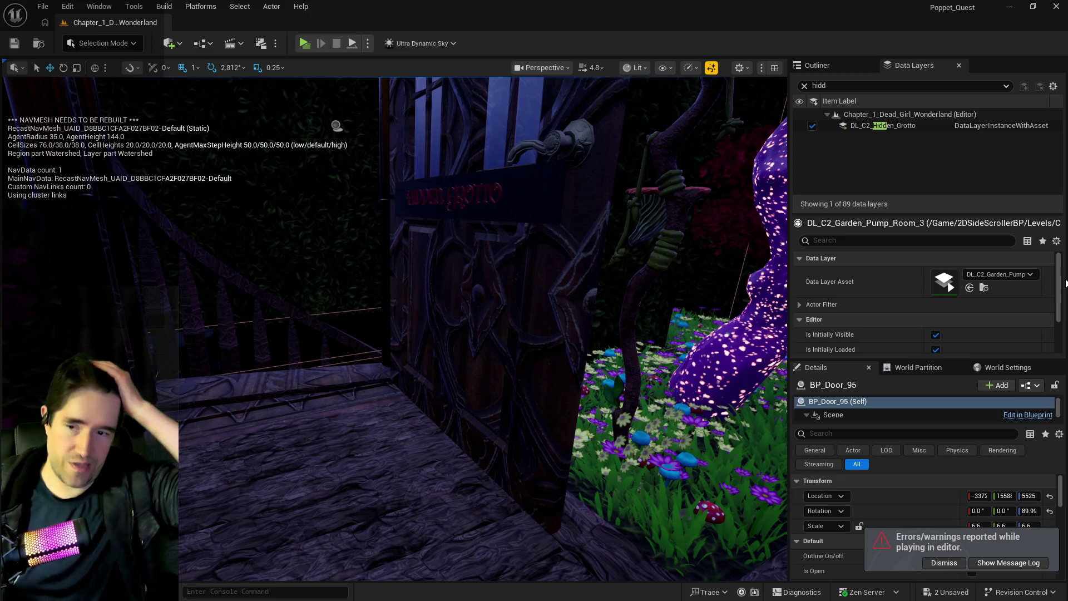